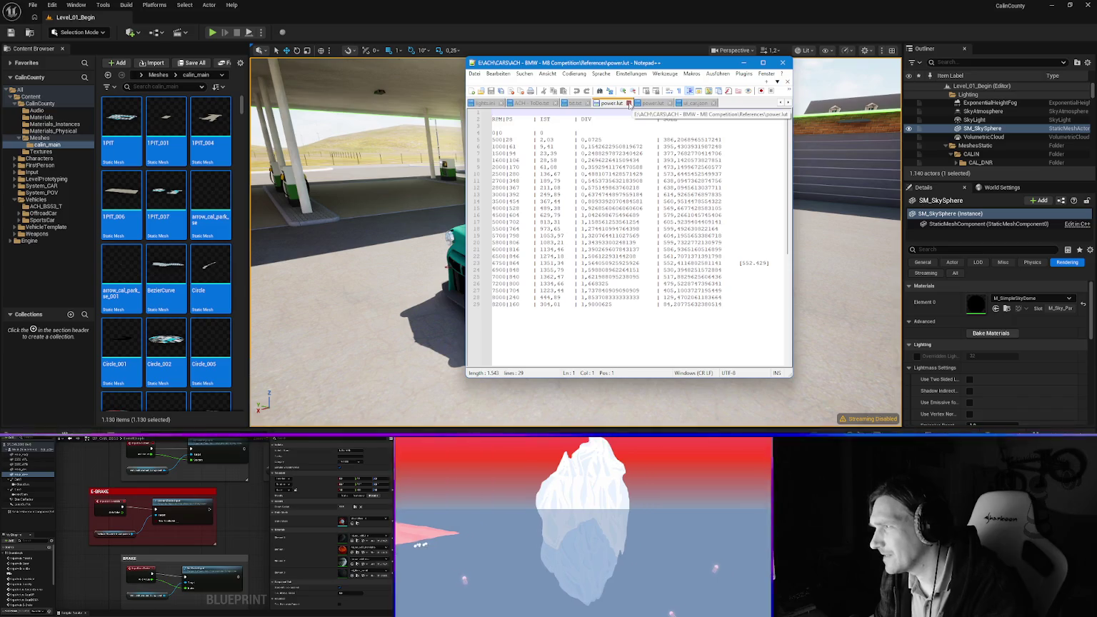
# Close the power.lut, ui_cal.json and ACH - ToDo.txt tabs, then exit Notepad++
pyautogui.click(628, 104)
pyautogui.click(622, 103)
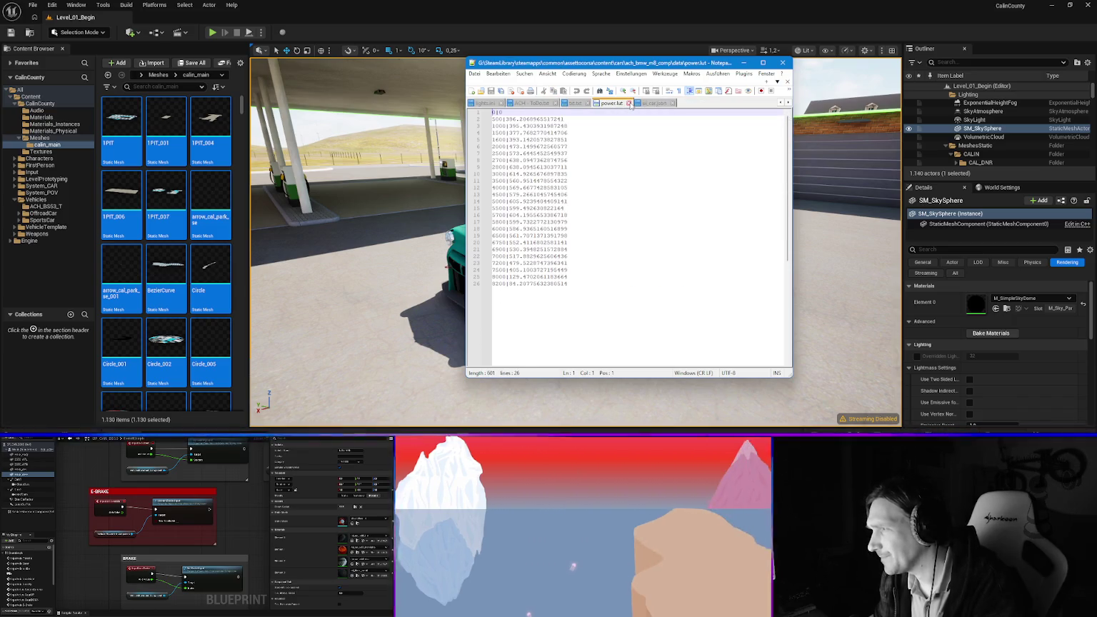
pyautogui.click(629, 104)
pyautogui.click(629, 105)
pyautogui.click(582, 104)
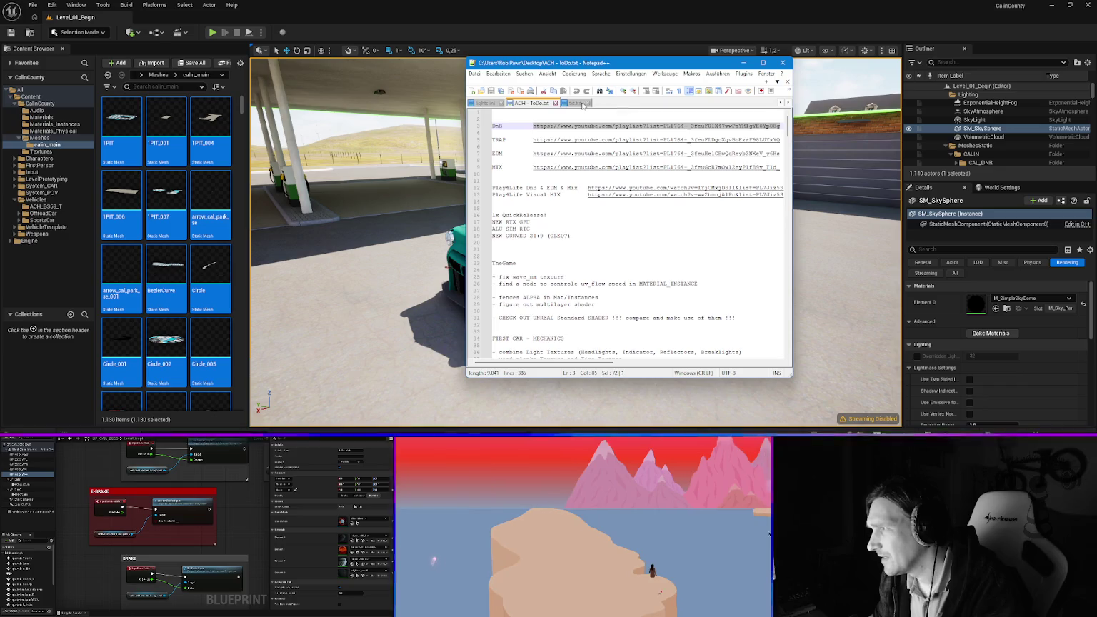
pyautogui.click(583, 104)
pyautogui.click(559, 106)
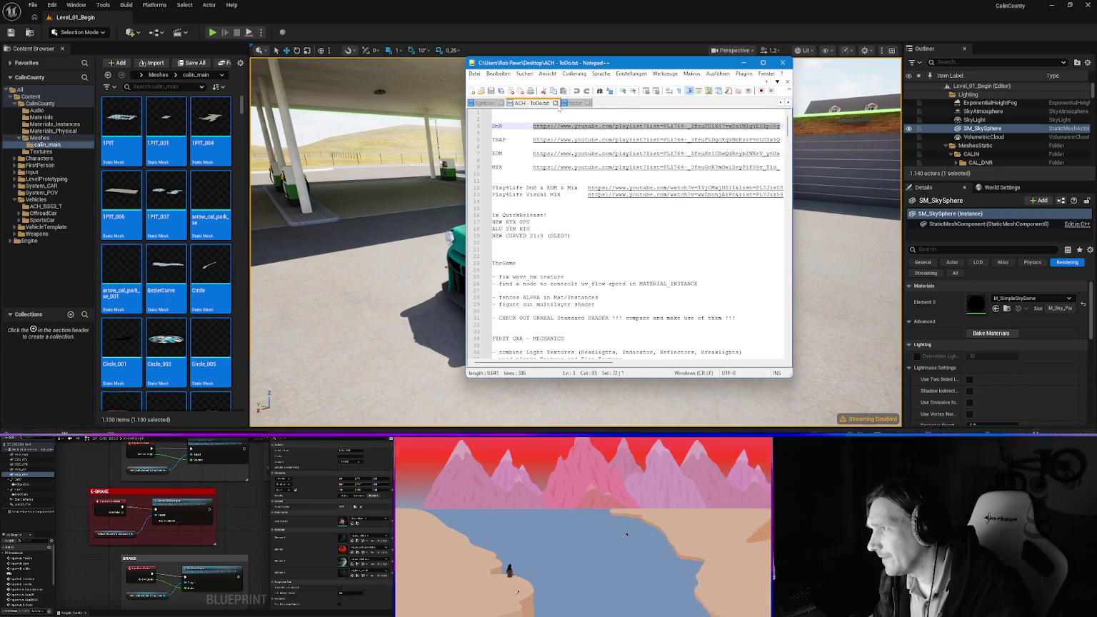
pyautogui.click(587, 103)
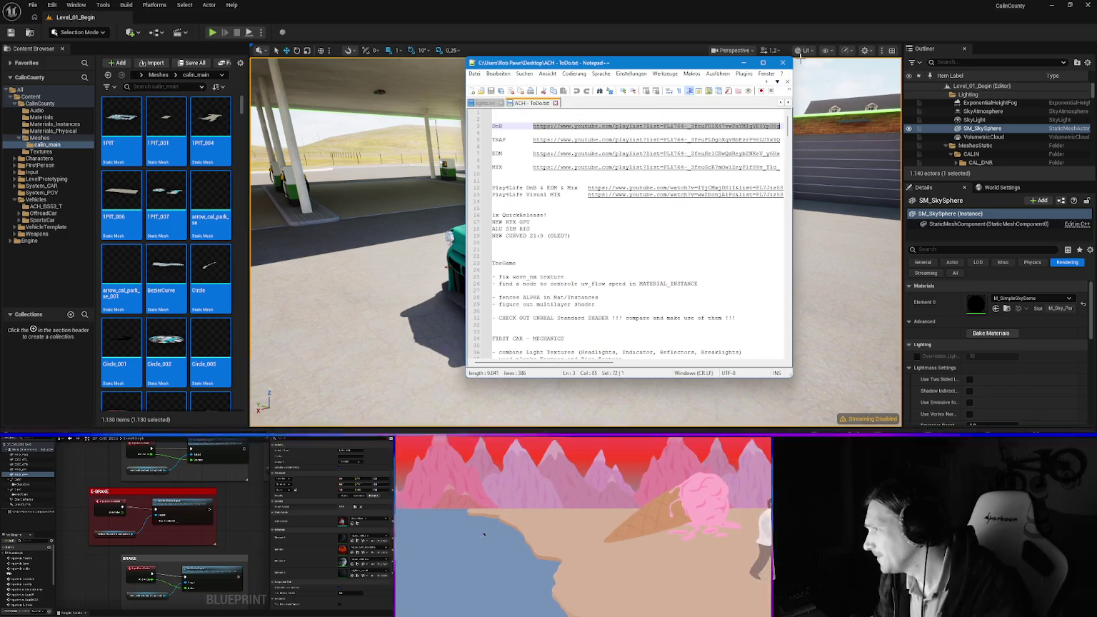
pyautogui.click(783, 62)
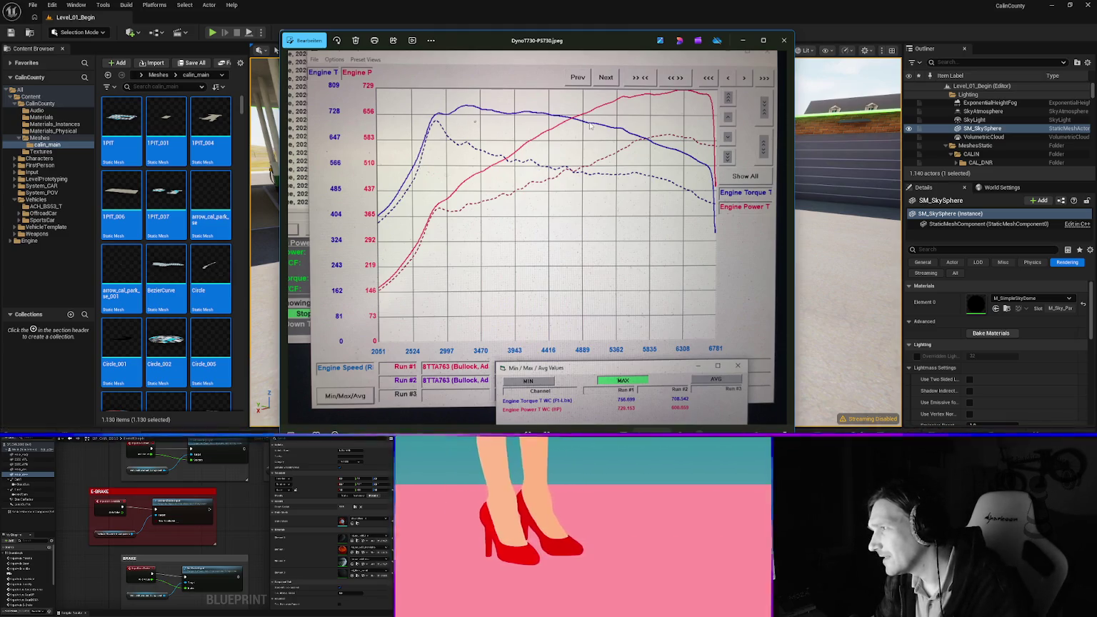
# Close the Photos window showing the Dyno7730-PS730.jpeg dyno chart
pyautogui.click(783, 40)
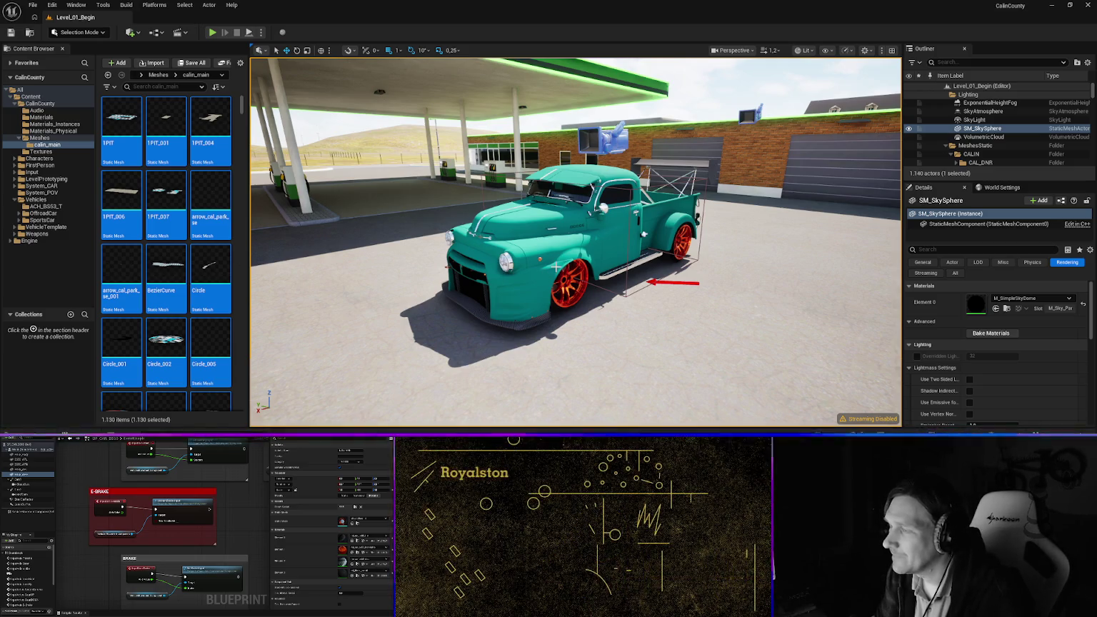
# Fly the camera closer to the teal pickup and start a Play-in-Editor test drive
pyautogui.press('Up')
pyautogui.press('Right')
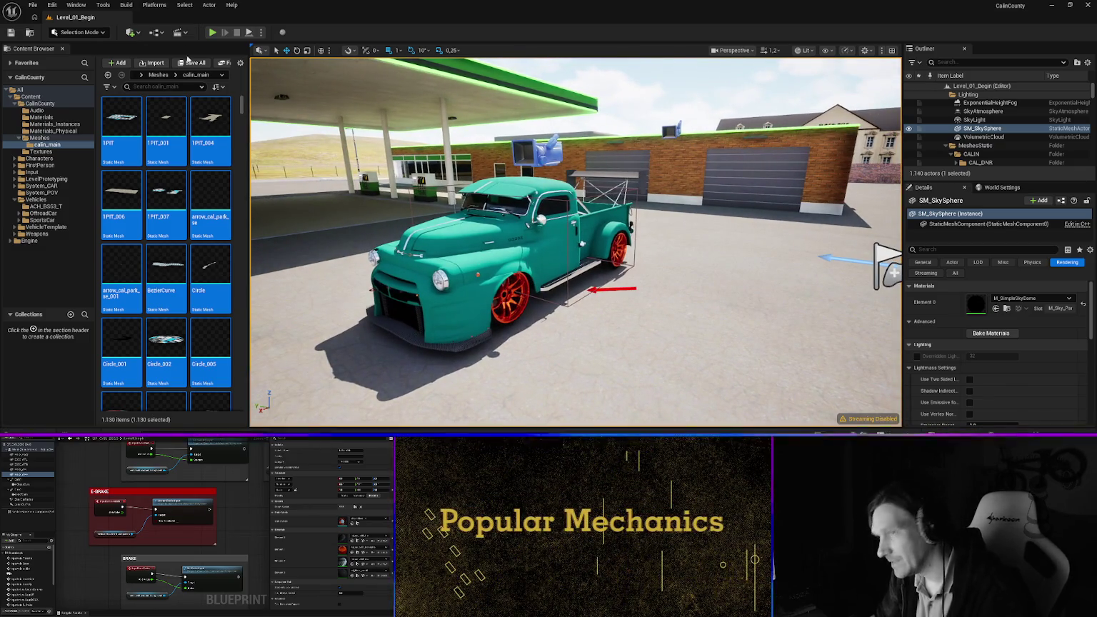
pyautogui.hotkey('alt', 'p')
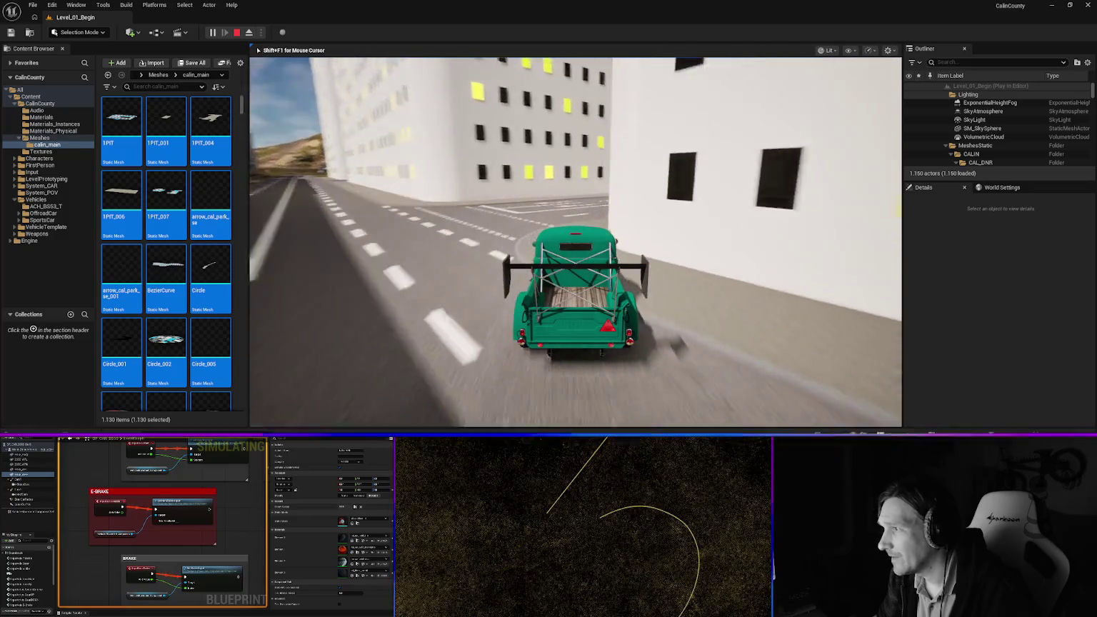
# Stop the running session and start a fresh Play-in-Editor test drive
pyautogui.press('Escape')
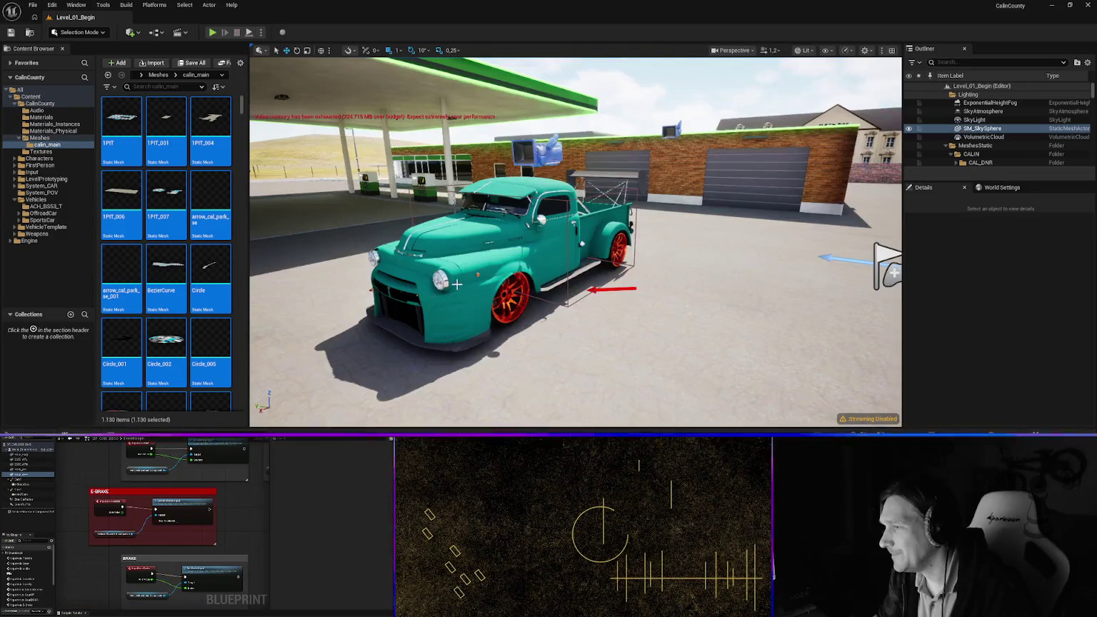
pyautogui.press('f')
pyautogui.click(212, 33)
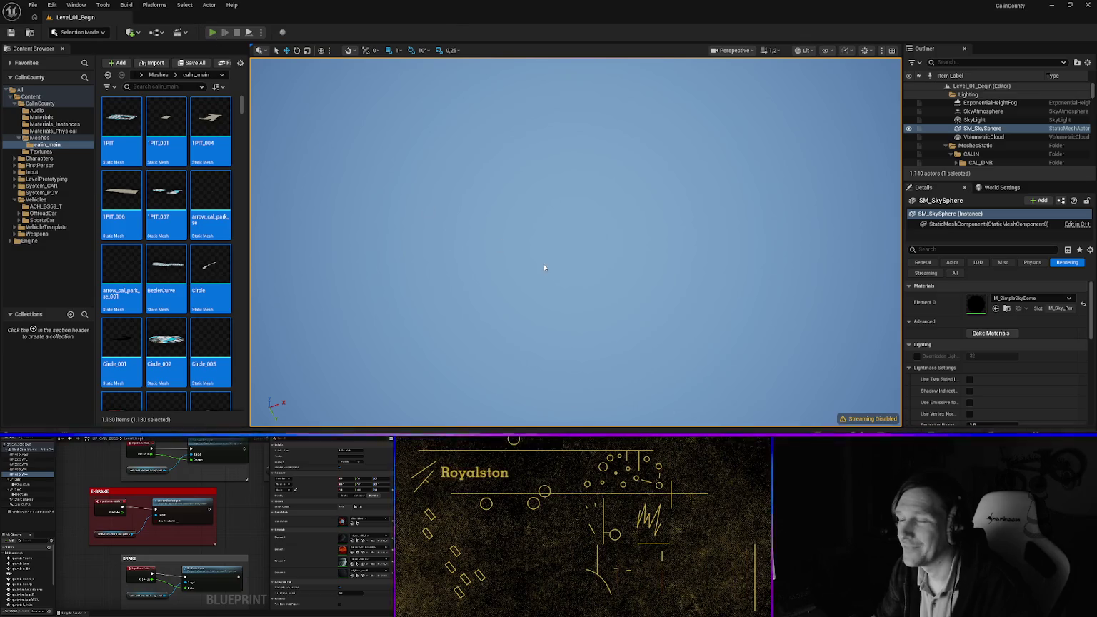
pyautogui.click(523, 325)
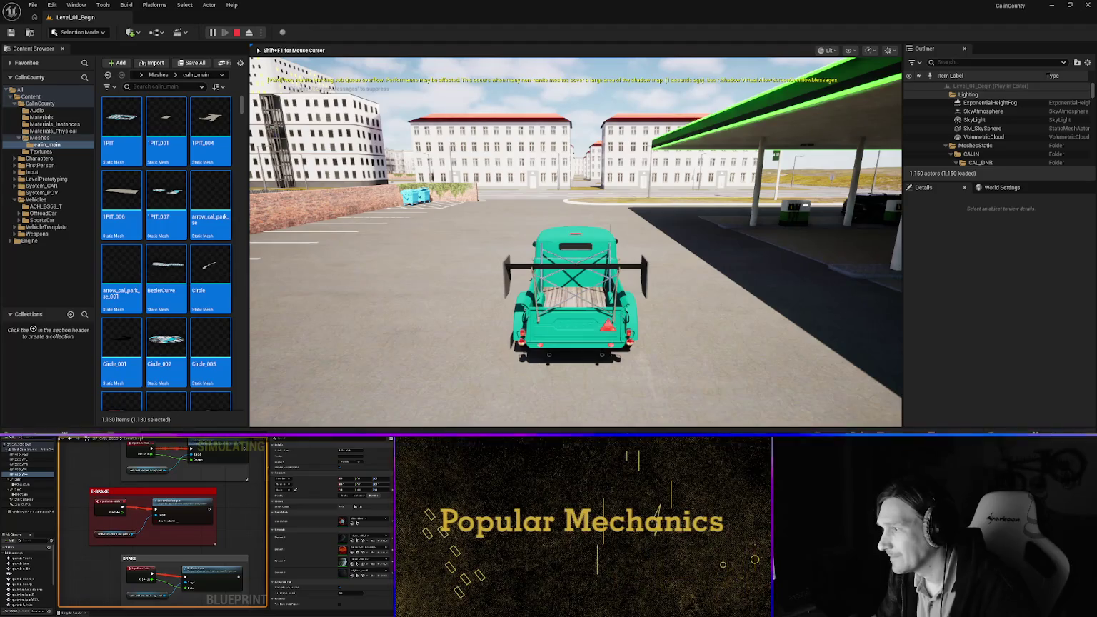
# Drive the pickup past the gas station, across the parking lot and between houses, then end the session
pyautogui.press('w')
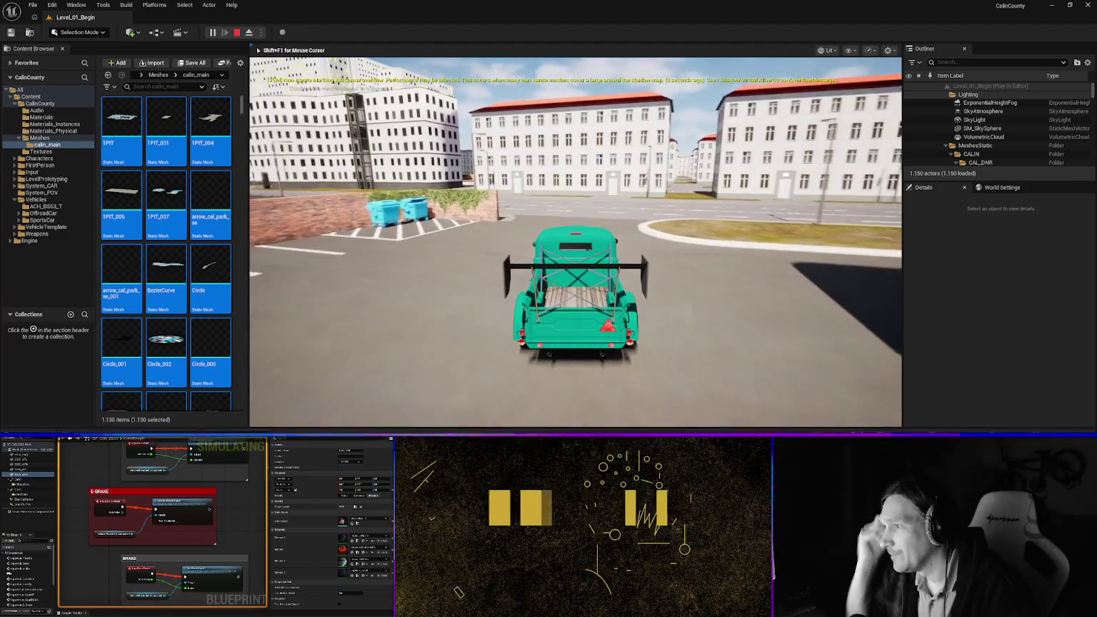
pyautogui.press('d')
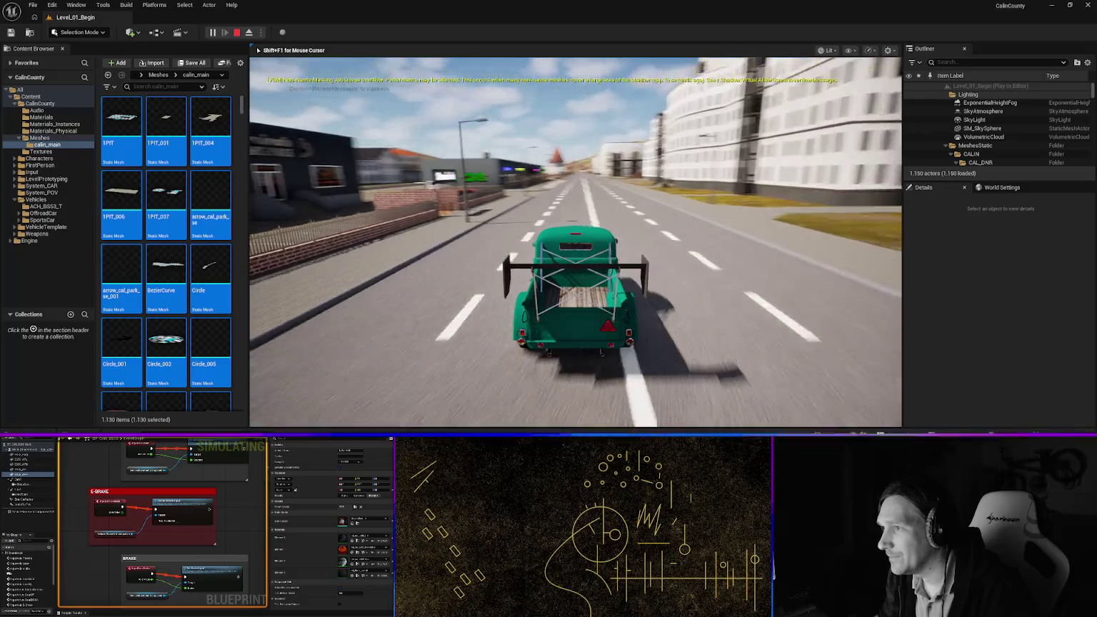
pyautogui.press('a')
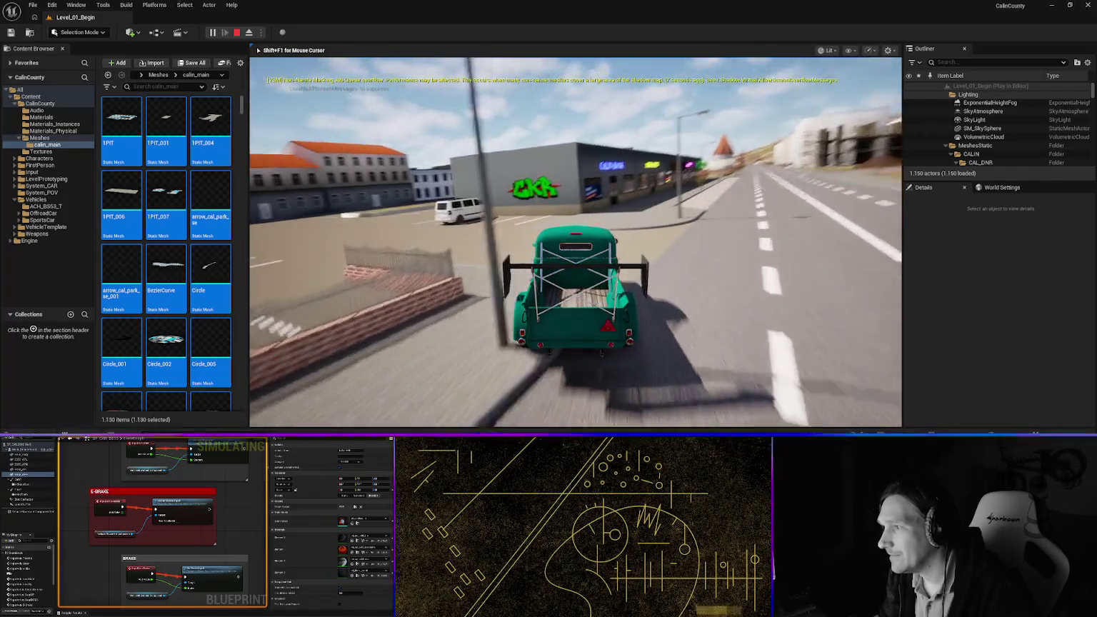
pyautogui.press('a')
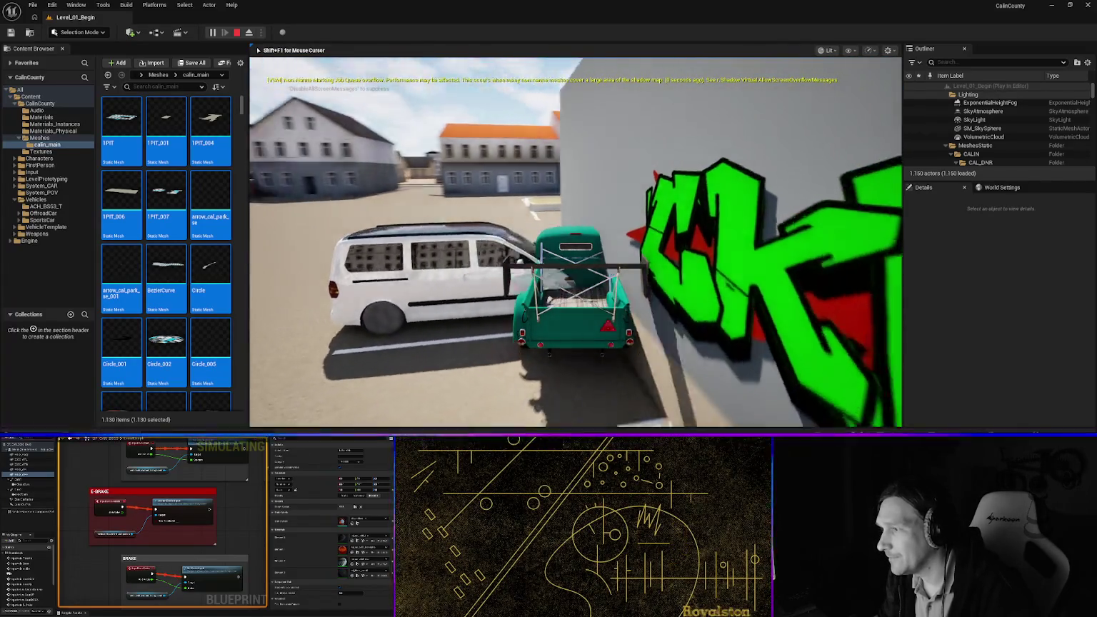
pyautogui.press('a')
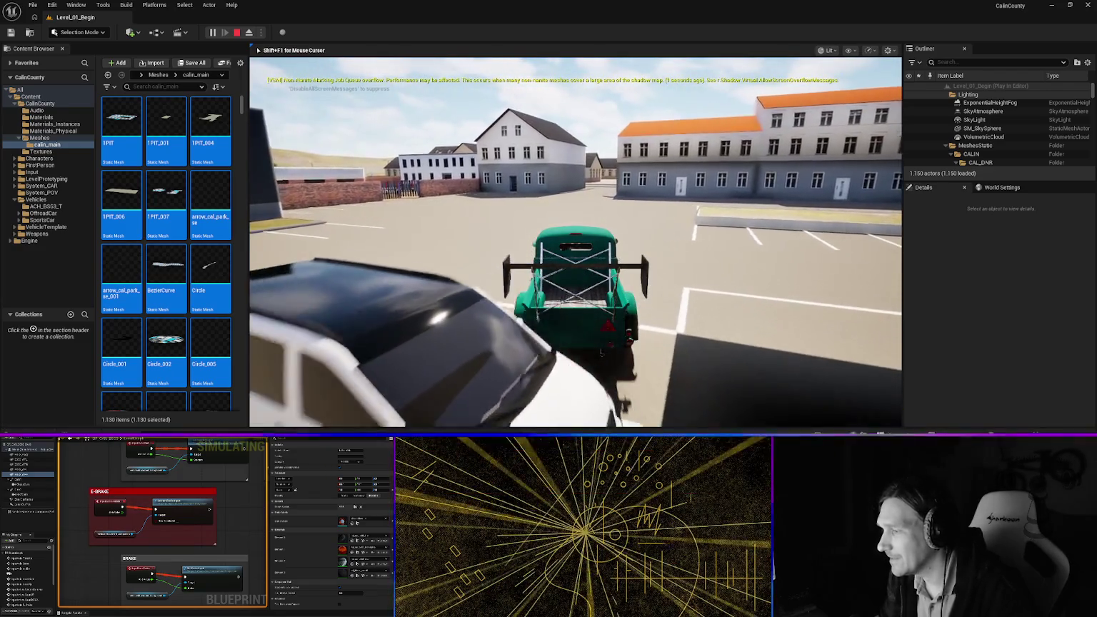
pyautogui.press('a')
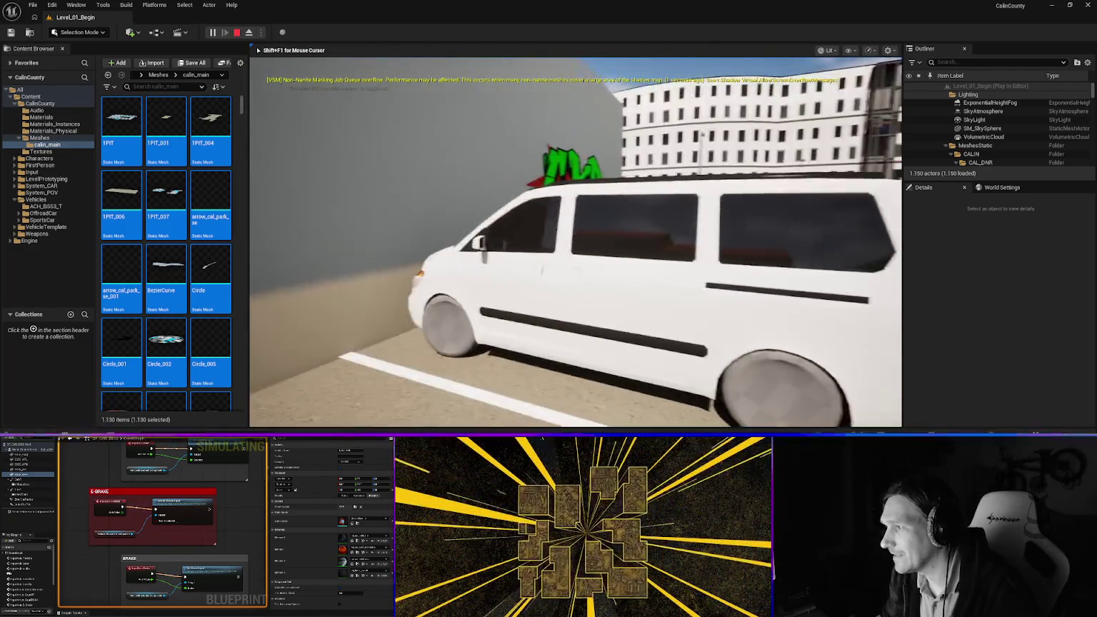
pyautogui.press('a')
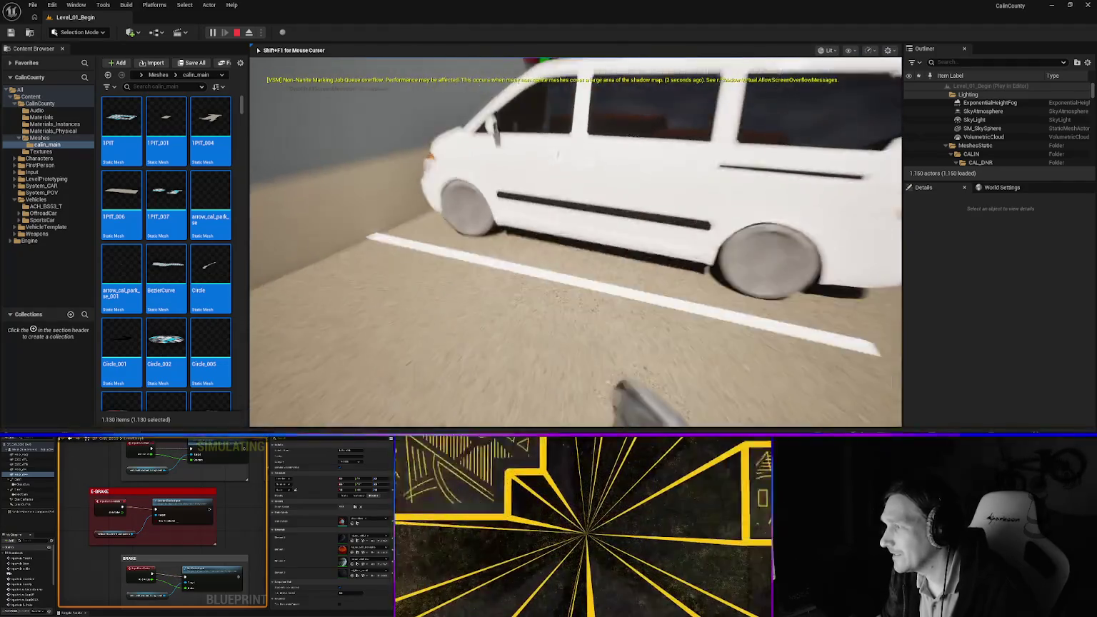
pyautogui.press('a')
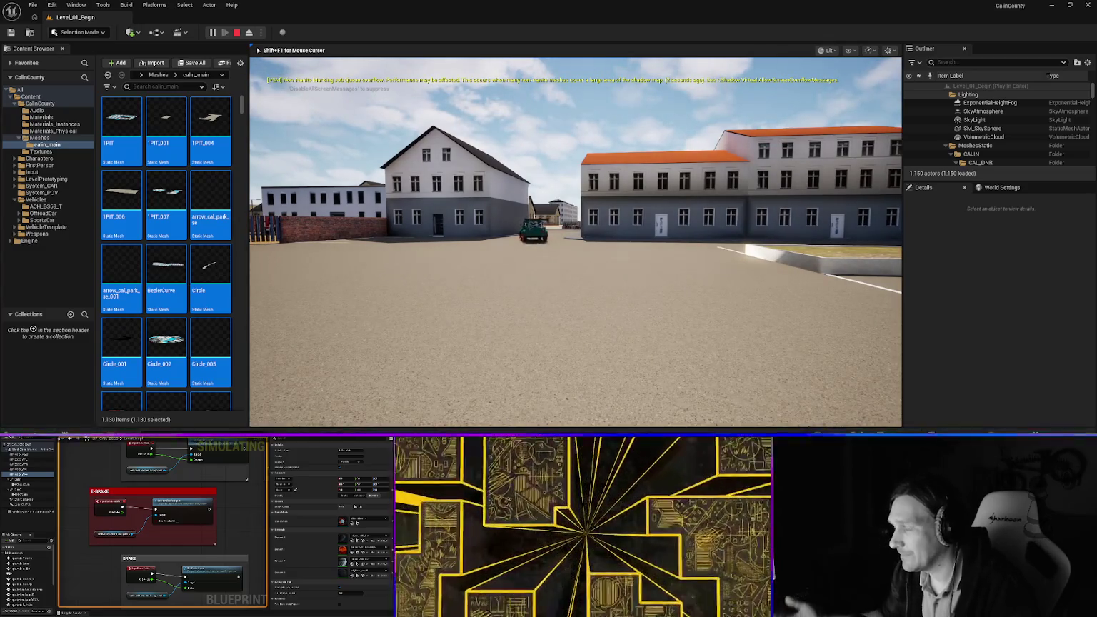
pyautogui.press('a')
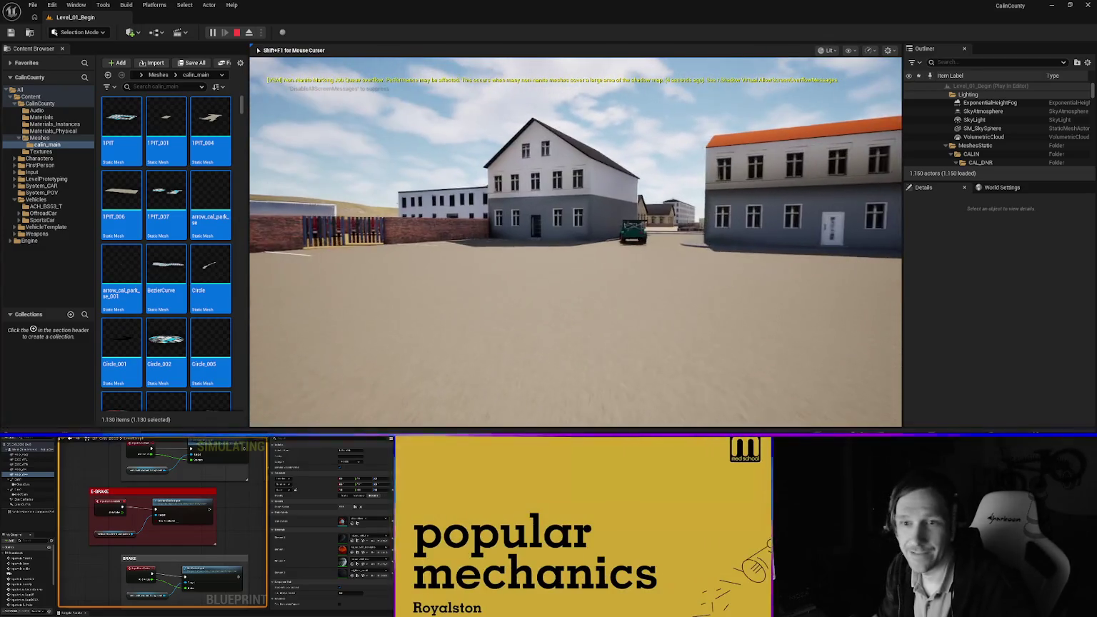
pyautogui.press('w')
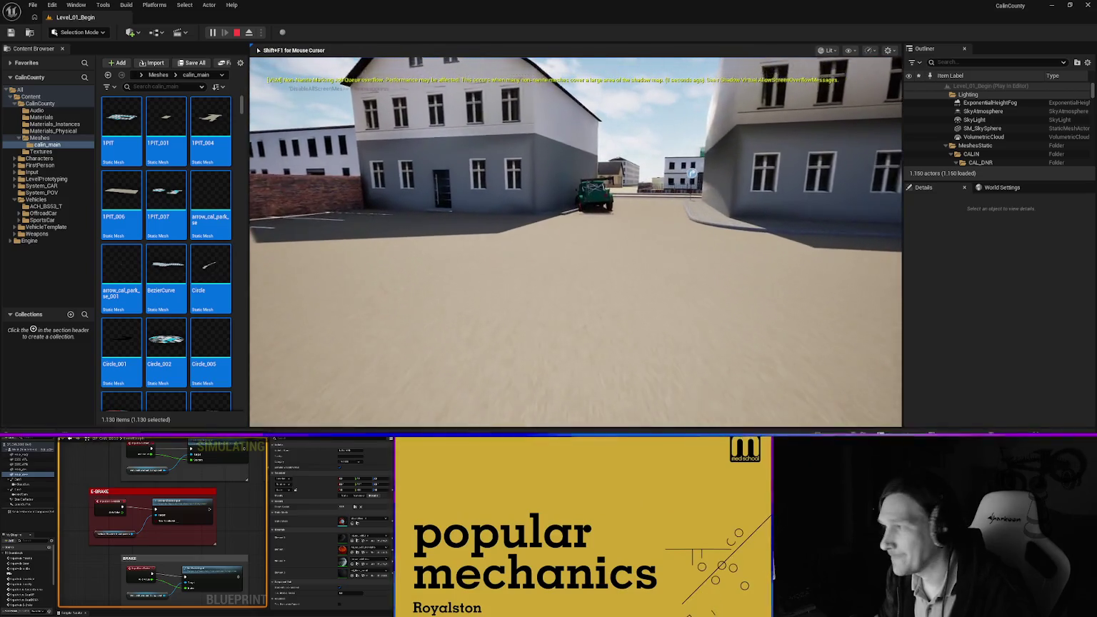
pyautogui.press('w')
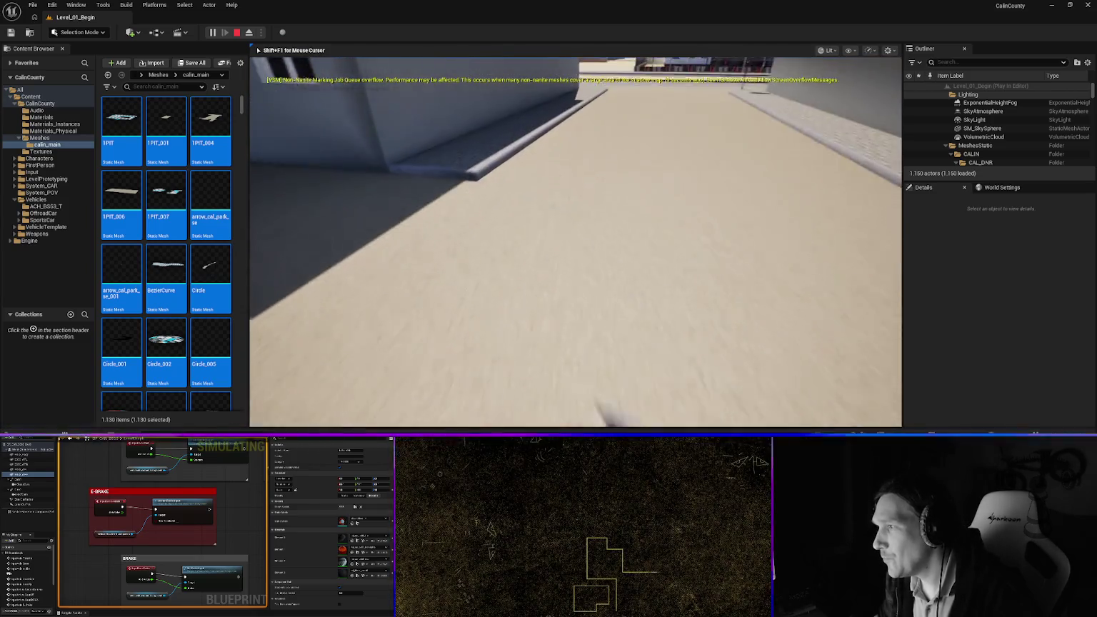
pyautogui.press('Escape')
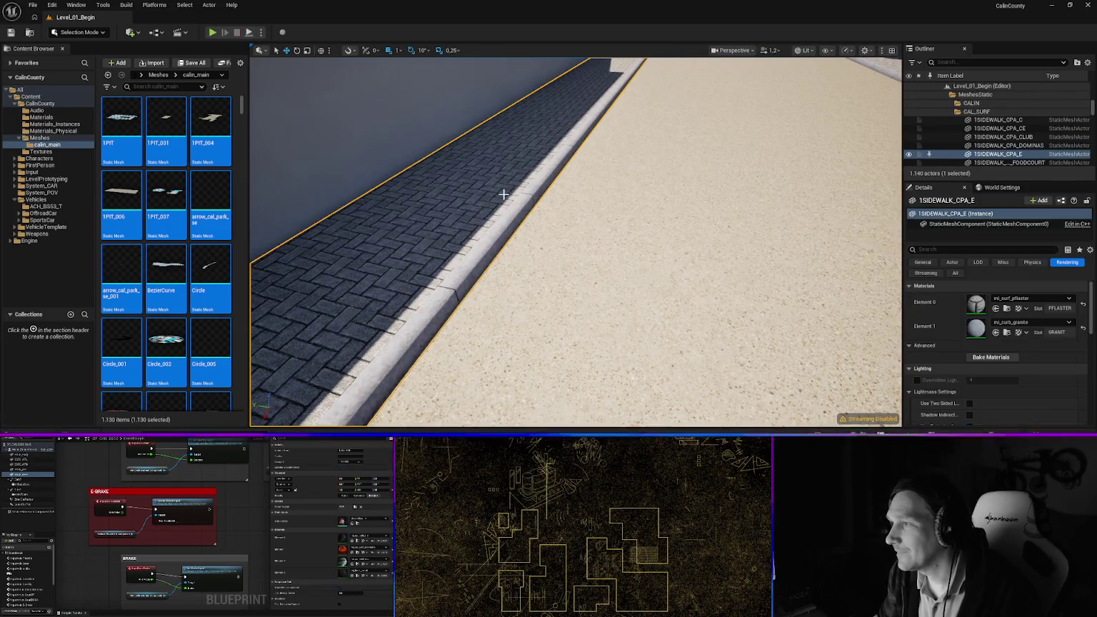
pyautogui.rightClick(509, 142)
pyautogui.press('Escape')
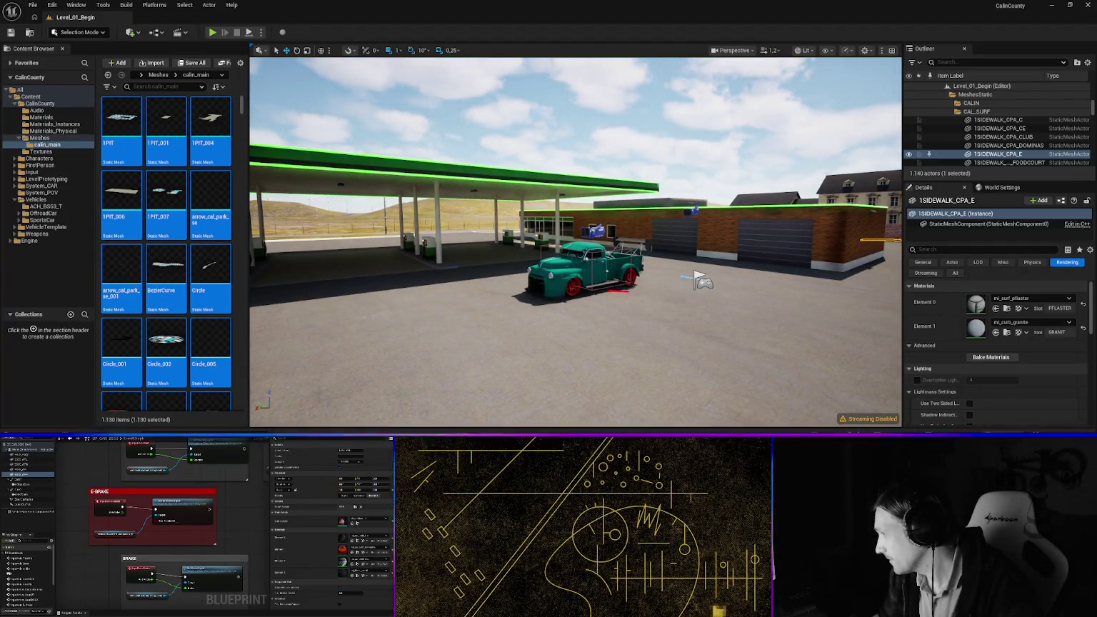
# Save the modified Plane_714 asset and reframe the view around the gas station canopy
pyautogui.hotkey('ctrl', 'shift', 's')
pyautogui.click(613, 323)
pyautogui.moveTo(614, 323)
pyautogui.mouseDown()
pyautogui.moveTo(626, 367)
pyautogui.moveTo(636, 325)
pyautogui.moveTo(625, 319)
pyautogui.mouseUp()
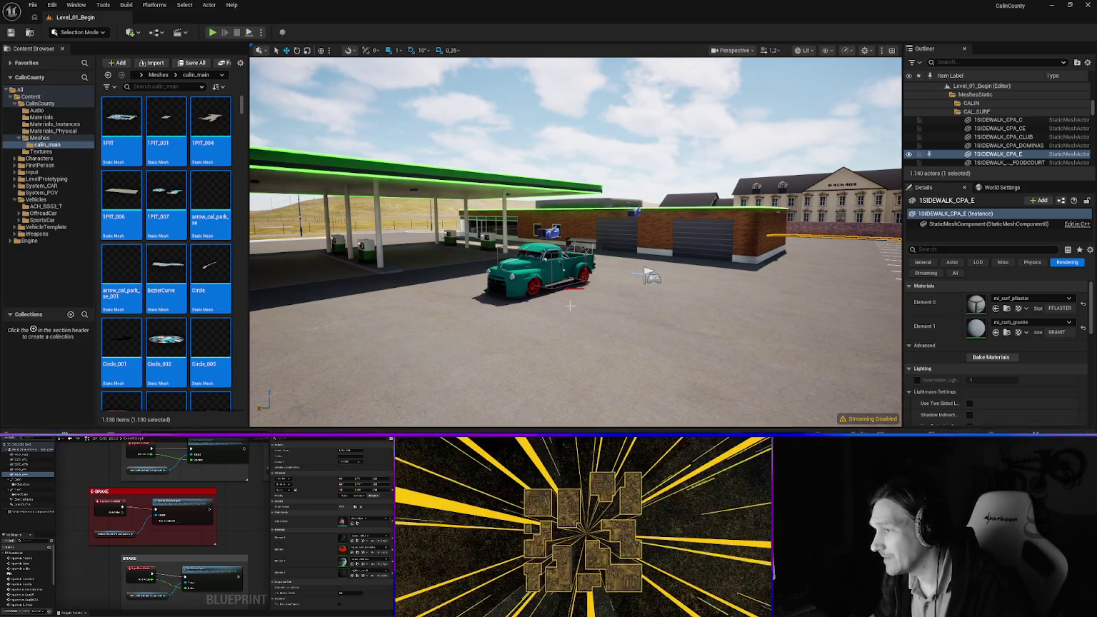
pyautogui.moveTo(626, 320)
pyautogui.mouseDown()
pyautogui.moveTo(571, 321)
pyautogui.moveTo(636, 324)
pyautogui.mouseUp()
pyautogui.moveTo(842, 318)
pyautogui.mouseDown()
pyautogui.moveTo(588, 326)
pyautogui.moveTo(656, 238)
pyautogui.moveTo(803, 286)
pyautogui.moveTo(778, 228)
pyautogui.moveTo(699, 233)
pyautogui.mouseUp()
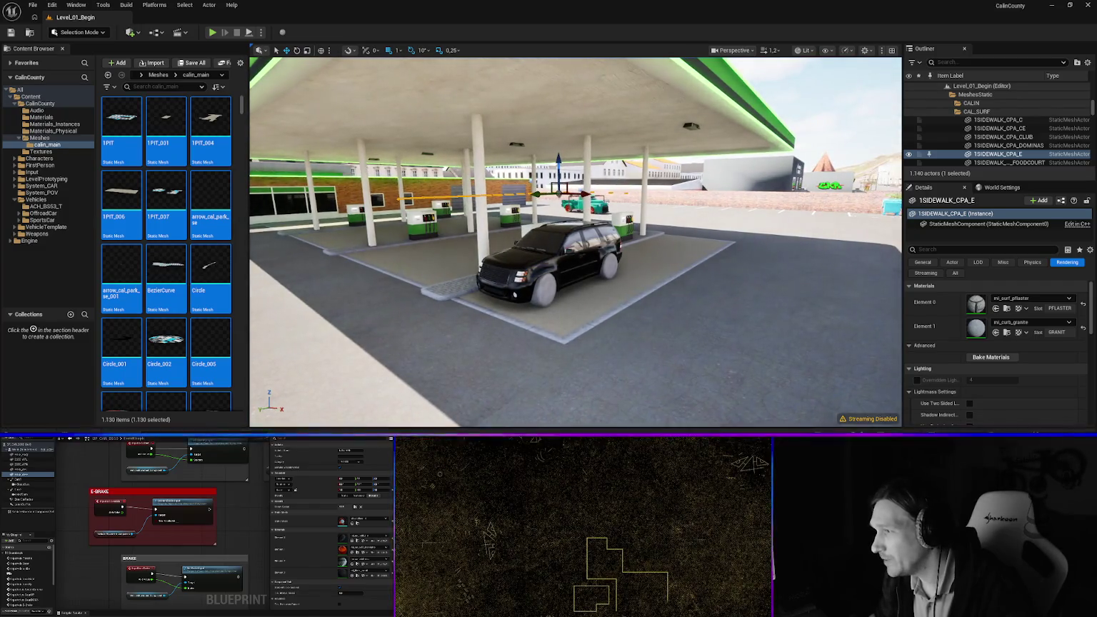
pyautogui.moveTo(662, 313)
pyautogui.mouseDown()
pyautogui.moveTo(686, 316)
pyautogui.moveTo(675, 292)
pyautogui.mouseUp()
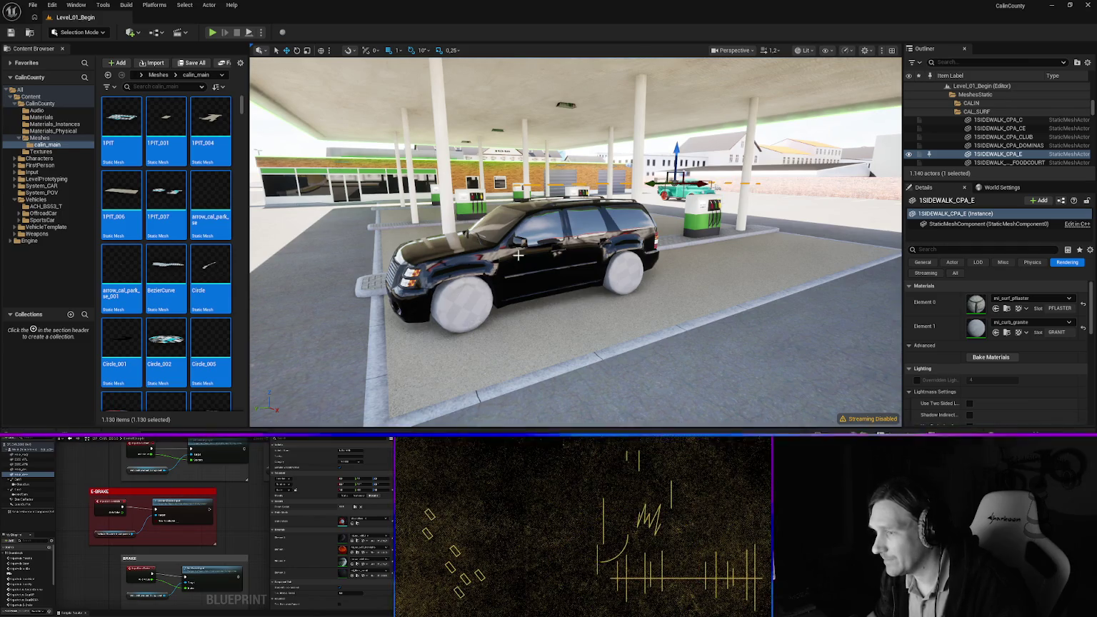
pyautogui.scroll(-10, 552, 309)
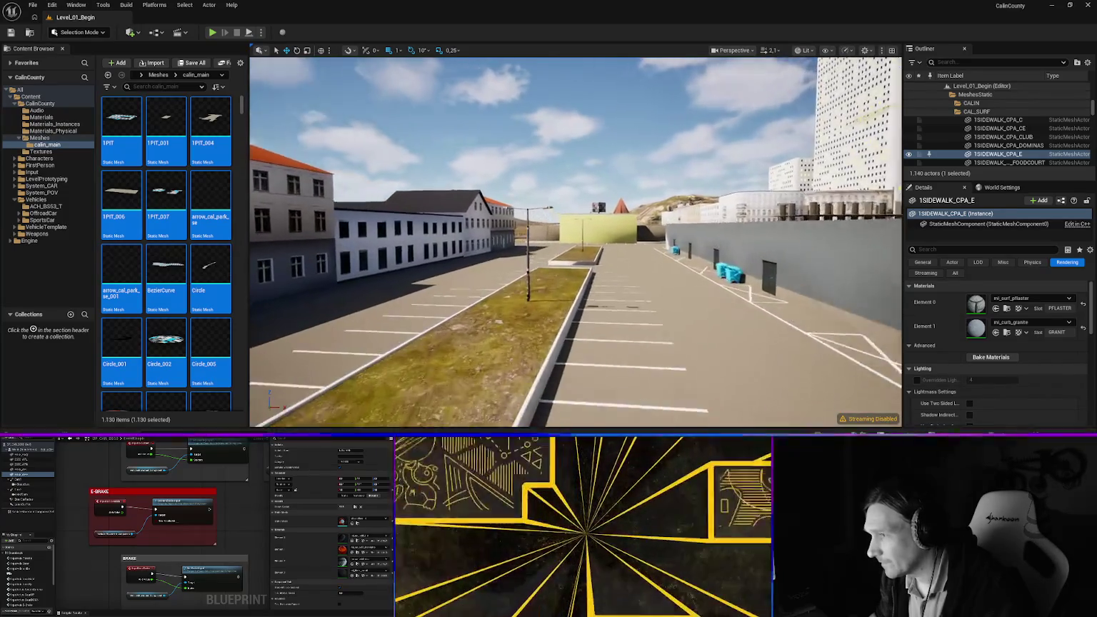
# Give the parking-lot street lamp's Element 0 the mi_zinc material
pyautogui.scroll(2, 448, 249)
pyautogui.click(511, 271)
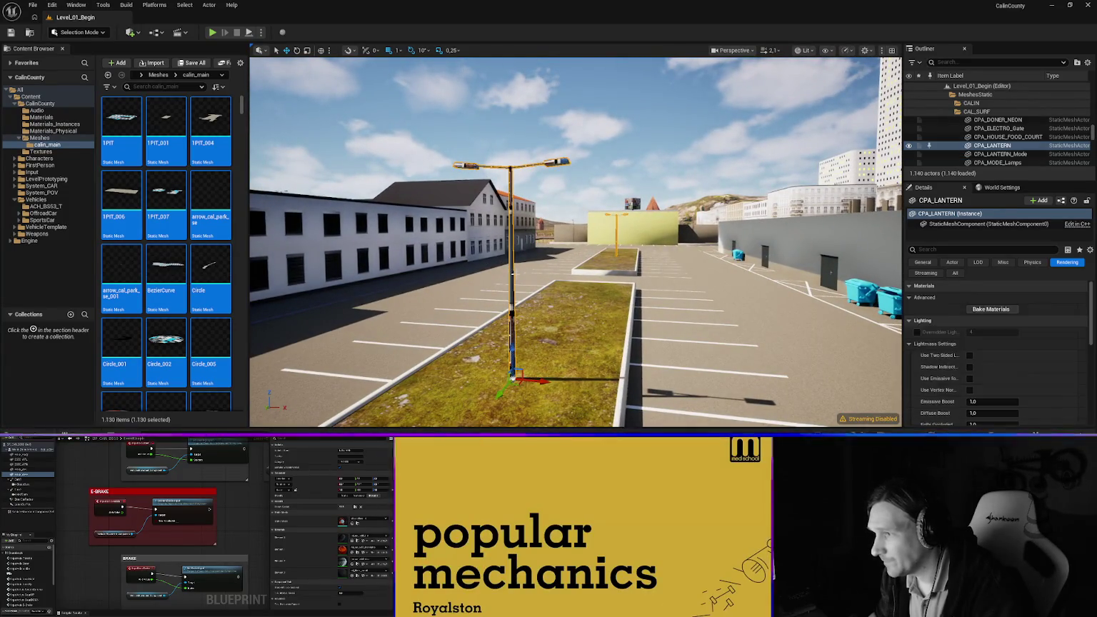
pyautogui.click(1024, 299)
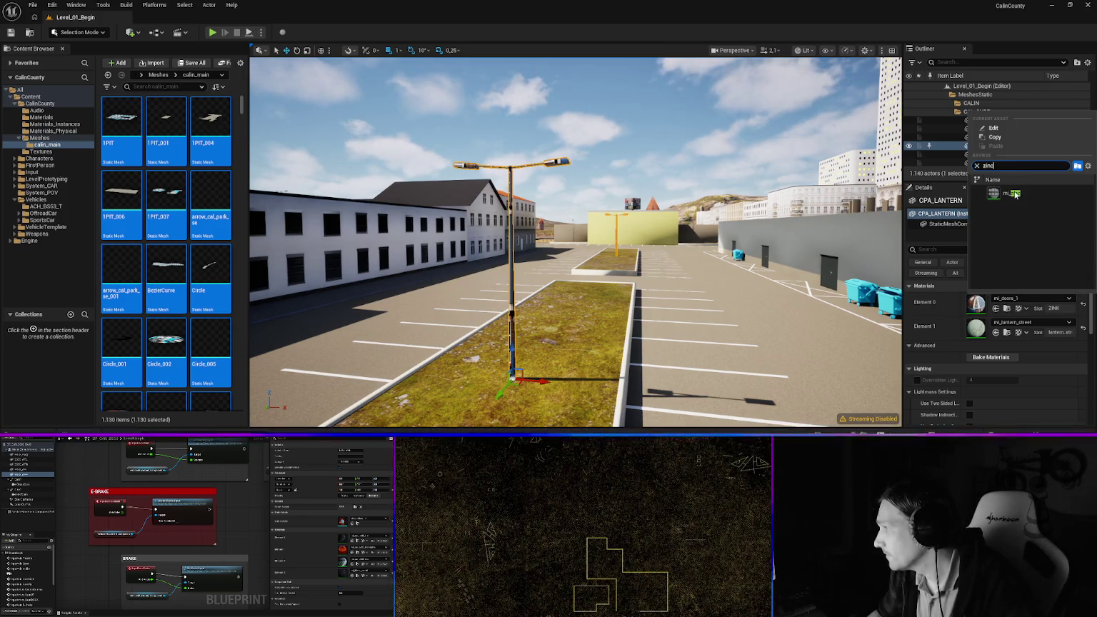
pyautogui.click(1013, 193)
# Switch the turn-right sign's Element 0 material from mi_doors_1 to mi_zinc
pyautogui.scroll(1, 576, 241)
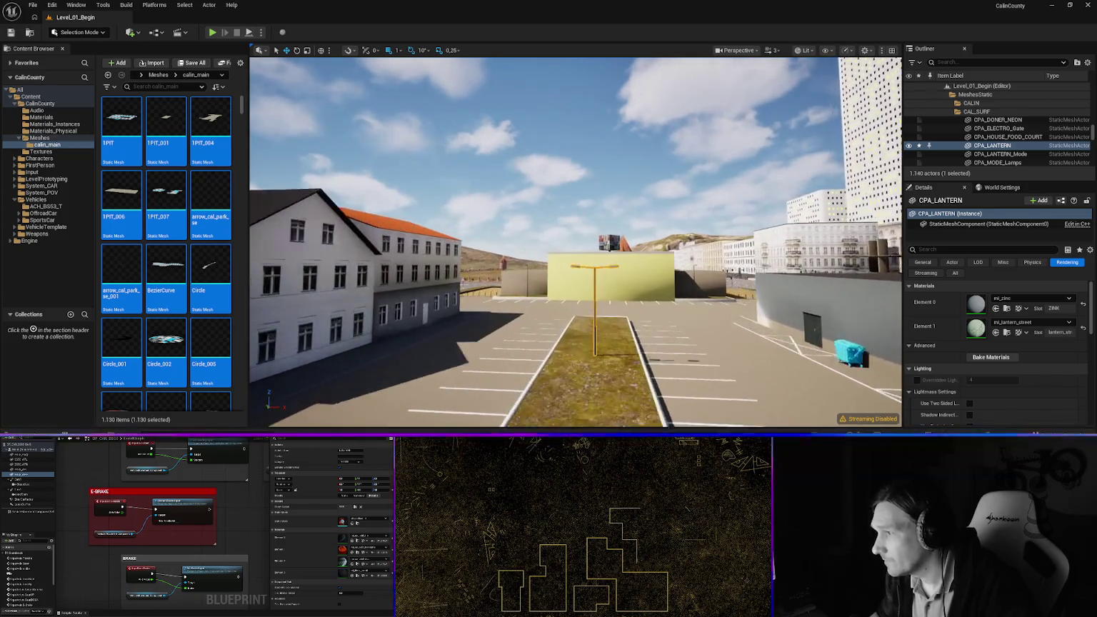
pyautogui.moveTo(576, 241)
pyautogui.mouseDown()
pyautogui.moveTo(457, 222)
pyautogui.moveTo(456, 207)
pyautogui.mouseUp()
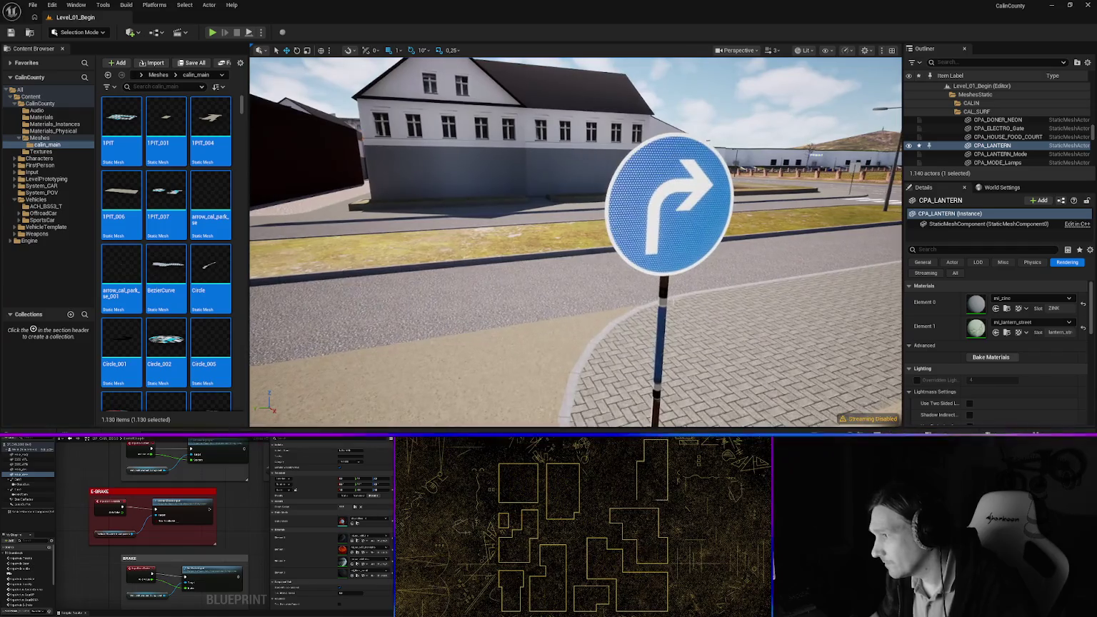
pyautogui.click(771, 343)
pyautogui.click(664, 287)
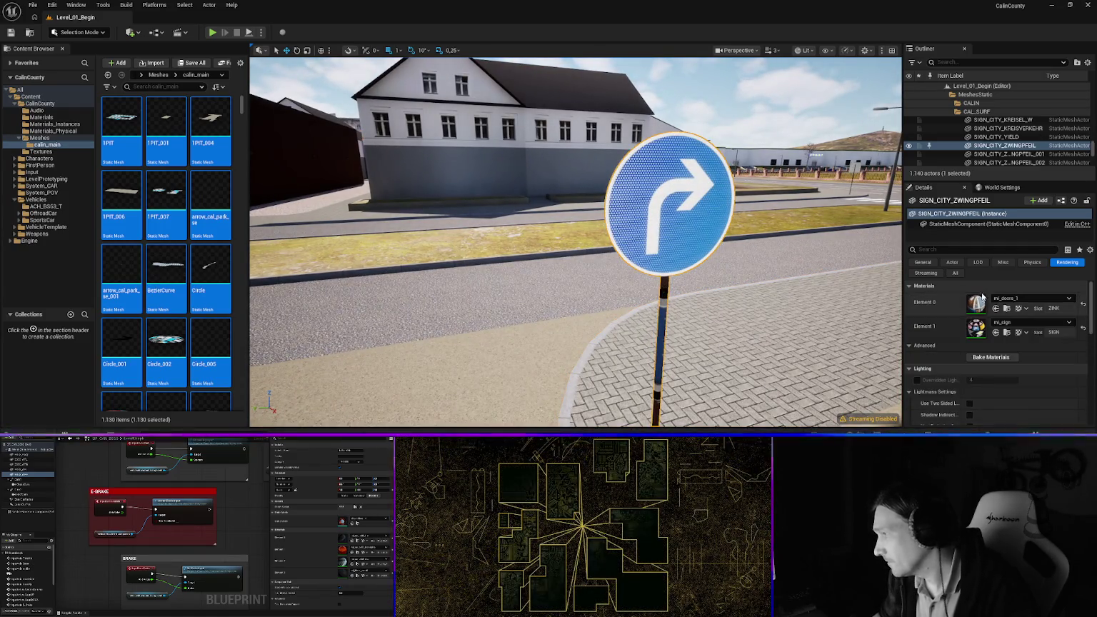
pyautogui.click(1024, 299)
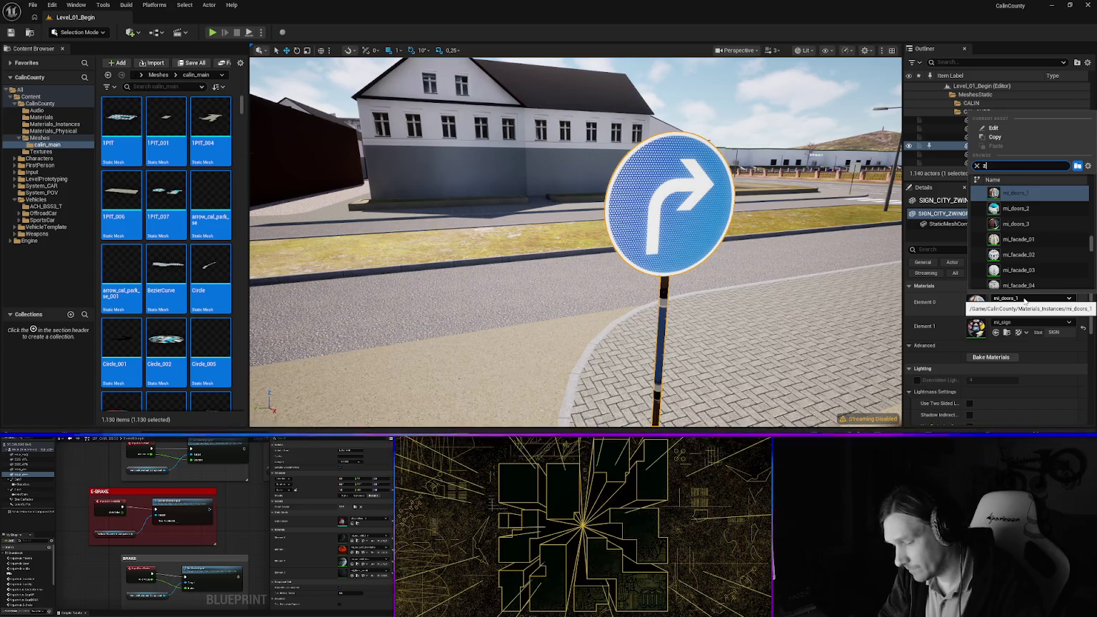
pyautogui.write('inc')
pyautogui.press('Return')
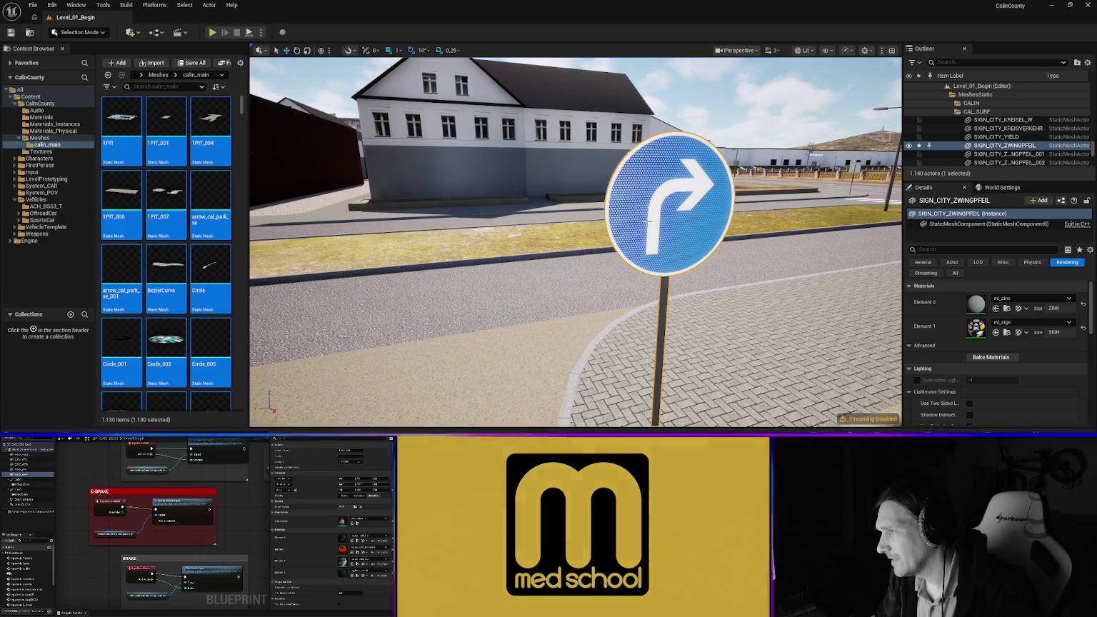
# Set the pedestrian-crossing sign SIGN_FUSSGANGER_003's Element 0 to mi_zinc
pyautogui.moveTo(656, 251)
pyautogui.keyDown('alt'); pyautogui.mouseDown()
pyautogui.moveTo(628, 257)
pyautogui.moveTo(600, 286)
pyautogui.moveTo(572, 397)
pyautogui.moveTo(528, 335)
pyautogui.moveTo(499, 335)
pyautogui.moveTo(542, 343)
pyautogui.moveTo(536, 335)
pyautogui.moveTo(554, 335)
pyautogui.moveTo(557, 314)
pyautogui.moveTo(443, 329)
pyautogui.moveTo(532, 332)
pyautogui.moveTo(564, 265)
pyautogui.moveTo(446, 271)
pyautogui.moveTo(507, 275)
pyautogui.mouseUp(); pyautogui.keyUp('alt')
pyautogui.click(427, 203)
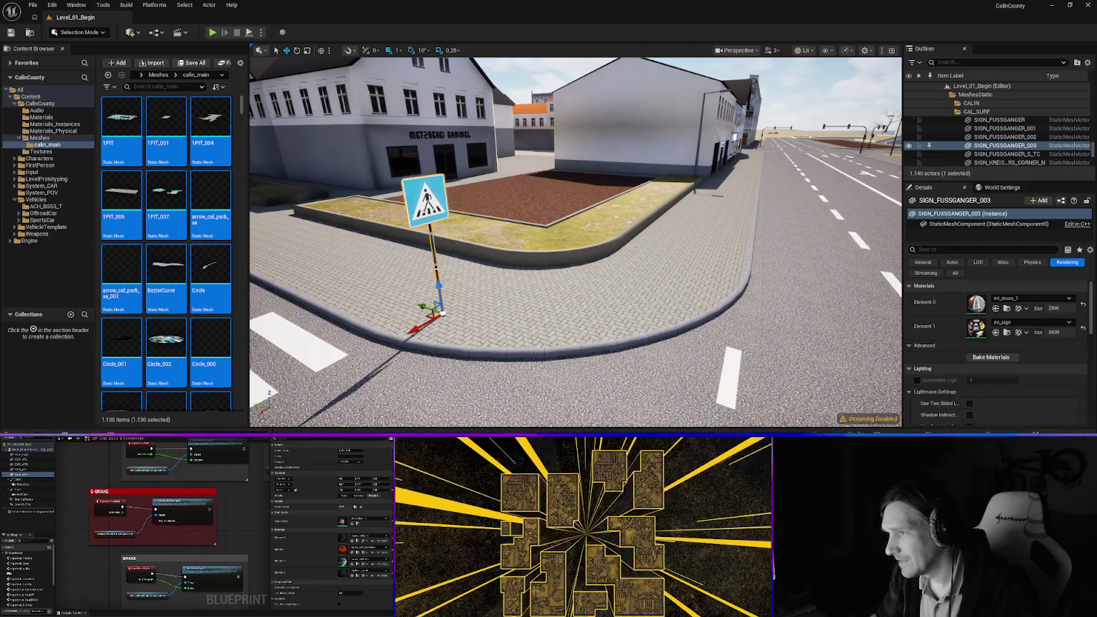
pyautogui.click(1027, 300)
pyautogui.write('zinc')
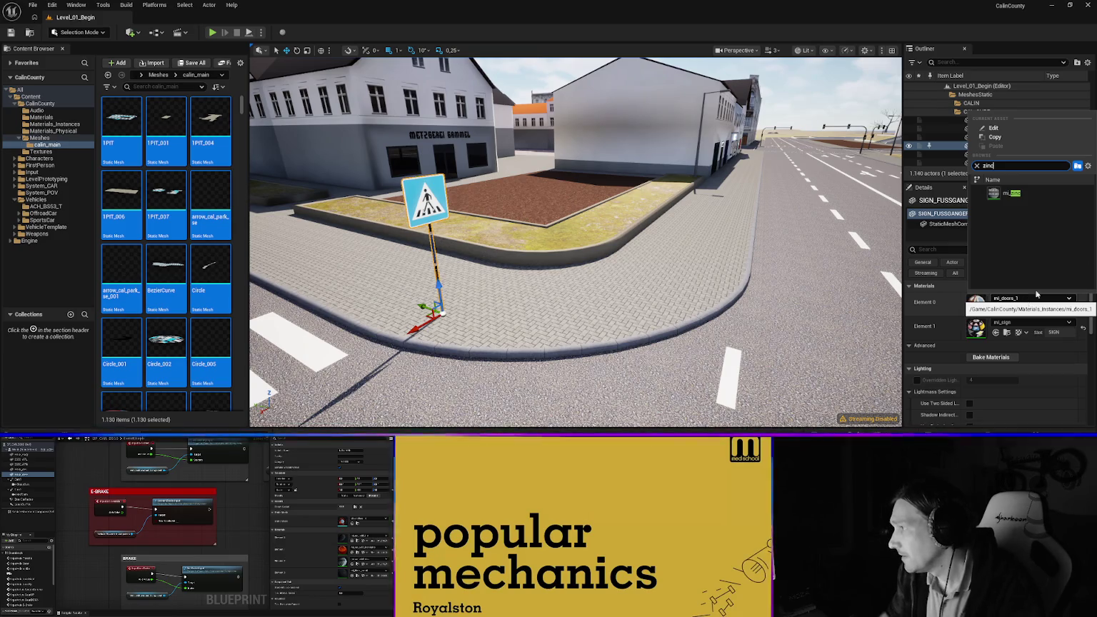
pyautogui.press('Escape')
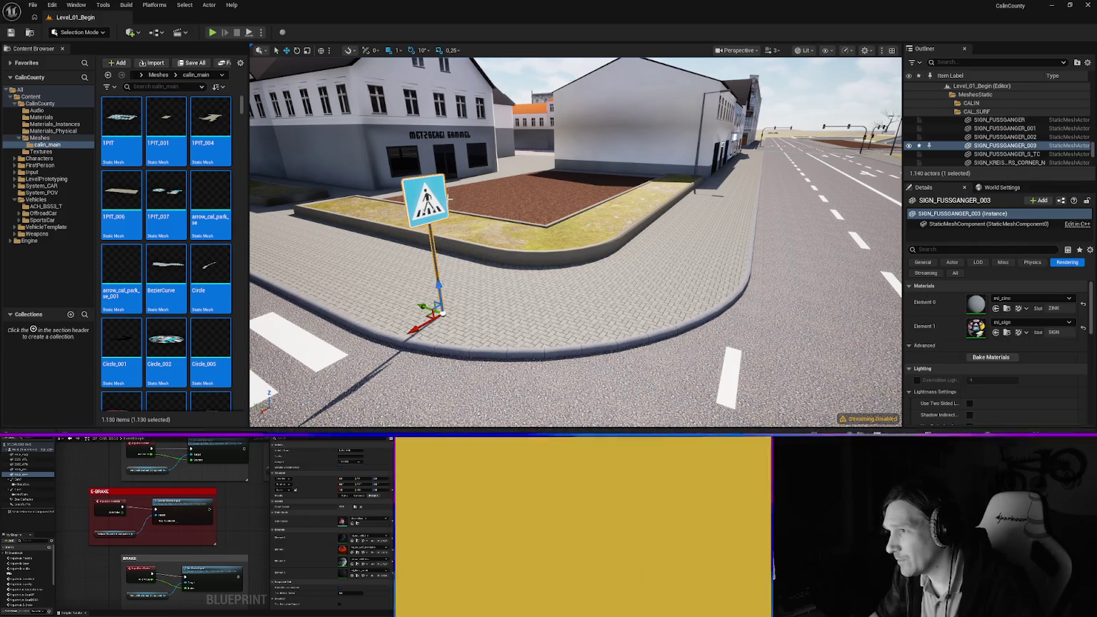
pyautogui.press('w')
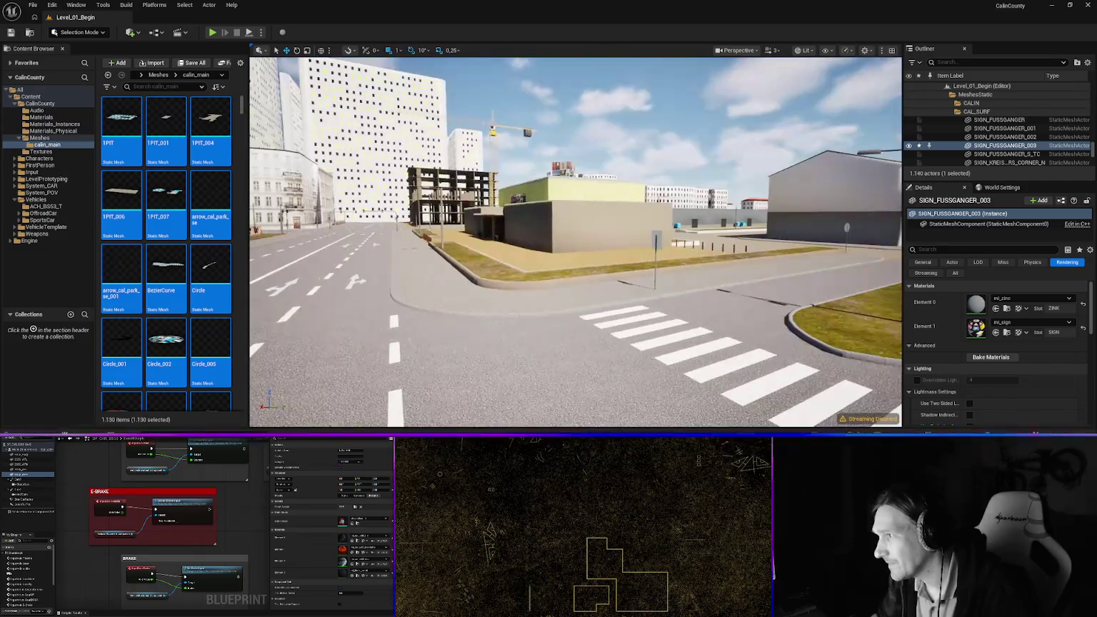
pyautogui.press('w')
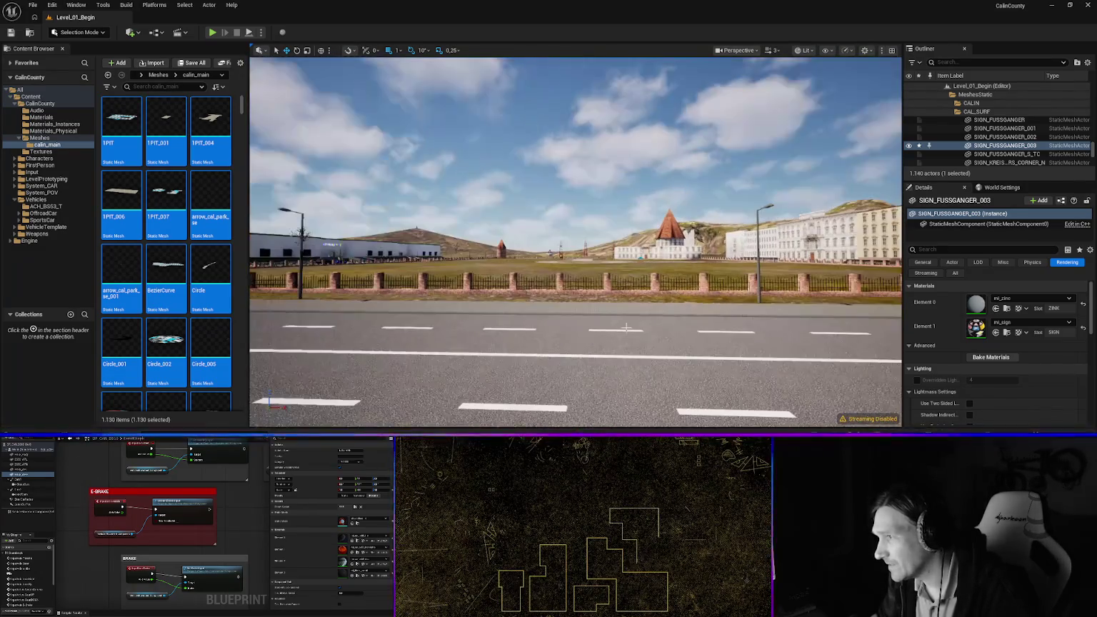
pyautogui.press('w')
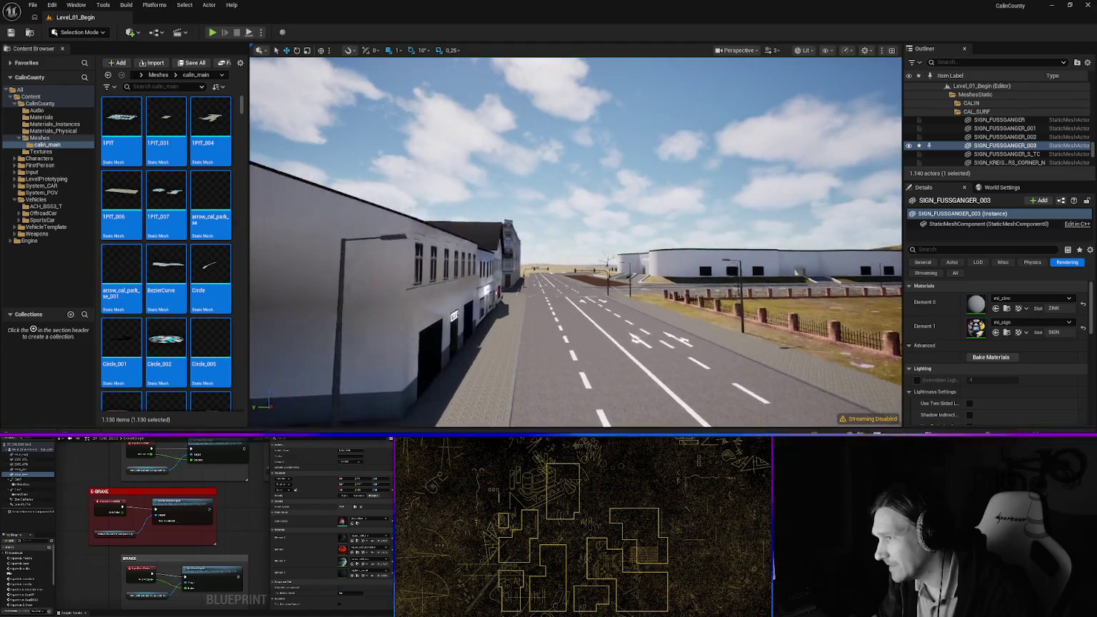
pyautogui.press('w')
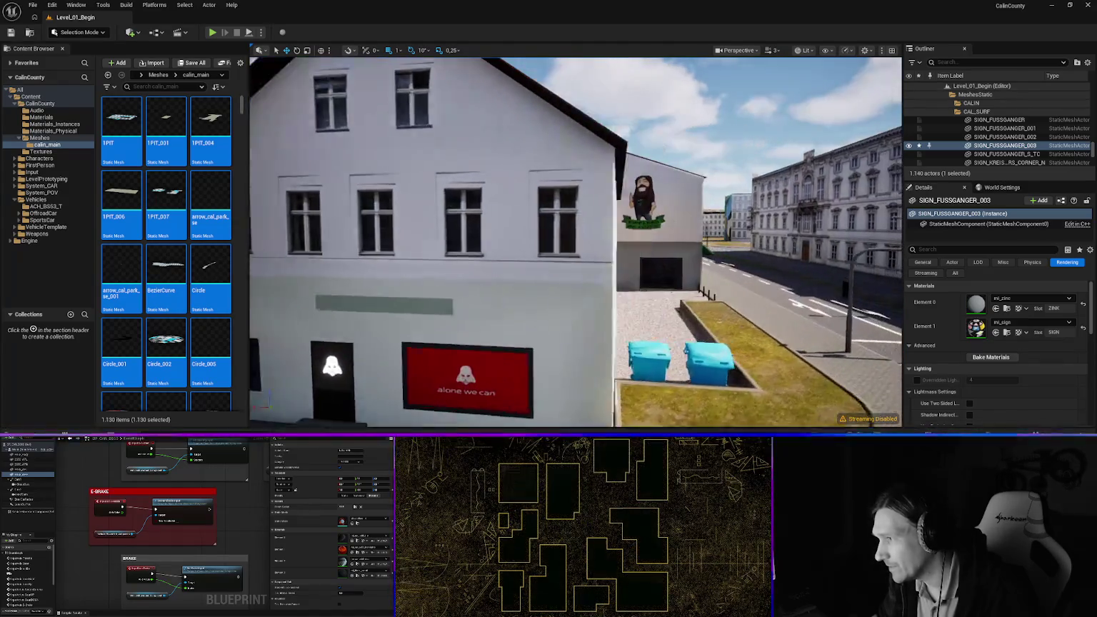
pyautogui.press('w')
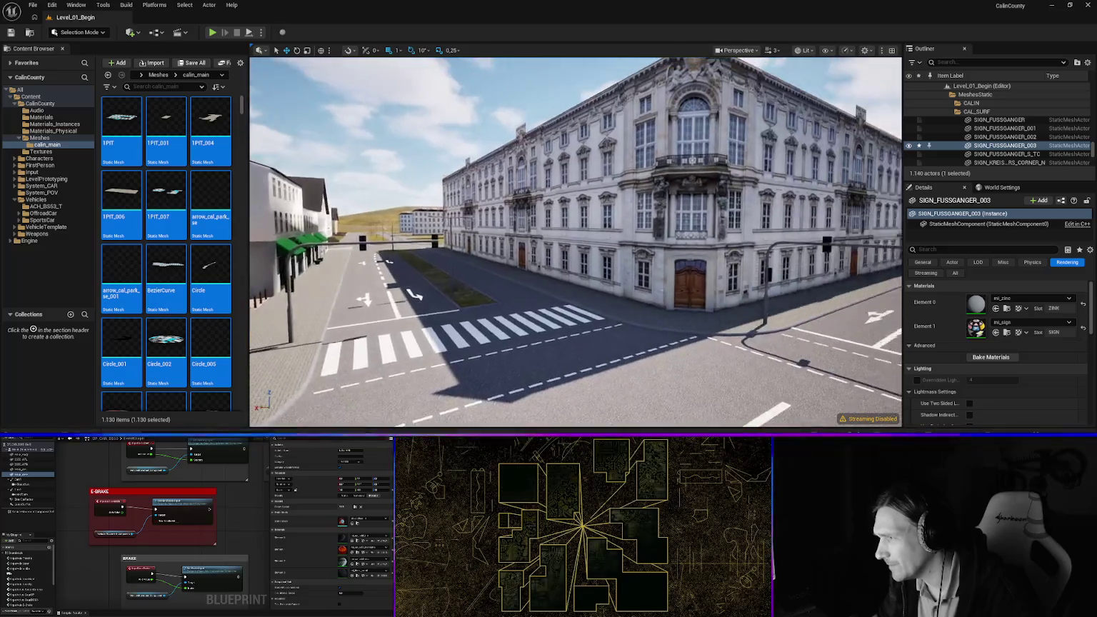
pyautogui.press('w')
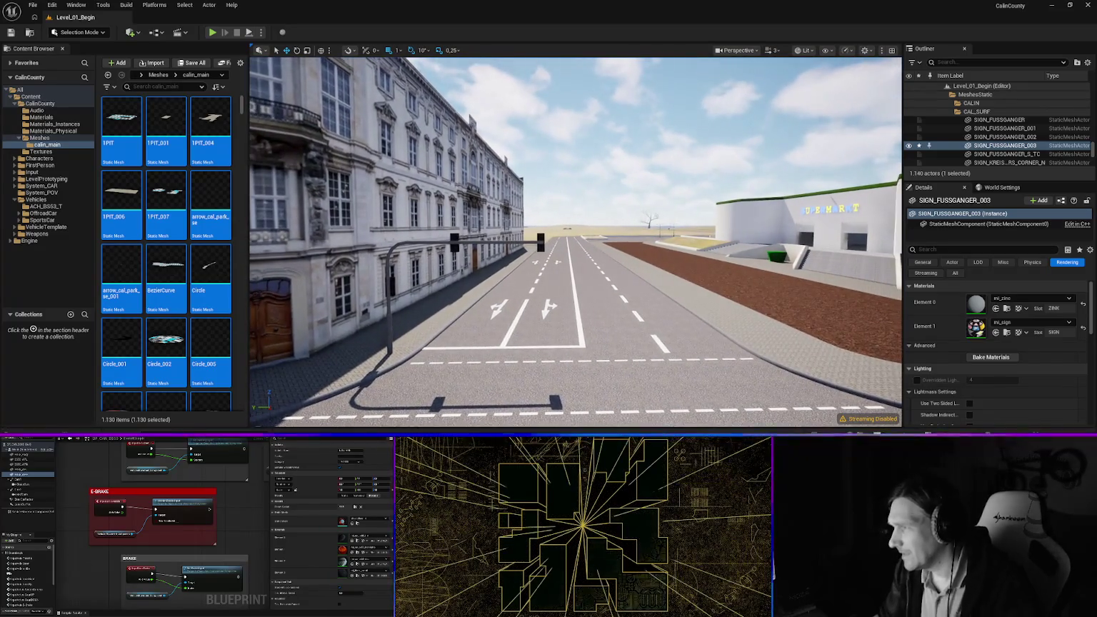
pyautogui.press('w')
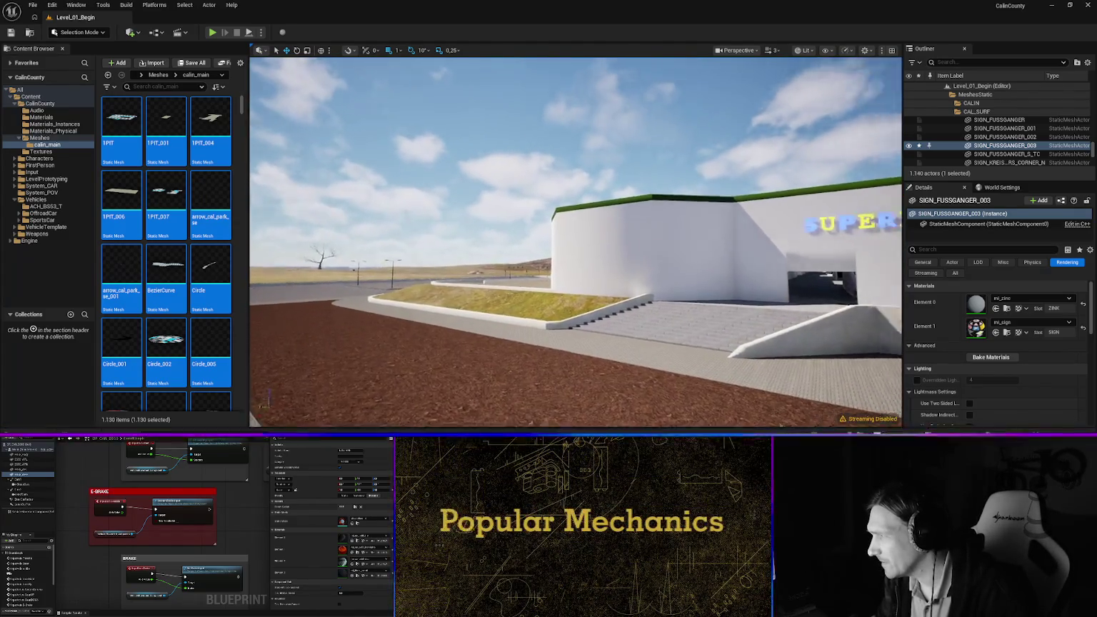
pyautogui.press('w')
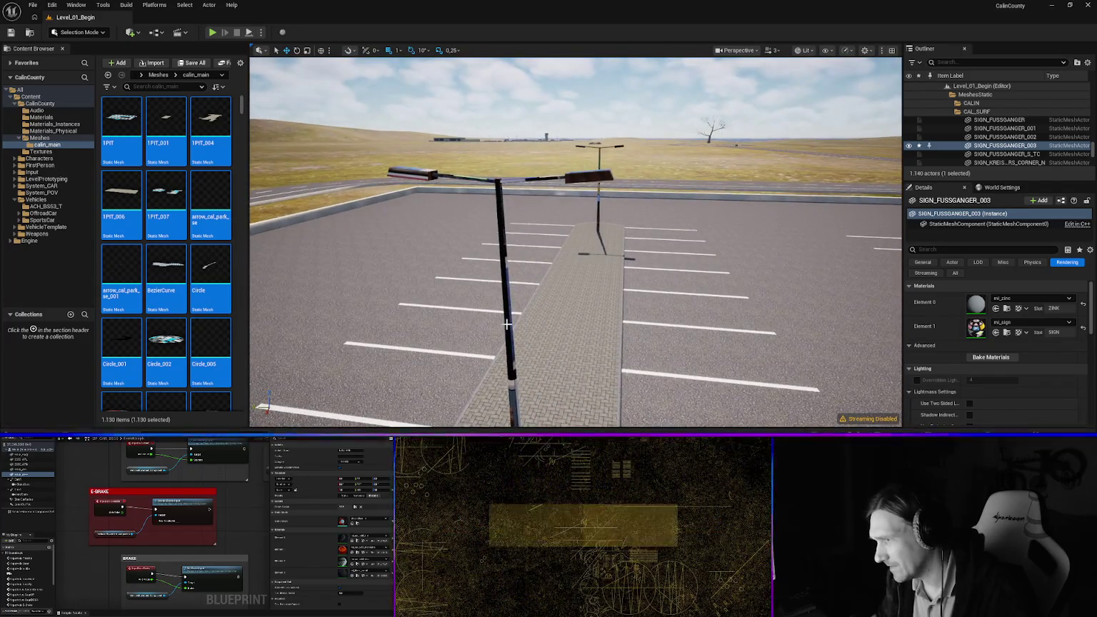
# Replace mi_doors_1 with mi_zinc on the LANTERN lamp post's Element 0
pyautogui.click(507, 324)
pyautogui.click(1023, 298)
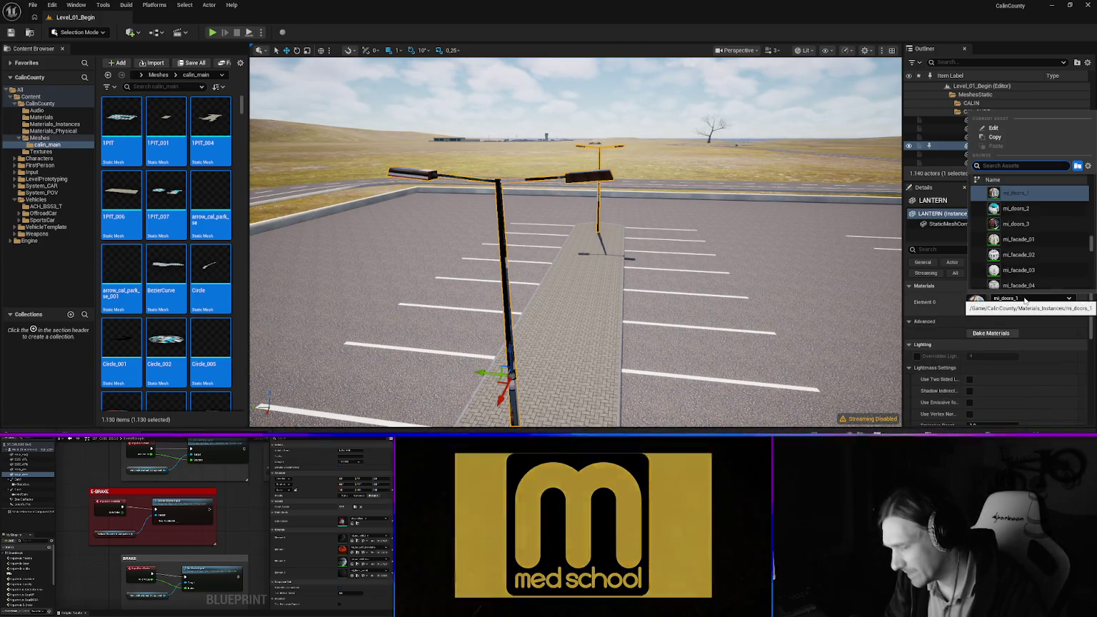
pyautogui.write('zinc')
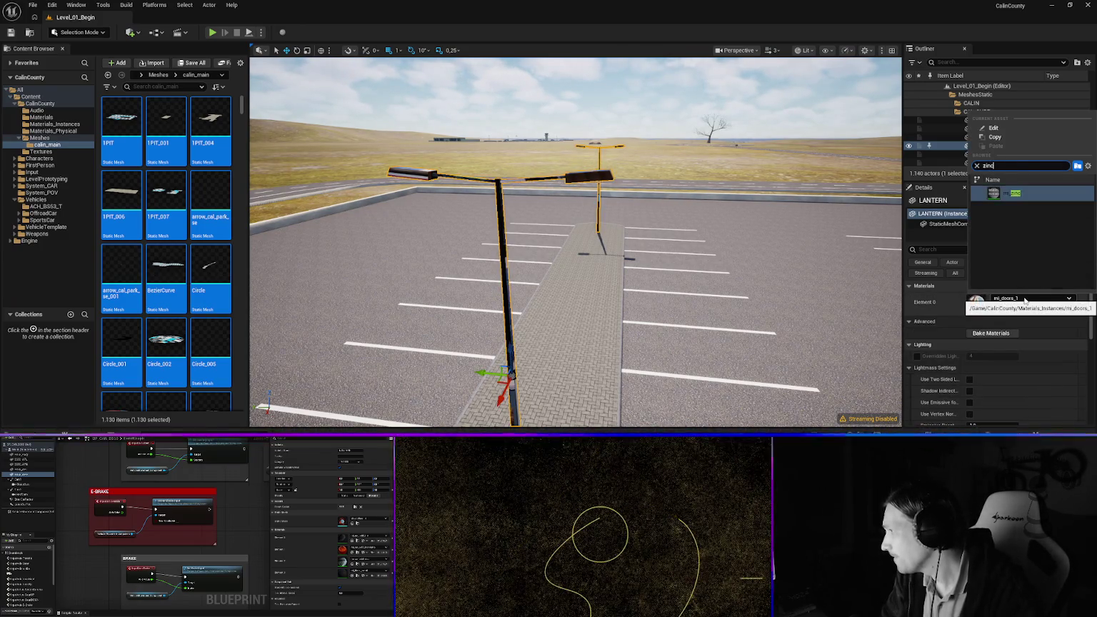
pyautogui.click(1008, 193)
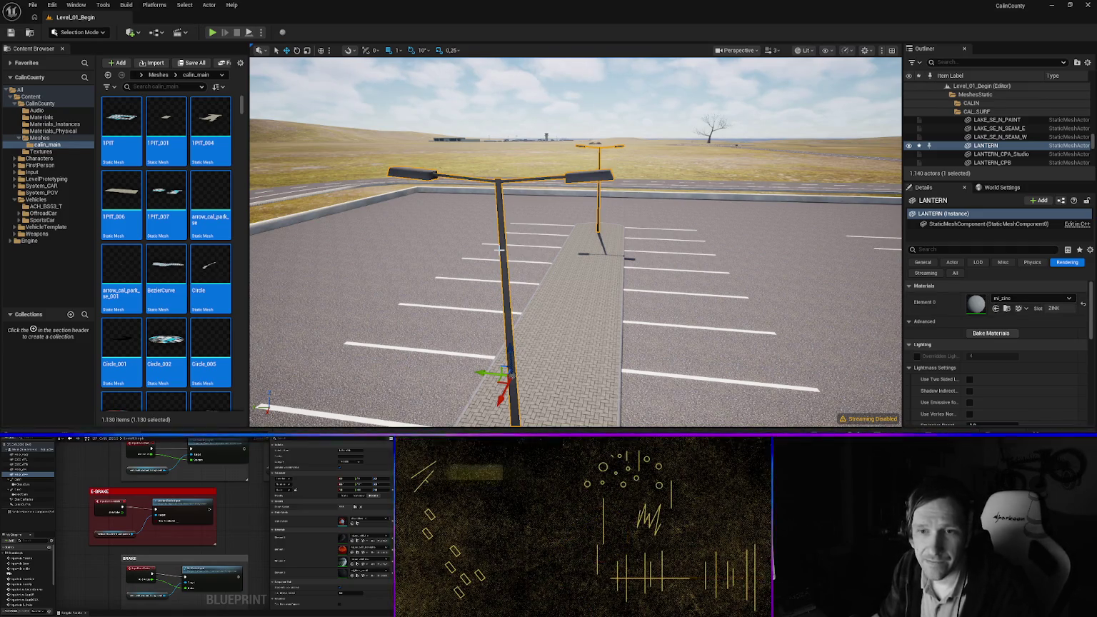
pyautogui.moveTo(424, 240)
pyautogui.mouseDown()
pyautogui.moveTo(424, 253)
pyautogui.moveTo(361, 230)
pyautogui.moveTo(419, 233)
pyautogui.mouseUp()
pyautogui.scroll(5, 418, 234)
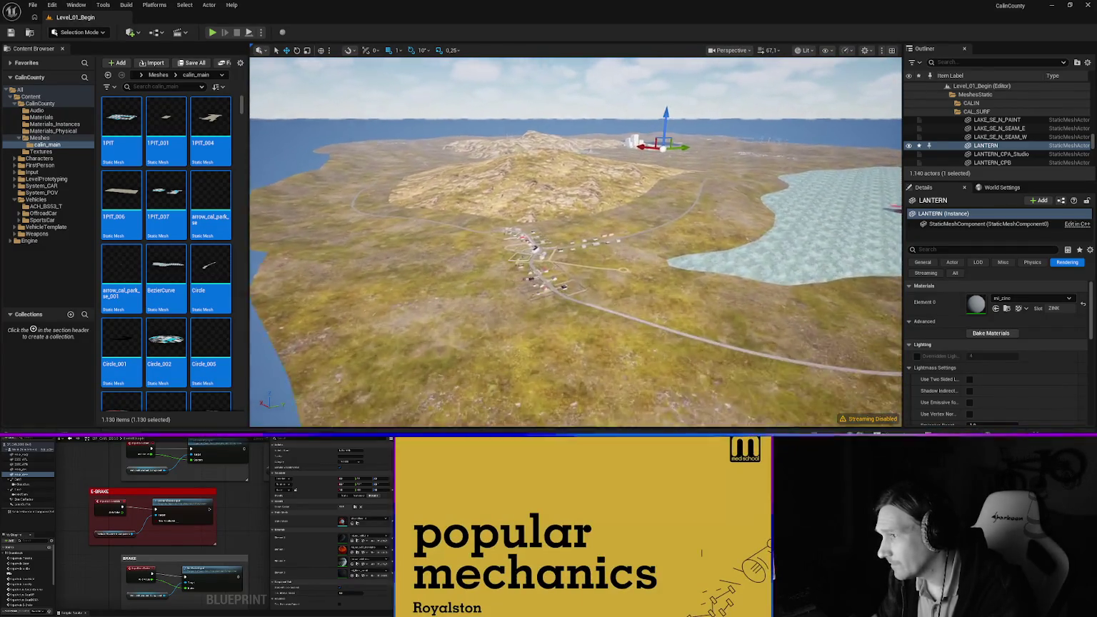
pyautogui.moveTo(575, 241)
pyautogui.mouseDown()
pyautogui.moveTo(576, 229)
pyautogui.moveTo(576, 257)
pyautogui.moveTo(576, 214)
pyautogui.moveTo(575, 307)
pyautogui.moveTo(449, 400)
pyautogui.moveTo(449, 357)
pyautogui.moveTo(450, 400)
pyautogui.moveTo(449, 378)
pyautogui.mouseUp()
pyautogui.moveTo(514, 237)
pyautogui.mouseDown()
pyautogui.moveTo(506, 221)
pyautogui.moveTo(514, 238)
pyautogui.mouseUp()
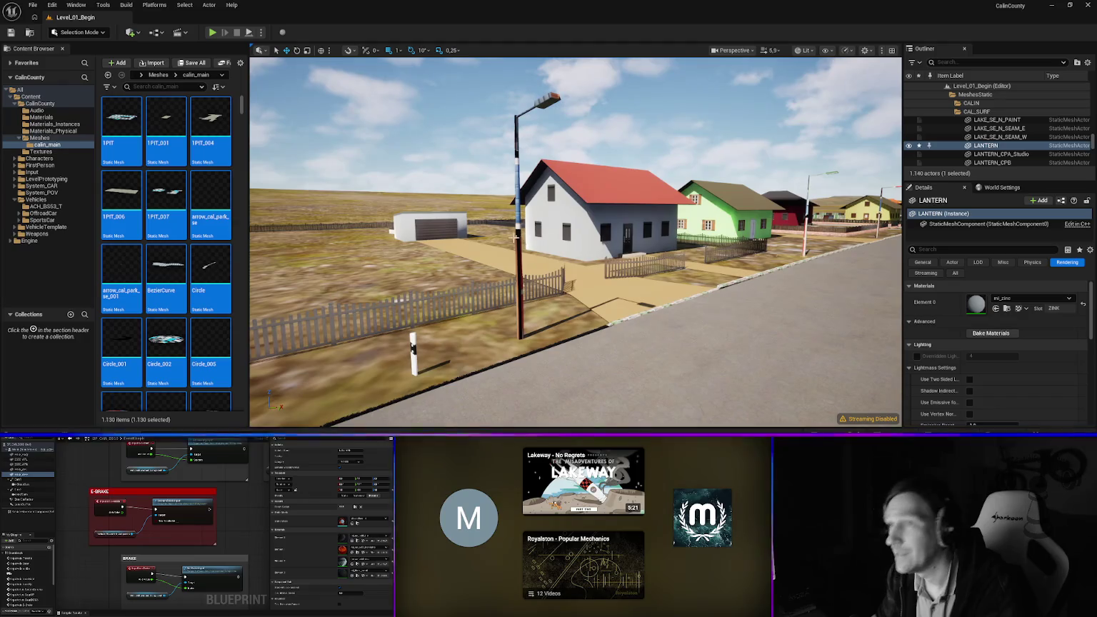
# Open the Material Utilities tool from the Window menu and move it higher
pyautogui.click(76, 5)
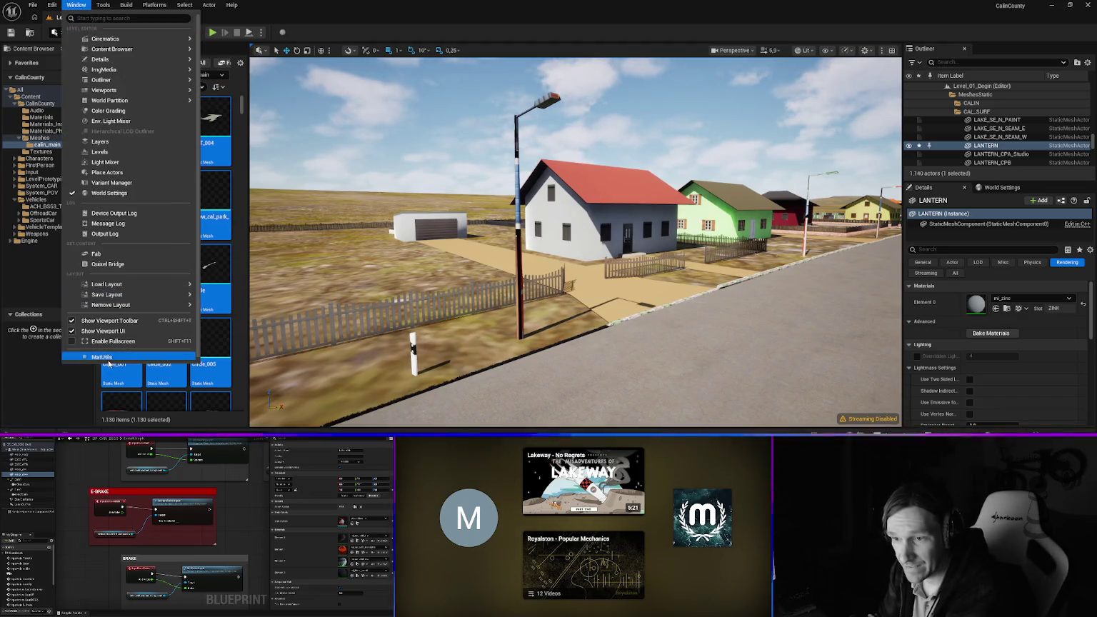
pyautogui.click(107, 359)
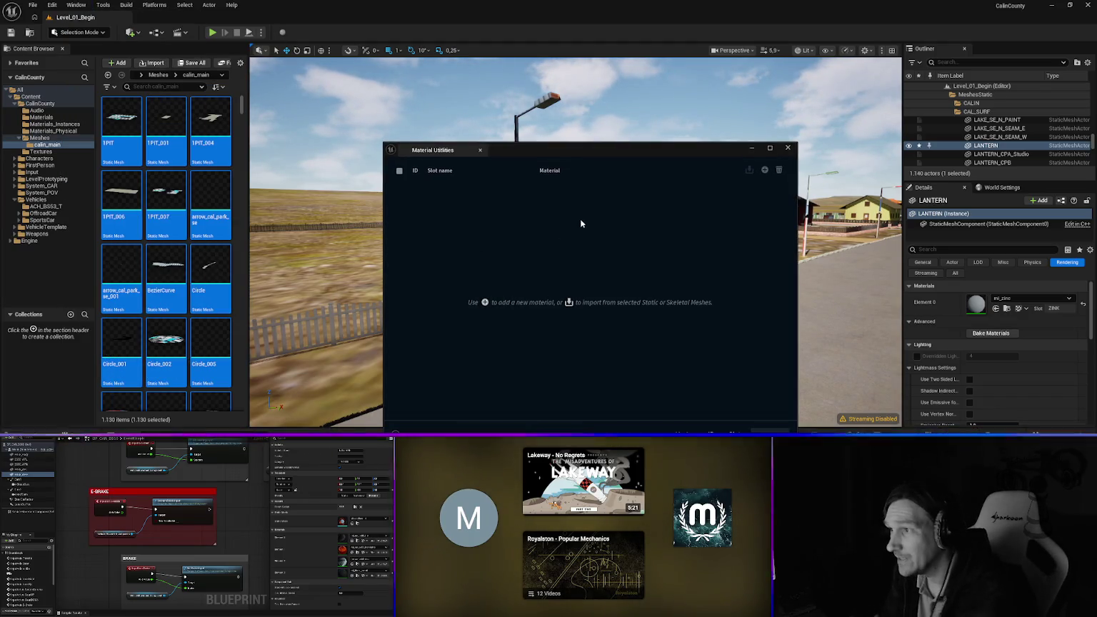
pyautogui.moveTo(532, 146); pyautogui.dragTo(500, 89)
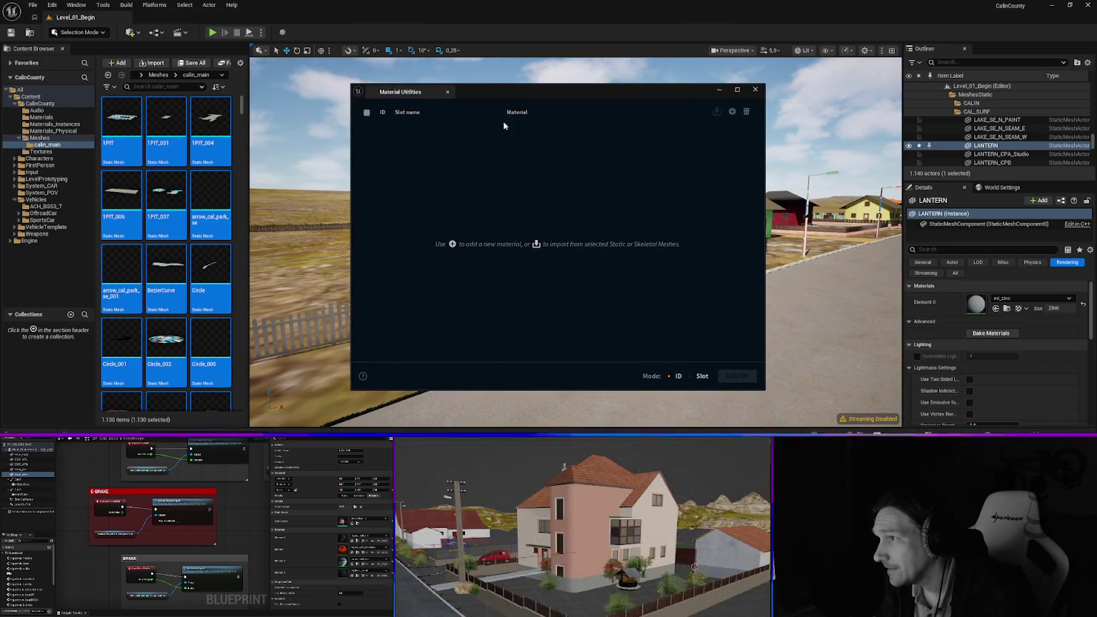
# Add two material slots, assign AdvancedFlag to slot 0 and begin naming it
pyautogui.click(731, 112)
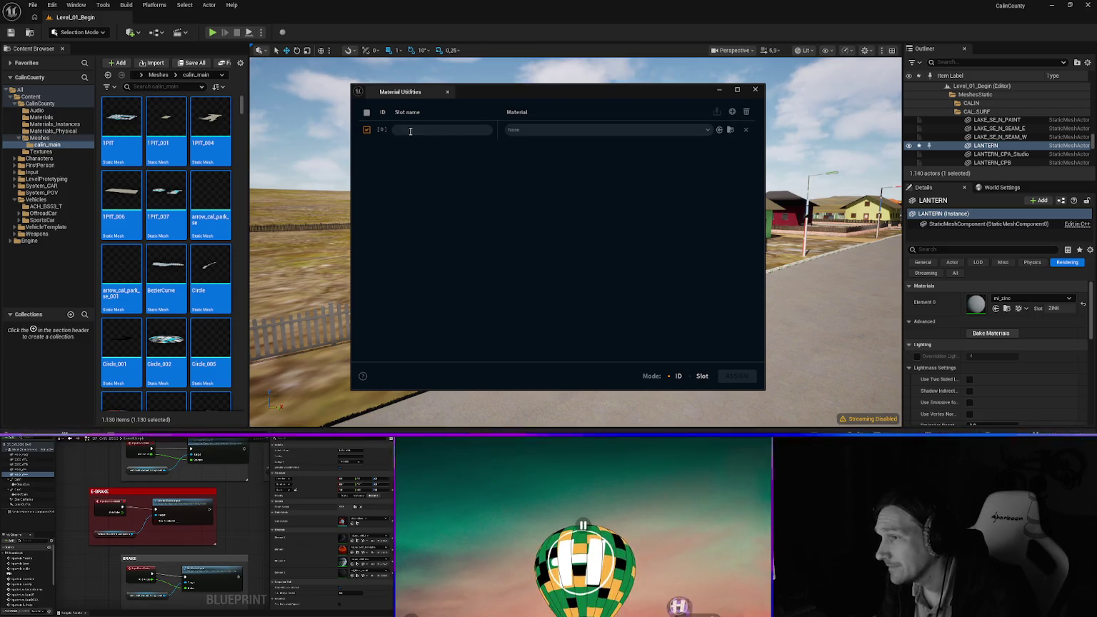
pyautogui.click(529, 128)
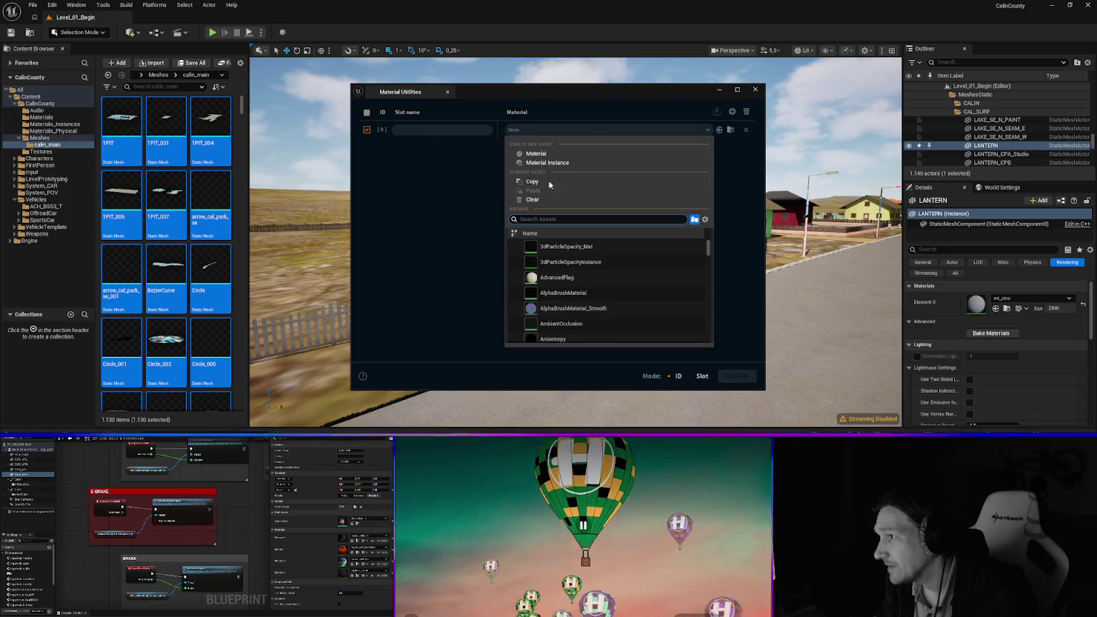
pyautogui.click(559, 278)
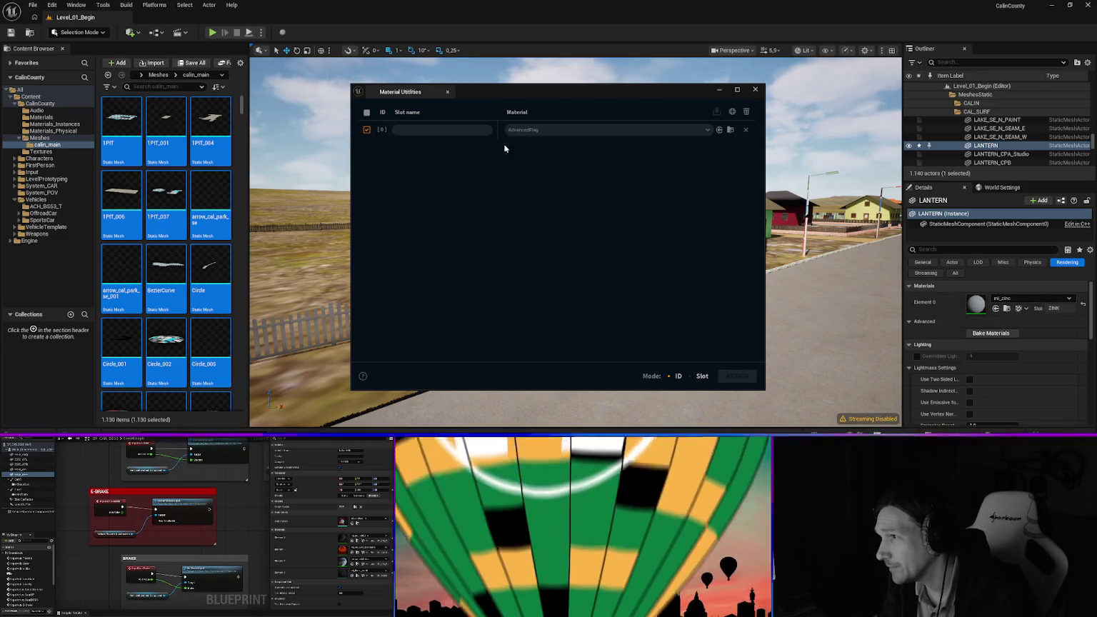
pyautogui.click(731, 112)
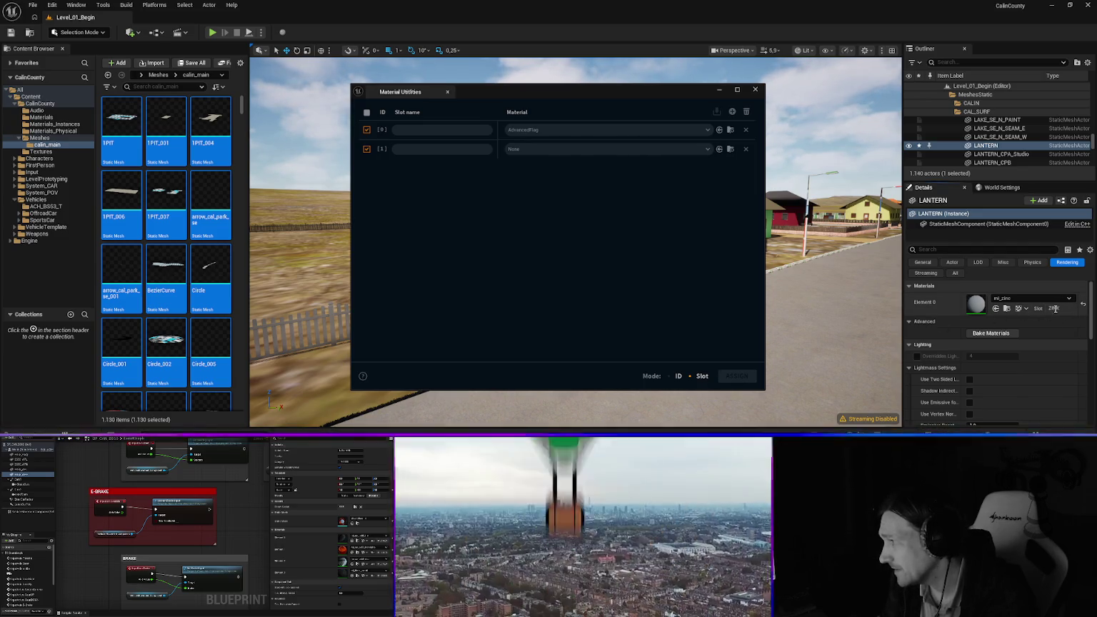
pyautogui.click(994, 137)
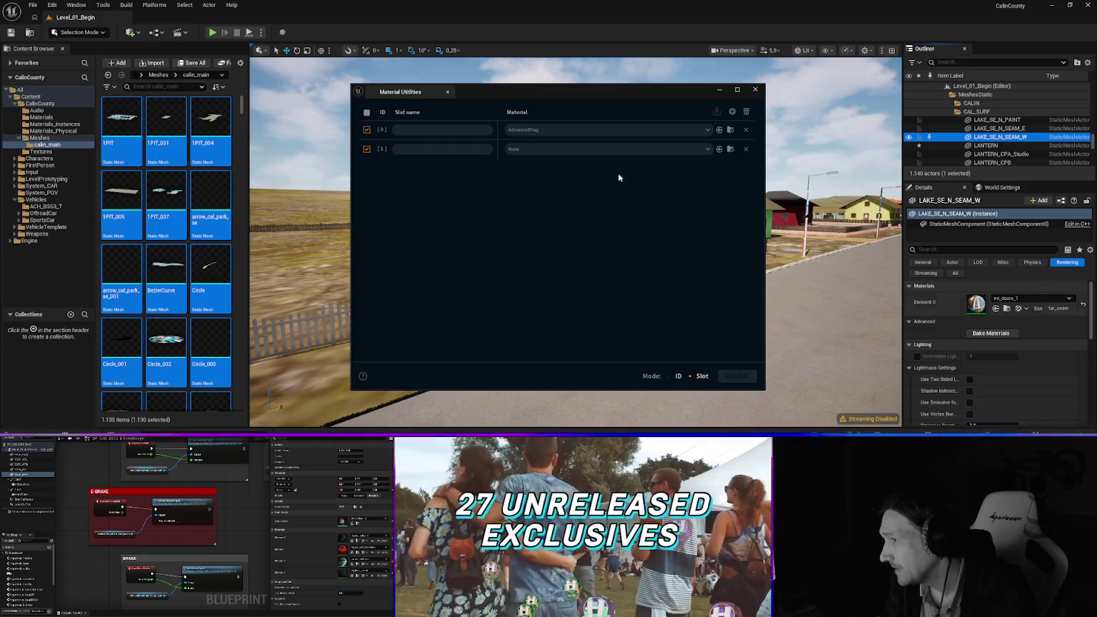
pyautogui.click(419, 130)
pyautogui.write('cint')
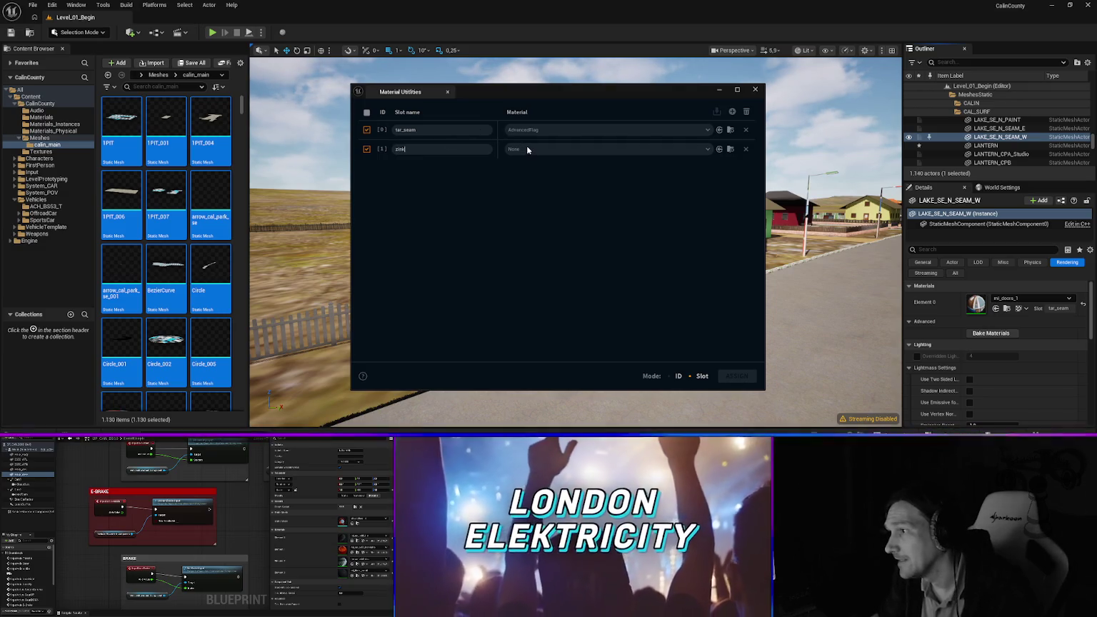
# Pick mi_zinc as the material for the zink slot [1]
pyautogui.click(526, 148)
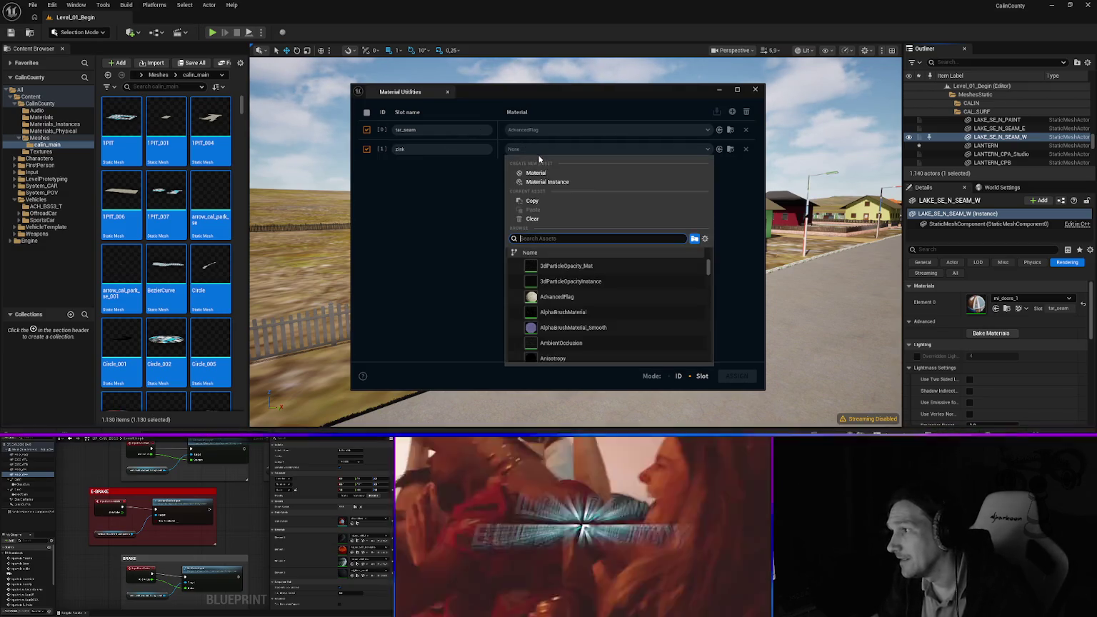
pyautogui.write('zinc')
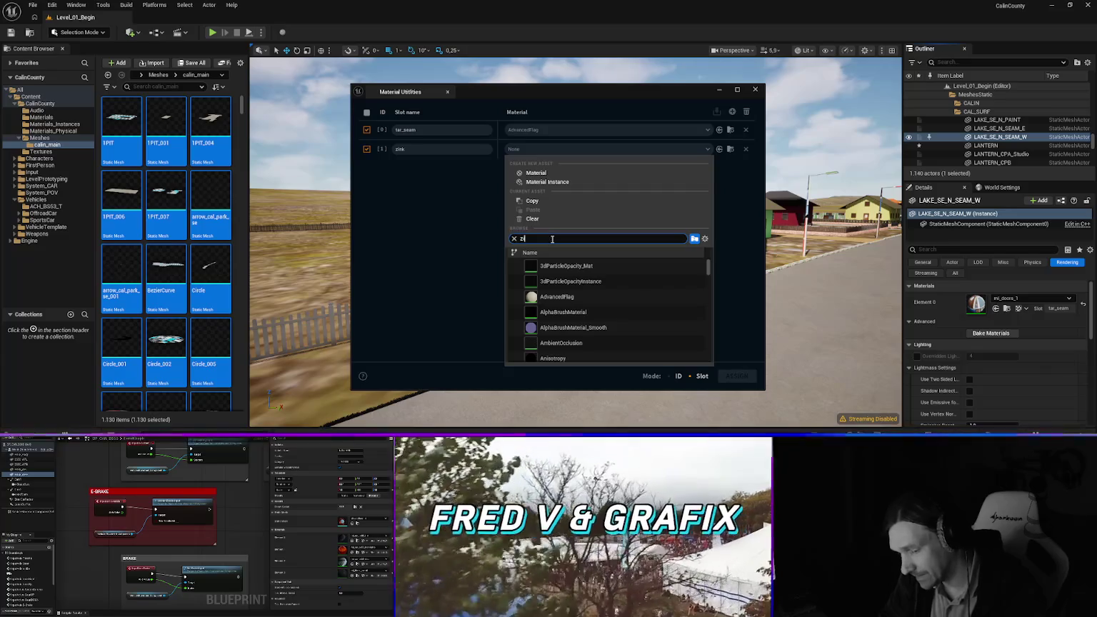
pyautogui.click(548, 267)
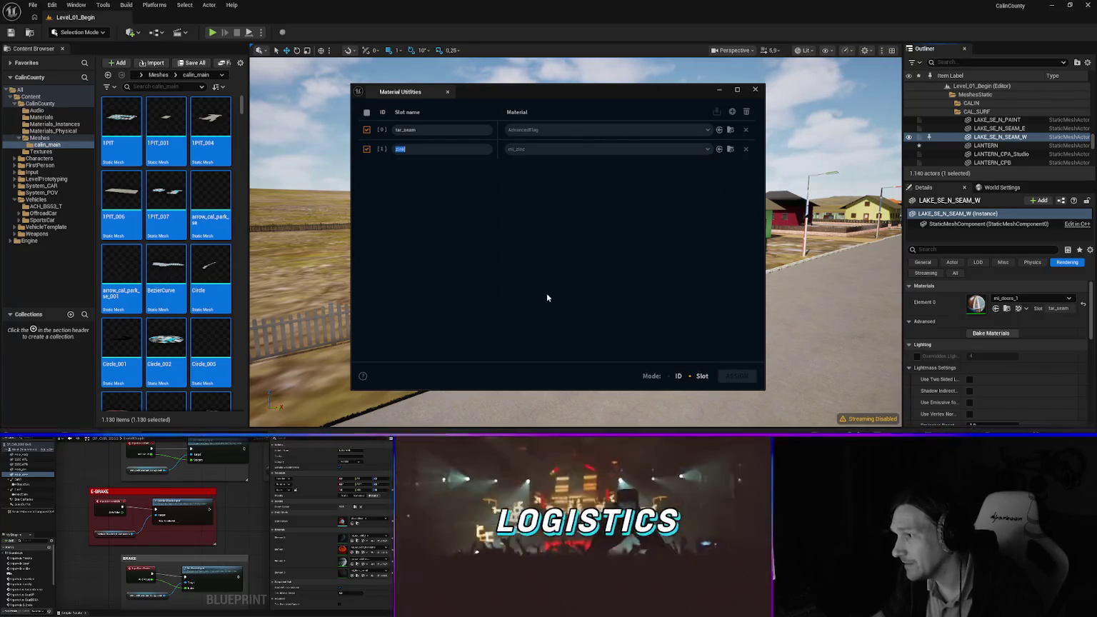
# Pick mi_tar_seam for the tar_seam slot [0], confirm, and close Material Utilities
pyautogui.click(520, 130)
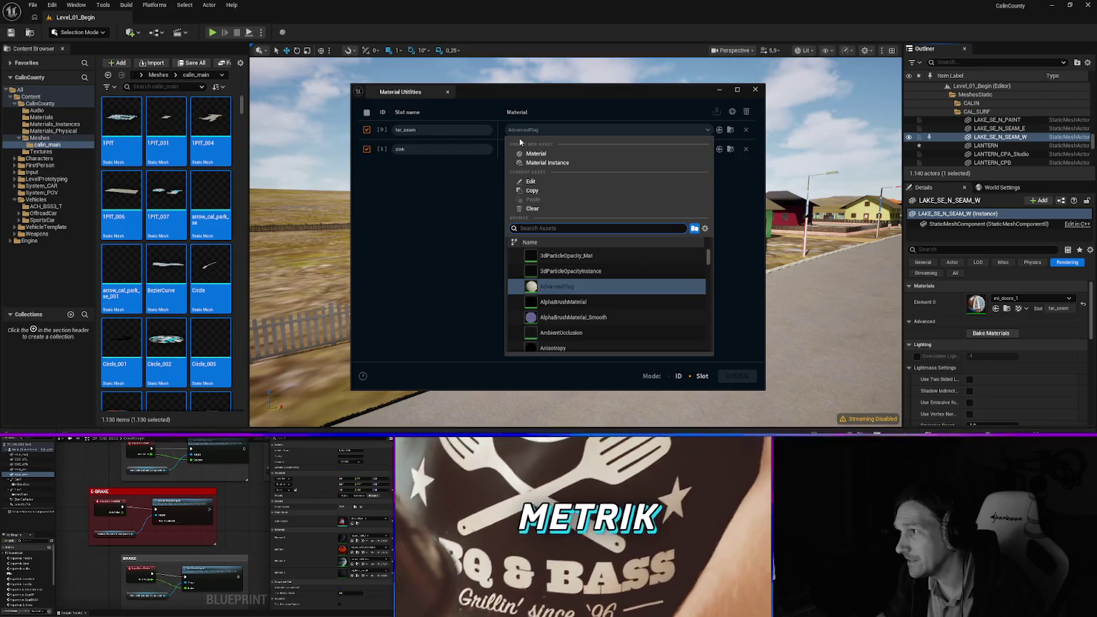
pyautogui.write('mi_ta')
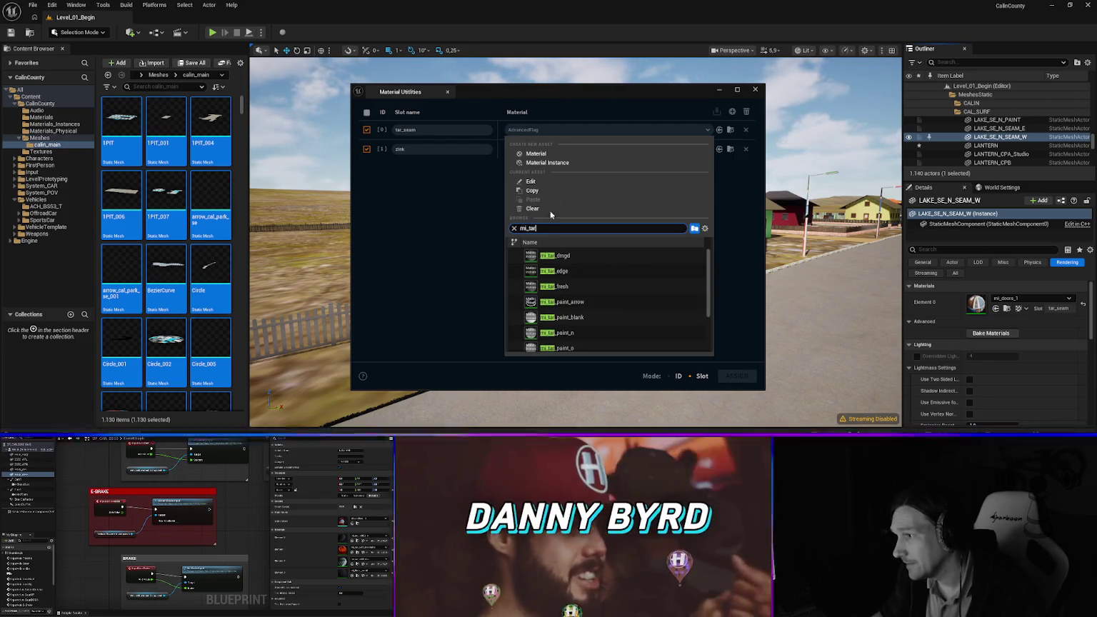
pyautogui.write('r')
pyautogui.scroll(-2, 569, 321)
pyautogui.click(569, 337)
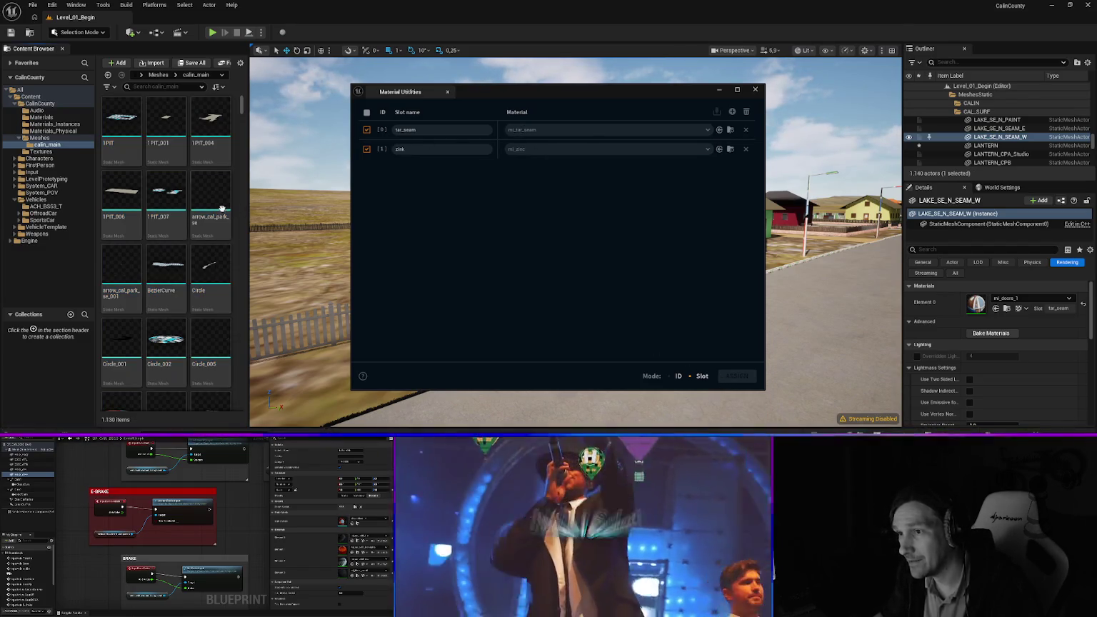
pyautogui.press('Return')
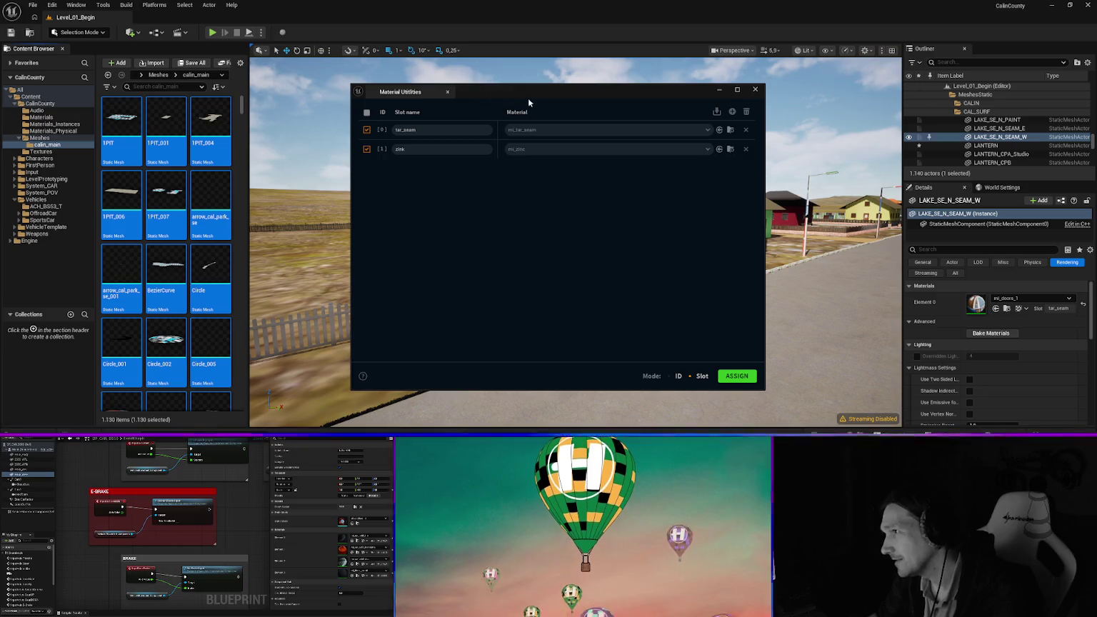
pyautogui.click(755, 91)
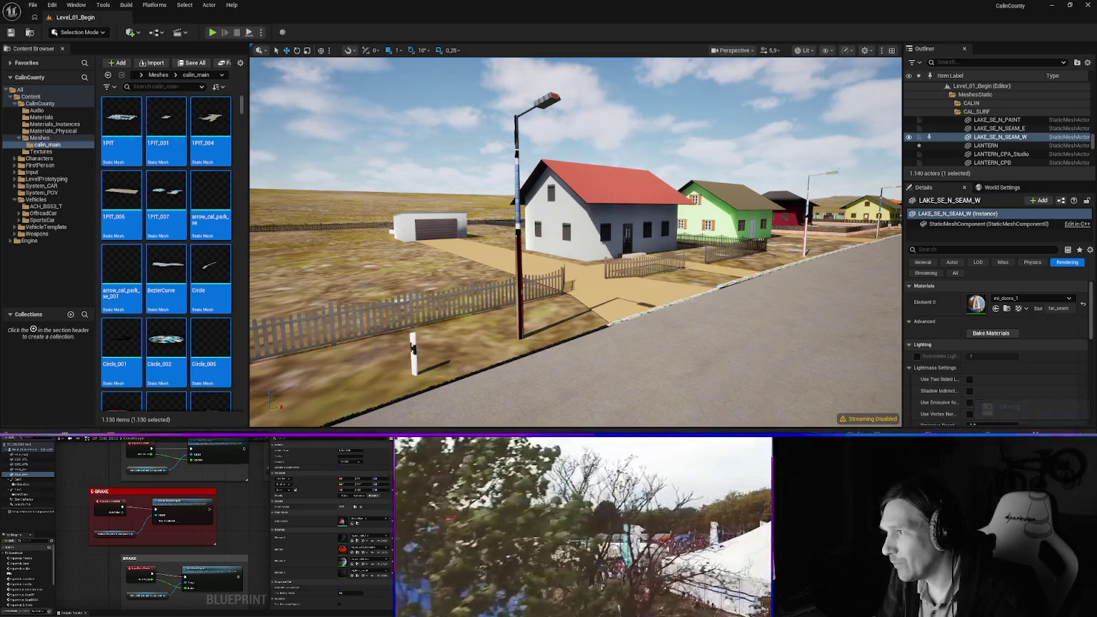
# Select the VNW_Lantern street lamp pole in the scene
pyautogui.click(519, 214)
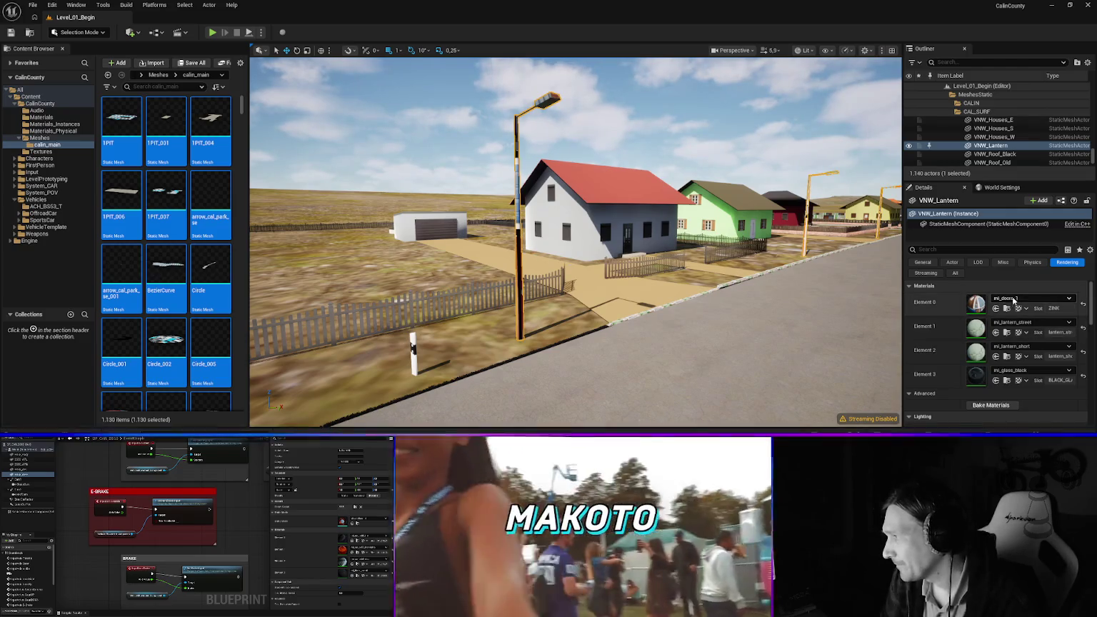
# Assign mi_zinc to the lantern pole's Element 0 material slot
pyautogui.click(1020, 298)
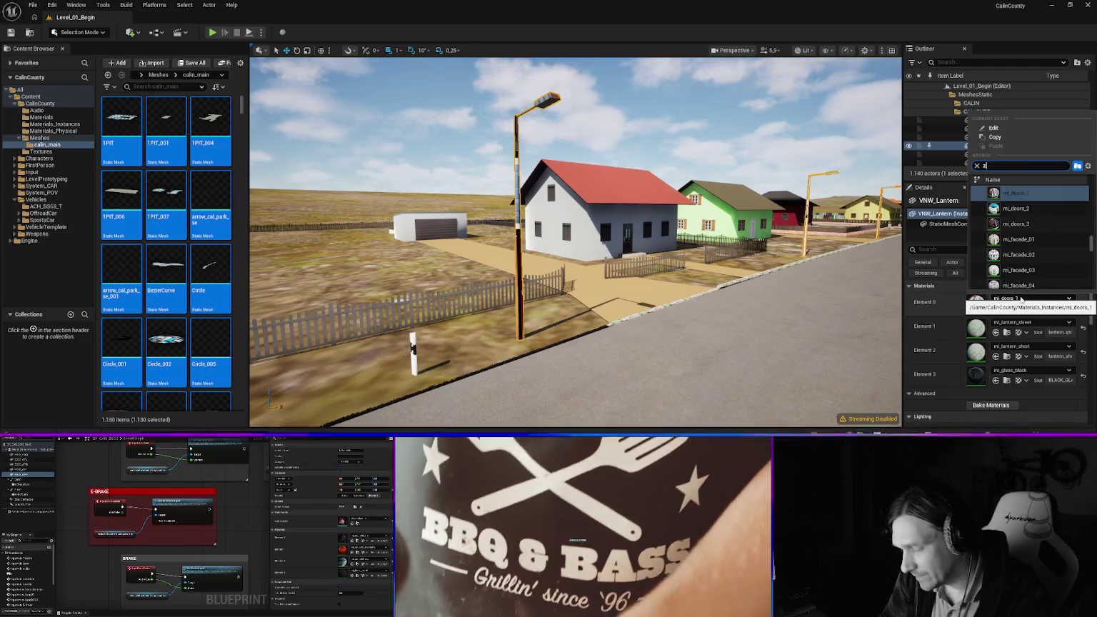
pyautogui.write('inc')
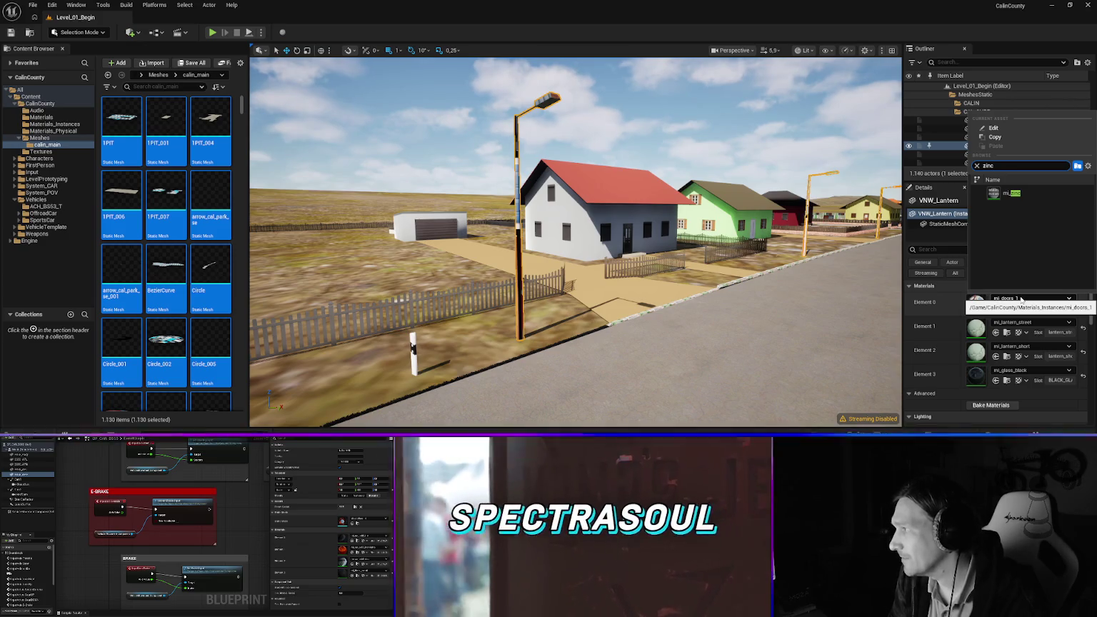
pyautogui.click(1011, 193)
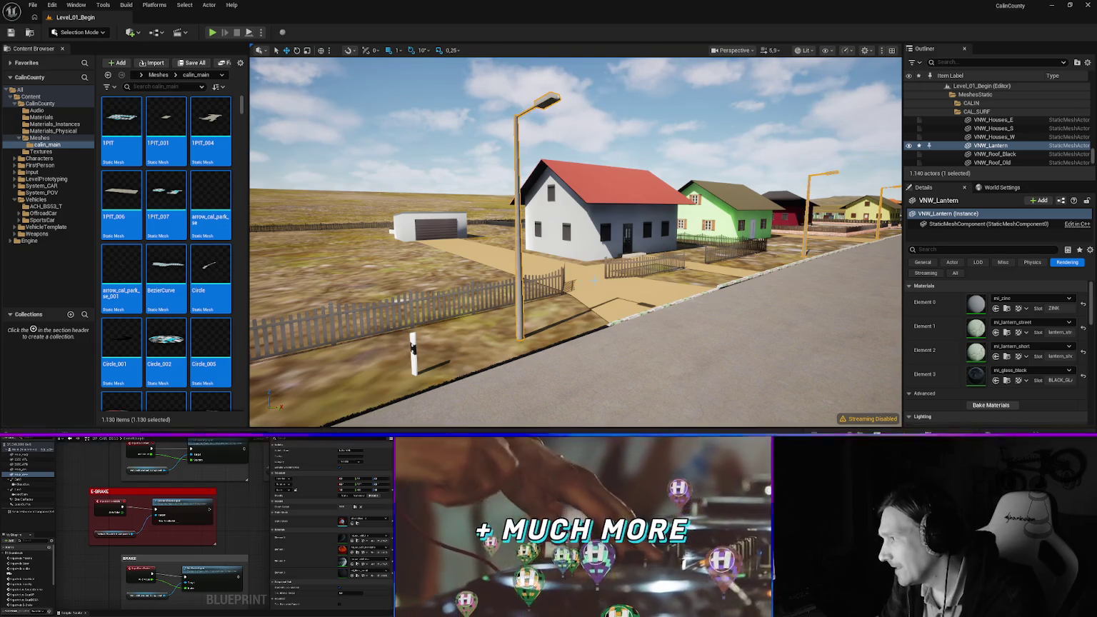
# Set the road curb 1CURB_VNW_W's Element 0 to mi_curb_granite
pyautogui.click(606, 323)
pyautogui.moveTo(607, 322); pyautogui.dragTo(628, 282)
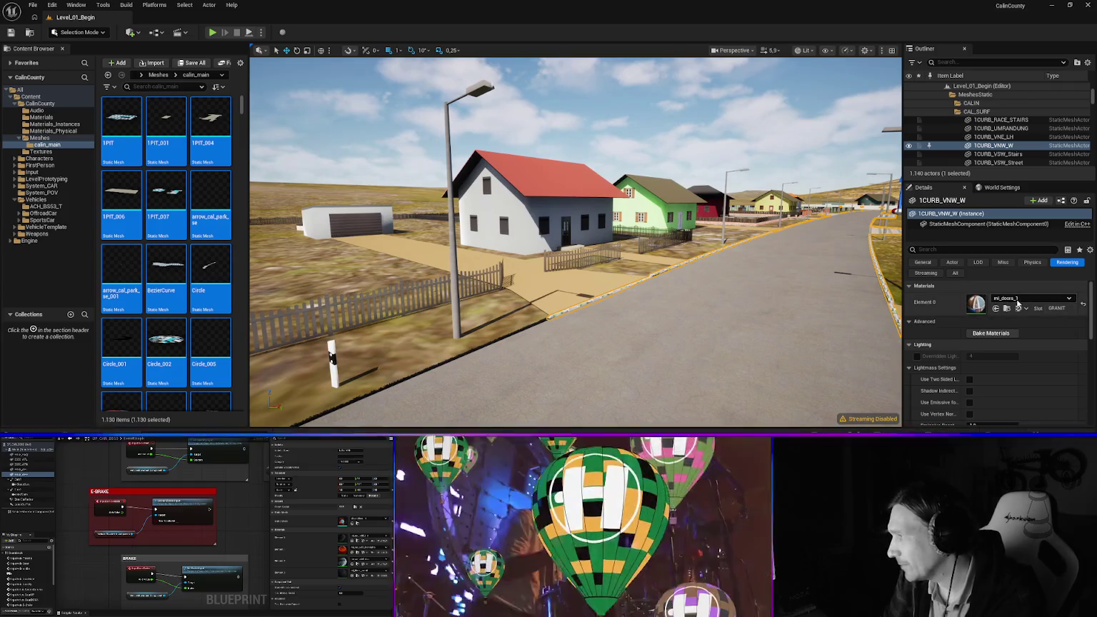
pyautogui.click(1019, 299)
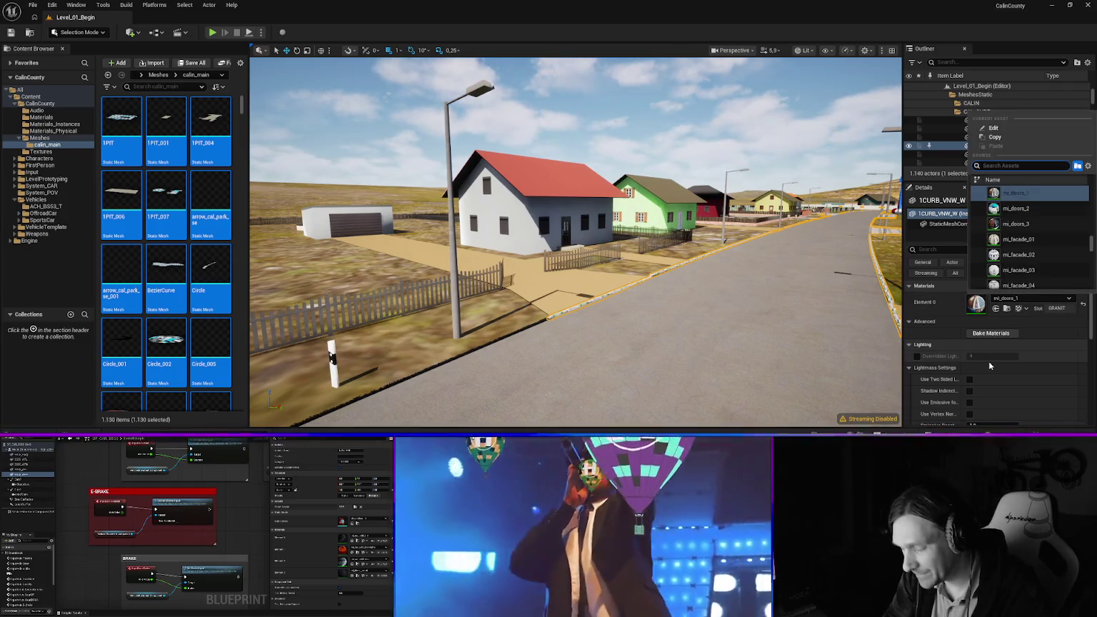
pyautogui.write('gr')
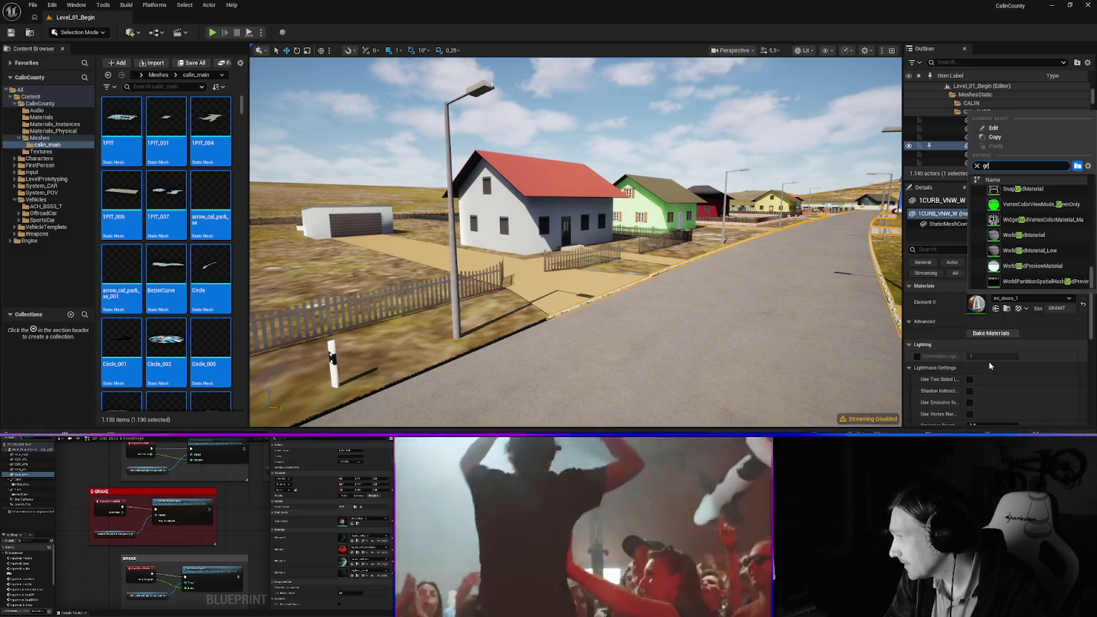
pyautogui.write('ani')
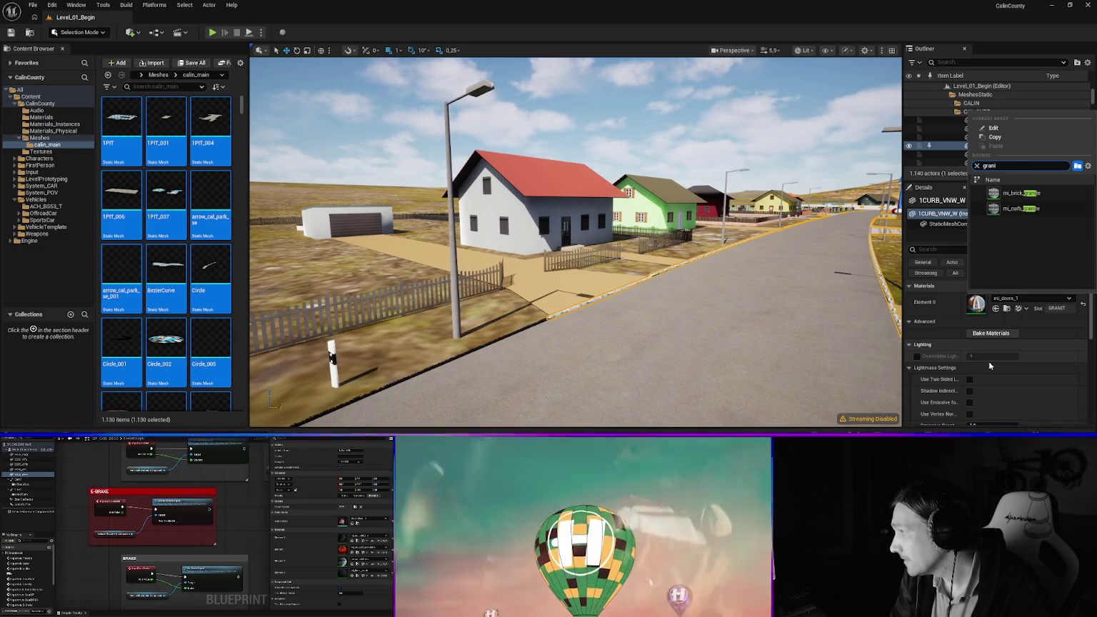
pyautogui.click(1022, 210)
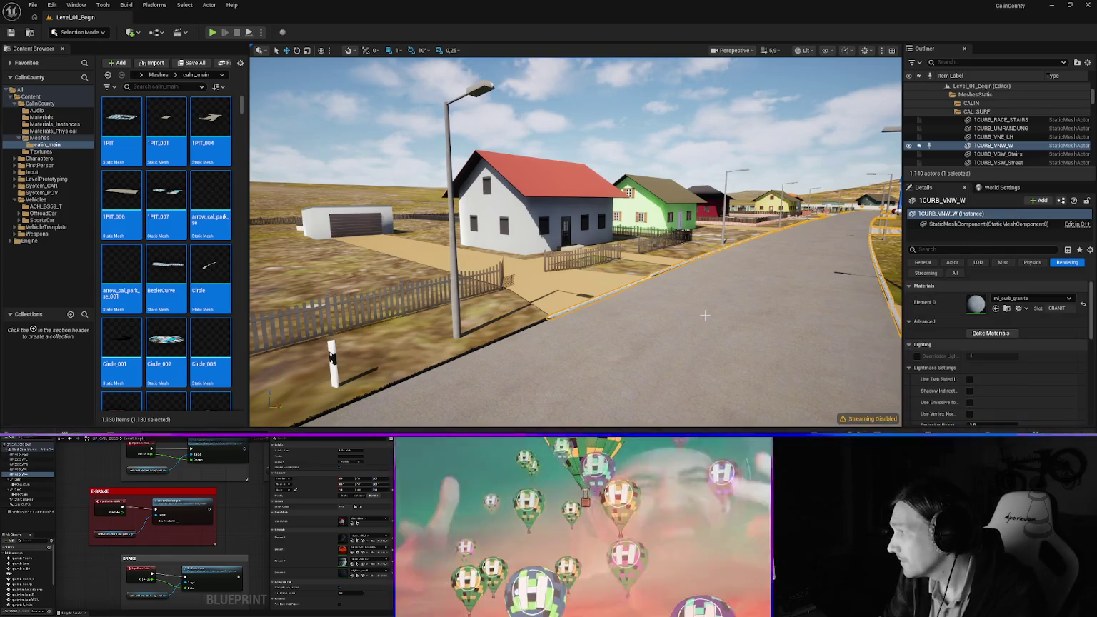
pyautogui.moveTo(540, 220); pyautogui.dragTo(628, 175)
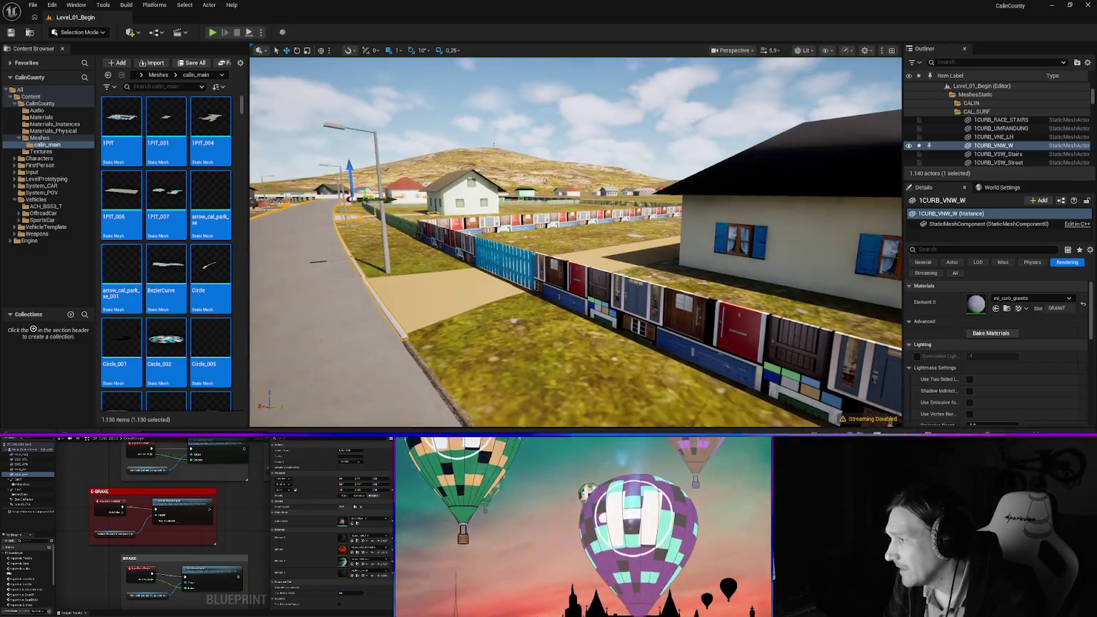
pyautogui.click(642, 300)
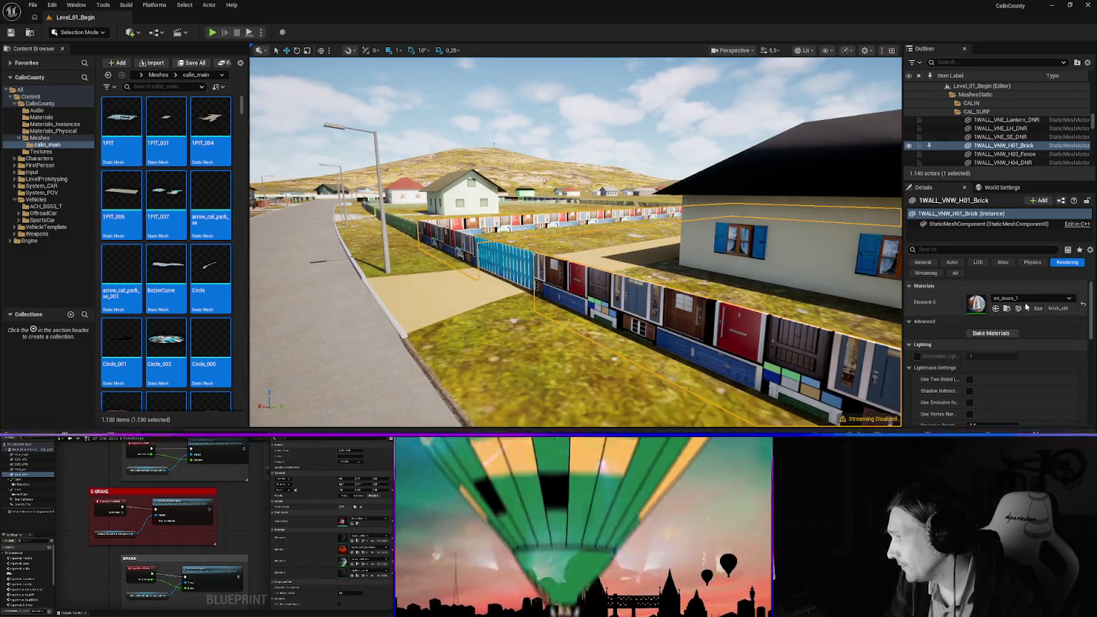
# Replace mi_doors_1 with mi_brick_old on the wall's Element 0, found by searching 'brick'
pyautogui.click(1024, 298)
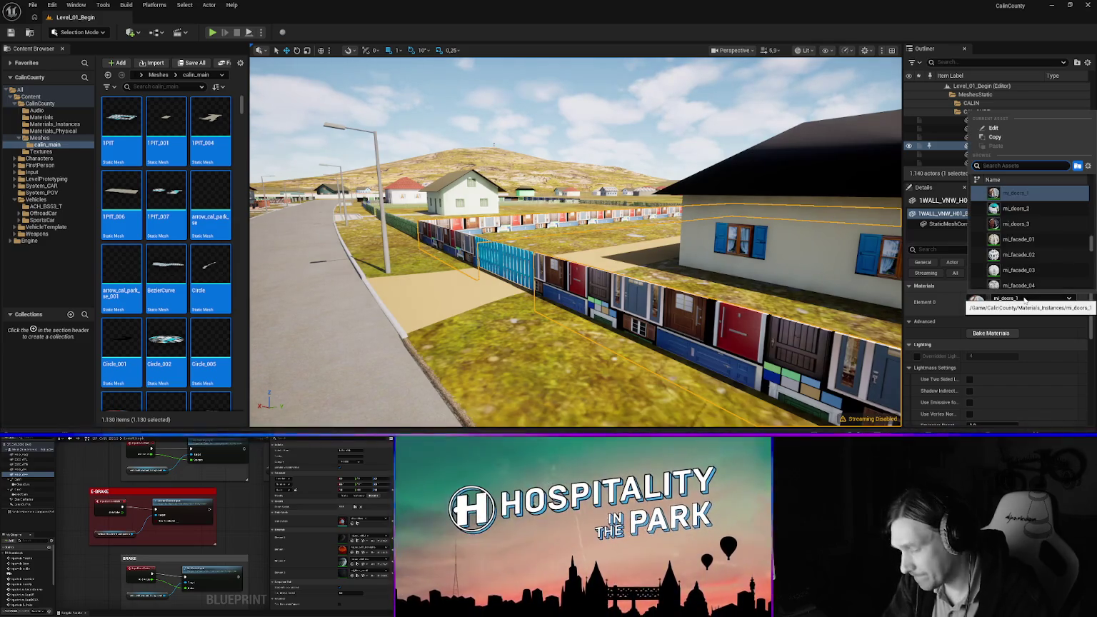
pyautogui.write('brick')
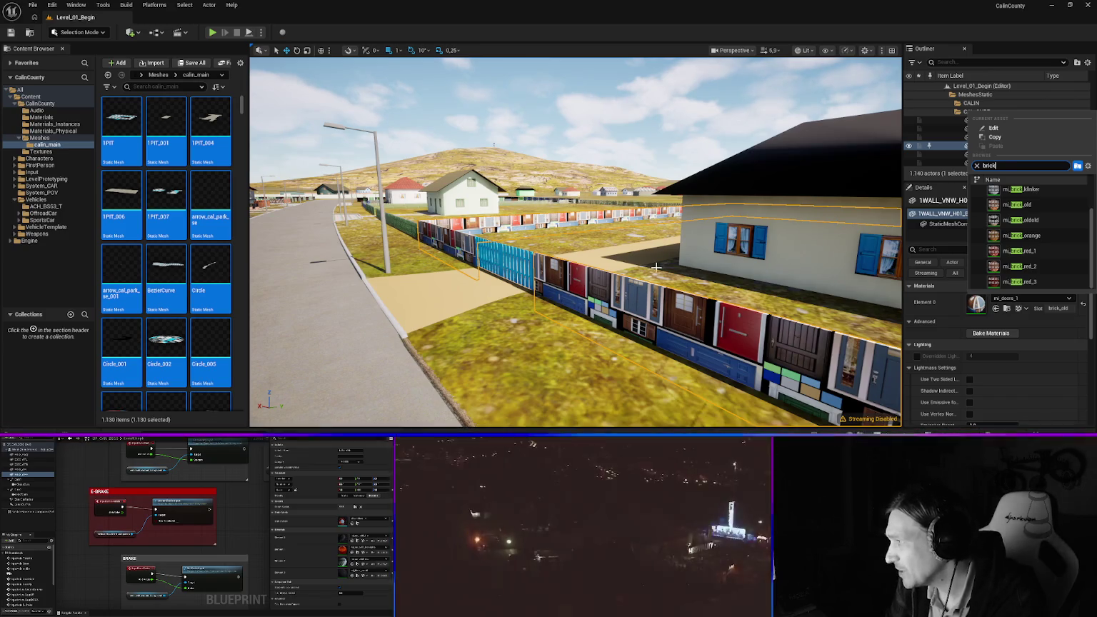
pyautogui.click(1029, 204)
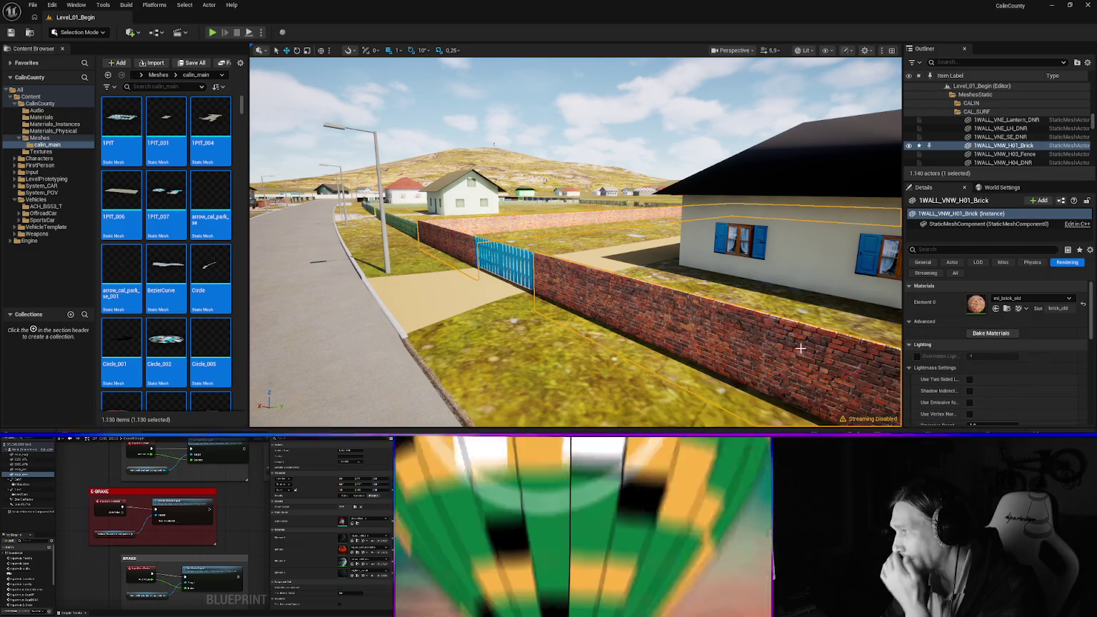
pyautogui.moveTo(593, 321); pyautogui.dragTo(582, 339)
pyautogui.click(429, 282)
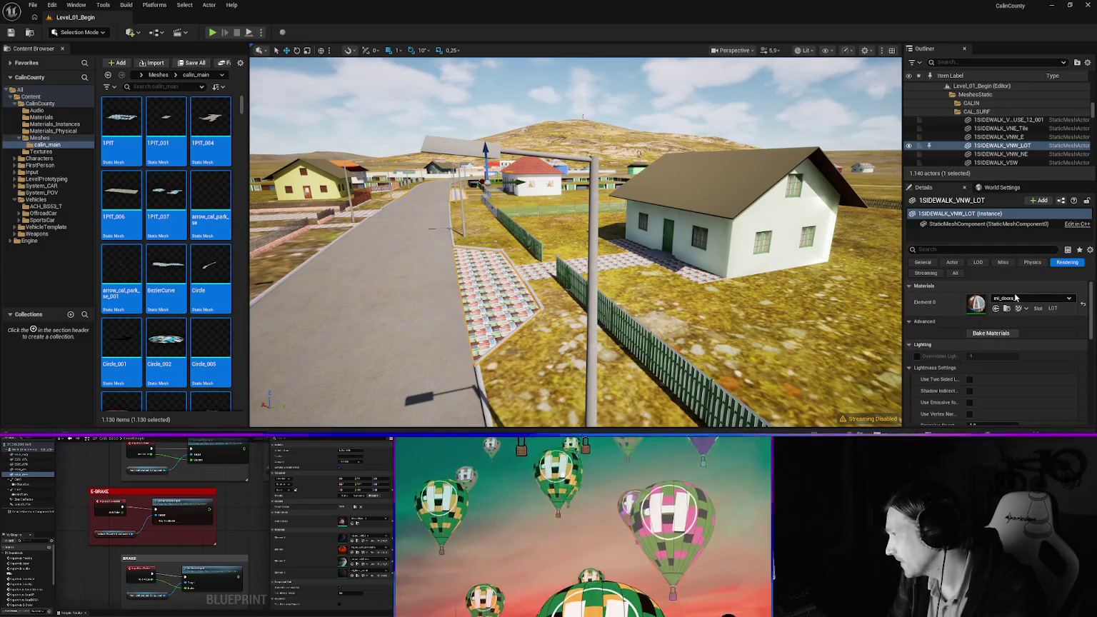
# Assign mi_surf_lot to sidewalk 1SIDEWALK_VNW_LOT's Element 0
pyautogui.click(1022, 300)
pyautogui.write('lot')
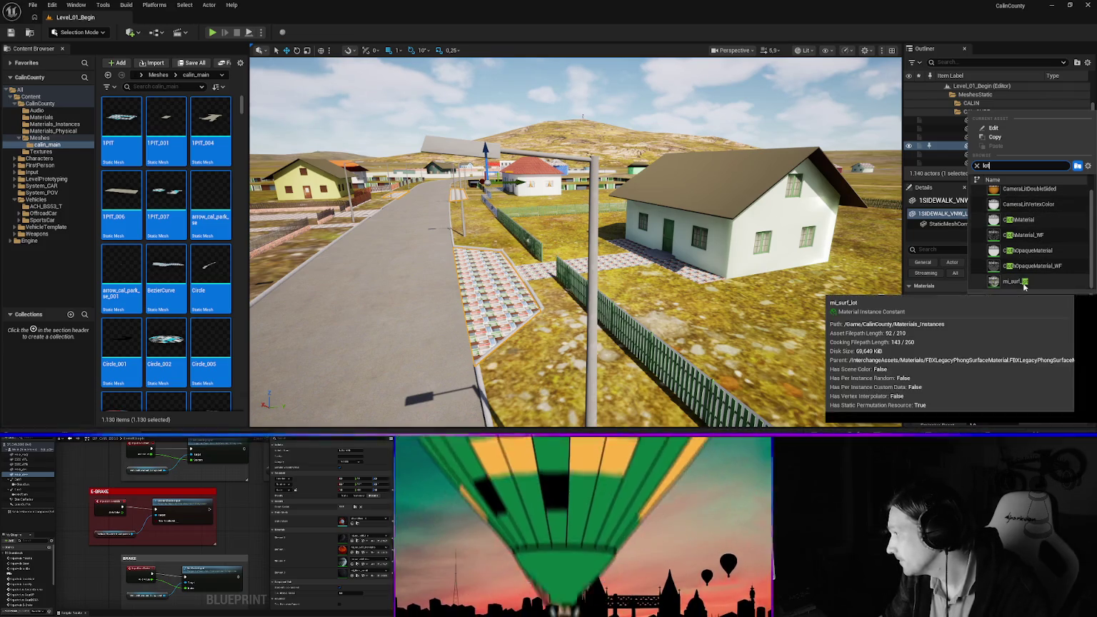
pyautogui.click(1028, 280)
# Give the paving patio 1SIDEWALK_VNW_NE the mi_surf_pflaster material
pyautogui.click(543, 284)
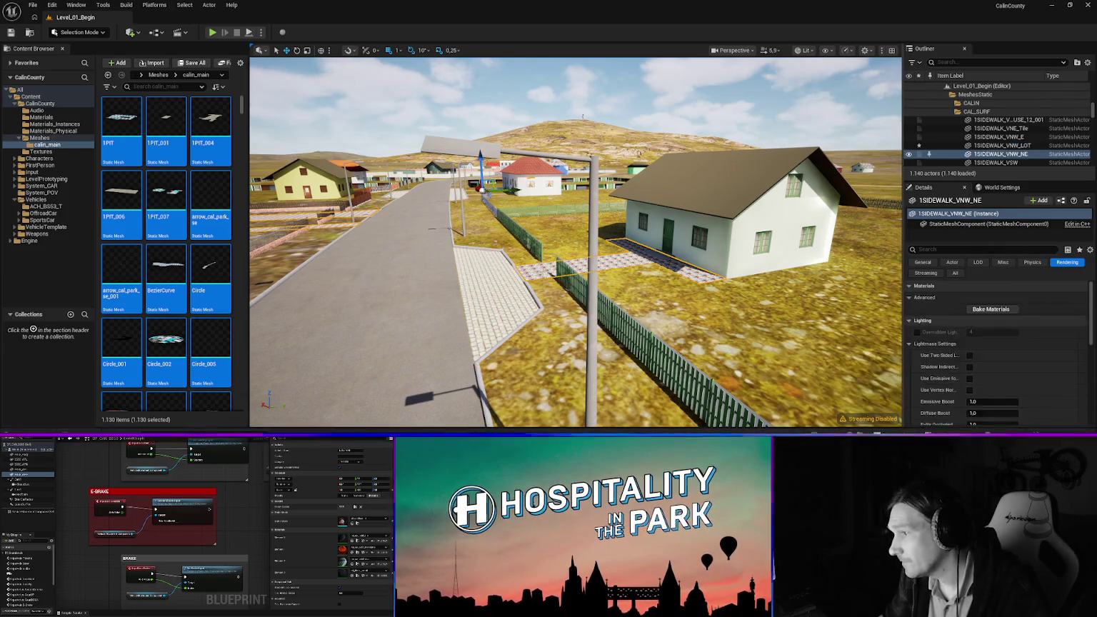
pyautogui.click(1023, 299)
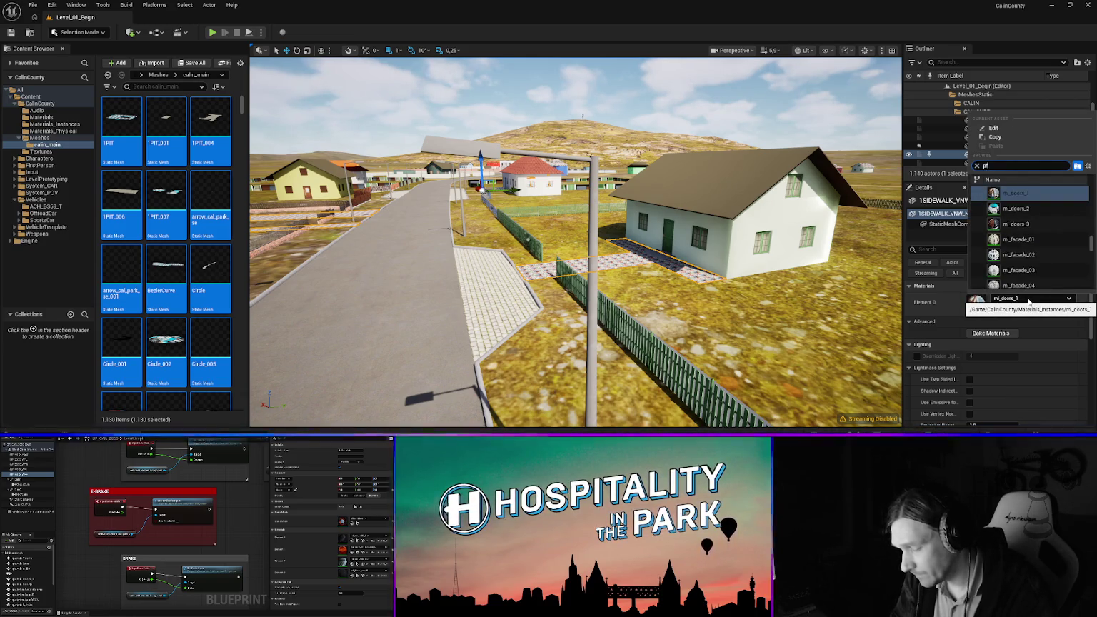
pyautogui.click(1013, 193)
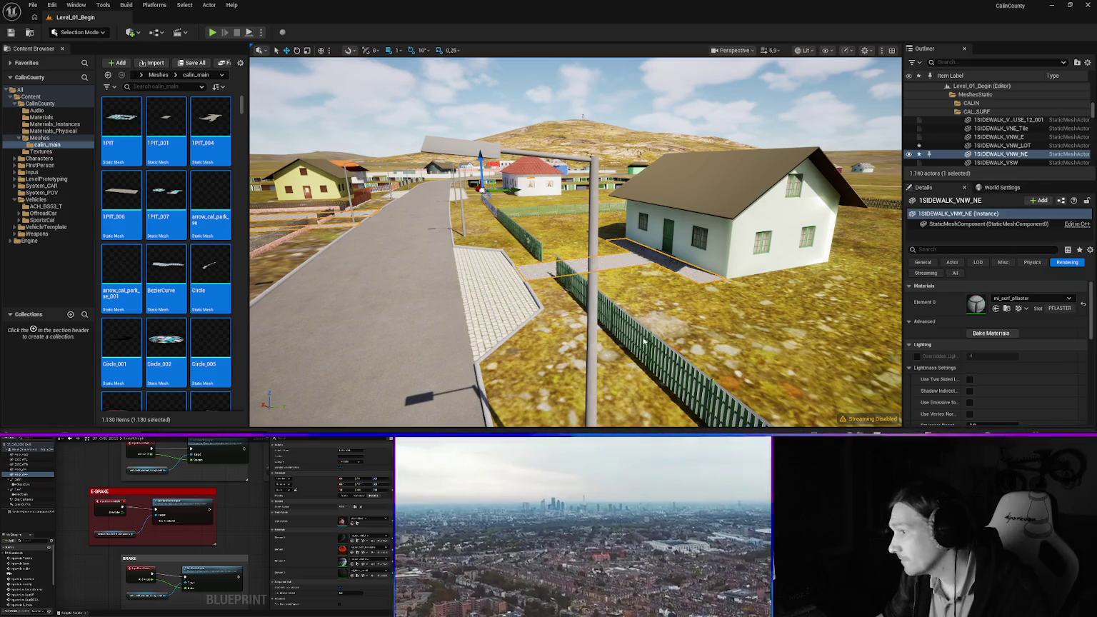
pyautogui.press('w')
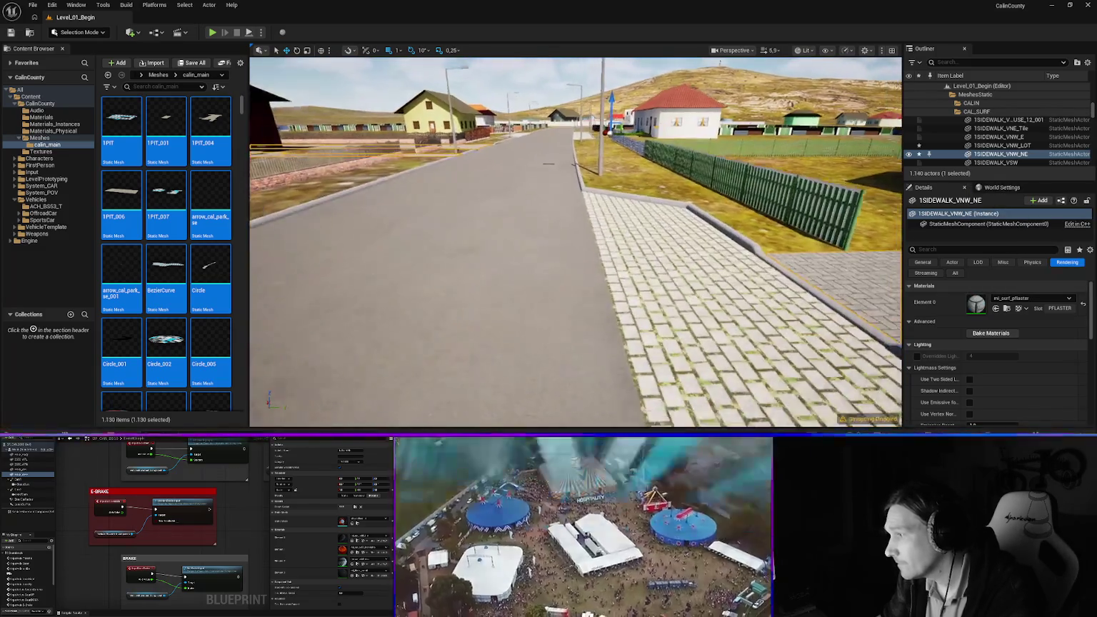
pyautogui.press('w')
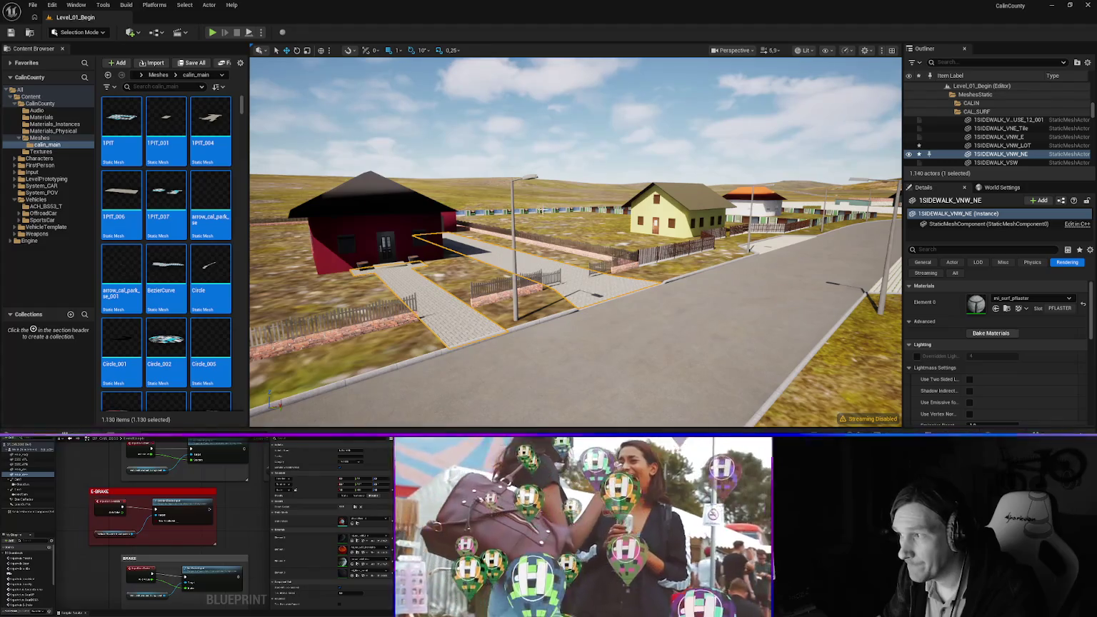
pyautogui.click(607, 214)
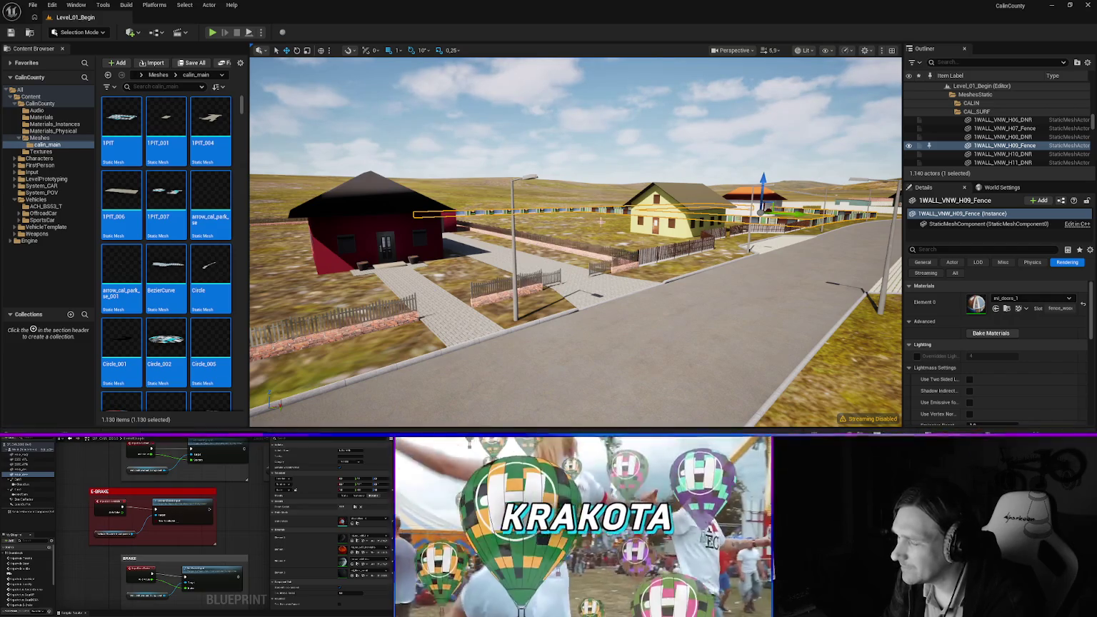
# Apply mi_fence_wood to fence 1WALL_VNW_H09_Fence near the yellow house
pyautogui.moveTo(541, 237)
pyautogui.mouseDown()
pyautogui.moveTo(541, 172)
pyautogui.moveTo(586, 171)
pyautogui.moveTo(658, 300)
pyautogui.mouseUp()
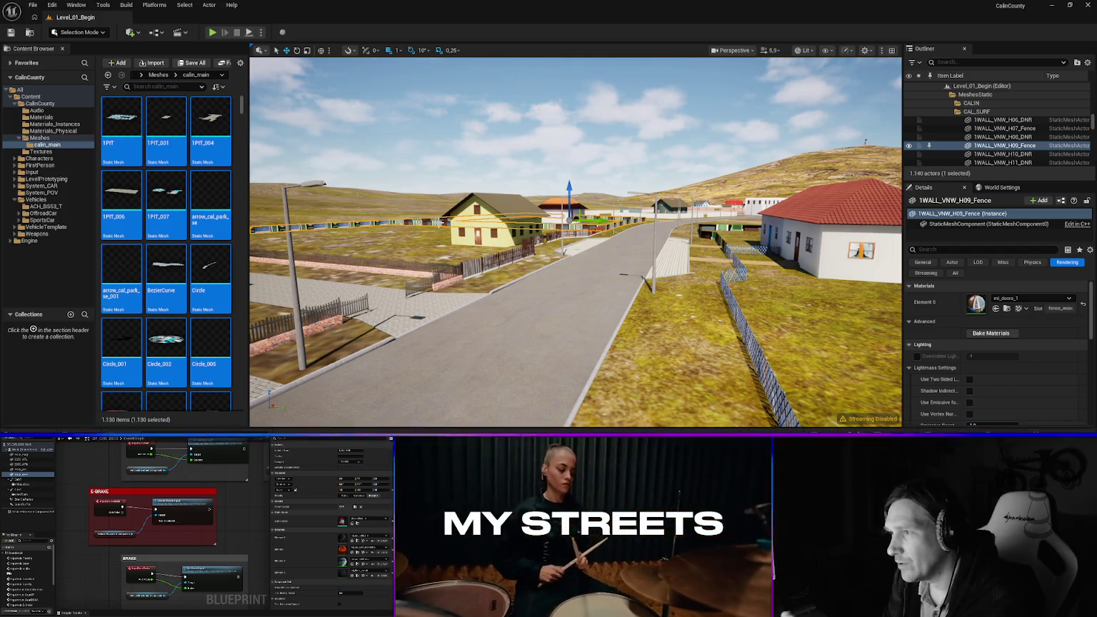
pyautogui.click(1021, 298)
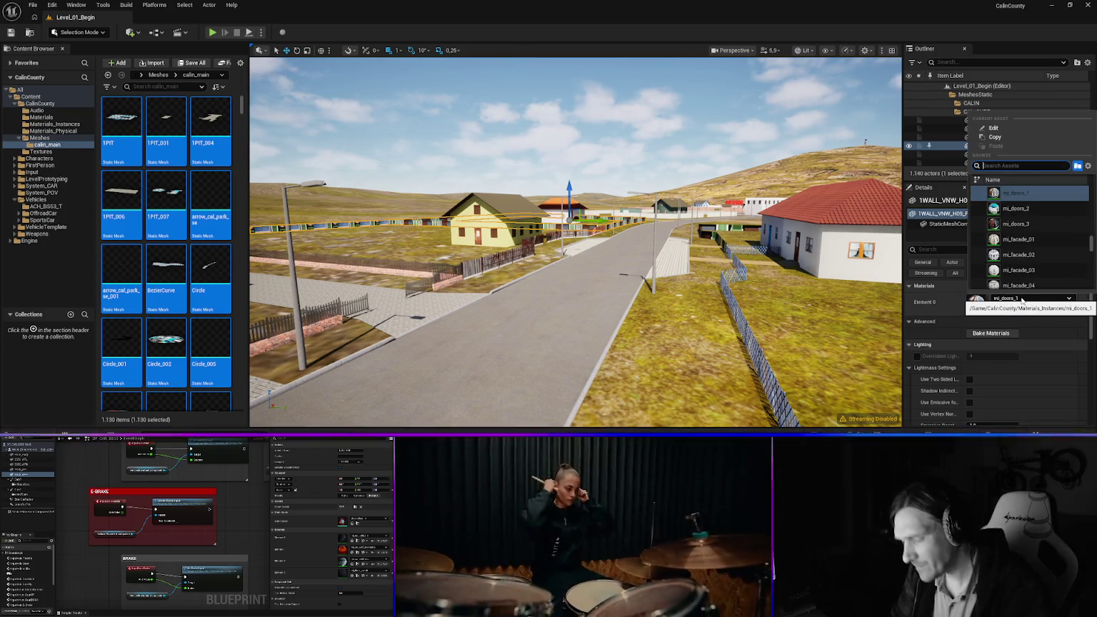
pyautogui.write('wood')
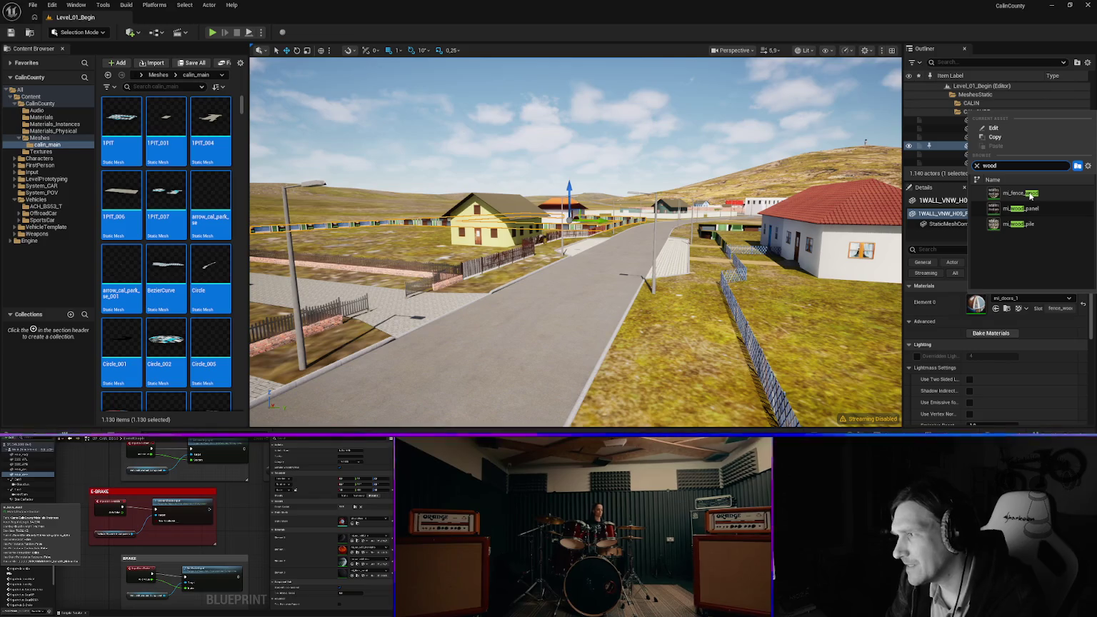
pyautogui.click(1030, 195)
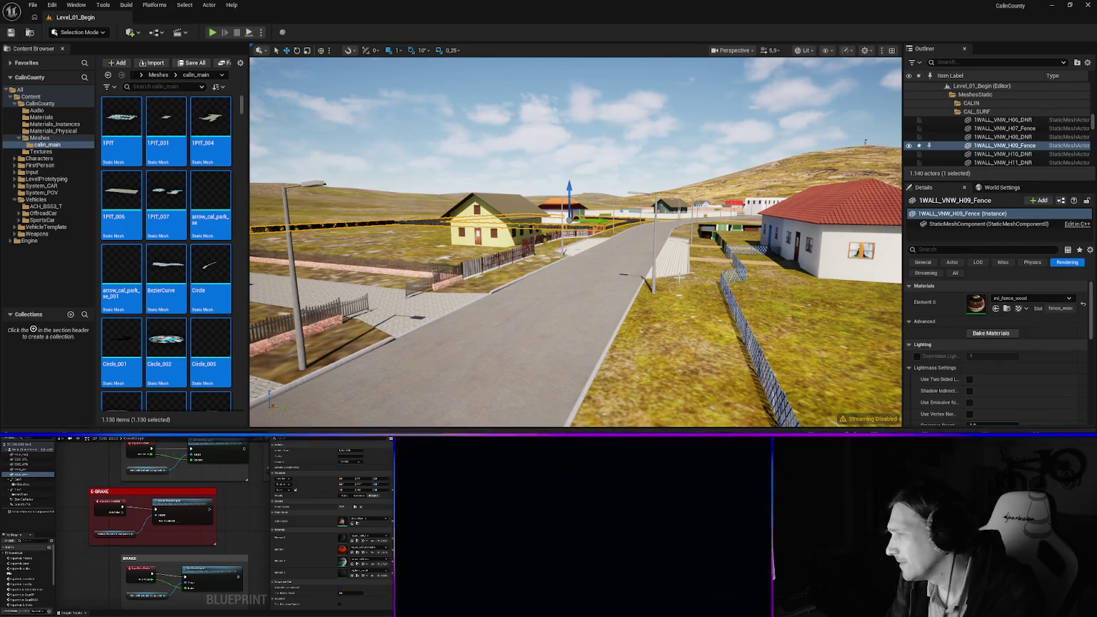
# Apply mi_fence_wood to lattice fence VNW_H06_Fence beside the white house
pyautogui.moveTo(486, 285)
pyautogui.mouseDown()
pyautogui.moveTo(542, 228)
pyautogui.moveTo(514, 270)
pyautogui.mouseUp()
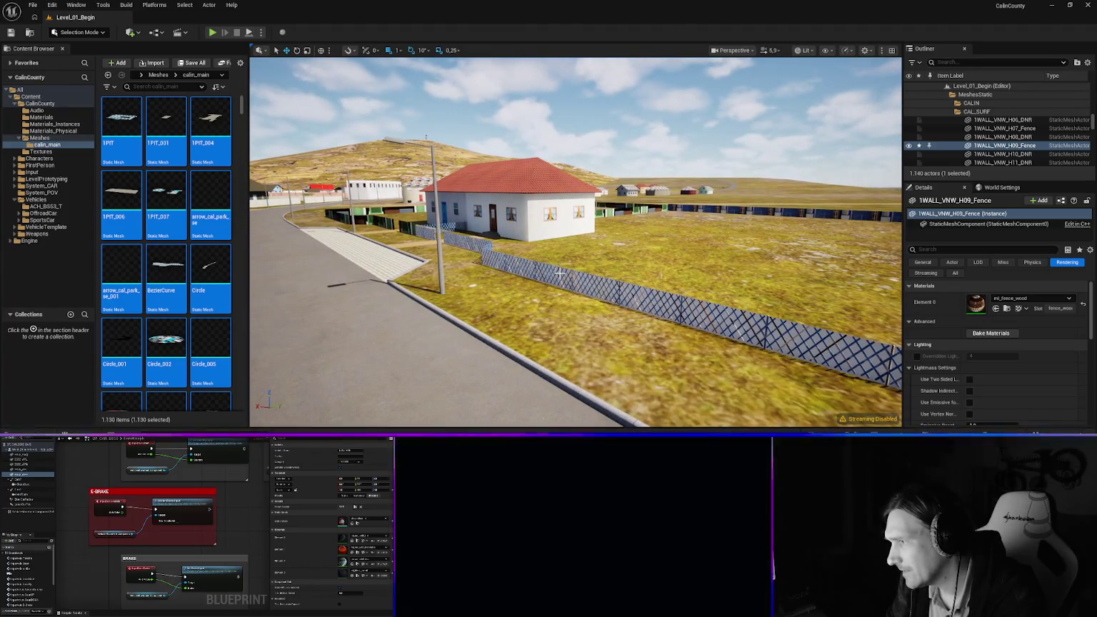
pyautogui.click(586, 293)
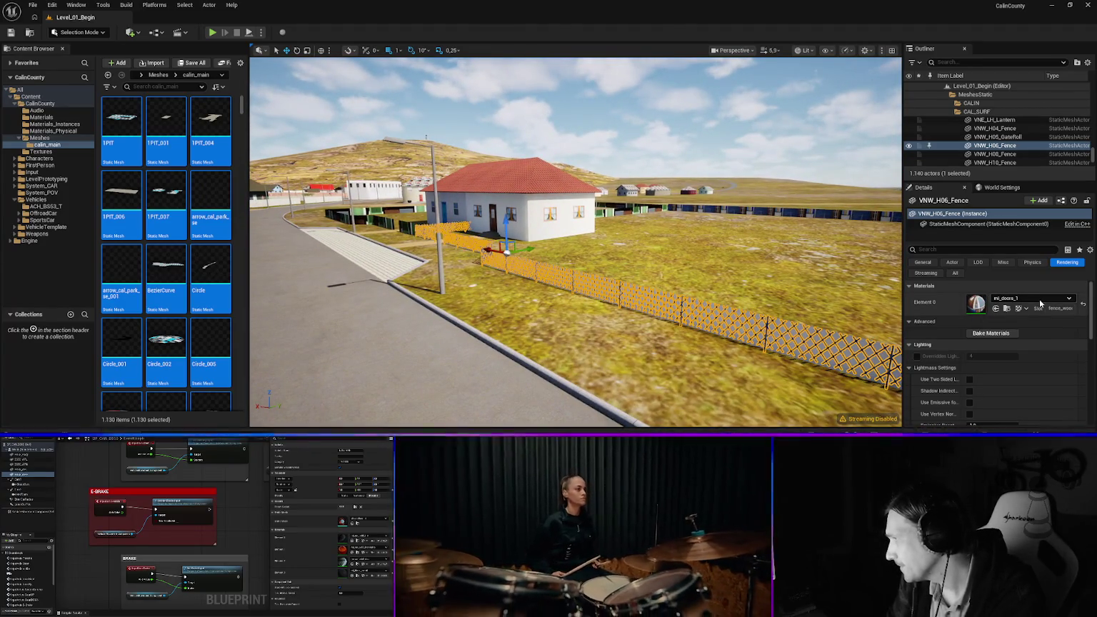
pyautogui.click(1037, 299)
pyautogui.write('wood')
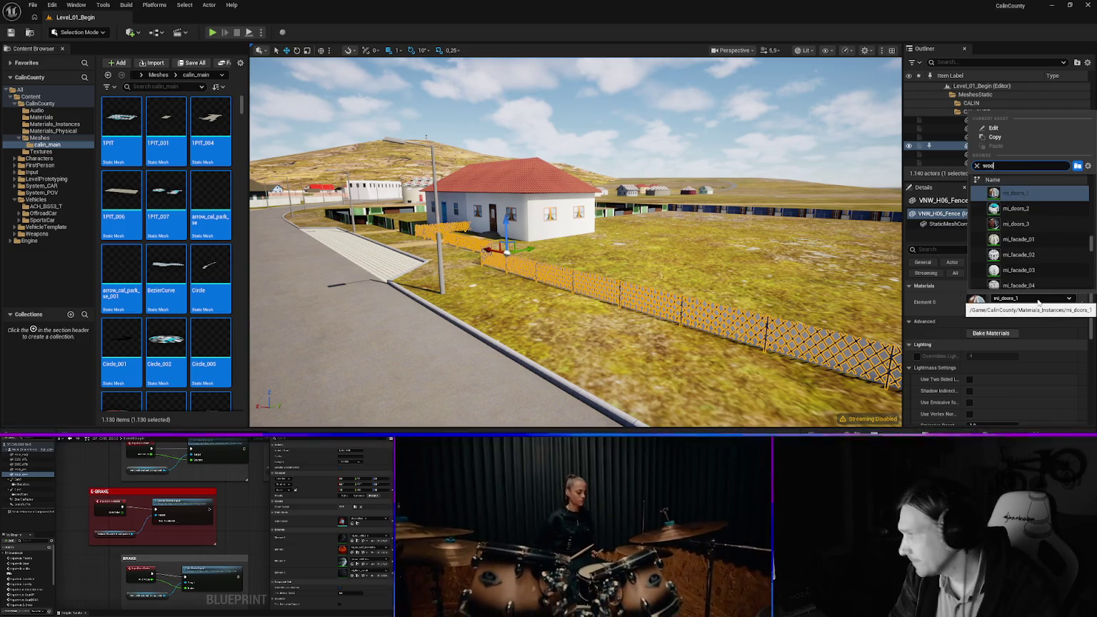
pyautogui.click(1023, 192)
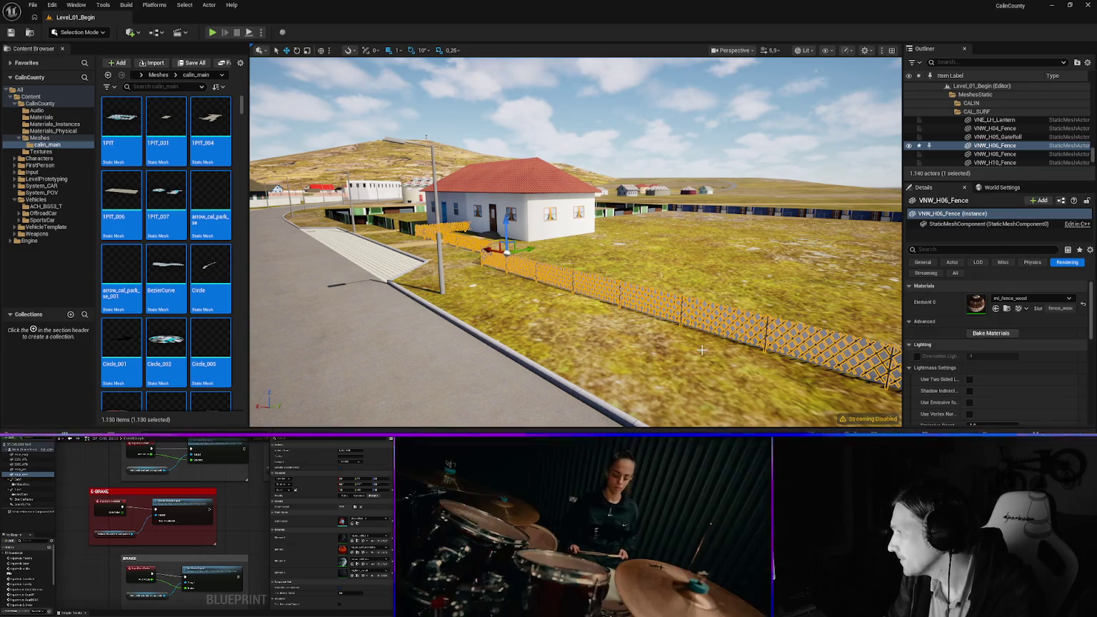
pyautogui.moveTo(706, 314)
pyautogui.mouseDown()
pyautogui.moveTo(585, 314)
pyautogui.moveTo(714, 314)
pyautogui.mouseUp()
pyautogui.click(618, 292)
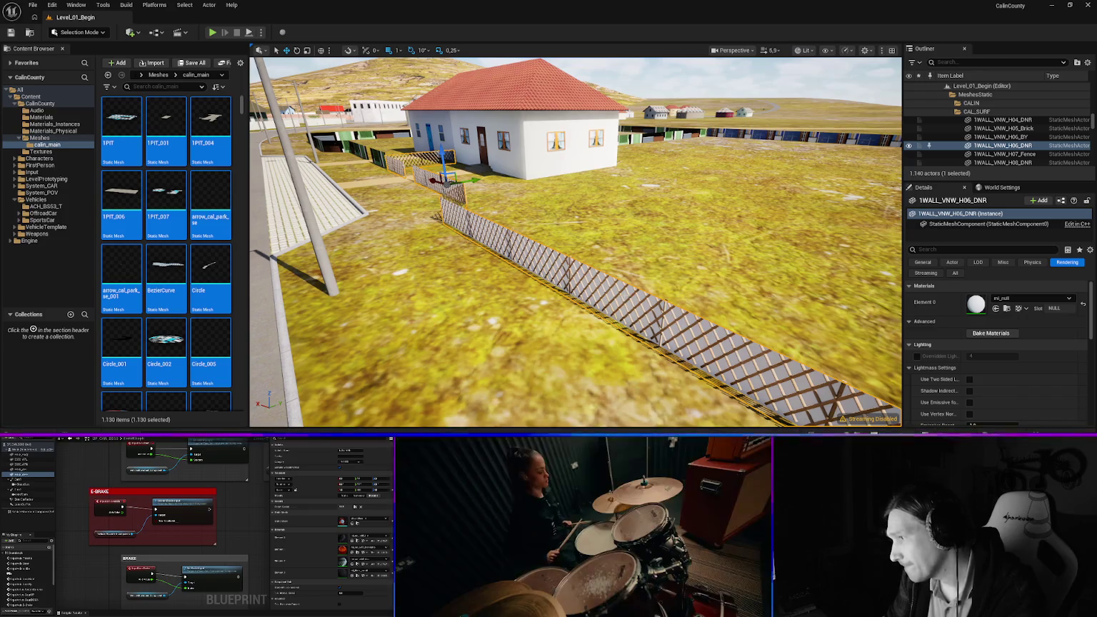
# Turn off Cast Shadow under Lighting for the duplicate wall 1WALL_VNW_H06_DNR
pyautogui.rightClick(647, 294)
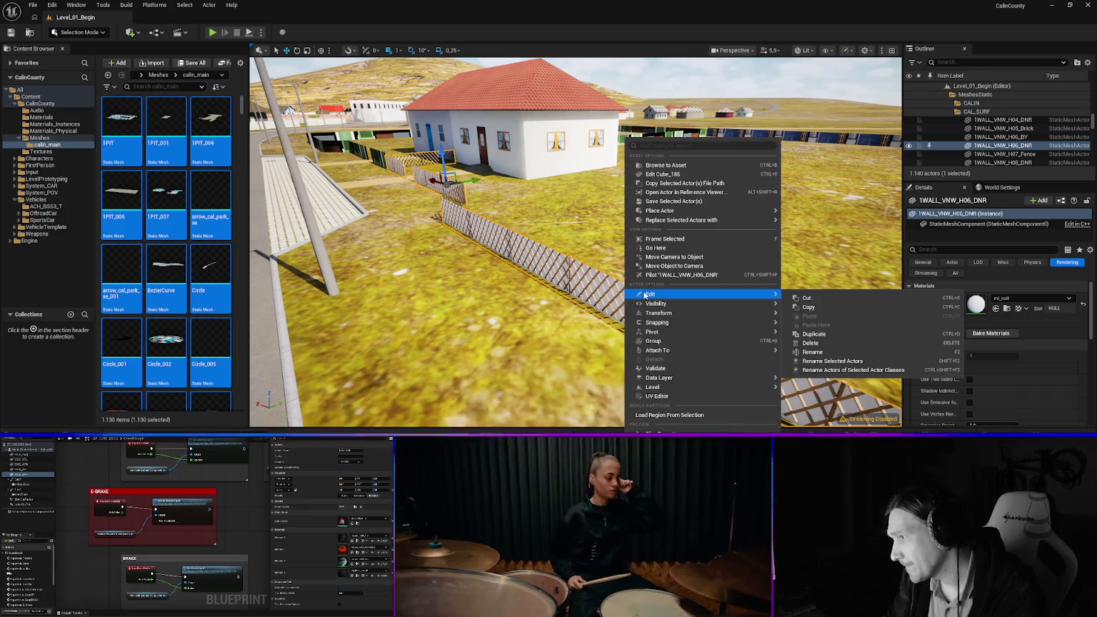
pyautogui.click(678, 183)
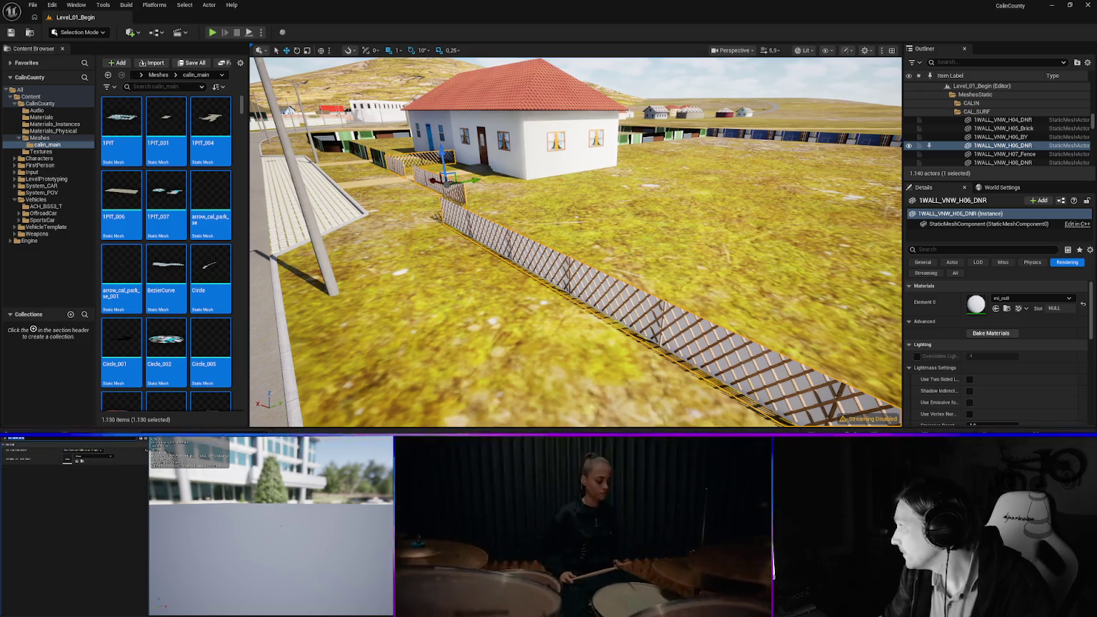
pyautogui.scroll(-2, 972, 383)
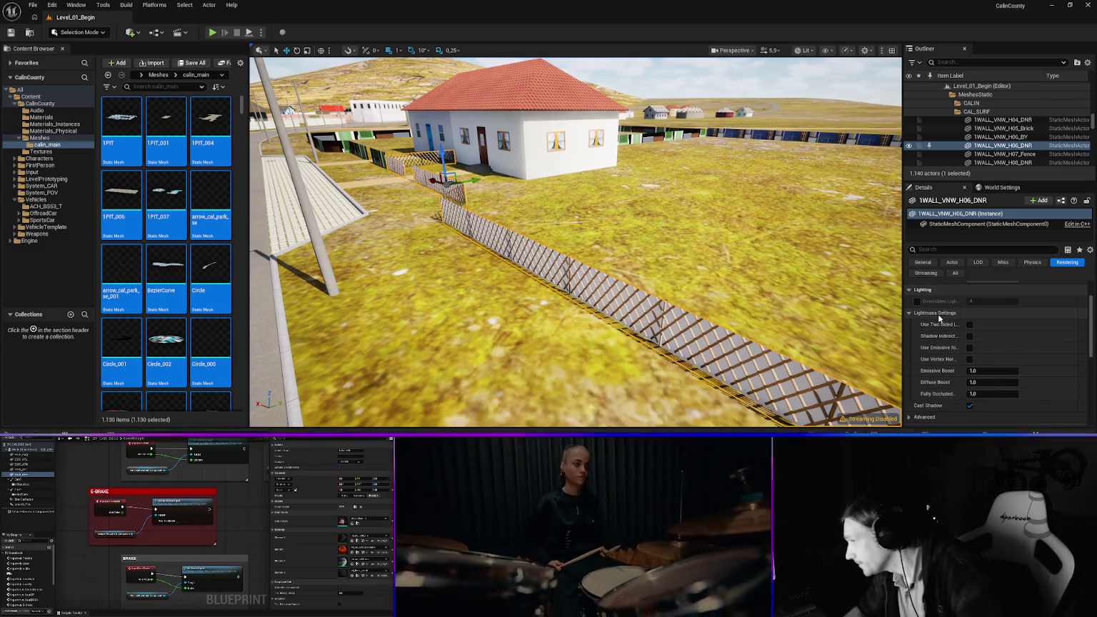
pyautogui.scroll(3, 940, 323)
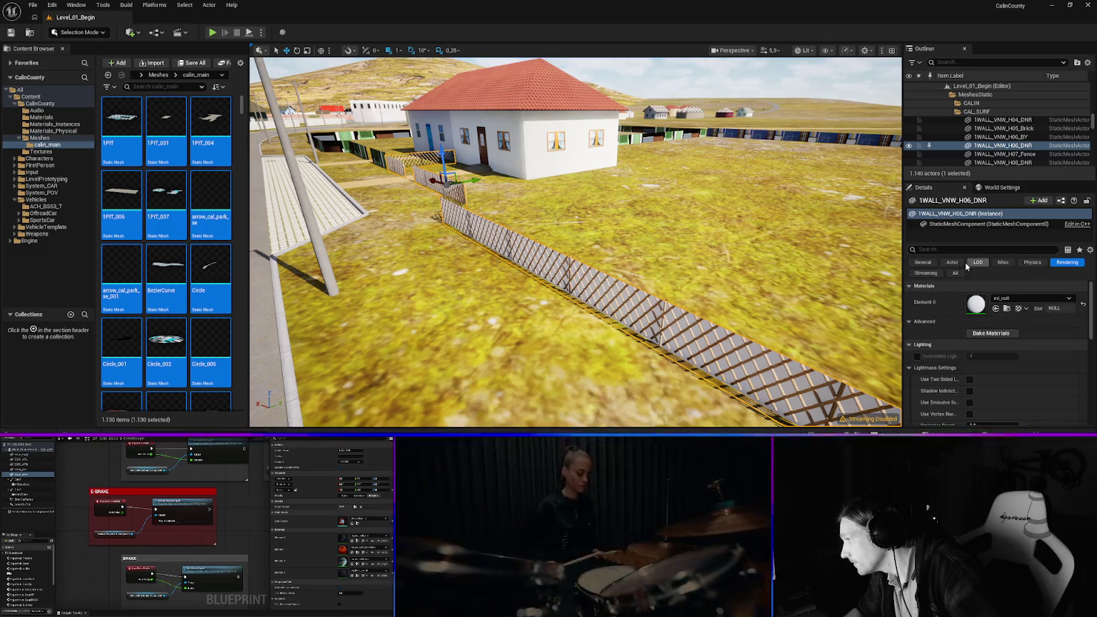
pyautogui.scroll(-1, 949, 349)
pyautogui.scroll(-6, 949, 349)
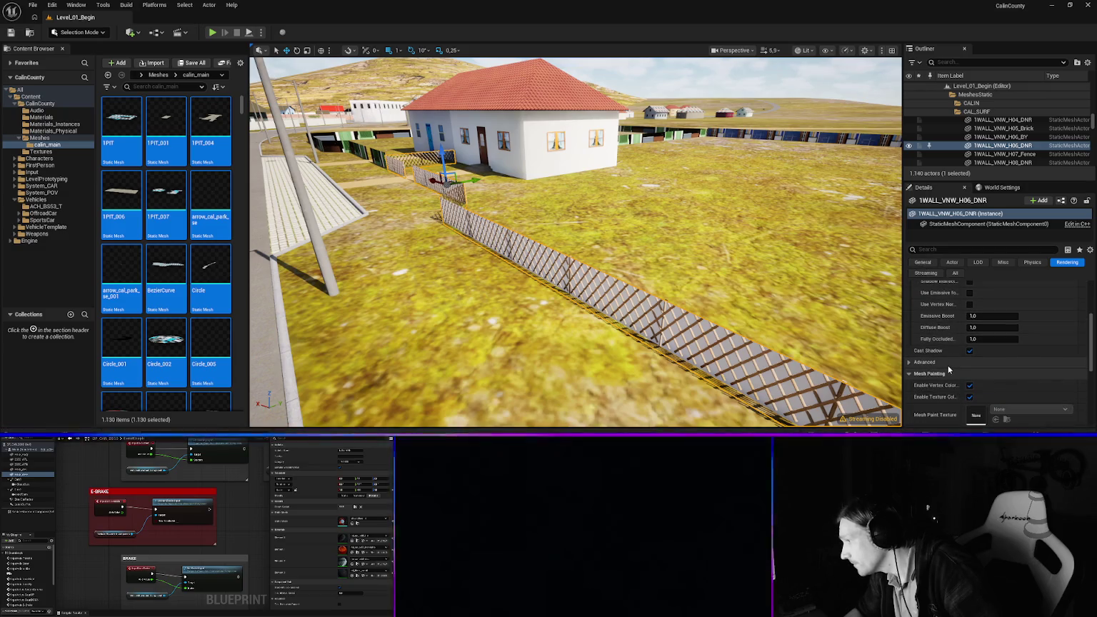
pyautogui.scroll(-3, 948, 365)
pyautogui.click(970, 310)
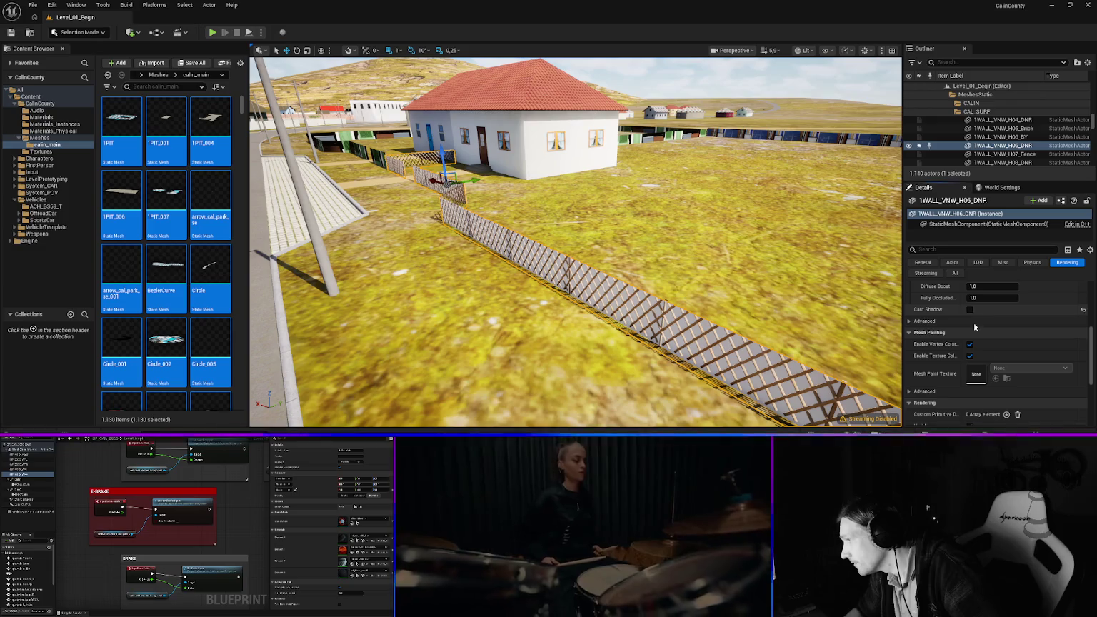
# Untick Visible under Rendering to hide the duplicate DNR wall
pyautogui.scroll(-2, 956, 346)
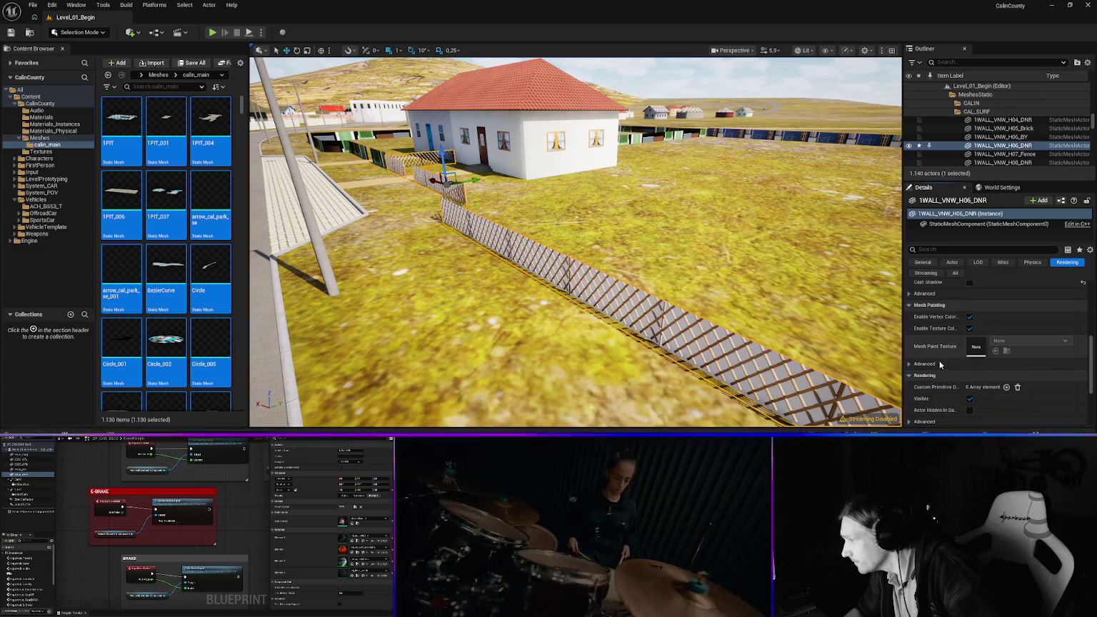
pyautogui.scroll(-1, 942, 364)
pyautogui.click(969, 384)
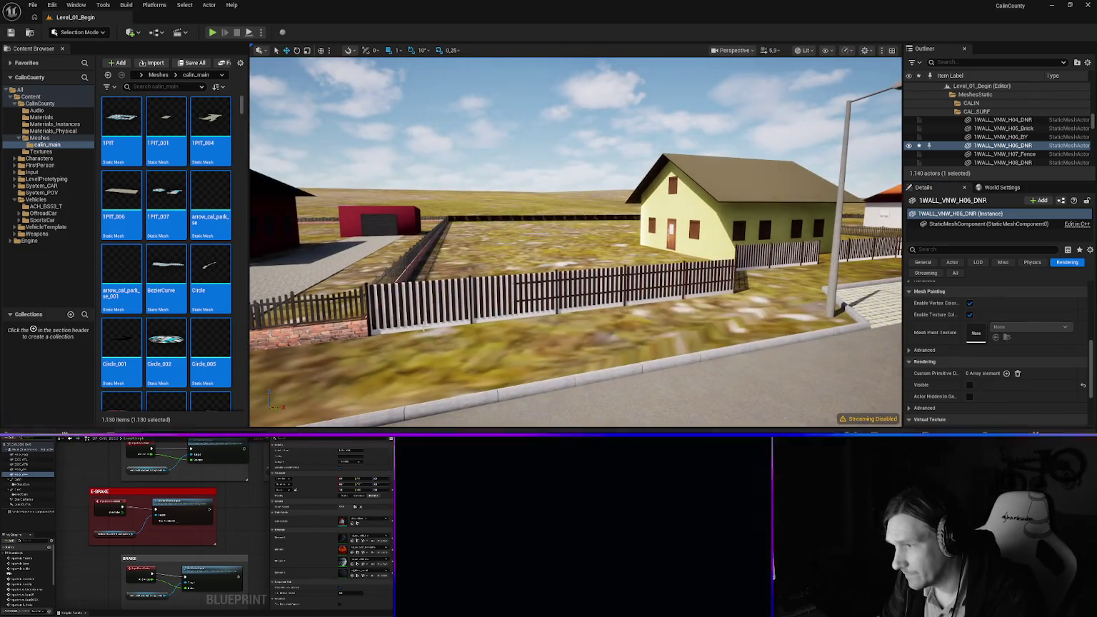
# Select 1WALL_VNW_H08_DNR, show the Vehicles > ACH_BSS3_T folder, and readjust panel widths
pyautogui.click(424, 327)
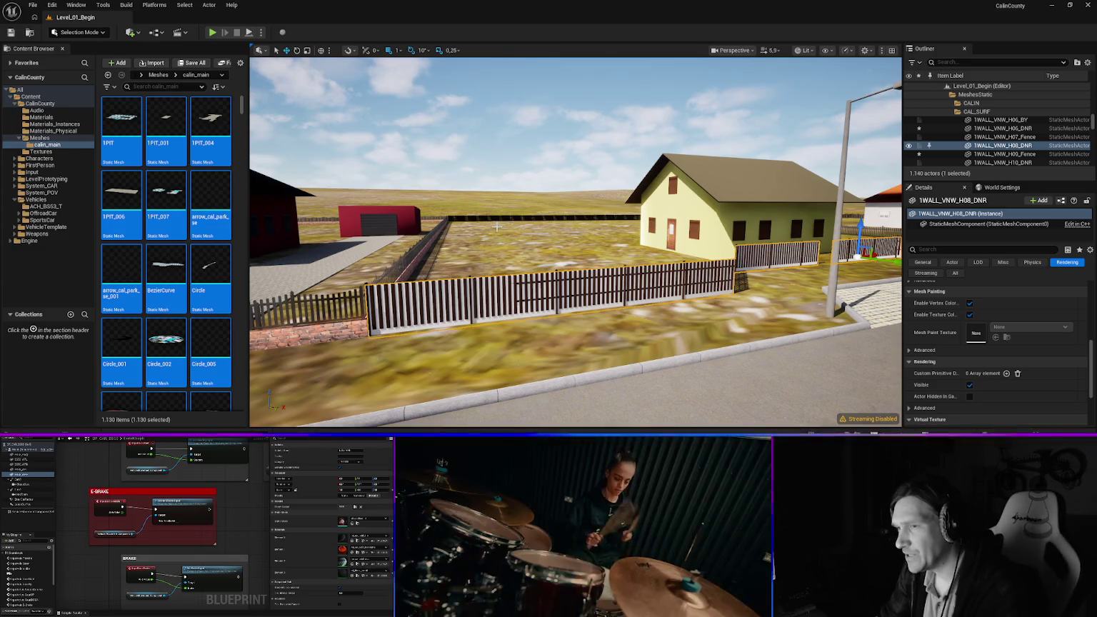
pyautogui.moveTo(200, 332)
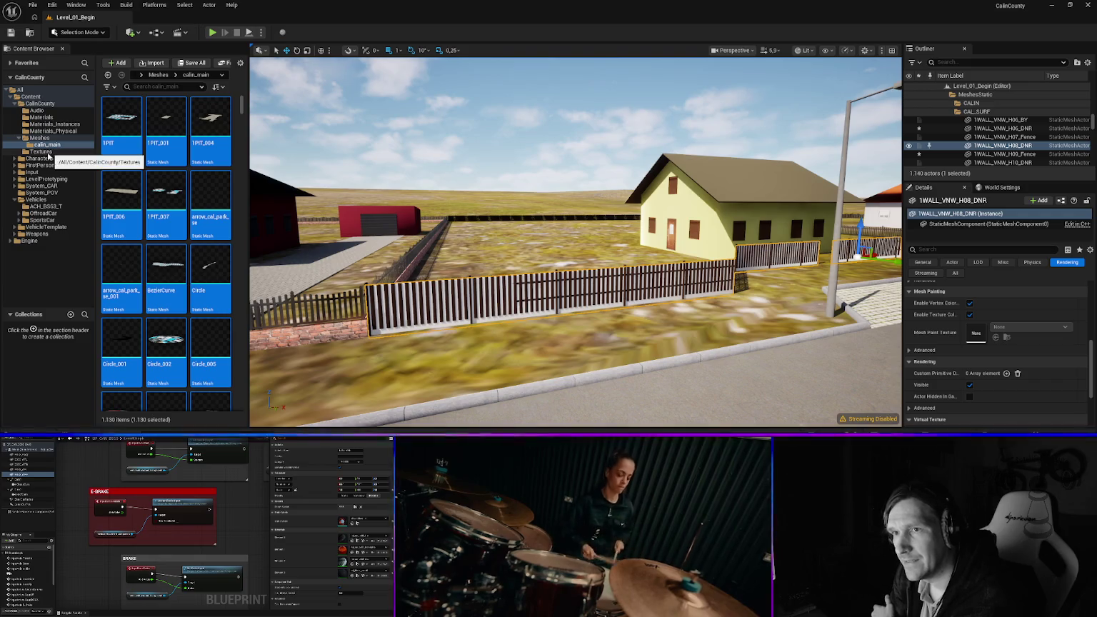
pyautogui.click(50, 206)
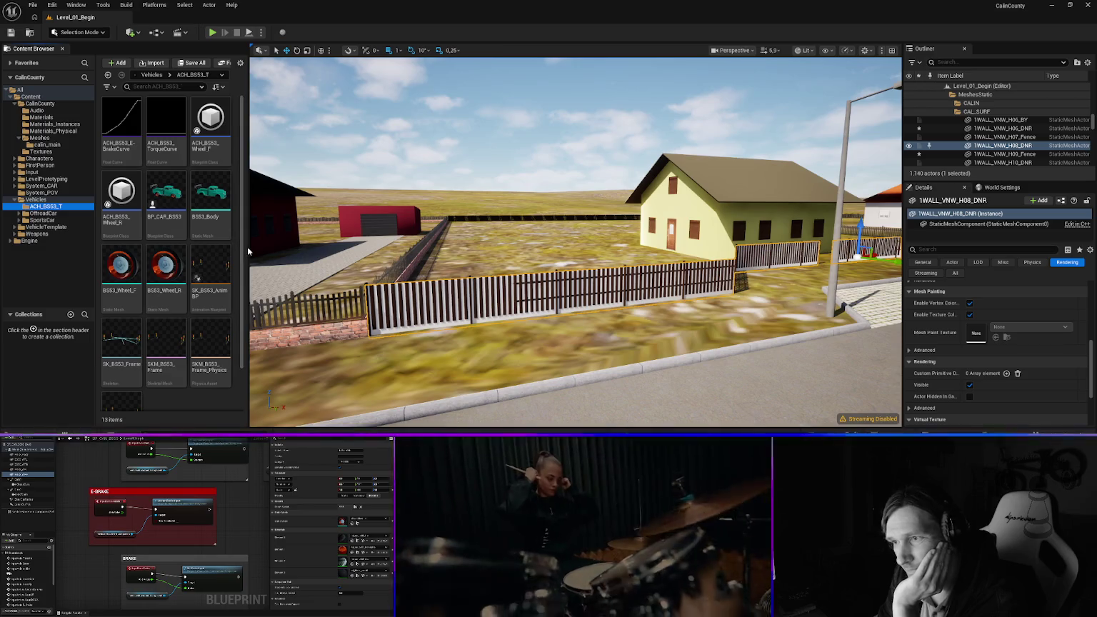
pyautogui.moveTo(249, 248); pyautogui.dragTo(328, 251)
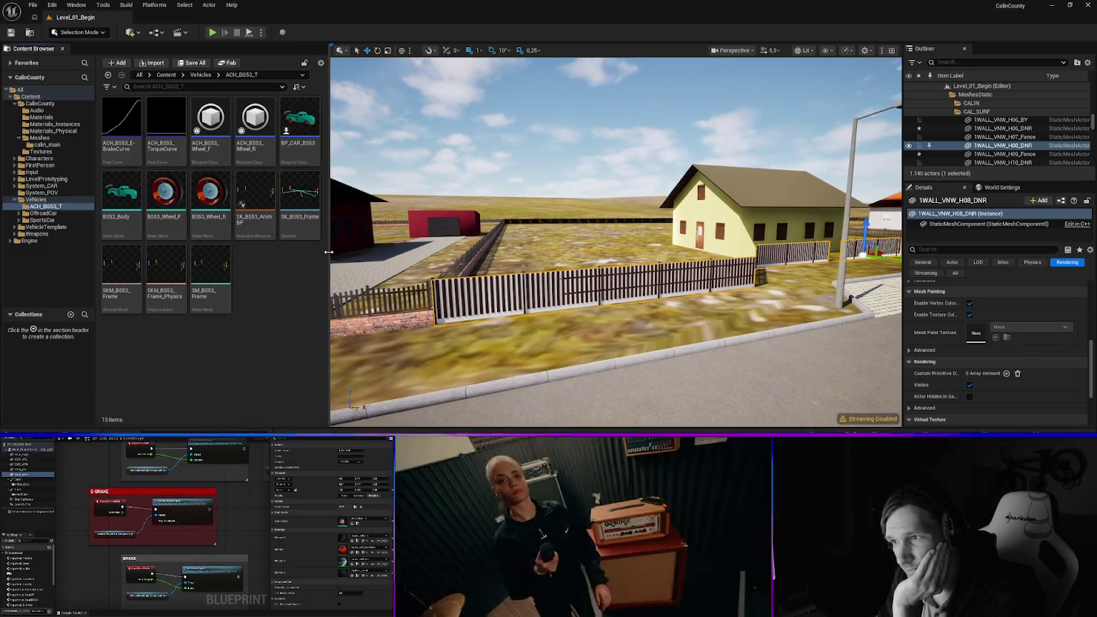
pyautogui.moveTo(304, 224)
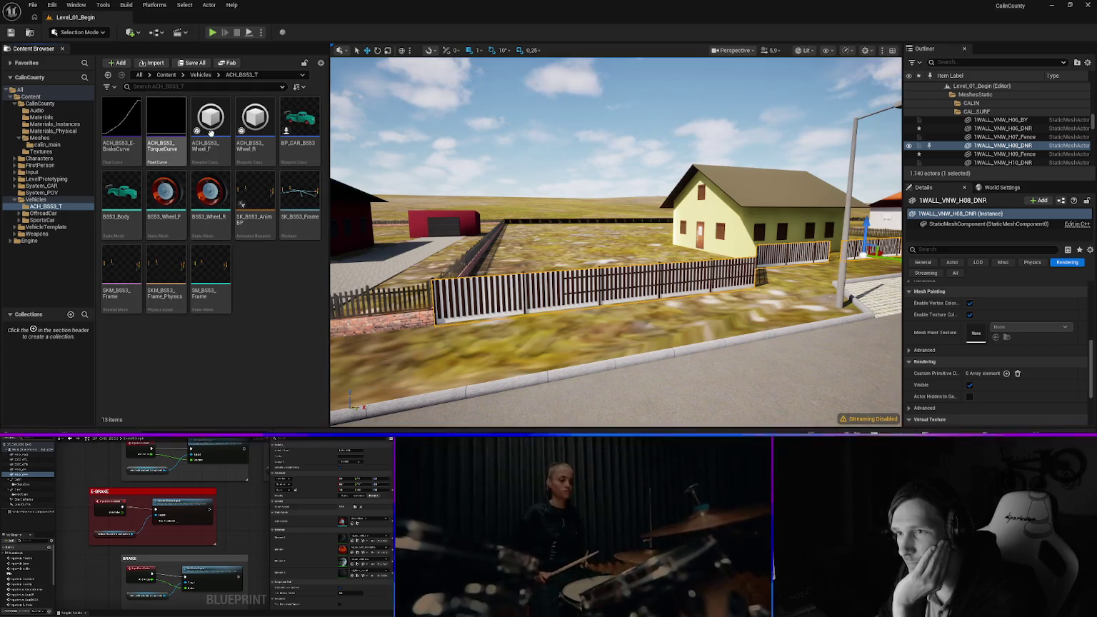
pyautogui.moveTo(326, 209); pyautogui.dragTo(247, 211)
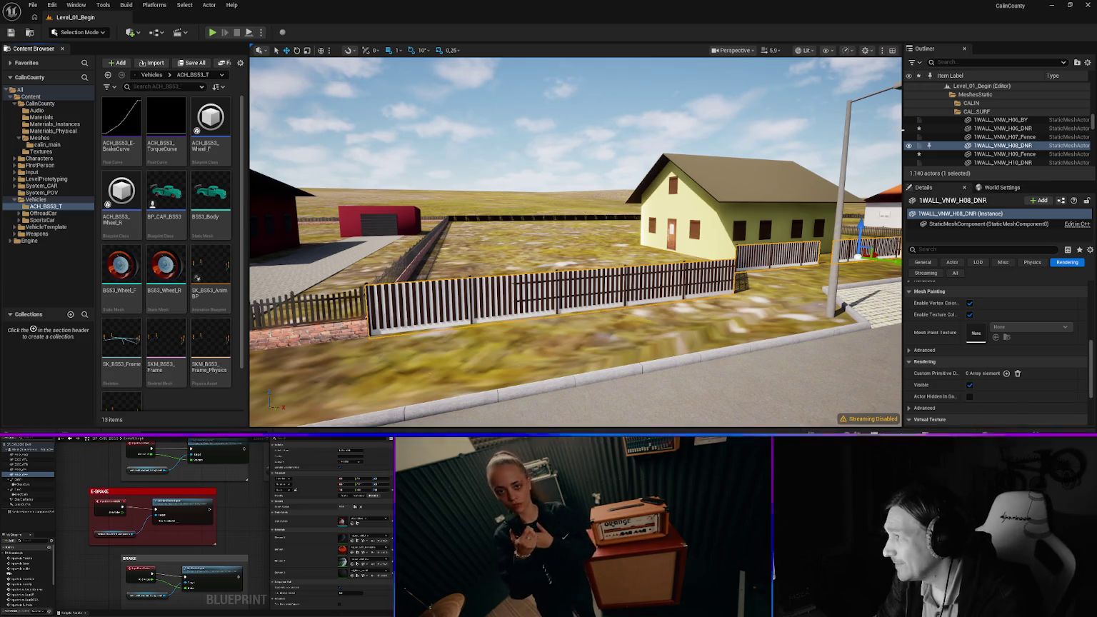
pyautogui.moveTo(898, 128); pyautogui.dragTo(892, 128)
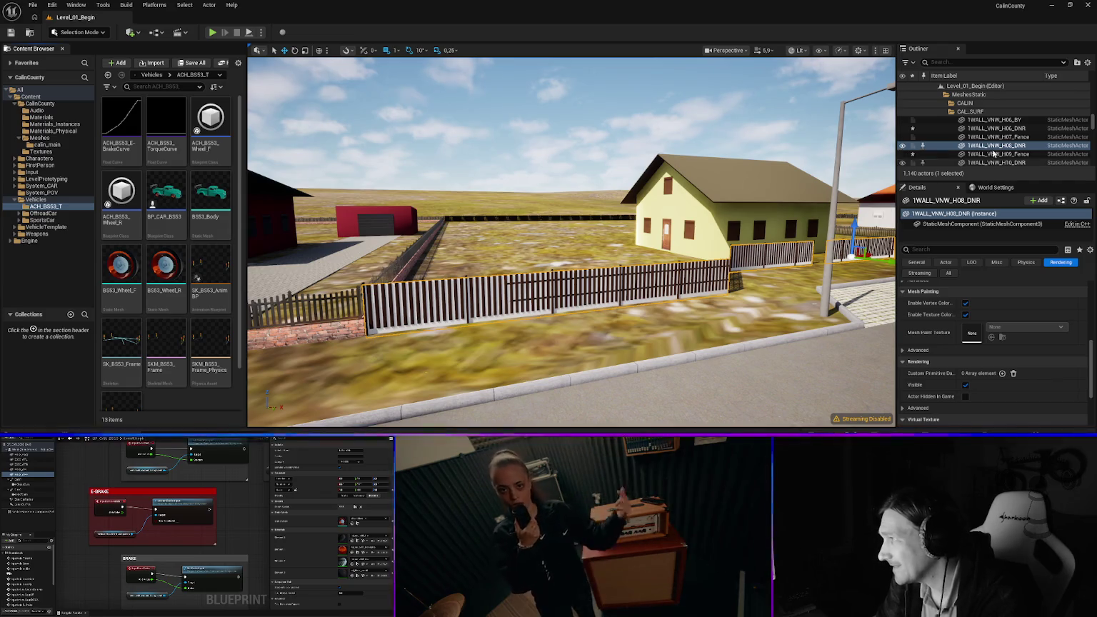
# Expand CAL_DNR in the Outliner and drag 1WALL_VNW_H08_DNR into that folder
pyautogui.scroll(-1, 997, 145)
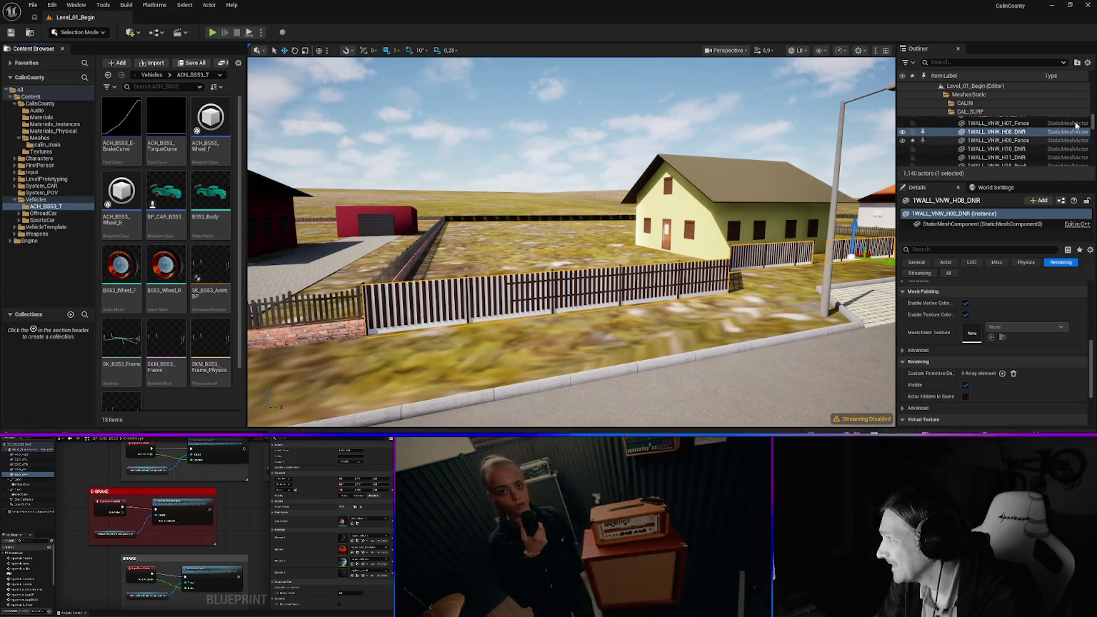
pyautogui.moveTo(981, 133)
pyautogui.mouseDown()
pyautogui.moveTo(985, 101)
pyautogui.moveTo(982, 135)
pyautogui.mouseUp()
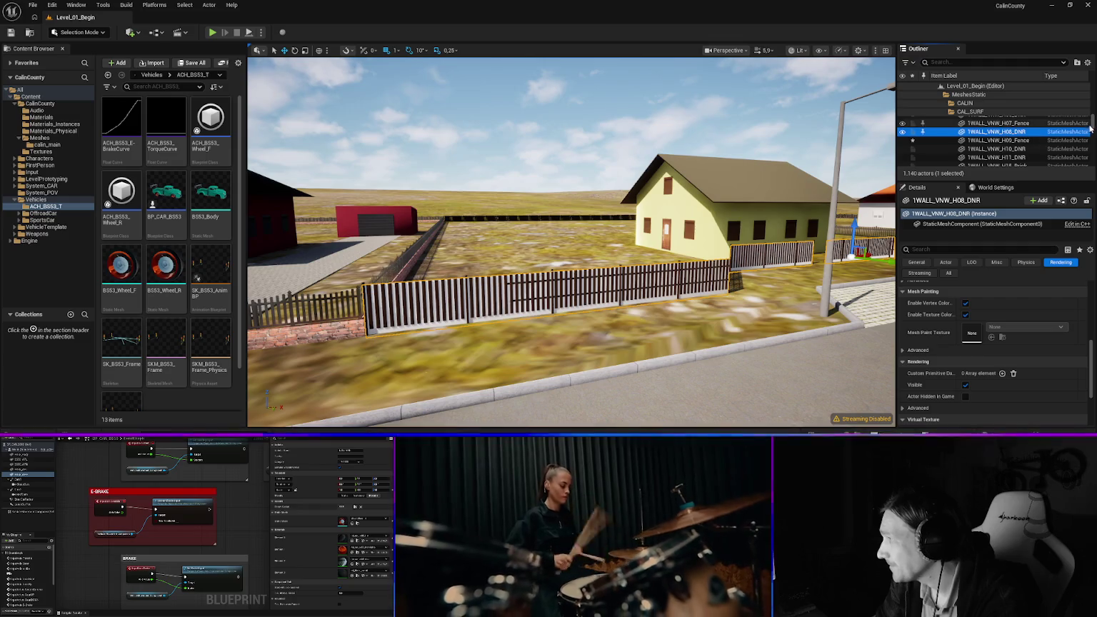
pyautogui.moveTo(1092, 122); pyautogui.dragTo(1091, 87)
pyautogui.scroll(-3, 976, 144)
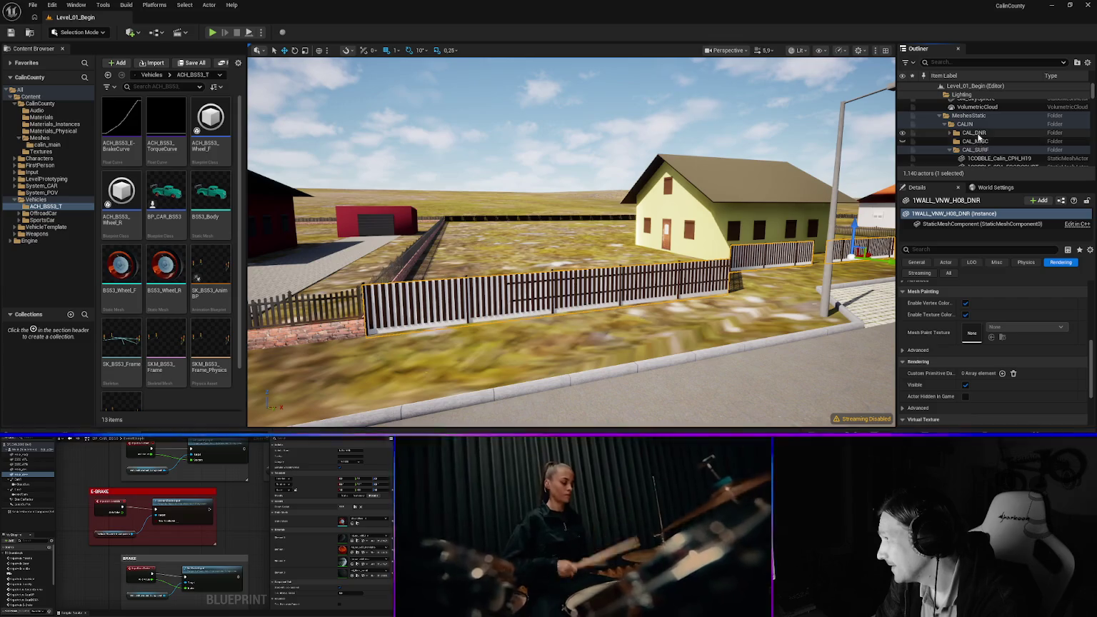
pyautogui.click(950, 133)
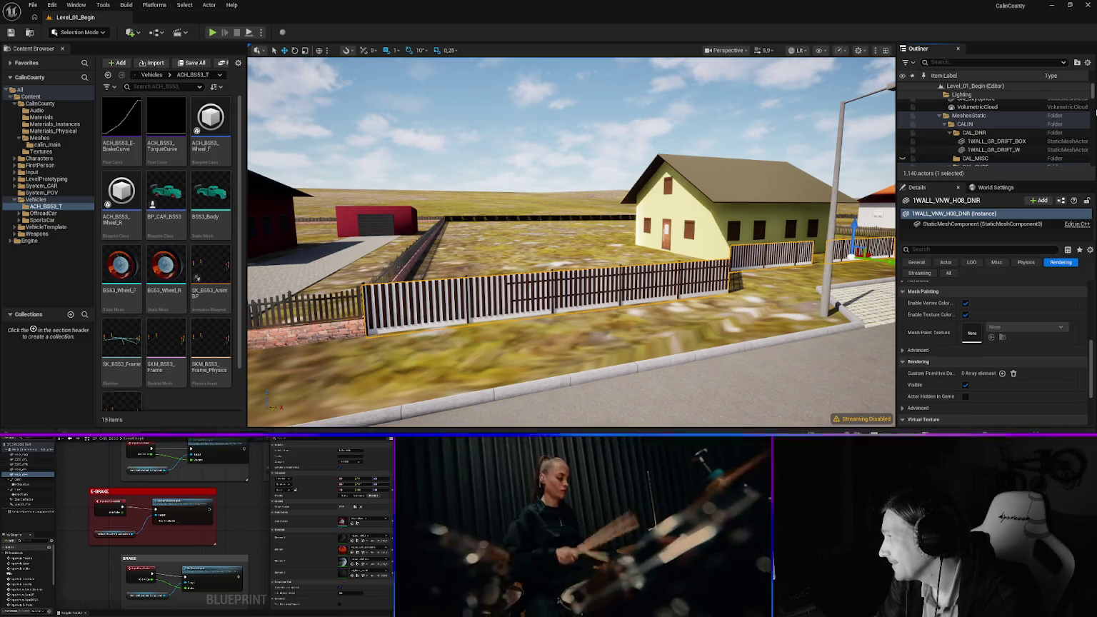
pyautogui.scroll(-5, 1091, 107)
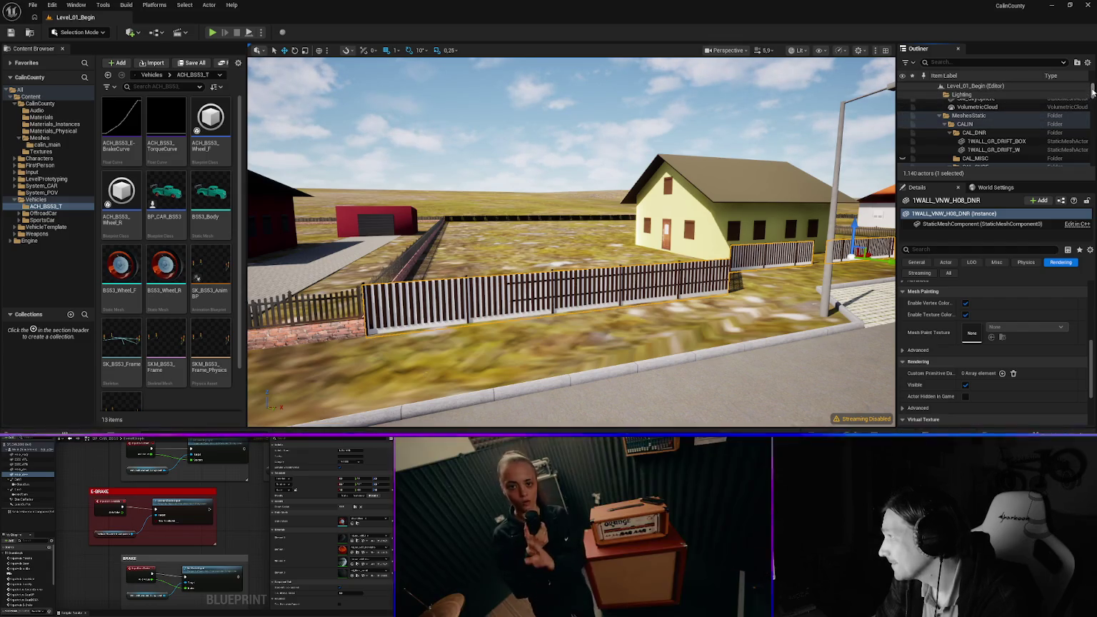
pyautogui.moveTo(1090, 149)
pyautogui.mouseDown()
pyautogui.moveTo(1090, 162)
pyautogui.moveTo(1090, 147)
pyautogui.mouseUp()
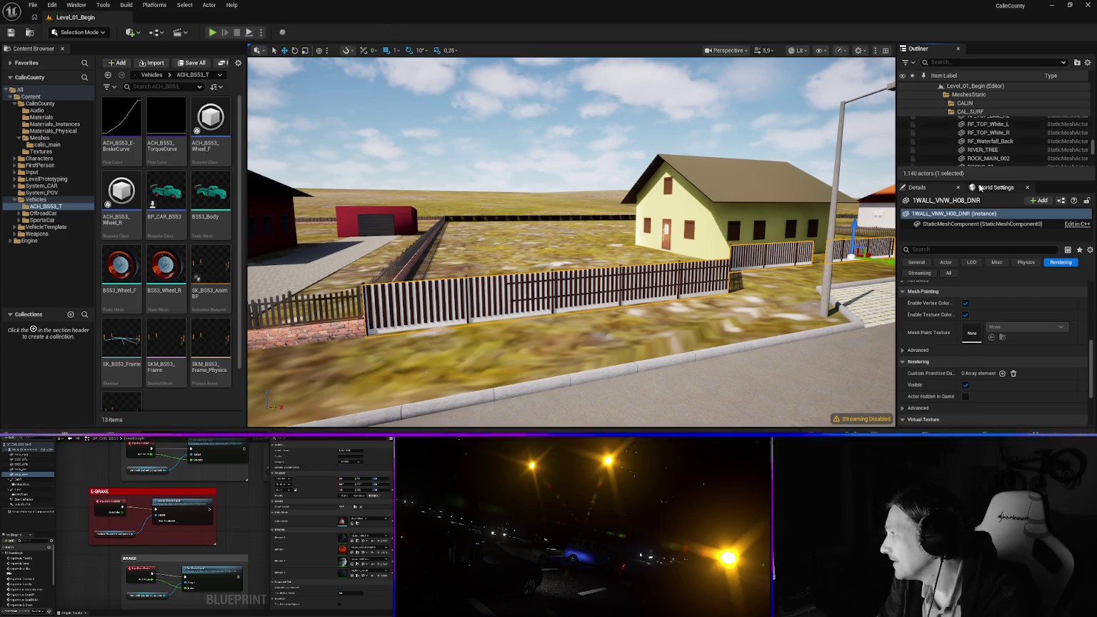
pyautogui.moveTo(988, 181); pyautogui.dragTo(988, 270)
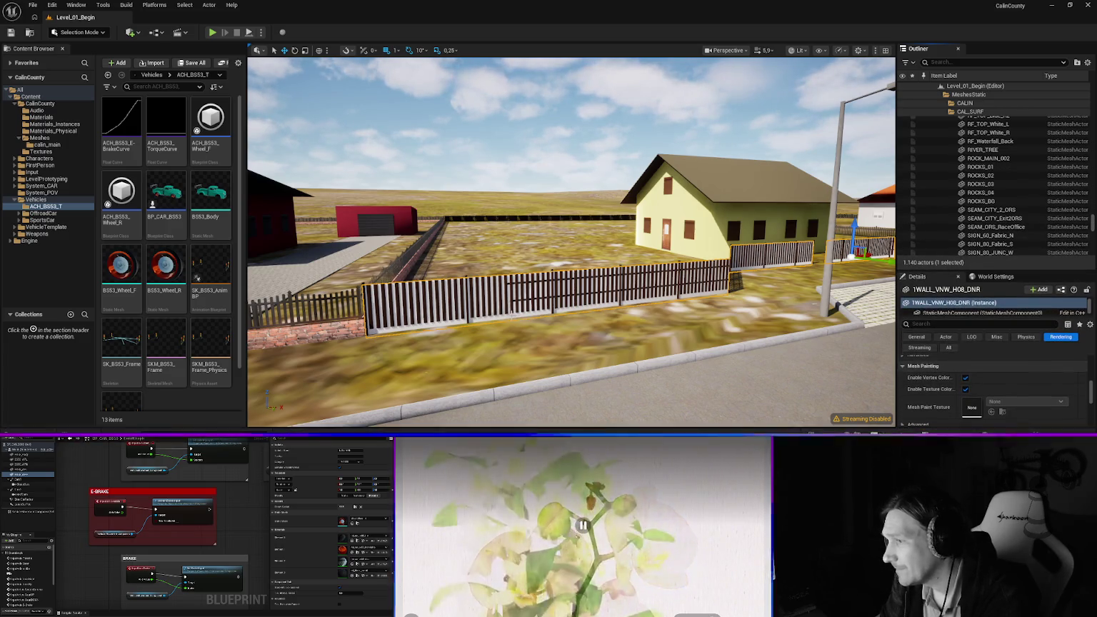
pyautogui.moveTo(1000, 190)
pyautogui.mouseDown()
pyautogui.moveTo(989, 49)
pyautogui.moveTo(991, 145)
pyautogui.moveTo(979, 133)
pyautogui.moveTo(977, 172)
pyautogui.mouseUp()
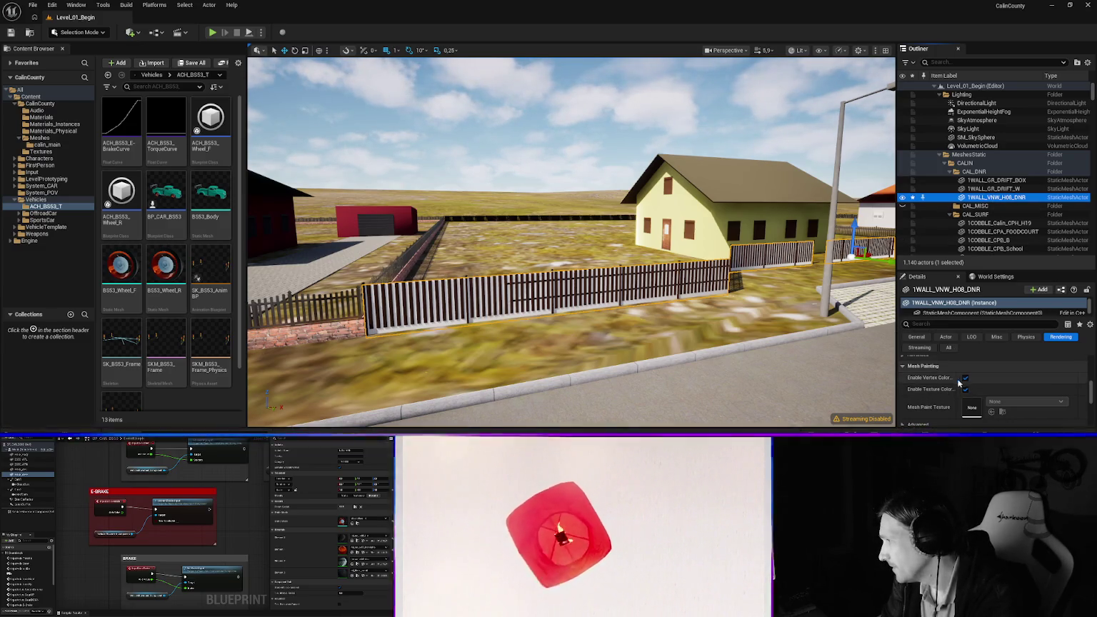
# Switch off Visible under Rendering for 1WALL_VNW_H08_DNR, leaving only the wooden picket fence
pyautogui.scroll(-3, 951, 383)
pyautogui.scroll(2, 965, 382)
pyautogui.scroll(3, 965, 386)
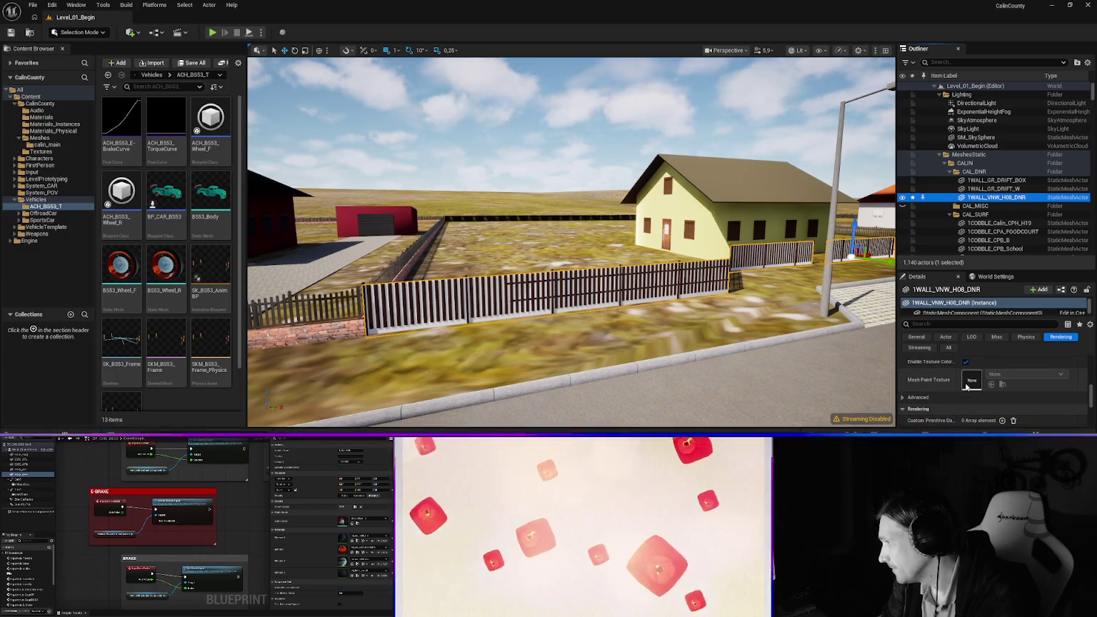
pyautogui.scroll(3, 964, 382)
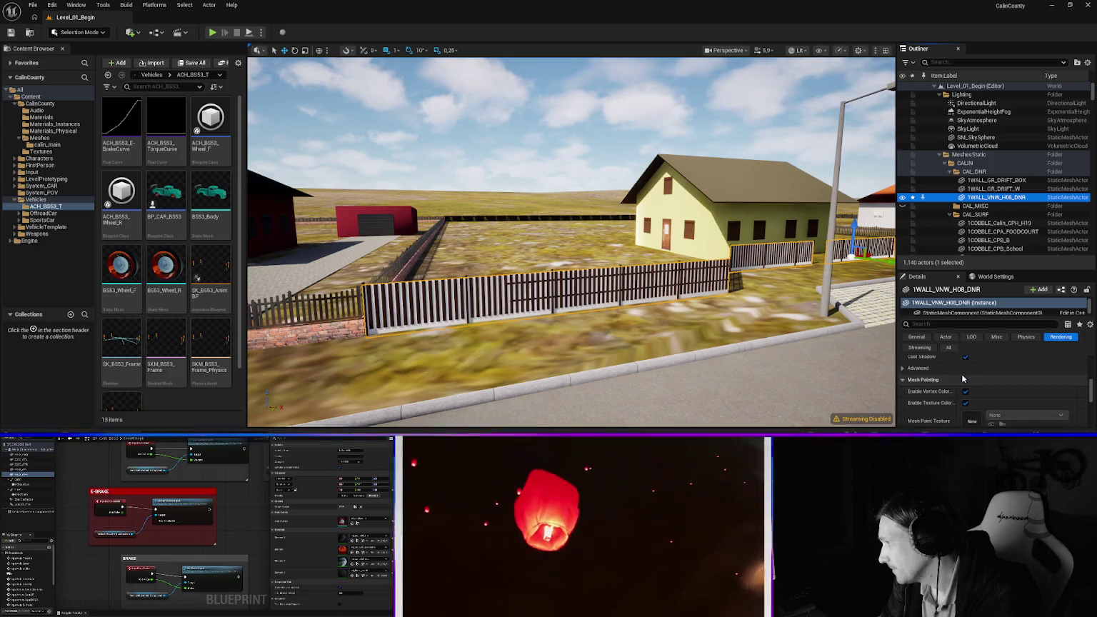
pyautogui.scroll(-3, 979, 387)
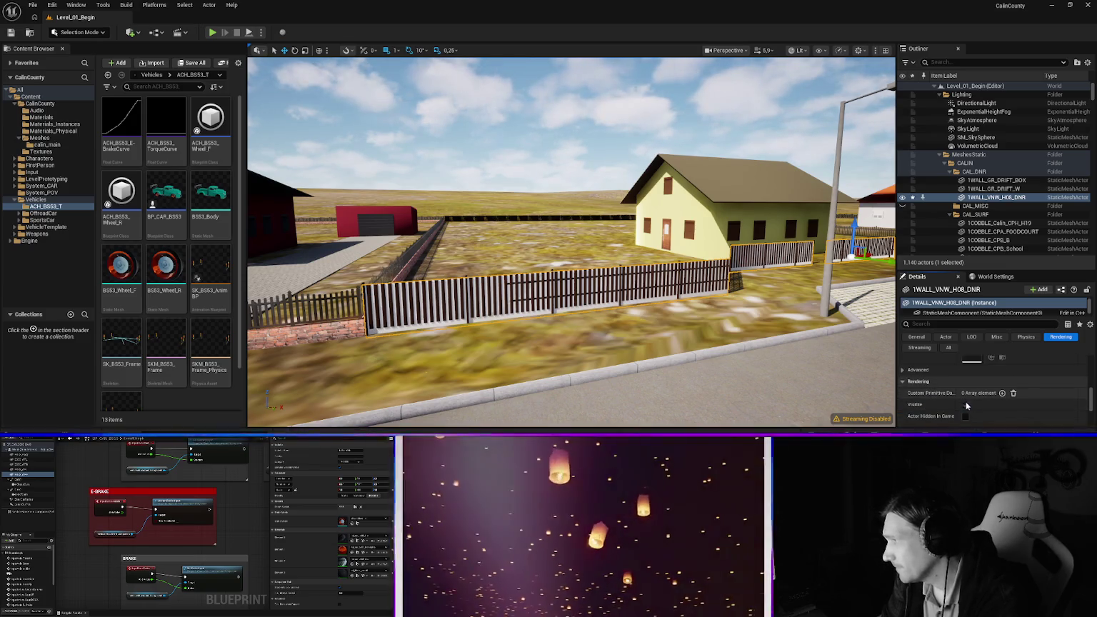
pyautogui.rightClick(516, 318)
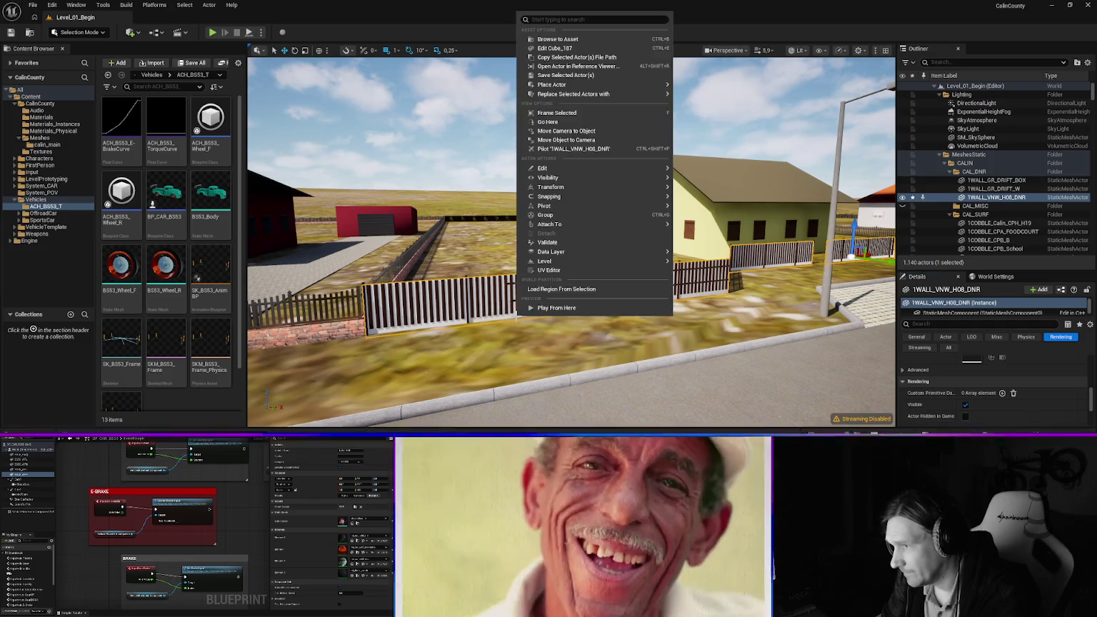
pyautogui.click(560, 50)
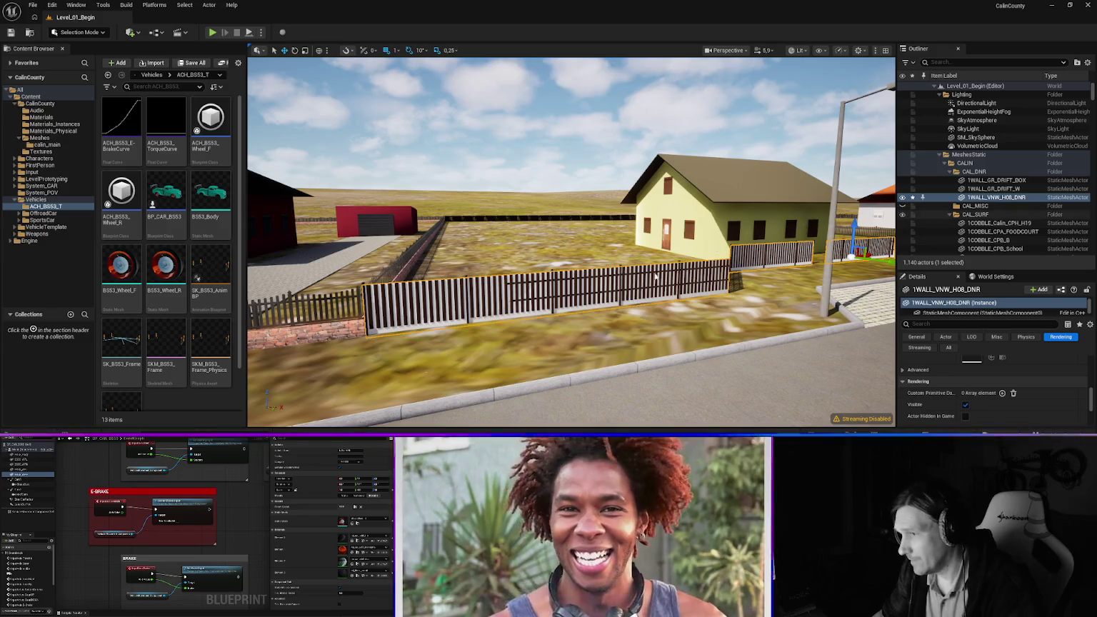
pyautogui.click(965, 405)
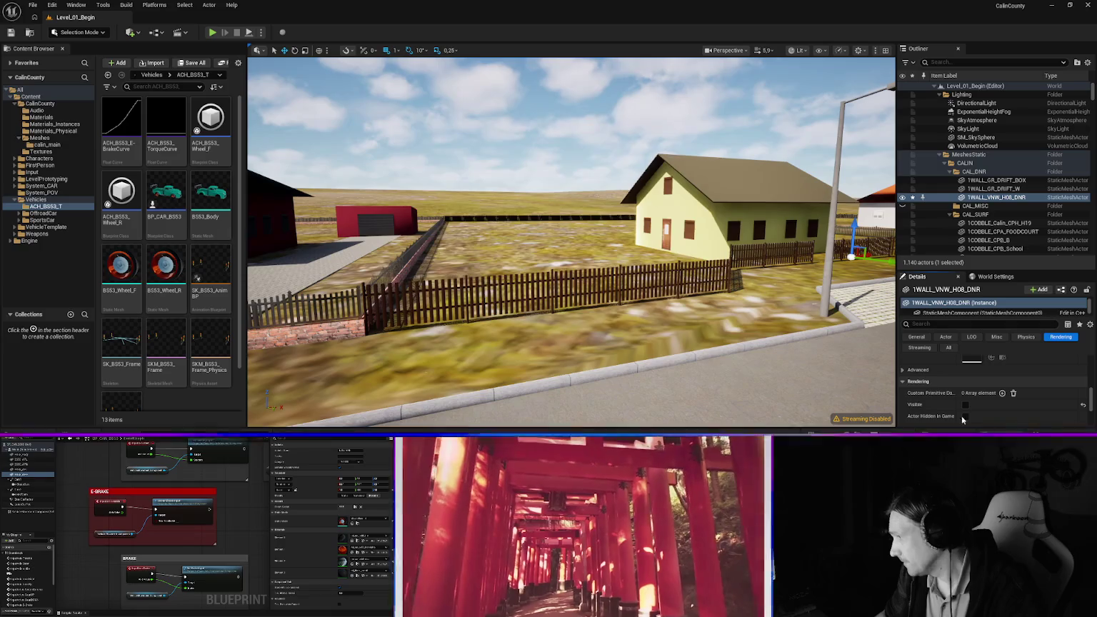
pyautogui.click(623, 322)
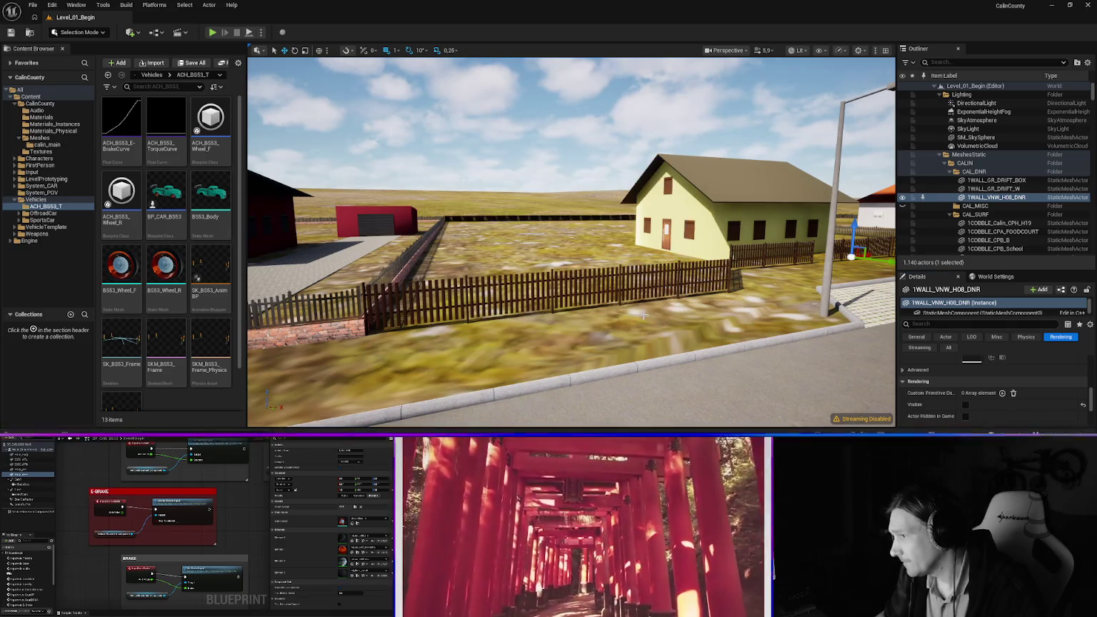
pyautogui.moveTo(484, 307)
pyautogui.mouseDown()
pyautogui.moveTo(474, 350)
pyautogui.moveTo(489, 310)
pyautogui.mouseUp()
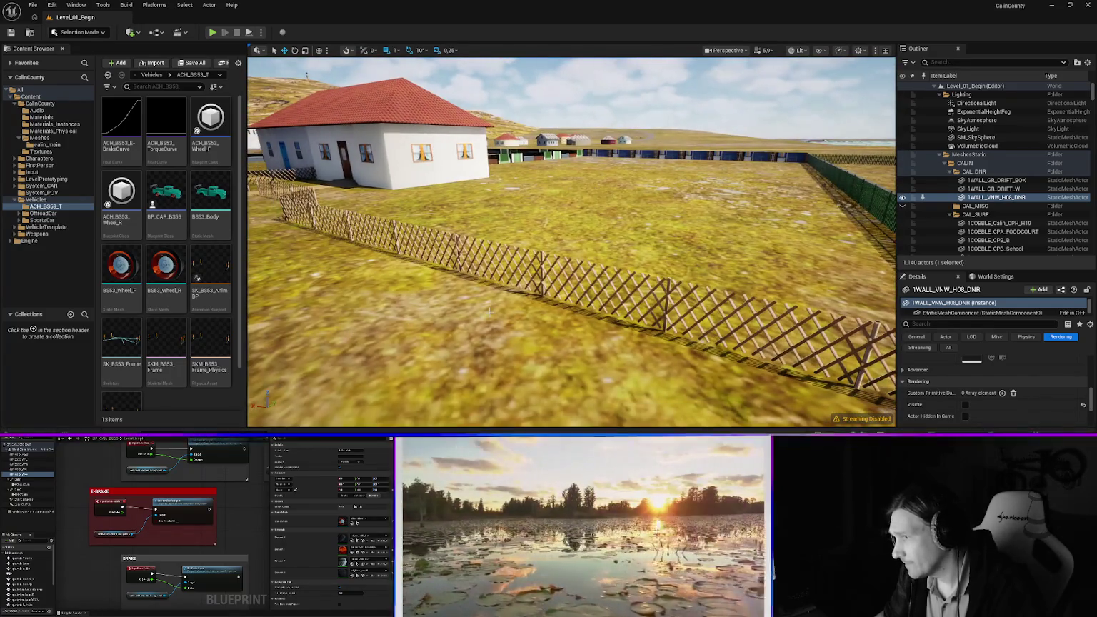
# Select the wooden lattice fence VNW_H06_Fence beside the red-roofed white house
pyautogui.rightClick(606, 141)
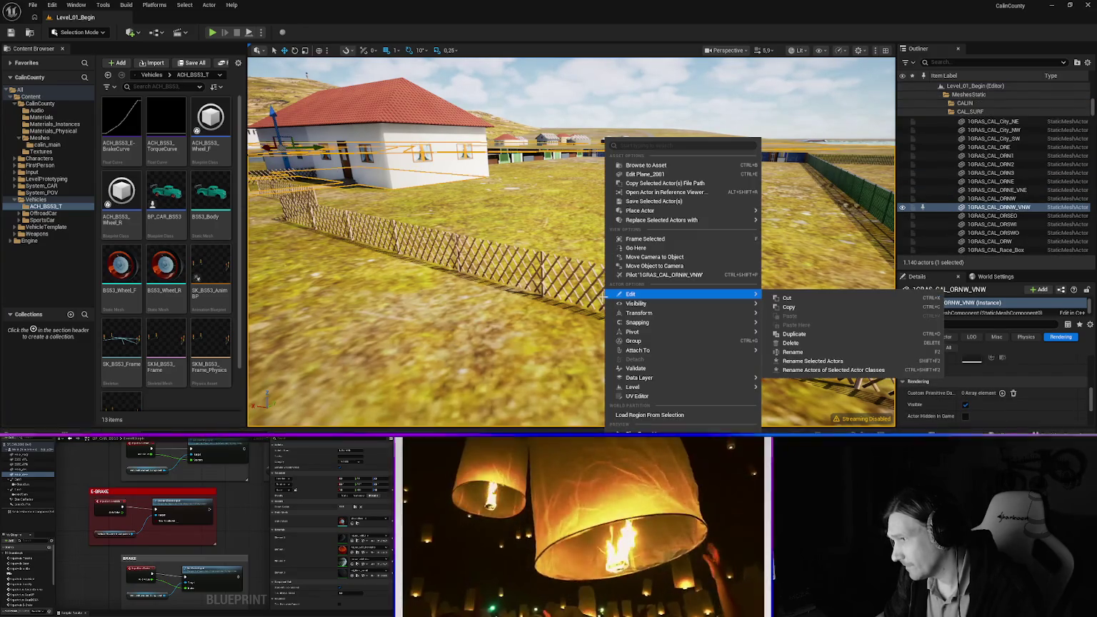
pyautogui.click(608, 298)
pyautogui.click(609, 298)
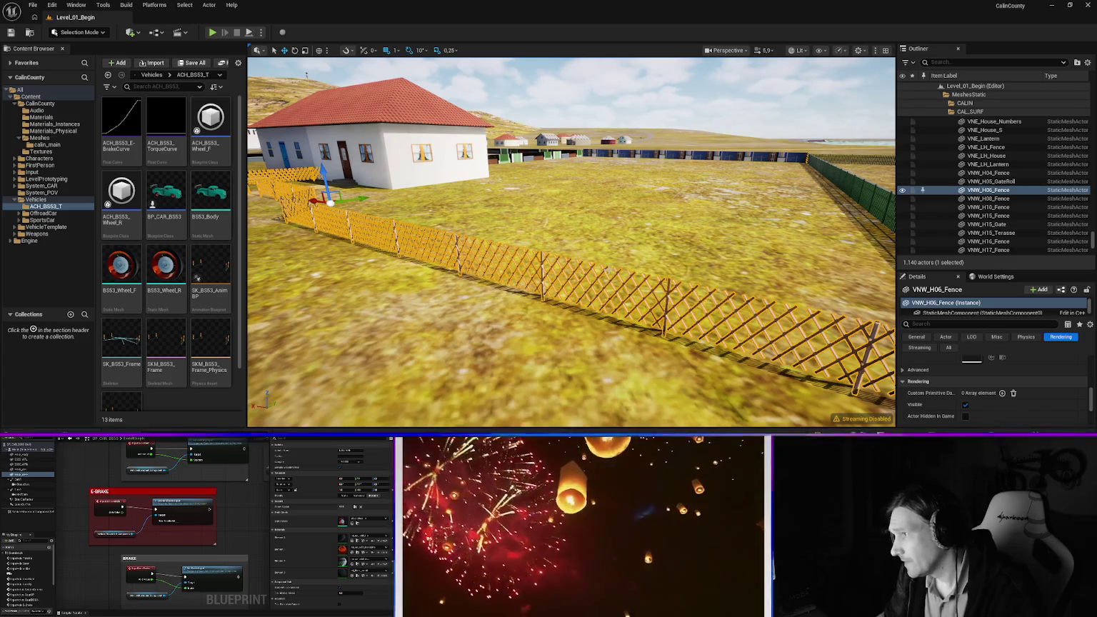
# Select 1WALL_VNW_H06_BY and set its Element 0 to mi_fence_wood via a 'wood' search
pyautogui.click(700, 160)
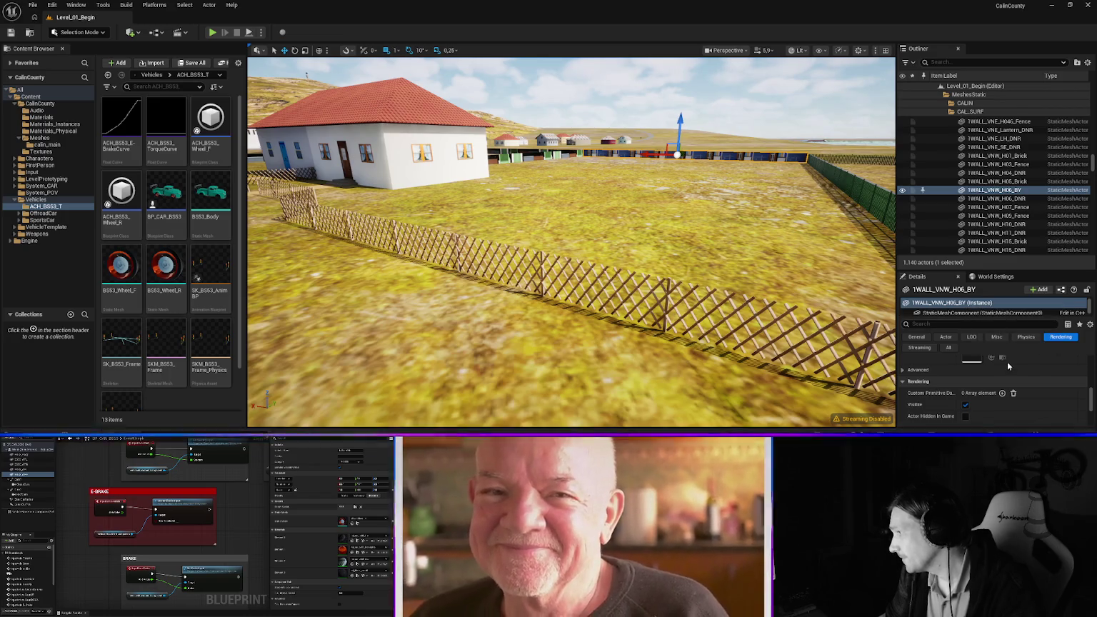
pyautogui.scroll(-5, 1010, 362)
pyautogui.scroll(2, 1015, 361)
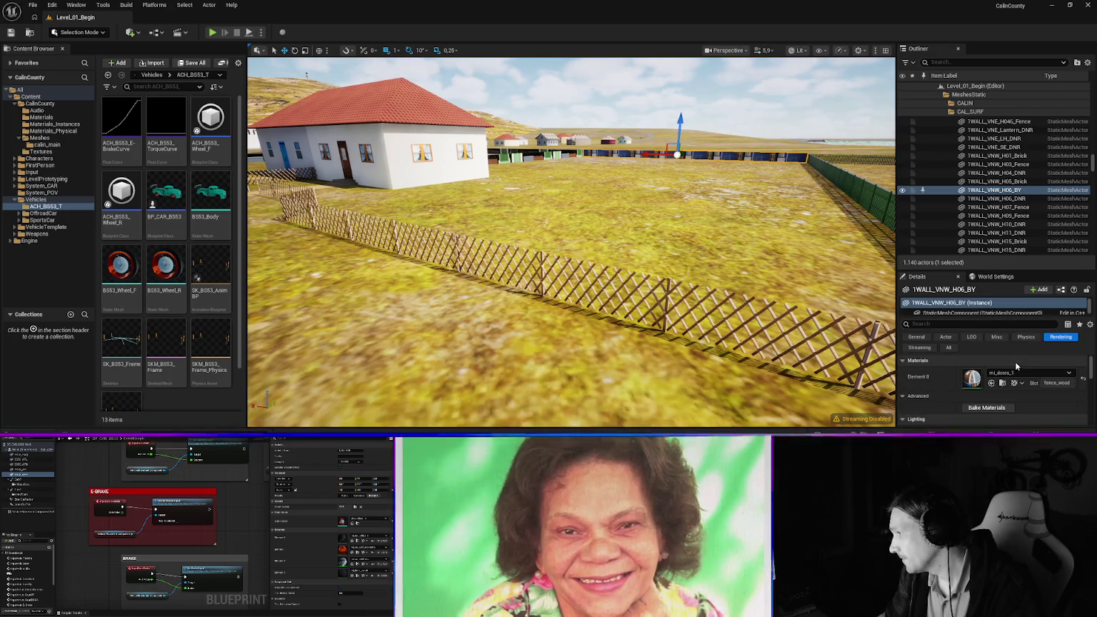
pyautogui.moveTo(983, 269); pyautogui.dragTo(990, 215)
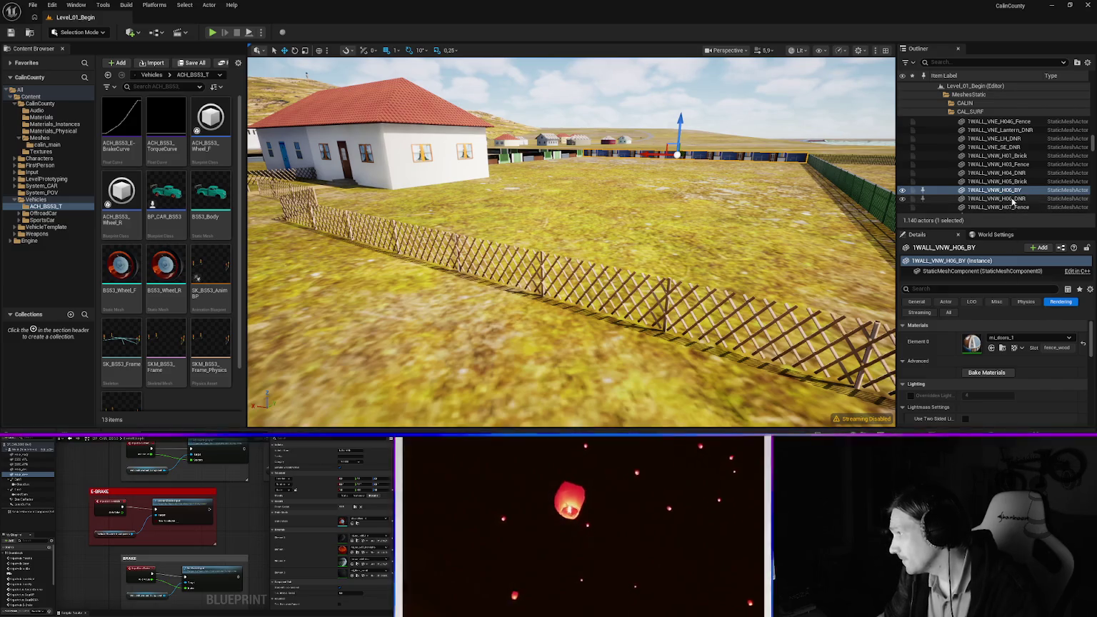
pyautogui.click(1022, 338)
pyautogui.write('wood')
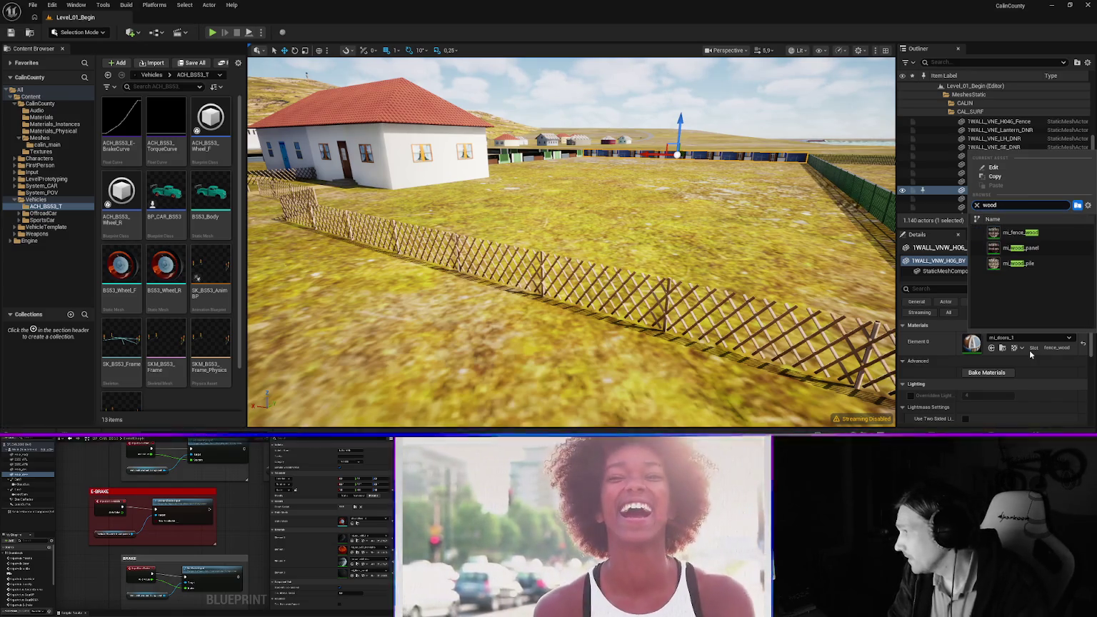
pyautogui.press('Down')
pyautogui.press('Return')
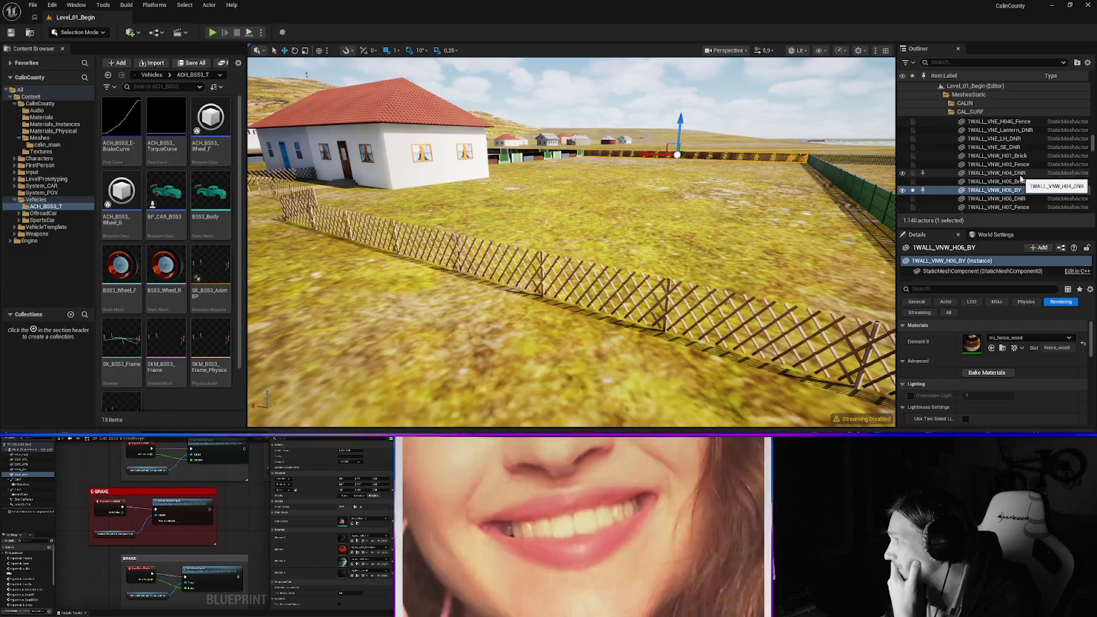
# Filter the Outliner to DNR and select all 21 DNR wall actors
pyautogui.click(1022, 200)
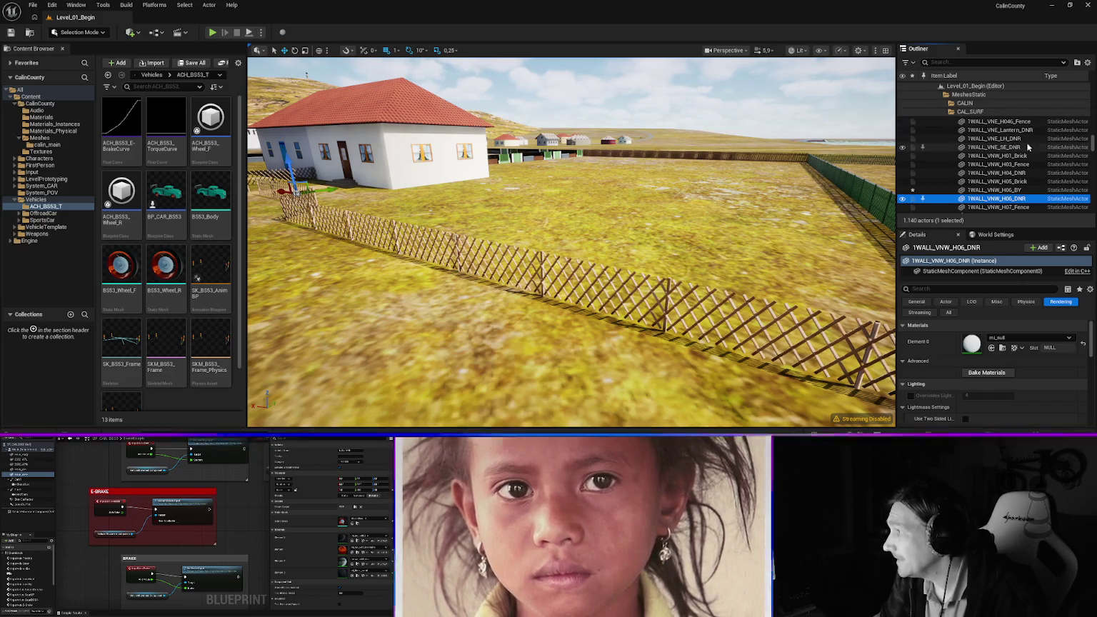
pyautogui.click(970, 62)
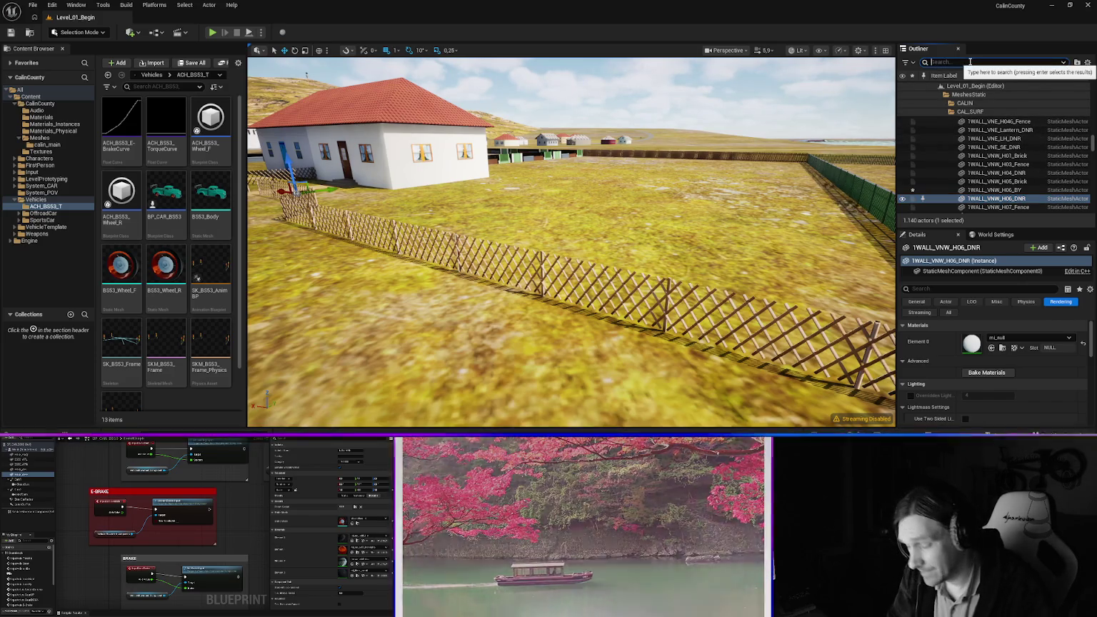
pyautogui.write('DNR')
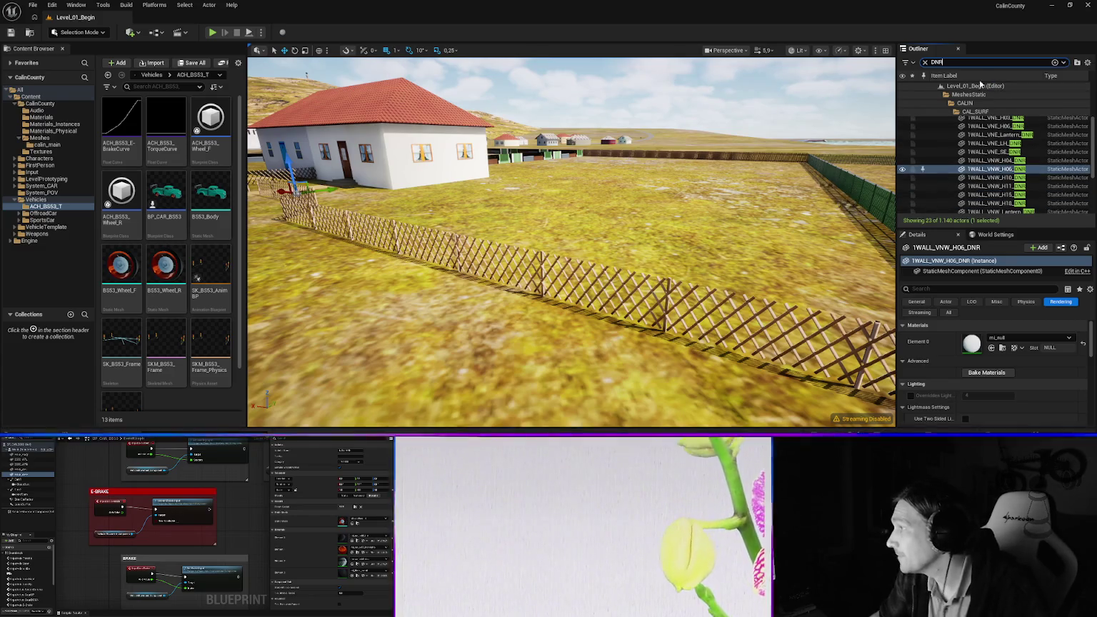
pyautogui.scroll(-3, 1013, 172)
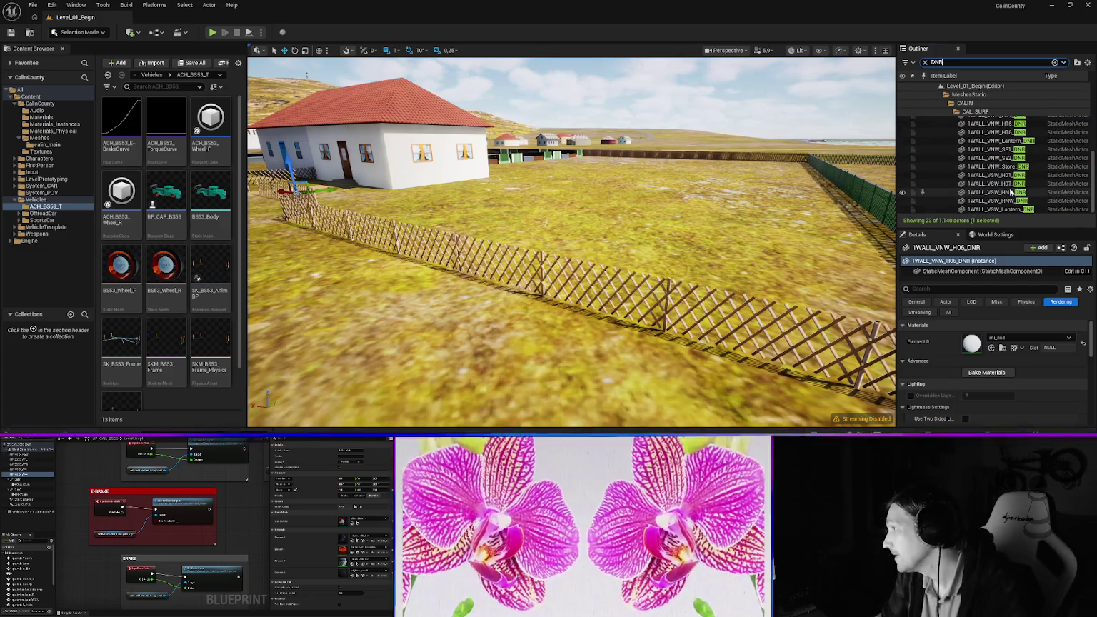
pyautogui.click(1000, 209)
pyautogui.scroll(5, 999, 171)
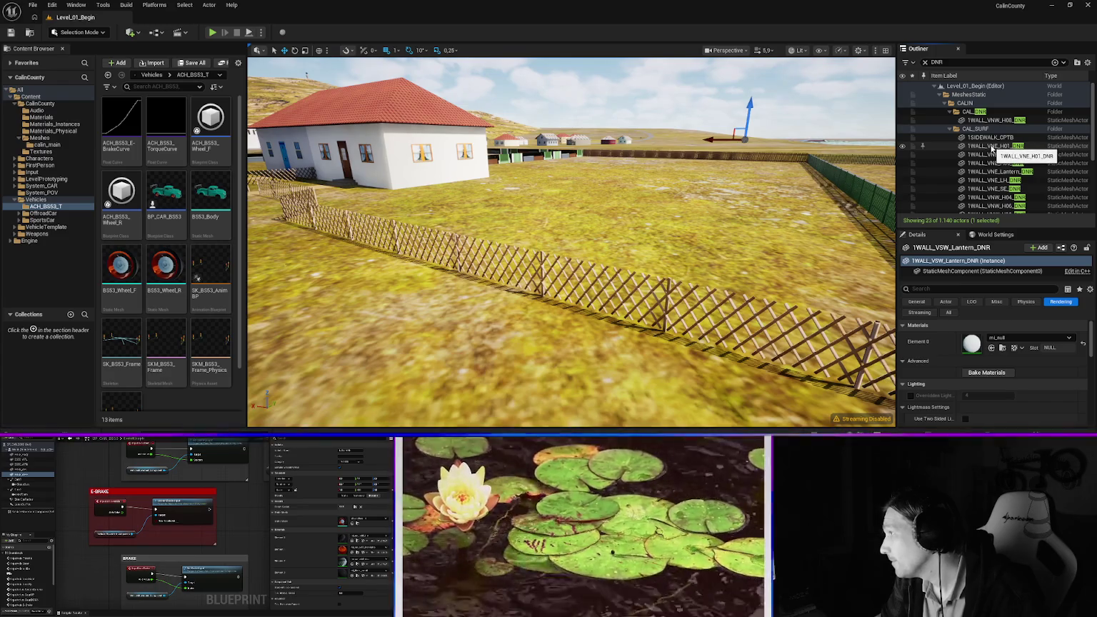
pyautogui.keyDown('shift'); pyautogui.click(991, 147); pyautogui.keyUp('shift')
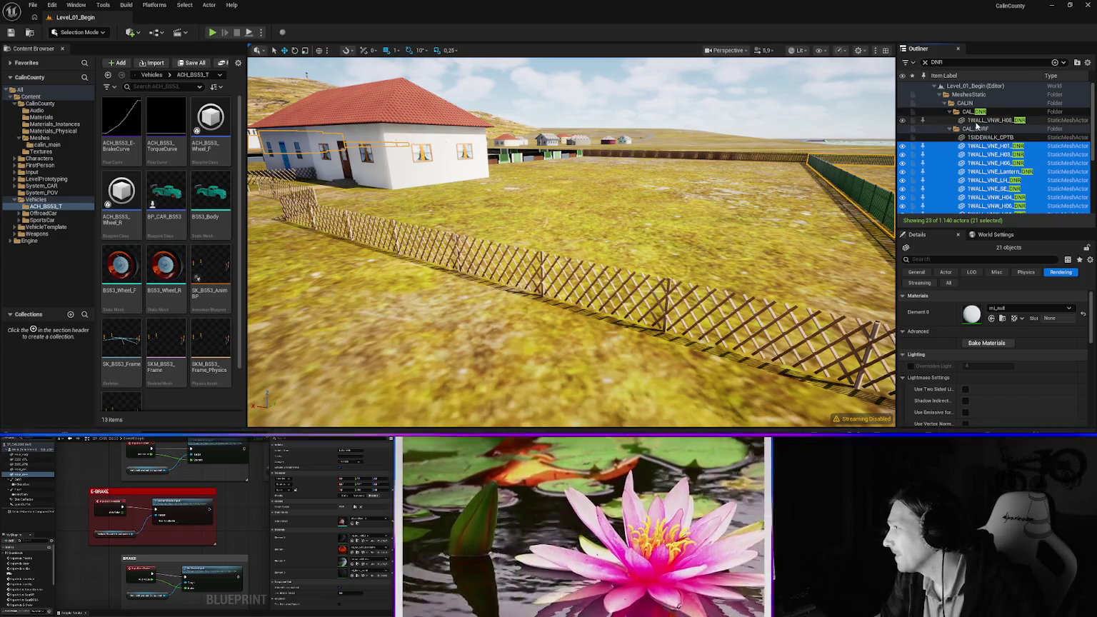
# Frame the selected walls, move them into the CAL_DNR folder, and collapse it
pyautogui.moveTo(633, 216)
pyautogui.mouseDown()
pyautogui.moveTo(389, 223)
pyautogui.moveTo(485, 224)
pyautogui.moveTo(457, 224)
pyautogui.moveTo(457, 264)
pyautogui.moveTo(457, 236)
pyautogui.moveTo(499, 236)
pyautogui.moveTo(443, 235)
pyautogui.mouseUp()
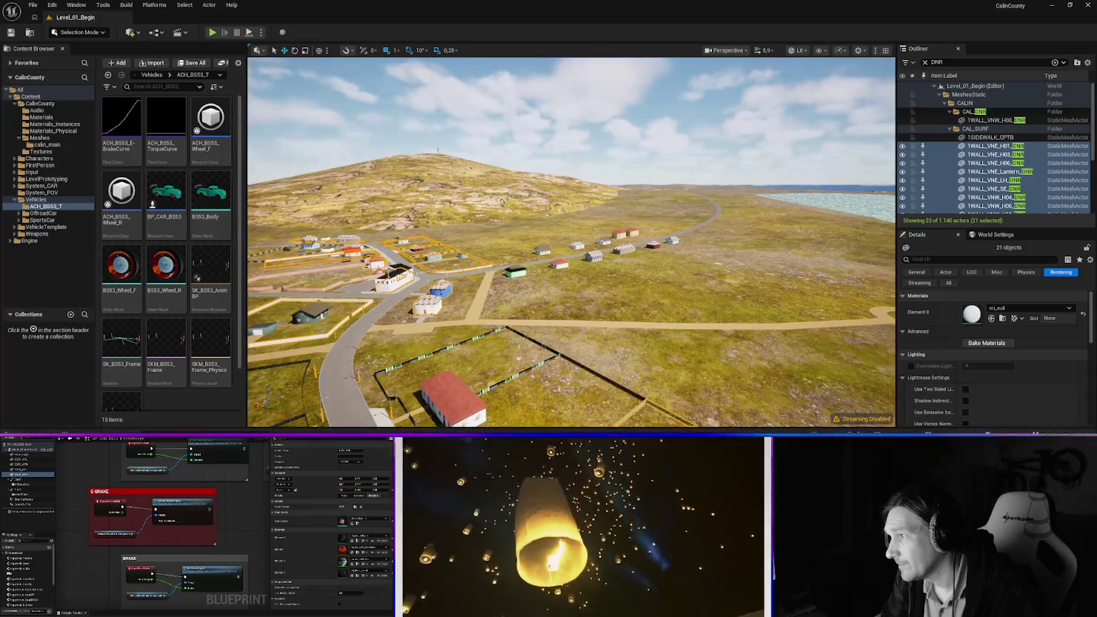
pyautogui.press('f')
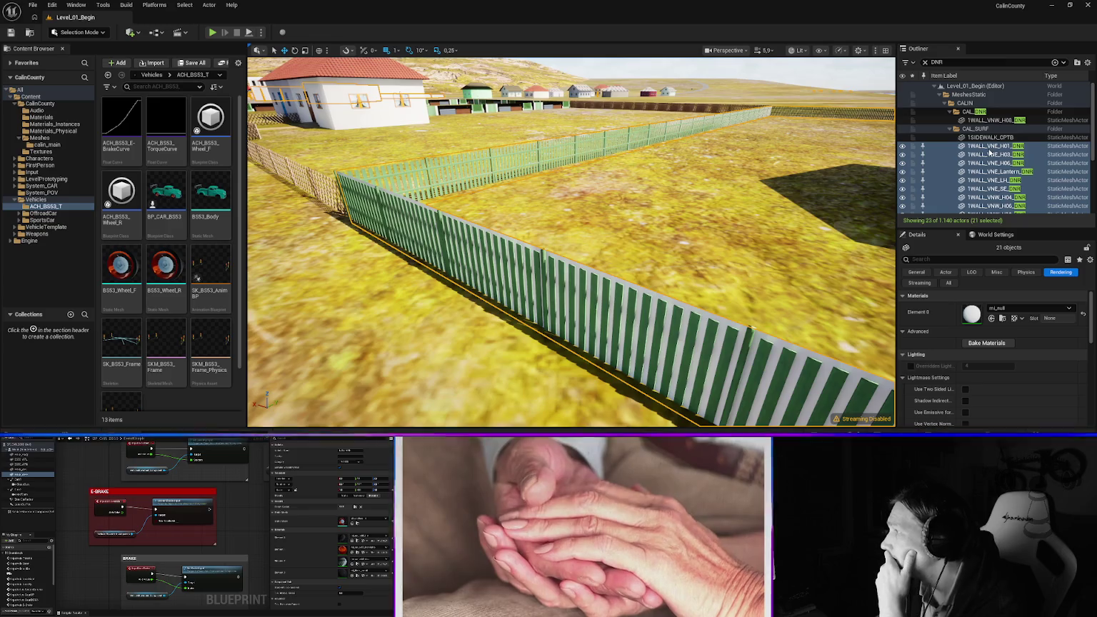
pyautogui.moveTo(984, 151); pyautogui.dragTo(976, 112)
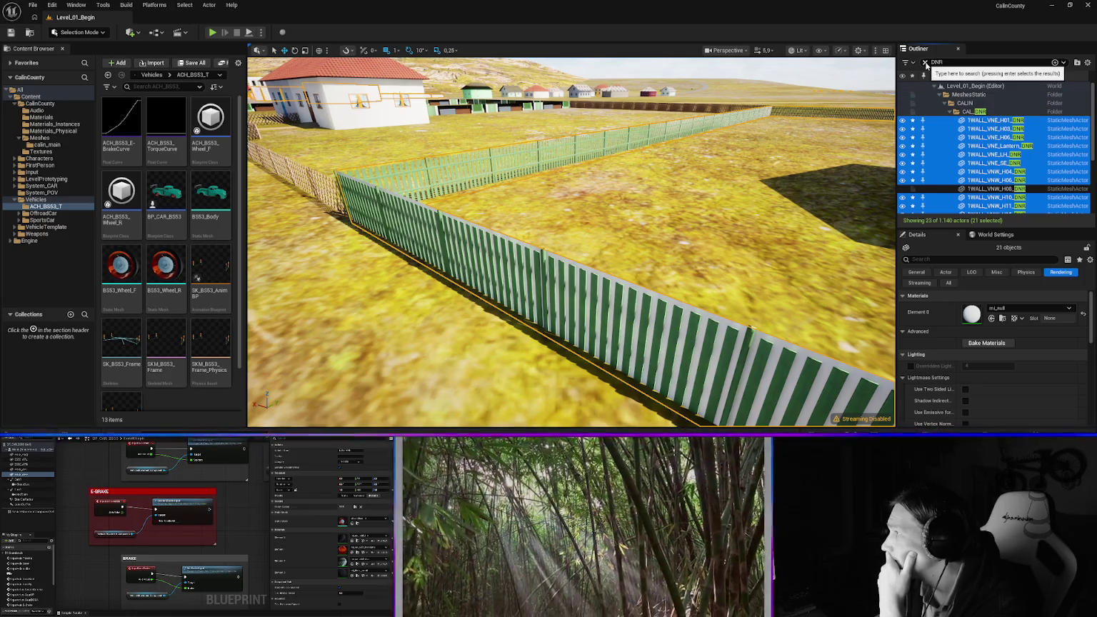
pyautogui.click(949, 112)
# Check 1SIDEWALK_CPTB's materials in CAL_SURF, clear the DNR filter, and select the near green fence
pyautogui.click(950, 121)
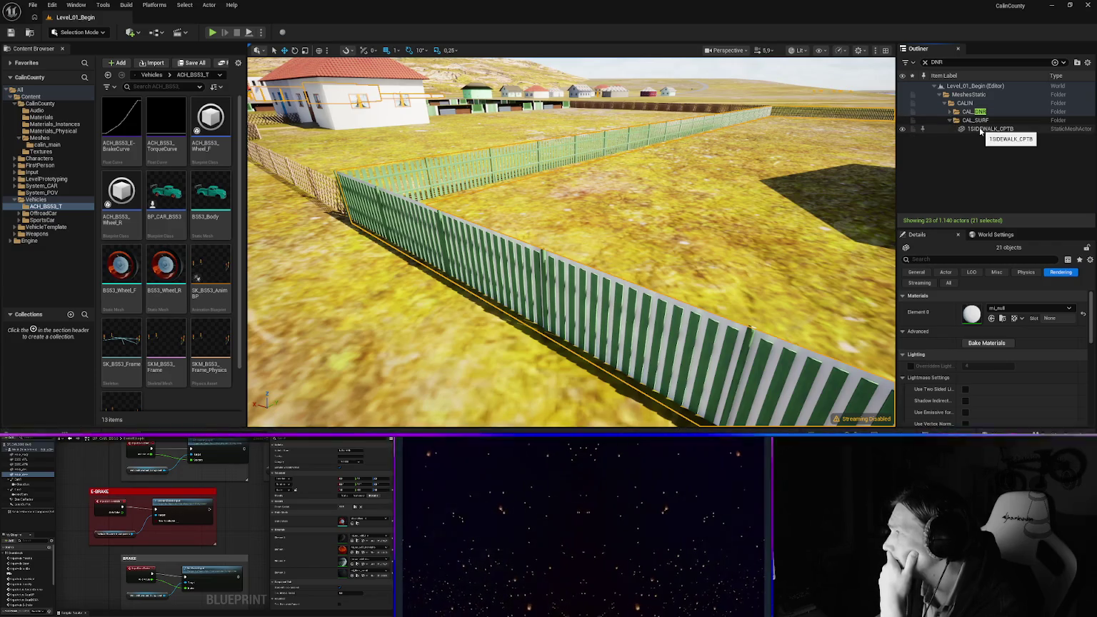
pyautogui.click(989, 130)
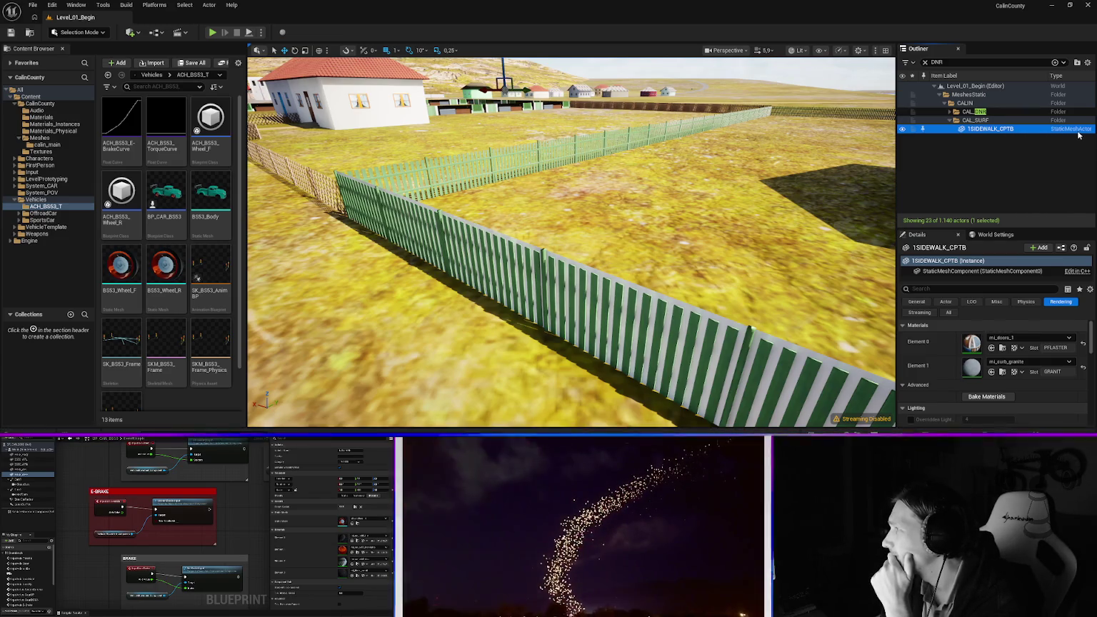
pyautogui.click(924, 62)
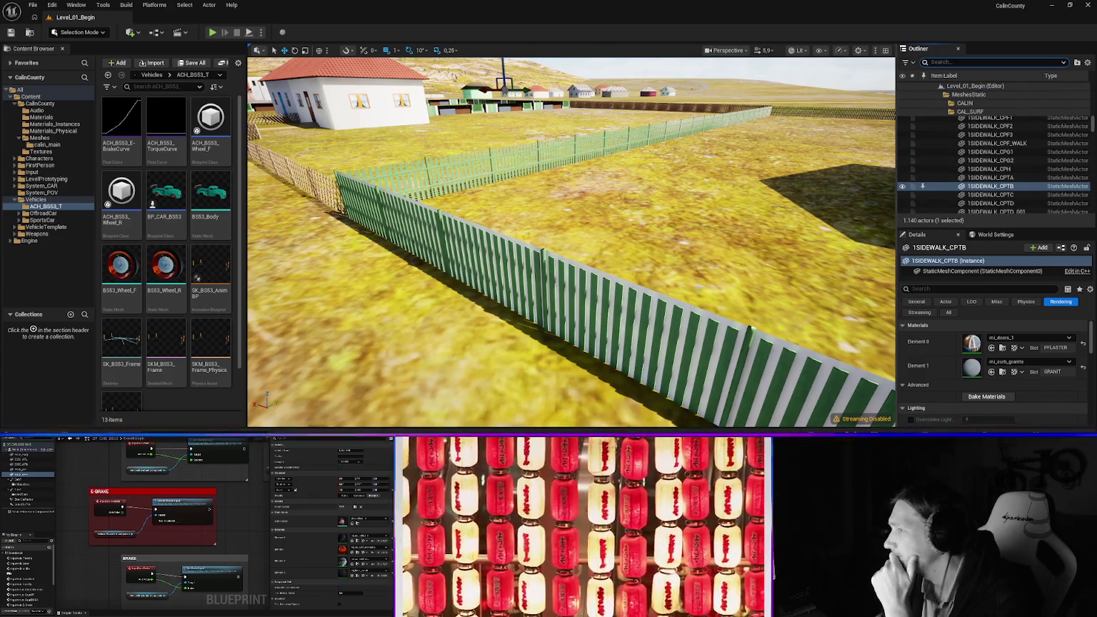
pyautogui.click(821, 371)
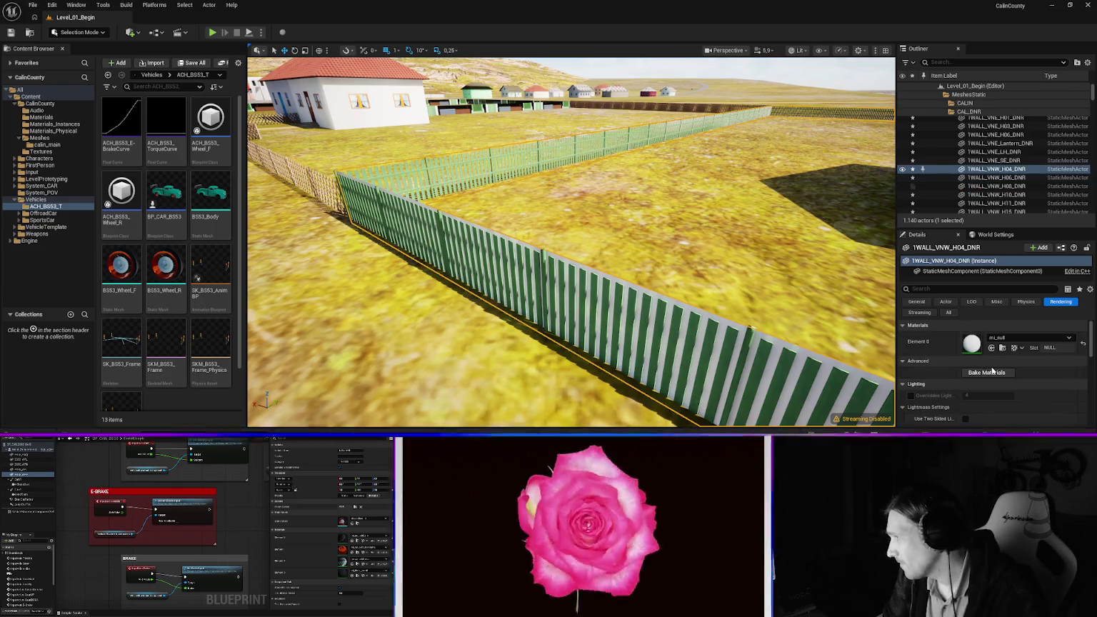
# Inspect the nearby fences, then select the duplicate 1WALL_VNW_H04_DNR wall overlapping the H04 fence
pyautogui.rightClick(675, 305)
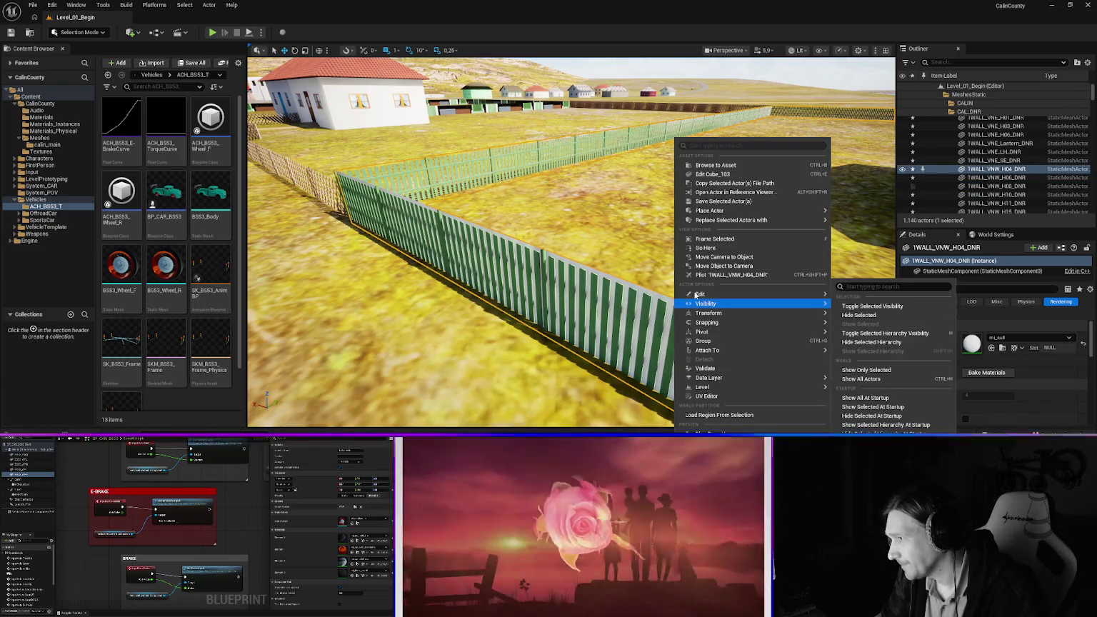
pyautogui.click(738, 189)
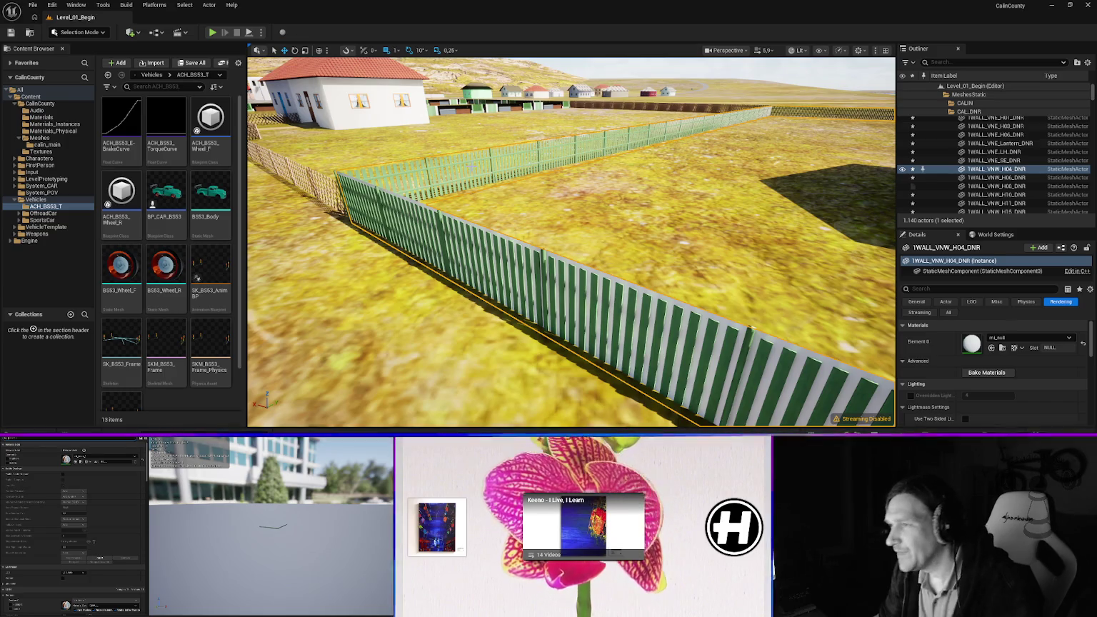
pyautogui.click(310, 178)
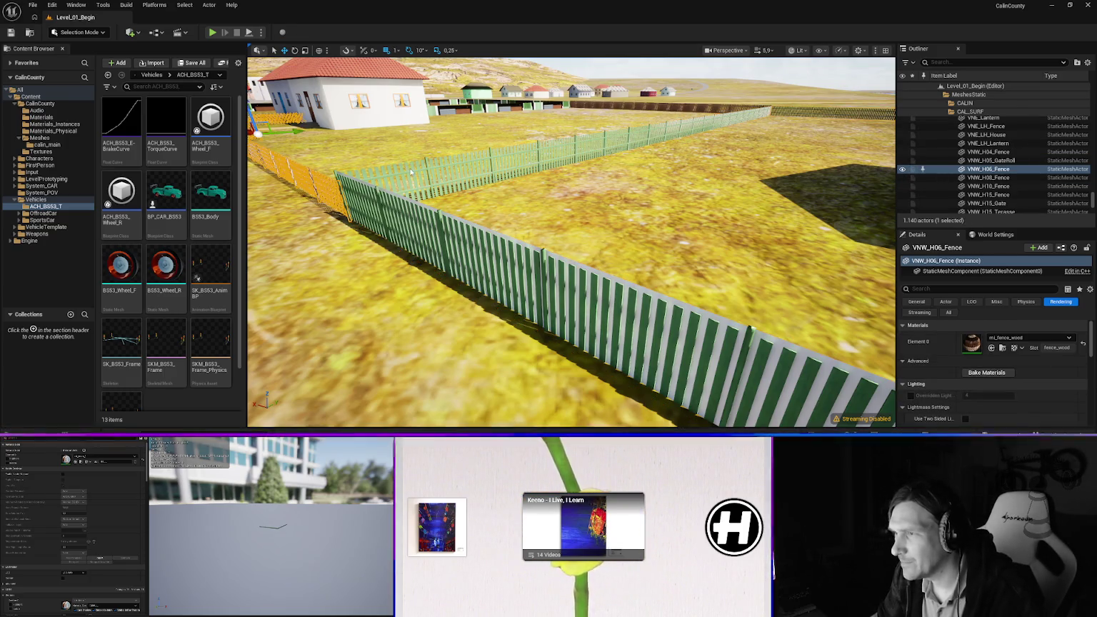
pyautogui.rightClick(466, 142)
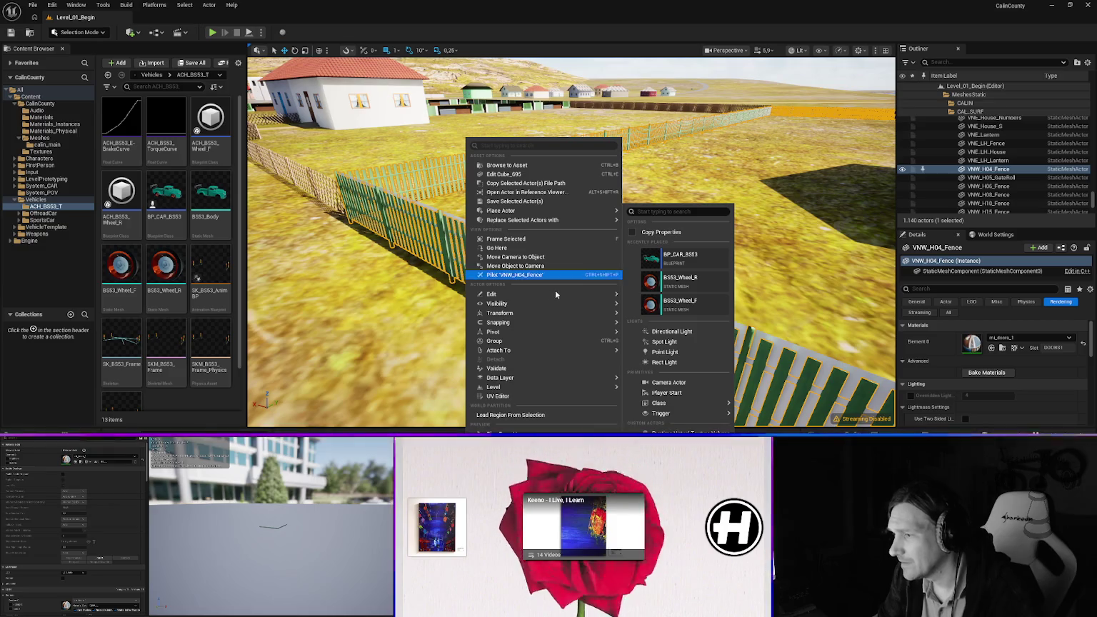
pyautogui.press('Escape')
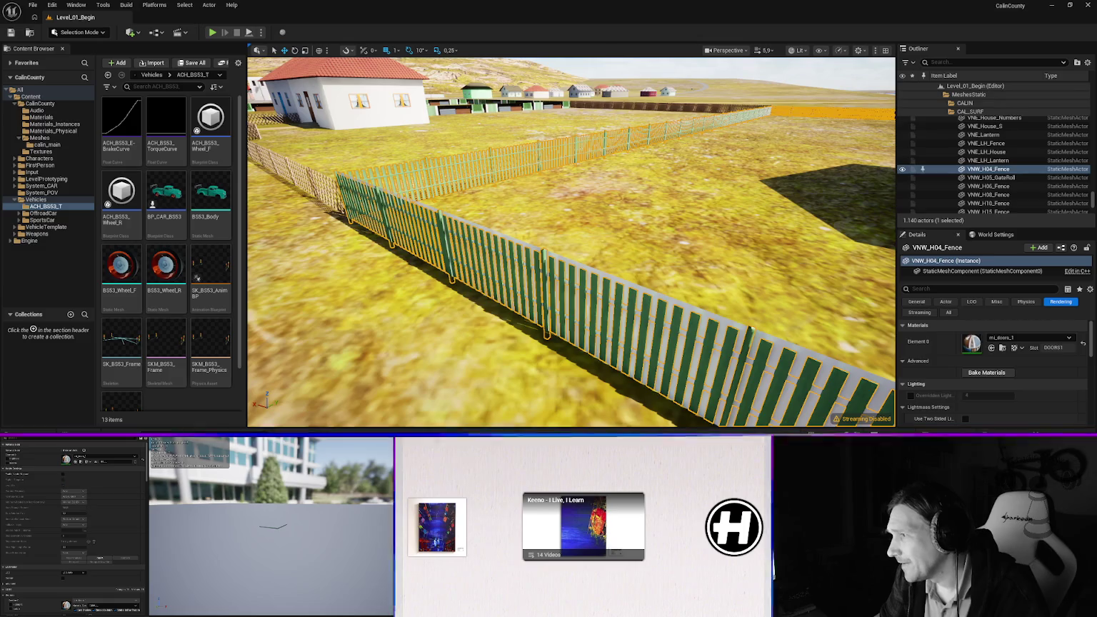
pyautogui.click(543, 314)
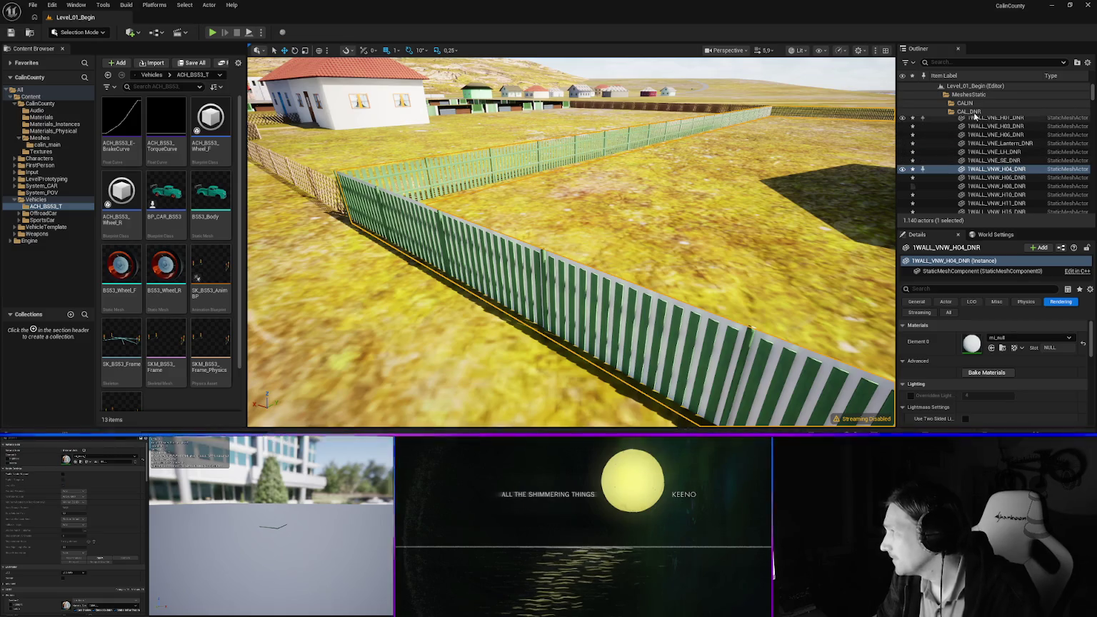
# Open the CAL_DNR walls through 1WALL_VNW_Lantern_DNR in the Property Matrix as StaticMeshComponents
pyautogui.click(973, 113)
pyautogui.click(995, 161)
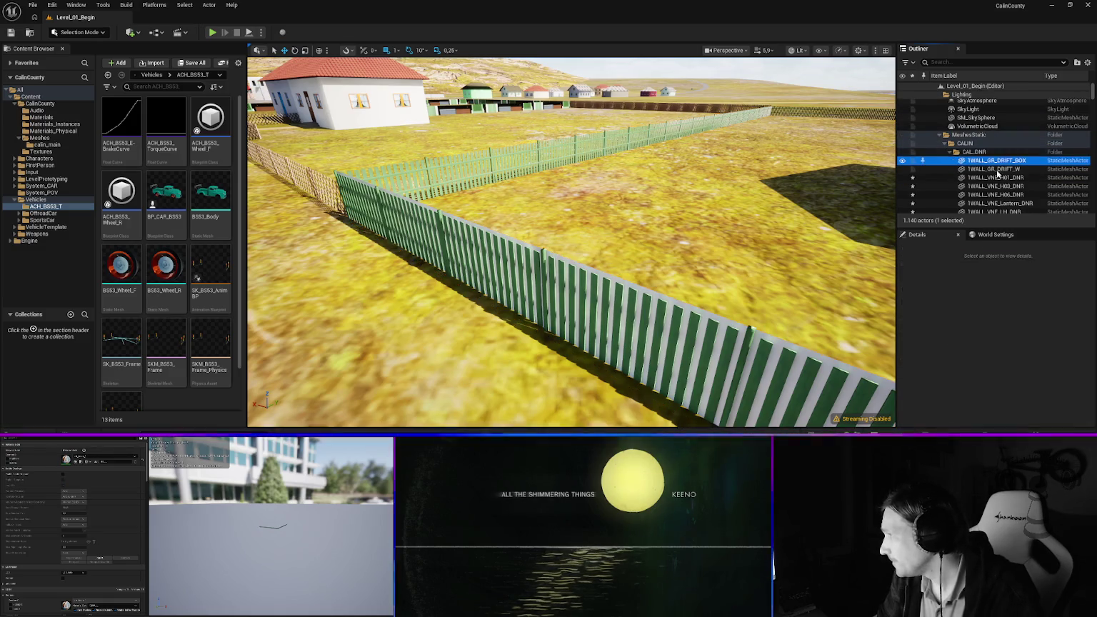
pyautogui.scroll(-5, 996, 188)
pyautogui.keyDown('shift'); pyautogui.click(996, 184); pyautogui.keyUp('shift')
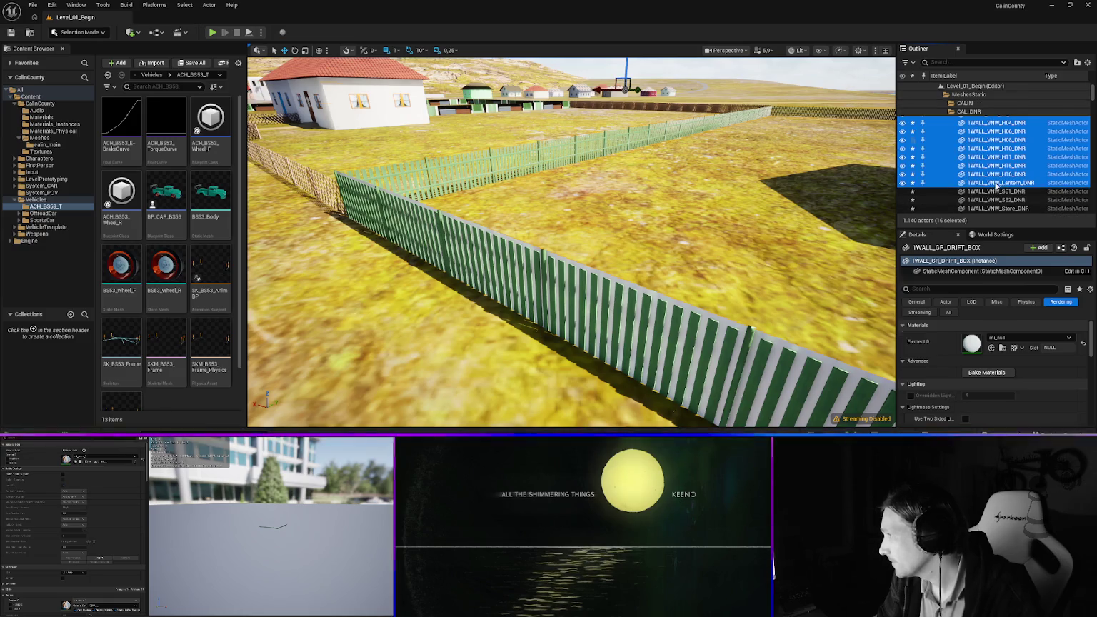
pyautogui.rightClick(991, 184)
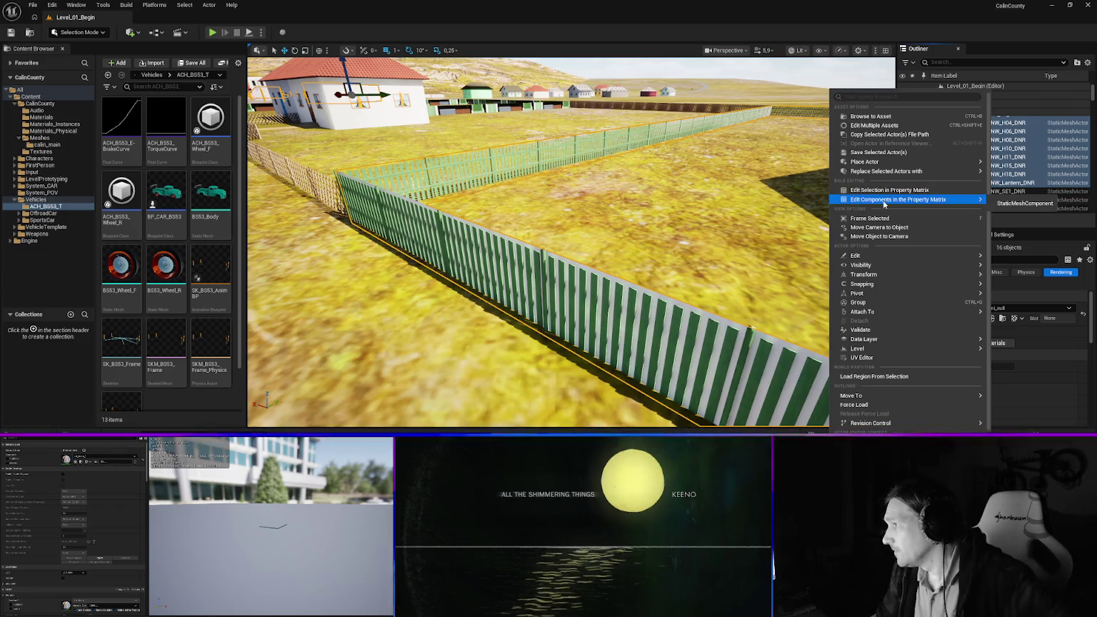
pyautogui.moveTo(884, 203)
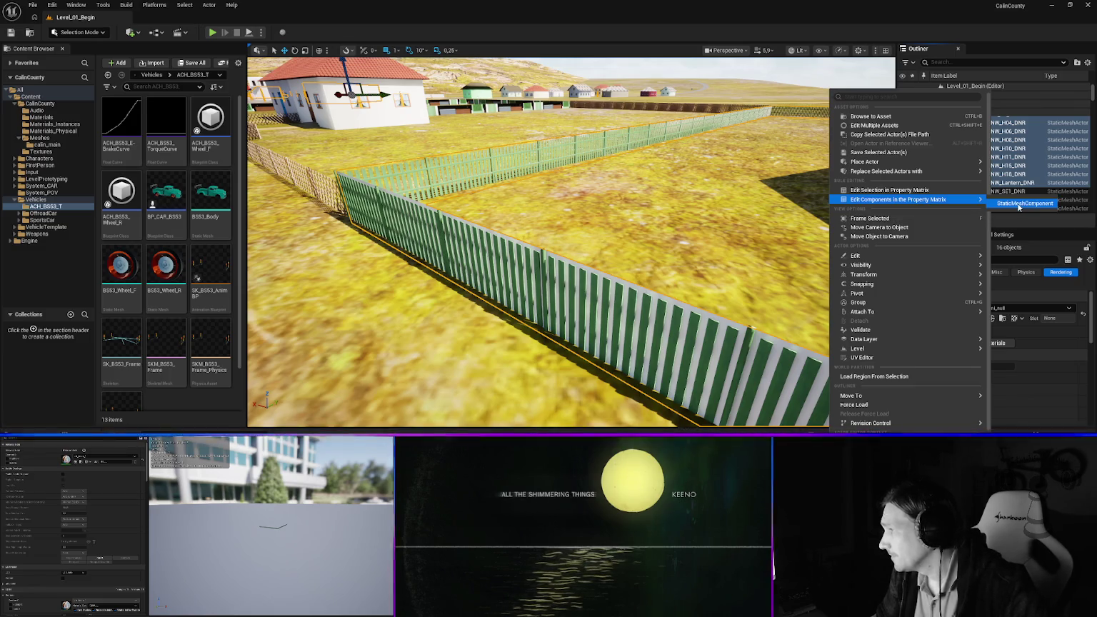
pyautogui.click(1018, 205)
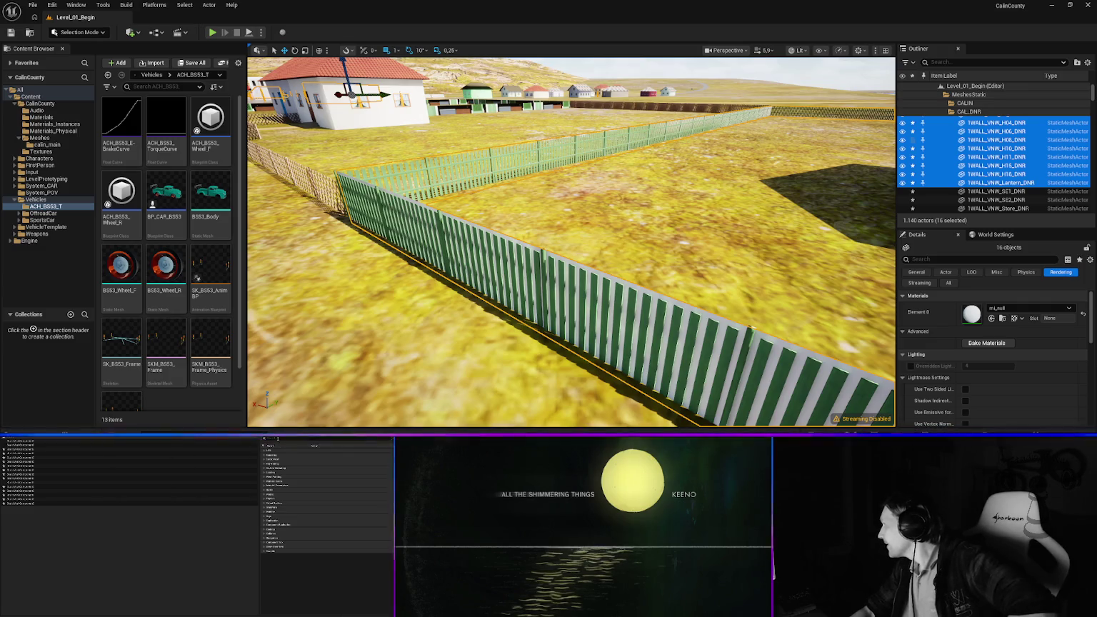
pyautogui.click(282, 462)
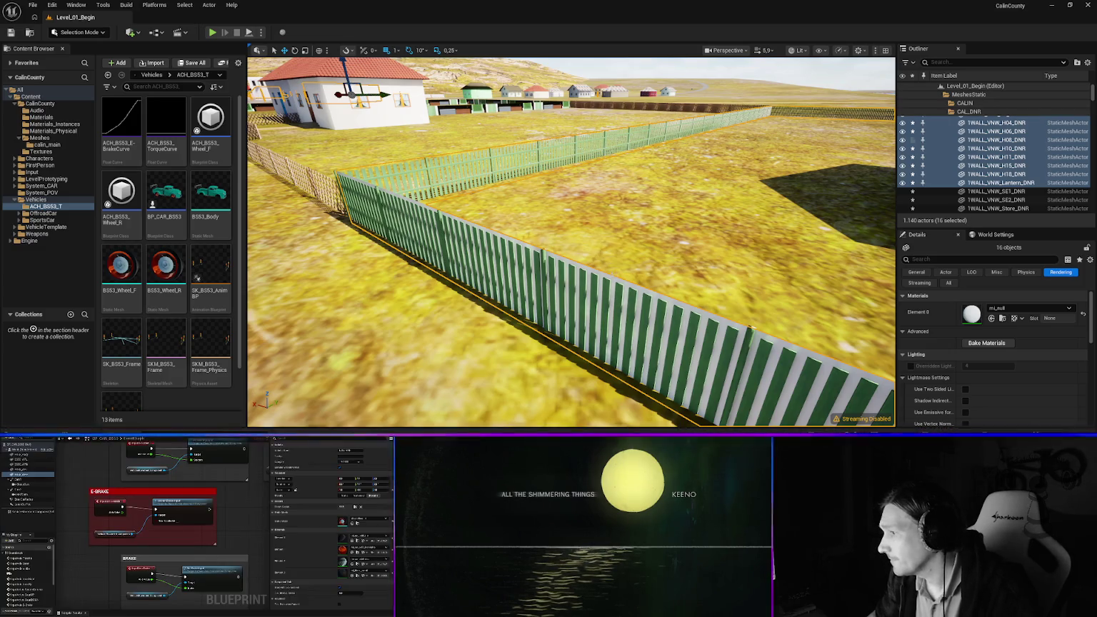
pyautogui.click(996, 123)
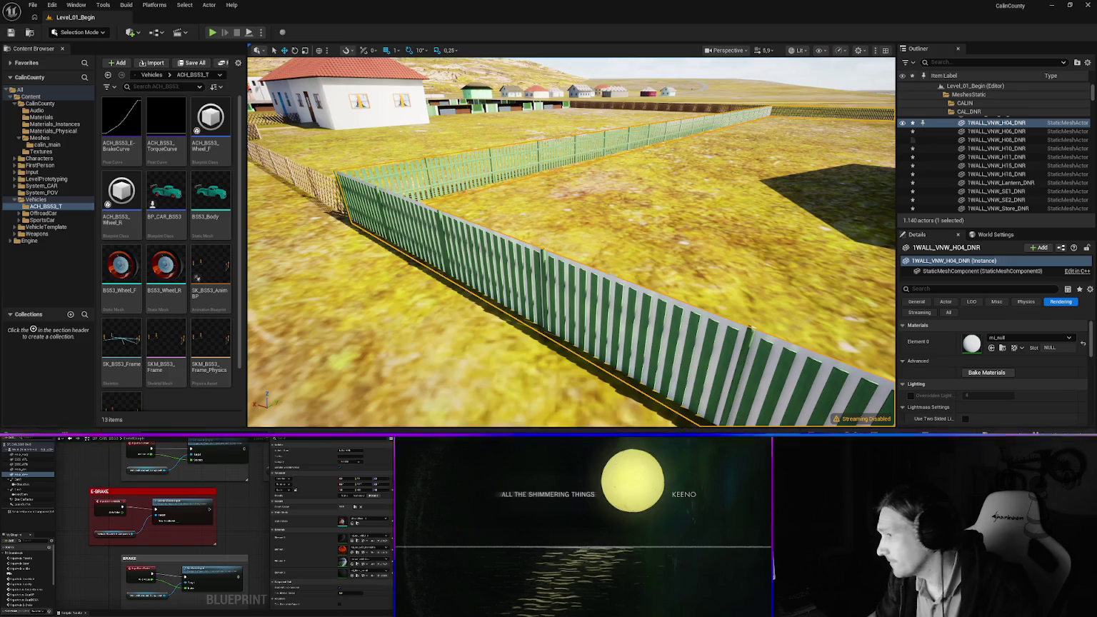
# Enlarge the Details panel and uncheck Visible under Rendering for 1WALL_VNW_H04_DNR
pyautogui.rightClick(608, 138)
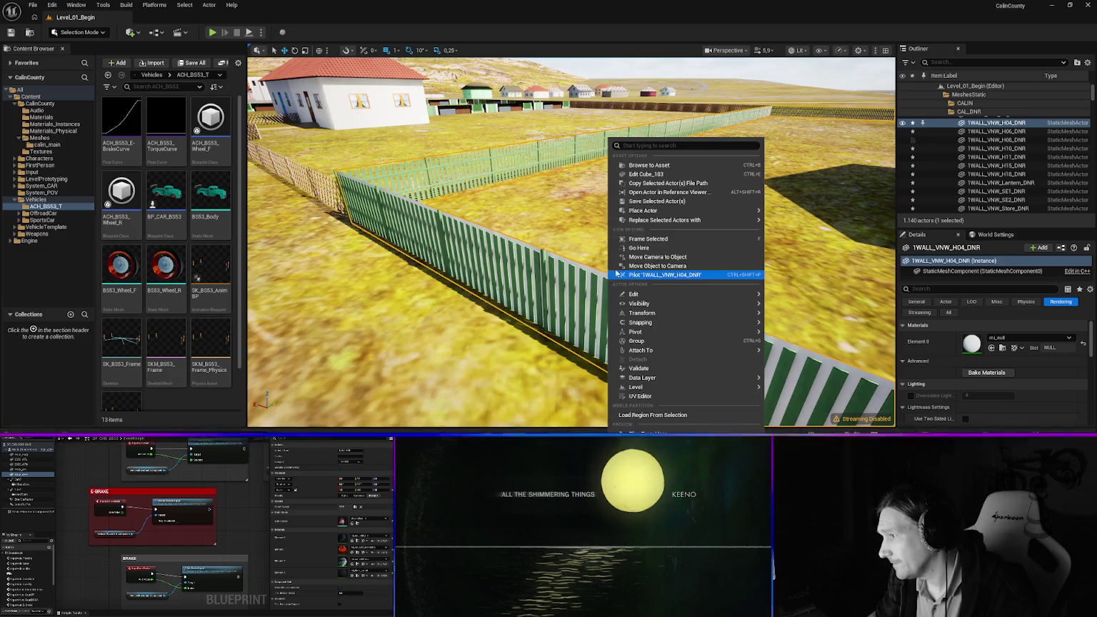
pyautogui.click(648, 181)
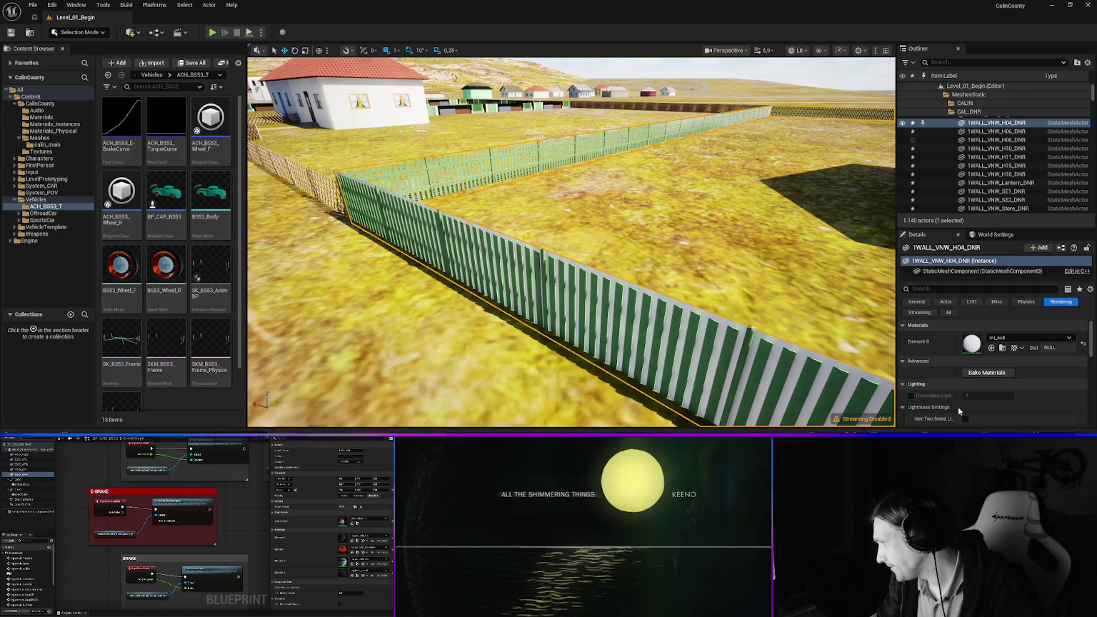
pyautogui.scroll(-4, 958, 406)
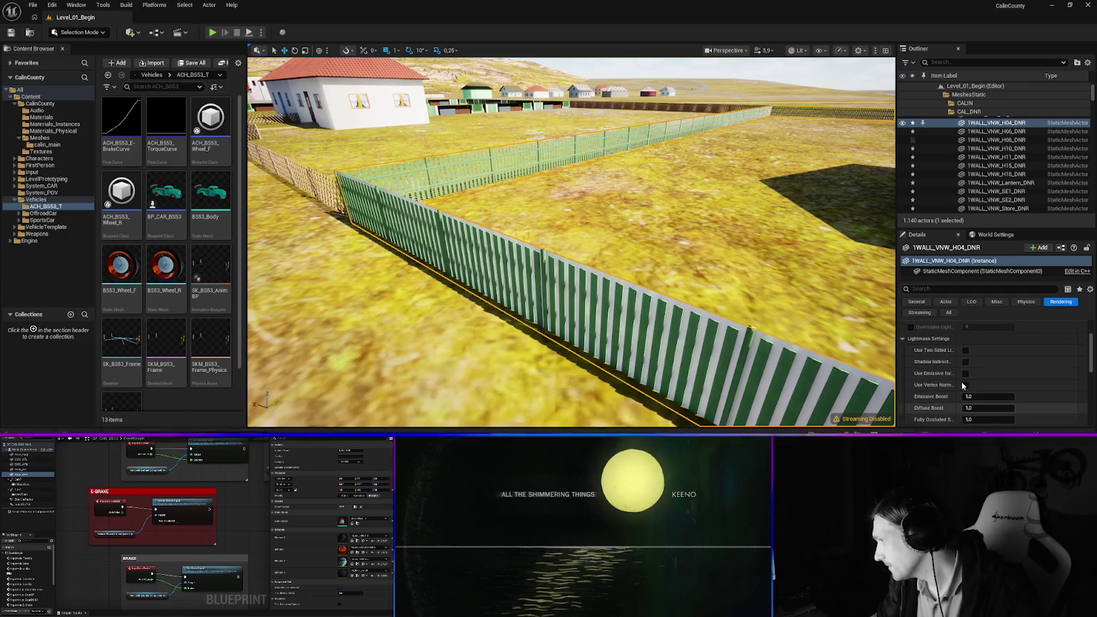
pyautogui.moveTo(894, 293); pyautogui.dragTo(848, 293)
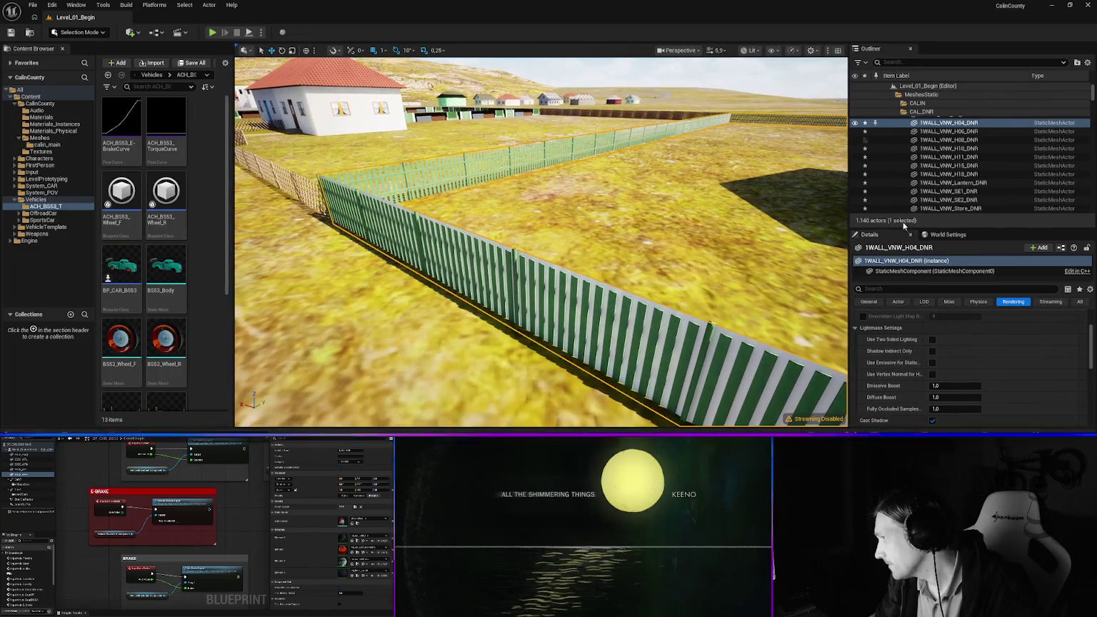
pyautogui.moveTo(903, 225); pyautogui.dragTo(903, 184)
pyautogui.scroll(-3, 931, 316)
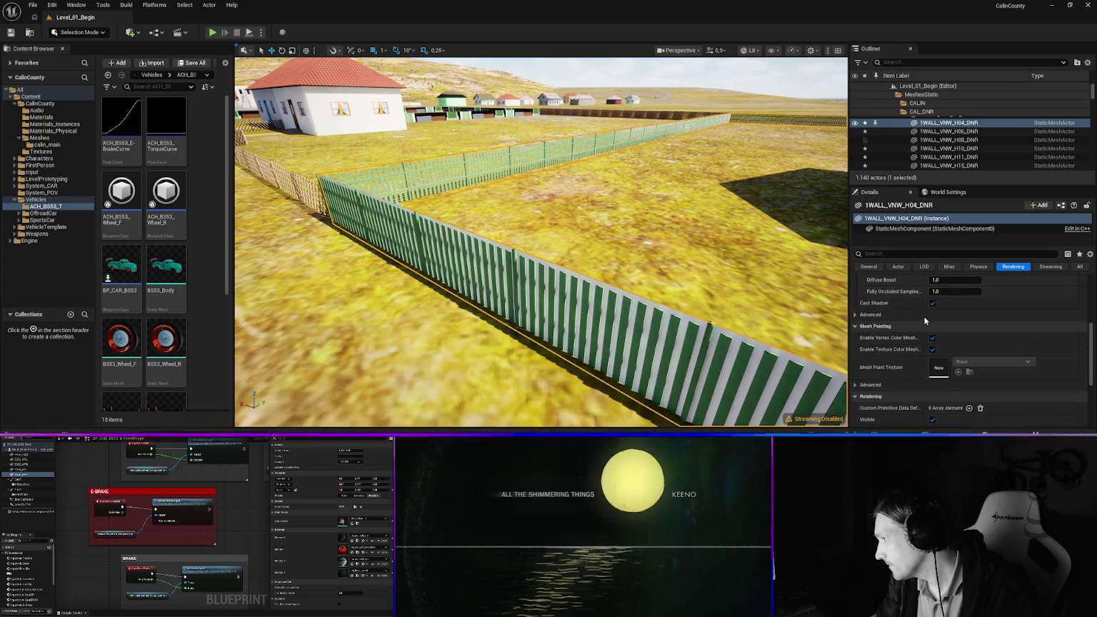
pyautogui.scroll(-2, 928, 335)
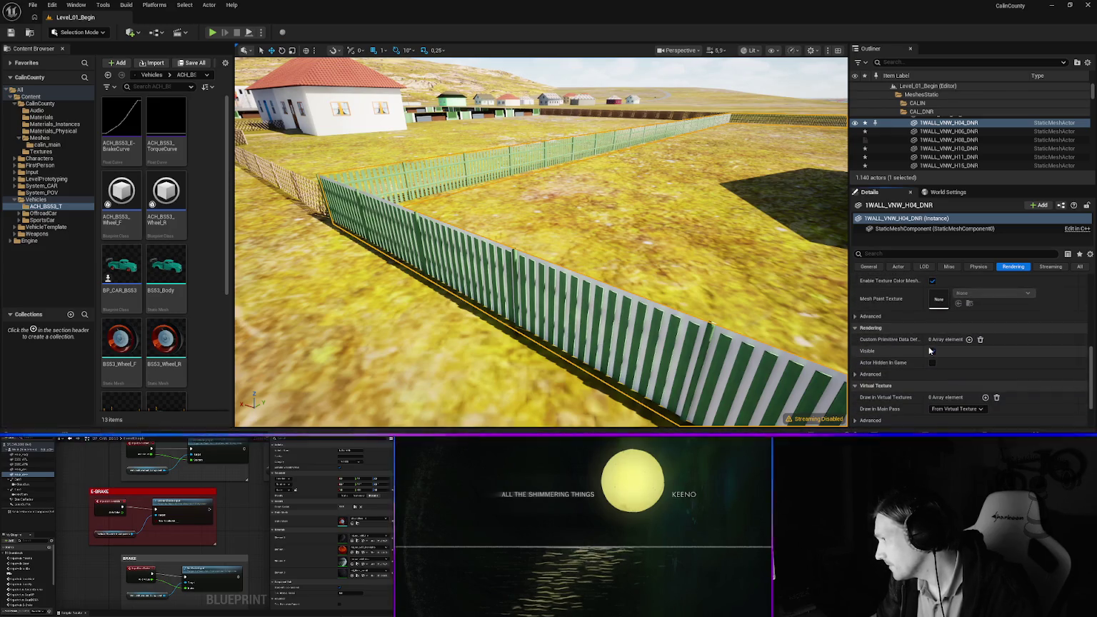
pyautogui.click(931, 350)
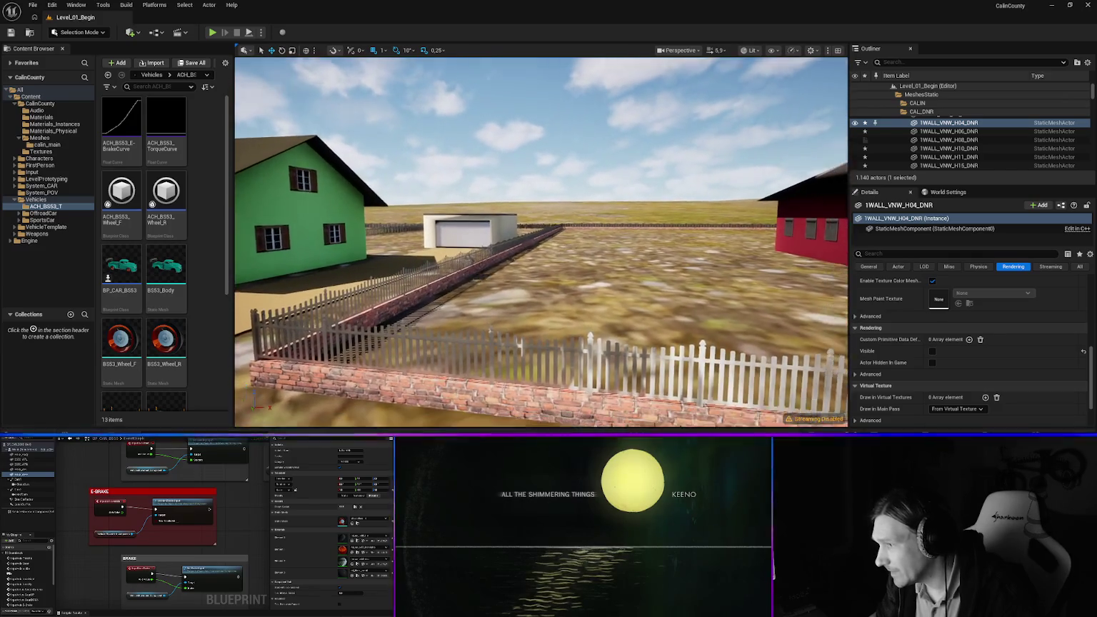
# Check the H03 fence and red house, then set 1WALL_VNW_H07_Fence's Element 0 to mi_fence_wood
pyautogui.click(428, 310)
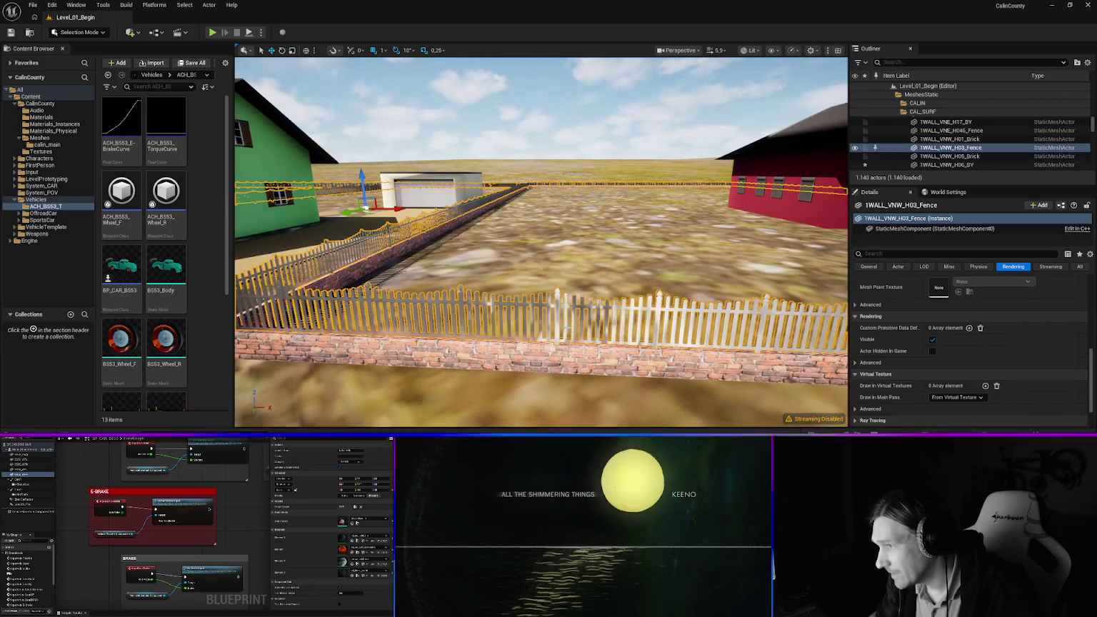
pyautogui.scroll(10, 926, 304)
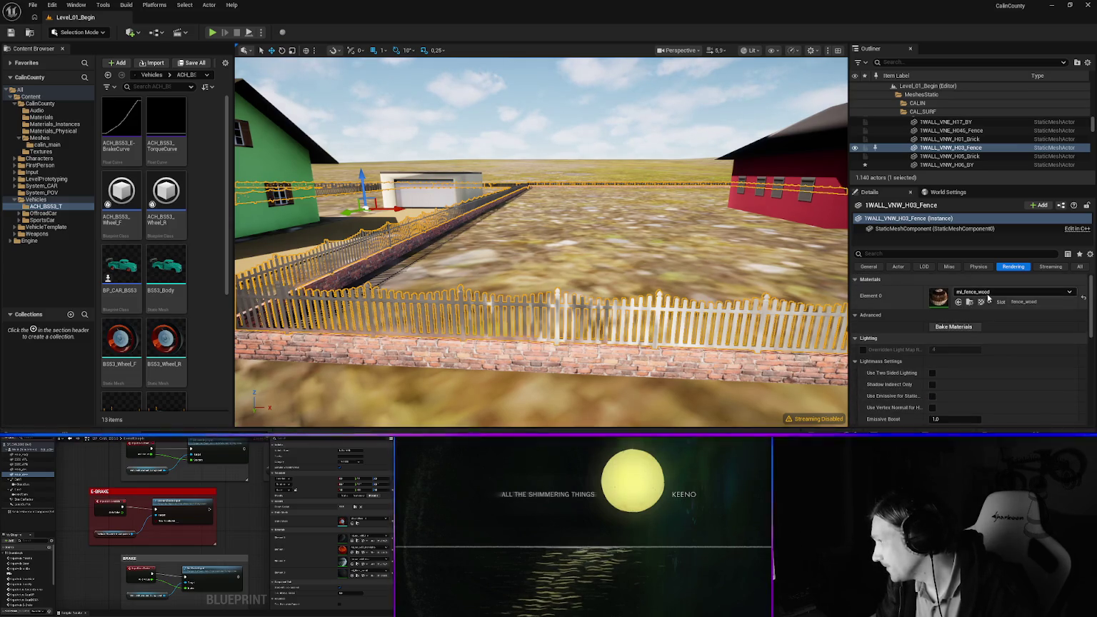
pyautogui.moveTo(567, 314)
pyautogui.mouseDown()
pyautogui.moveTo(457, 303)
pyautogui.moveTo(543, 303)
pyautogui.moveTo(500, 304)
pyautogui.mouseUp()
pyautogui.click(273, 225)
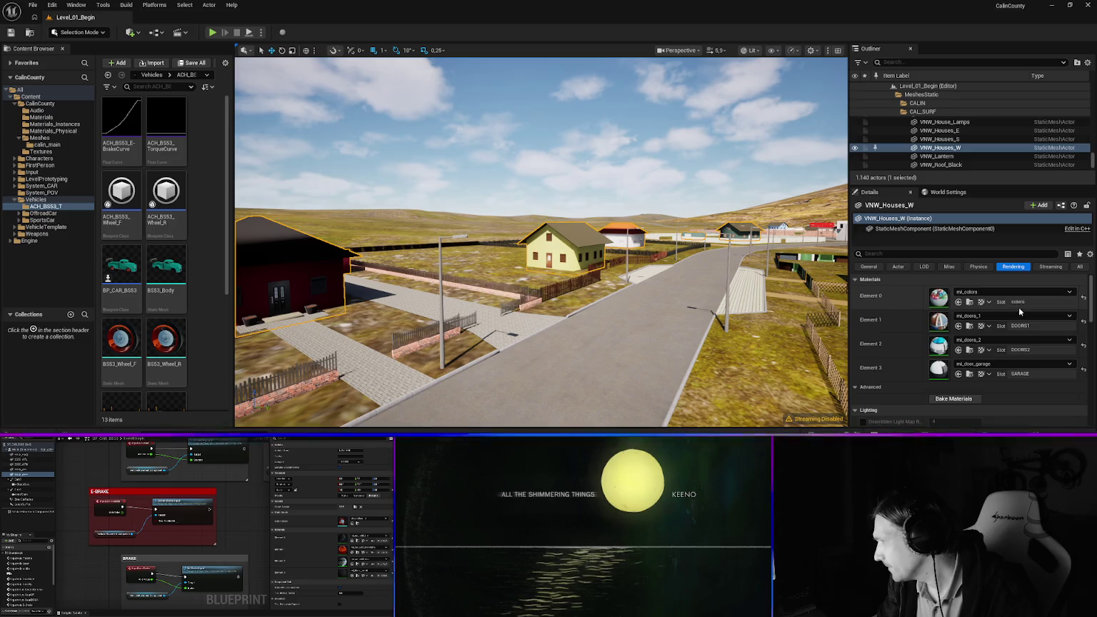
pyautogui.moveTo(302, 265)
pyautogui.mouseDown()
pyautogui.moveTo(332, 224)
pyautogui.moveTo(350, 227)
pyautogui.mouseUp()
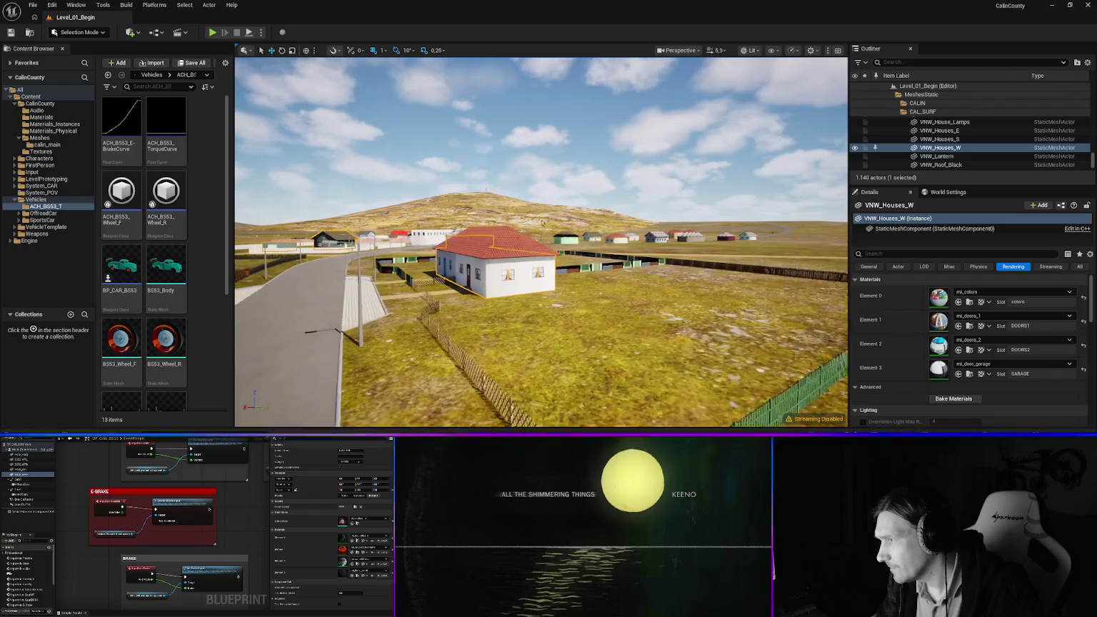
pyautogui.click(619, 286)
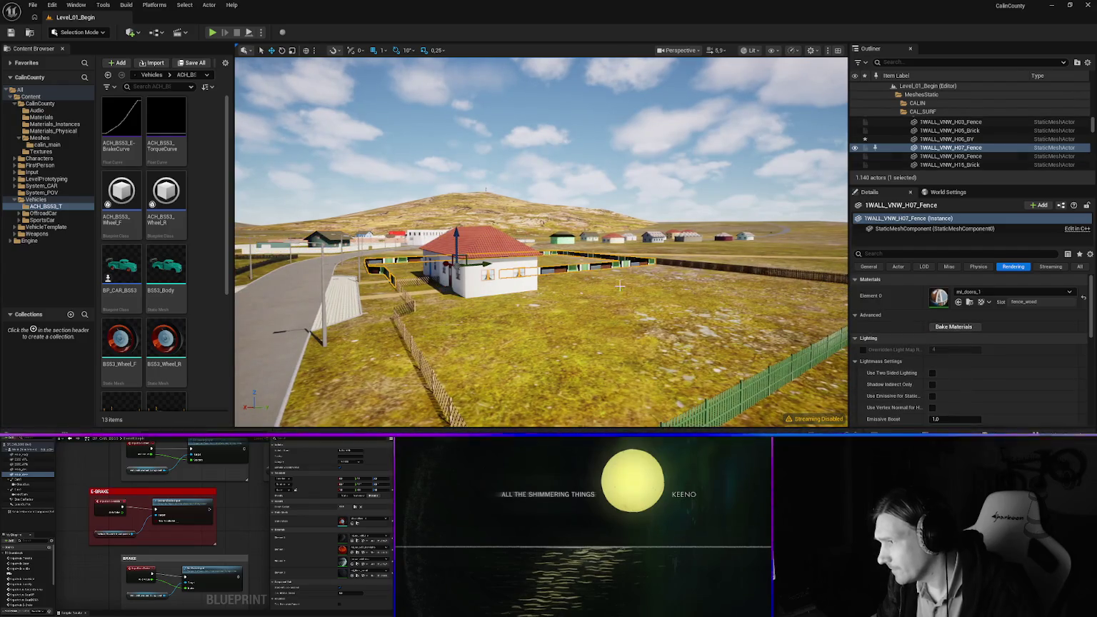
pyautogui.click(996, 292)
pyautogui.write('woo')
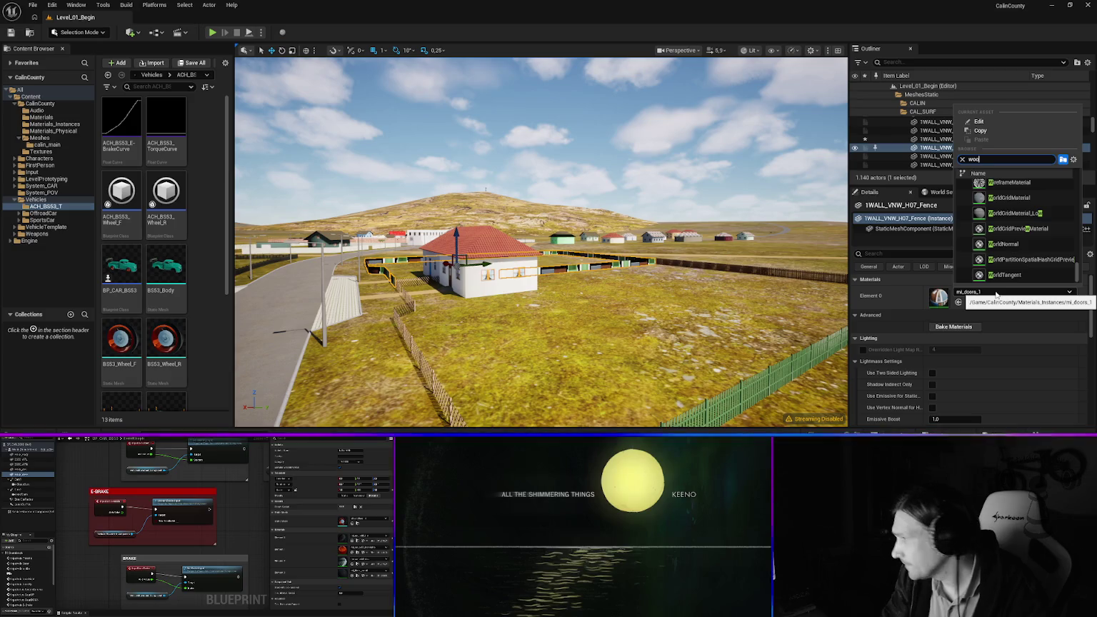
pyautogui.write('d')
pyautogui.click(1013, 187)
# Select the duplicate 1WALL_VNW_H10_DNR wall overlapping the H10 fence
pyautogui.moveTo(585, 301)
pyautogui.mouseDown()
pyautogui.moveTo(485, 274)
pyautogui.moveTo(507, 318)
pyautogui.moveTo(487, 321)
pyautogui.mouseUp()
pyautogui.click(507, 318)
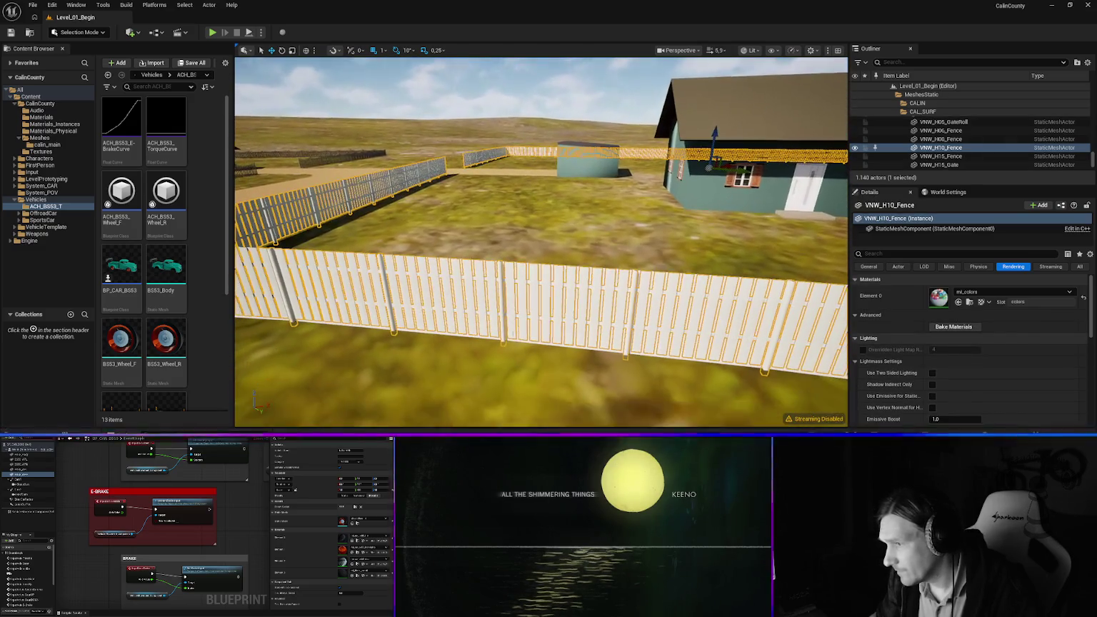
pyautogui.click(515, 342)
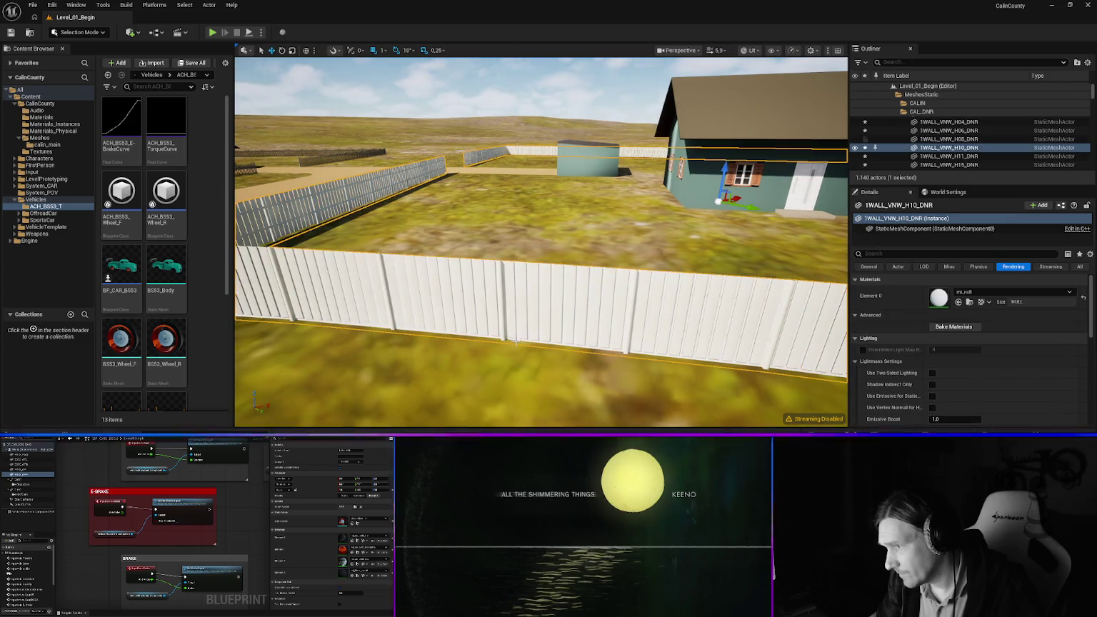
# Turn off Visible for 1WALL_VNW_H10_DNR to reveal the white picket fence
pyautogui.rightClick(516, 341)
pyautogui.click(558, 74)
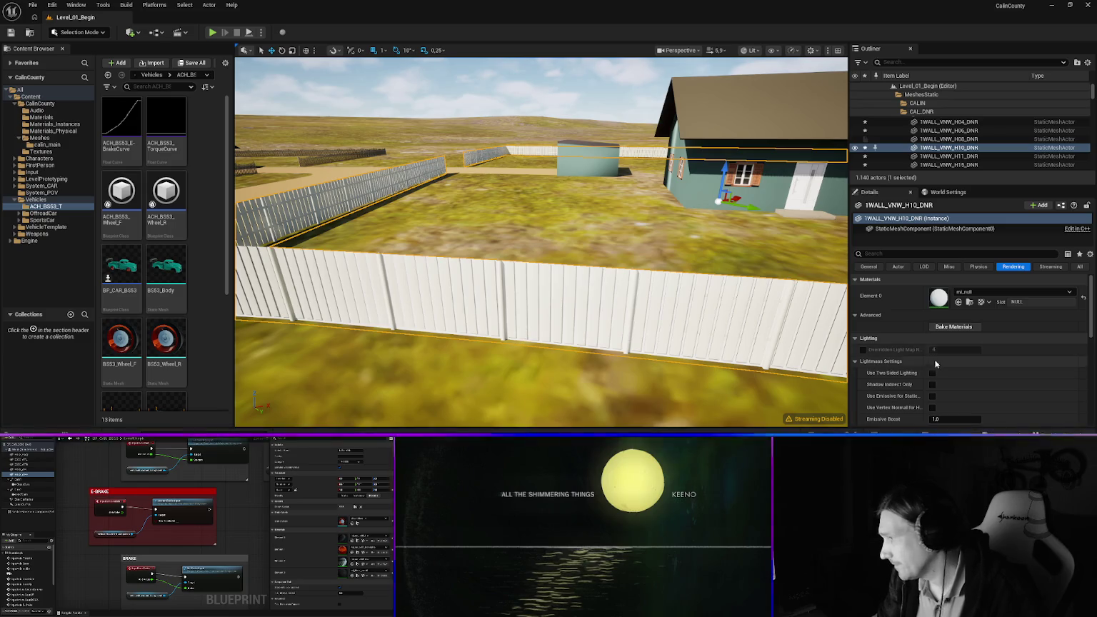
pyautogui.scroll(-5, 966, 364)
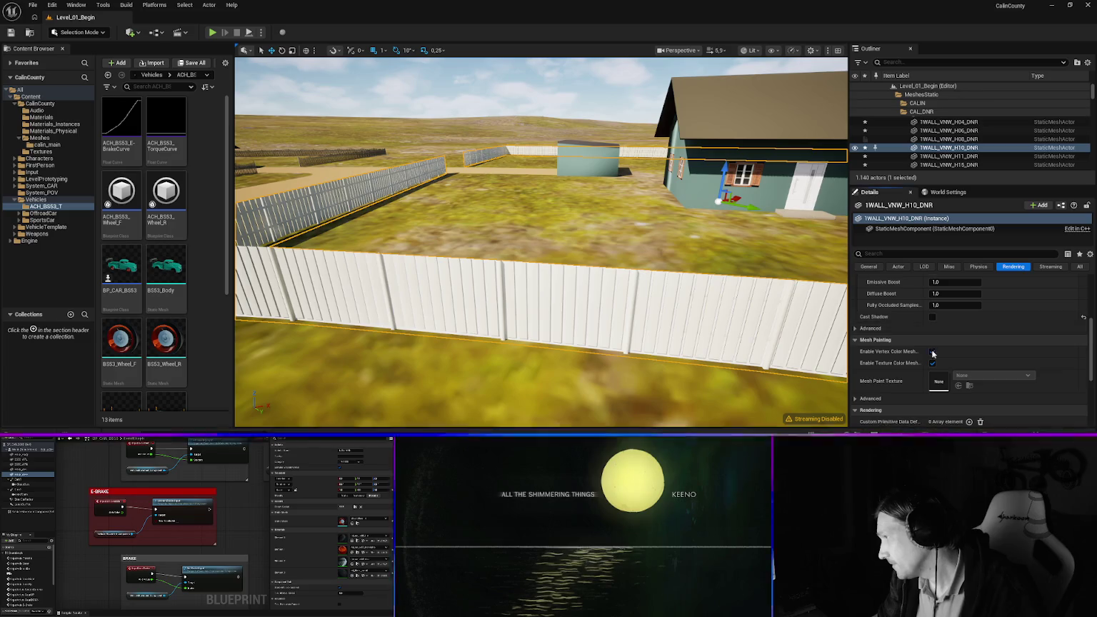
pyautogui.scroll(-2, 928, 357)
pyautogui.click(932, 392)
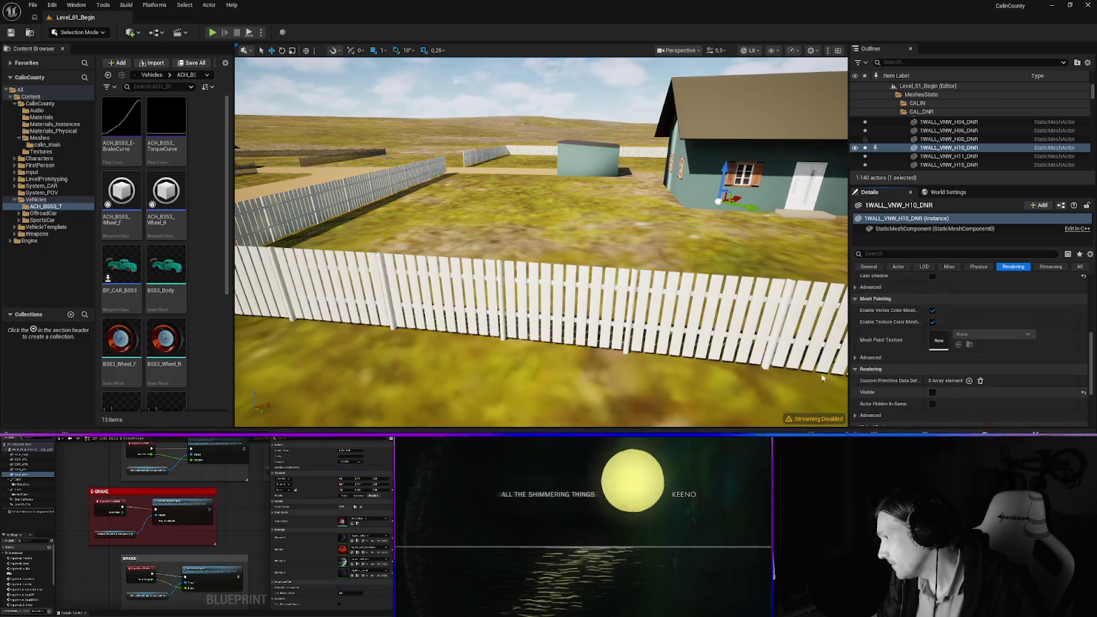
pyautogui.moveTo(559, 296)
pyautogui.mouseDown()
pyautogui.moveTo(343, 293)
pyautogui.moveTo(457, 293)
pyautogui.mouseUp()
pyautogui.click(386, 199)
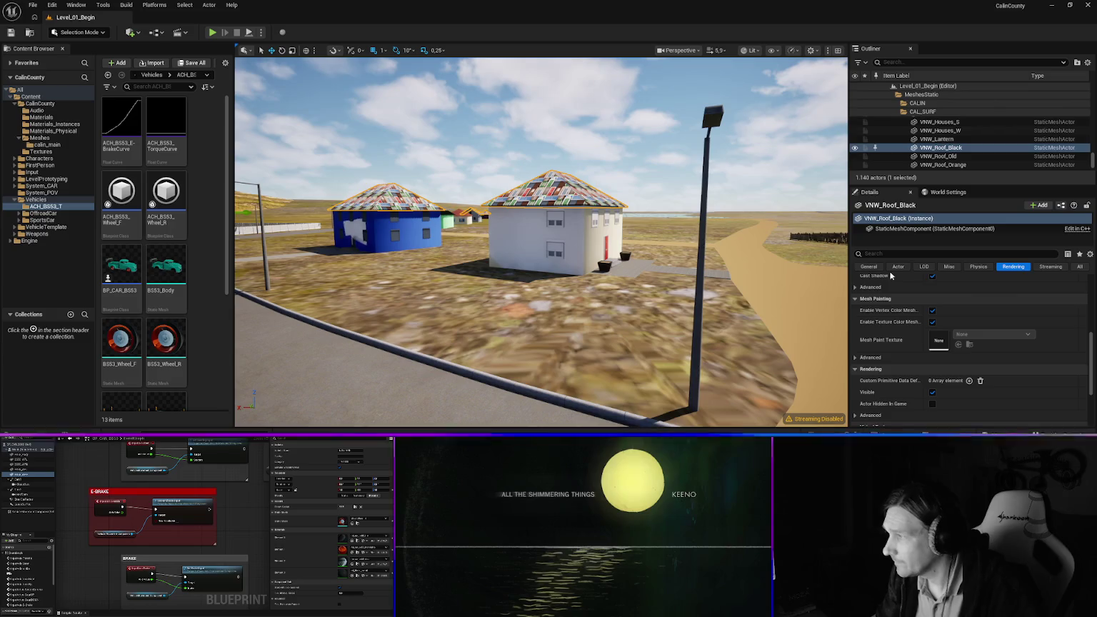
# Apply the 'roof' search result material to the blue house's roof
pyautogui.scroll(3, 993, 301)
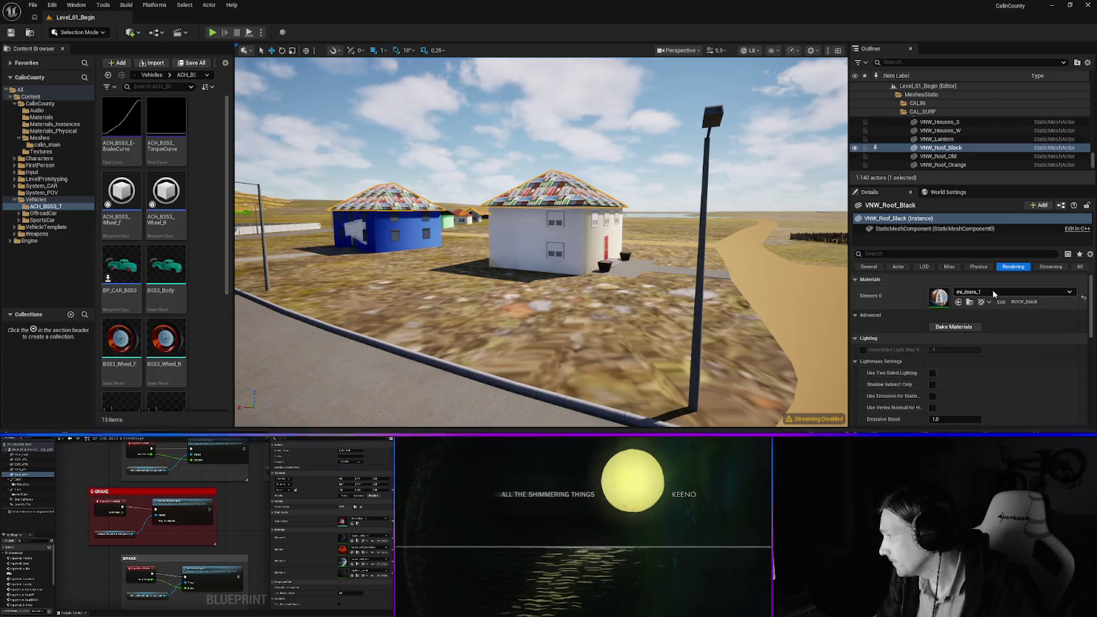
pyautogui.click(994, 293)
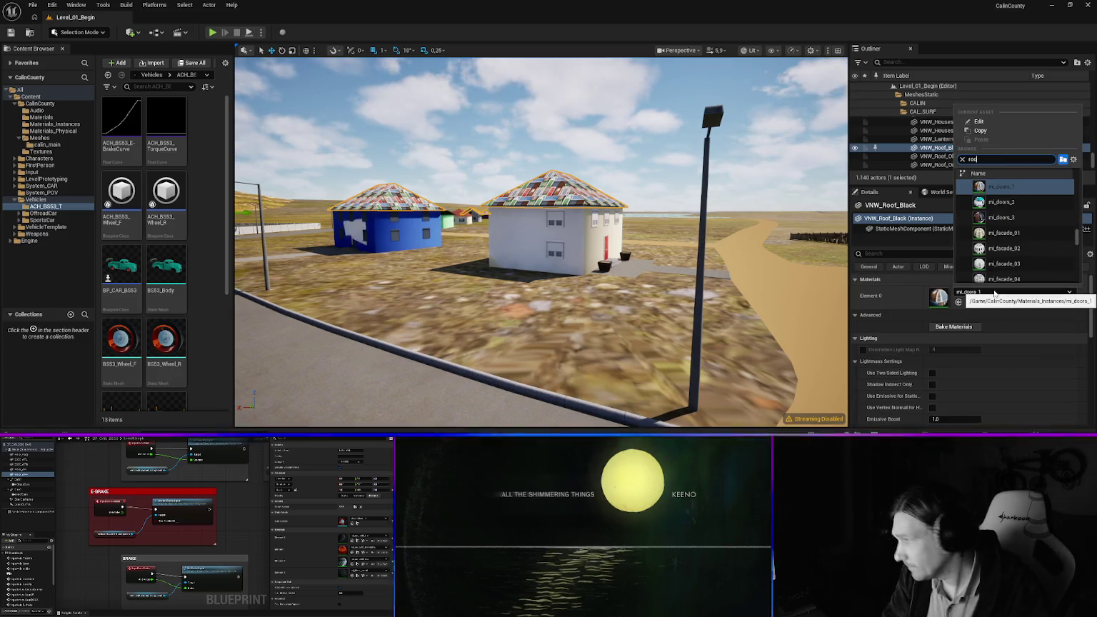
pyautogui.write('roof')
pyautogui.press('Return')
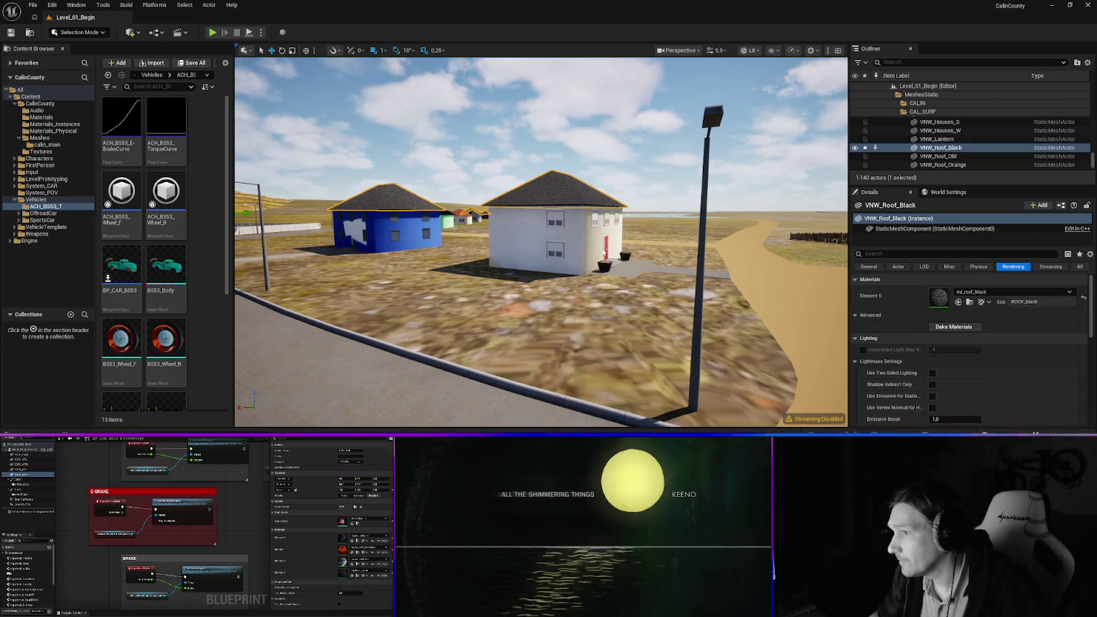
# Fly past the blue and white houses and inspect the white house mesh
pyautogui.moveTo(541, 243); pyautogui.dragTo(541, 242)
pyautogui.moveTo(457, 269); pyautogui.dragTo(457, 269)
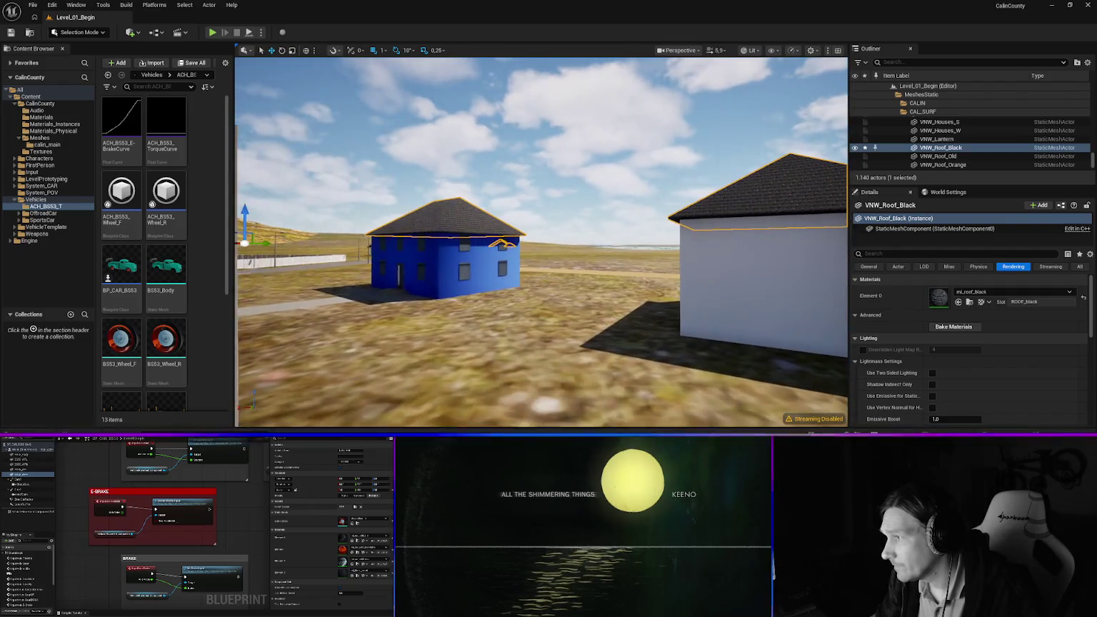
pyautogui.click(502, 245)
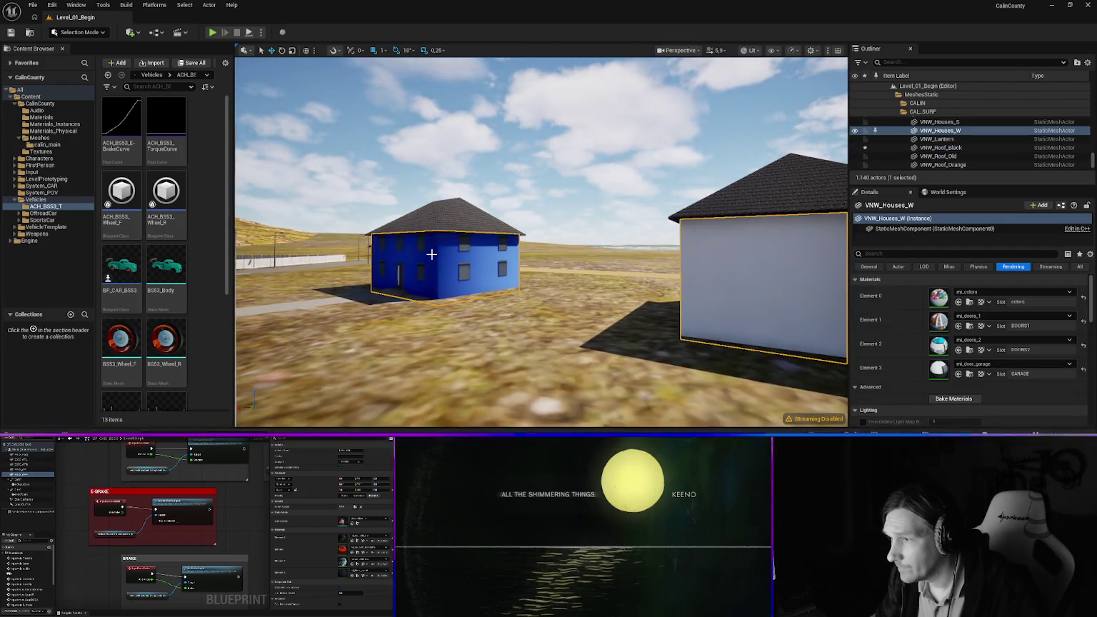
pyautogui.rightClick(432, 255)
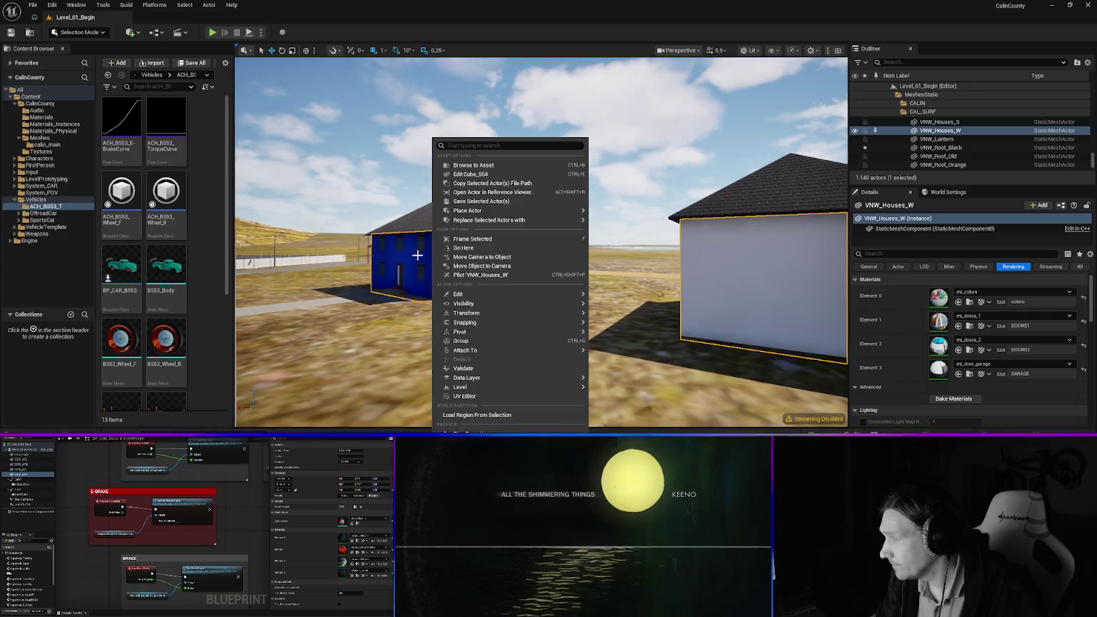
pyautogui.click(417, 255)
pyautogui.moveTo(465, 277); pyautogui.dragTo(464, 276)
pyautogui.moveTo(528, 290); pyautogui.dragTo(528, 290)
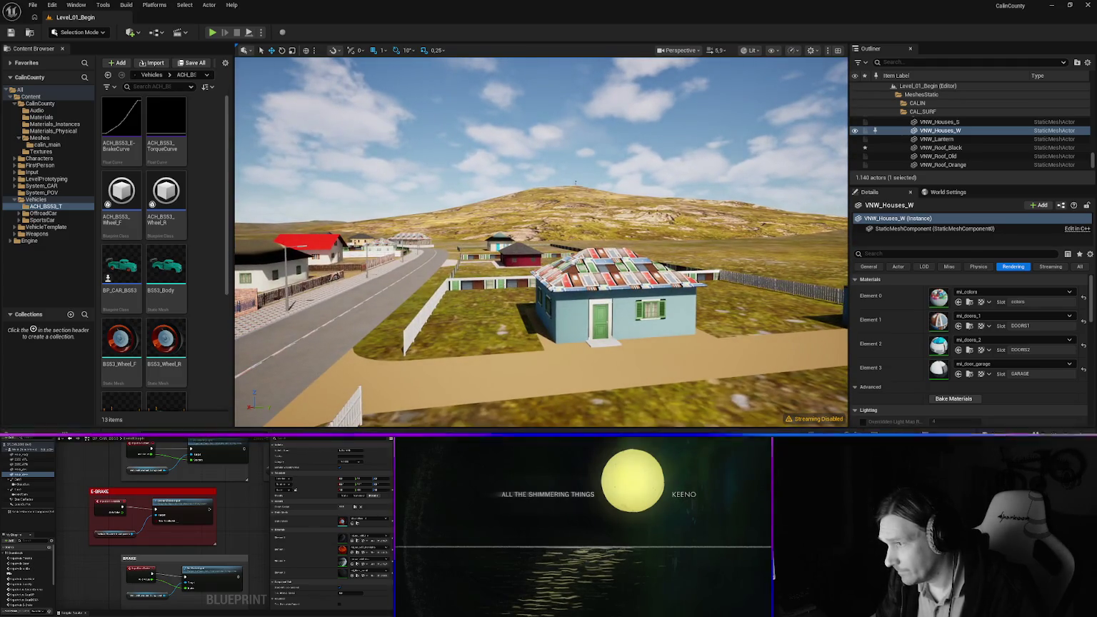
# Give the H18 fence mi_fence_wood and the VNW_Roof_Orange roof mi_roof_orange
pyautogui.click(505, 284)
pyautogui.click(1007, 290)
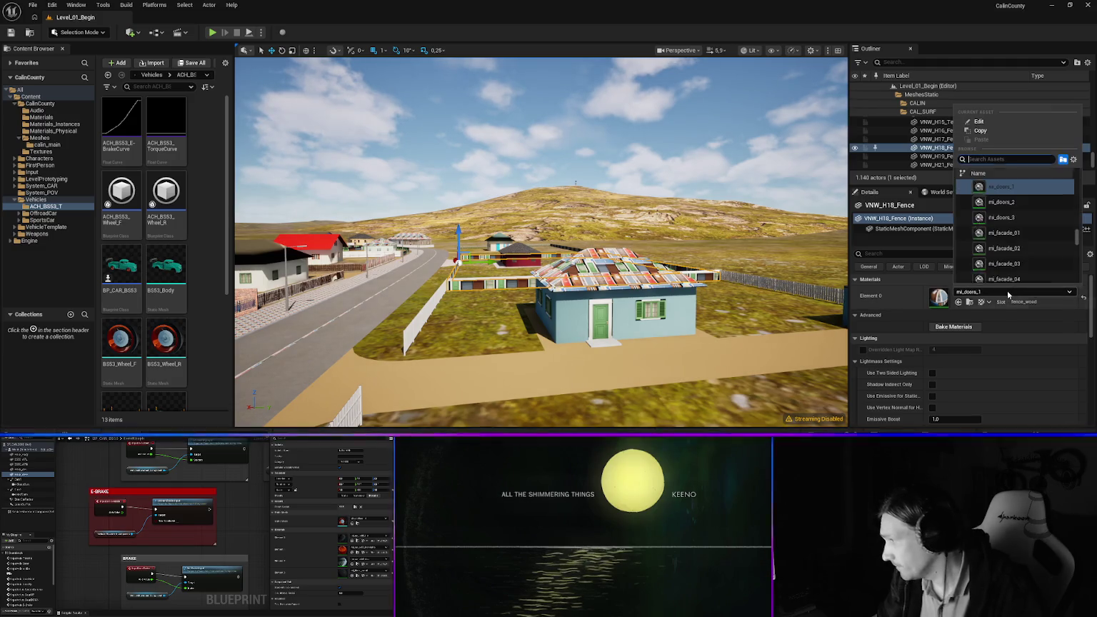
pyautogui.write('wood')
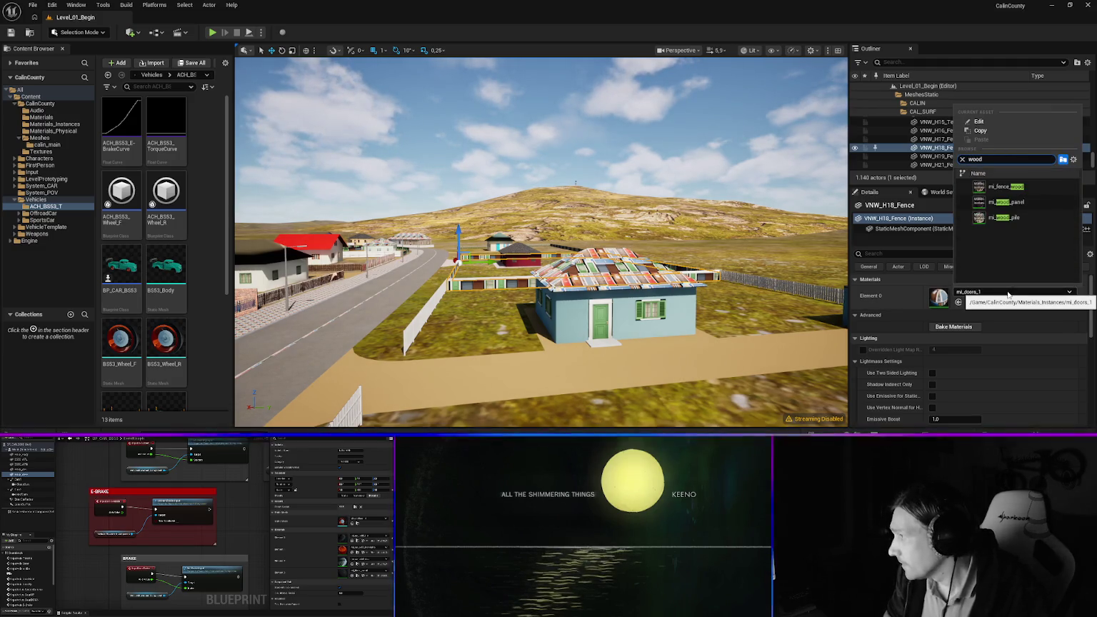
pyautogui.click(1014, 187)
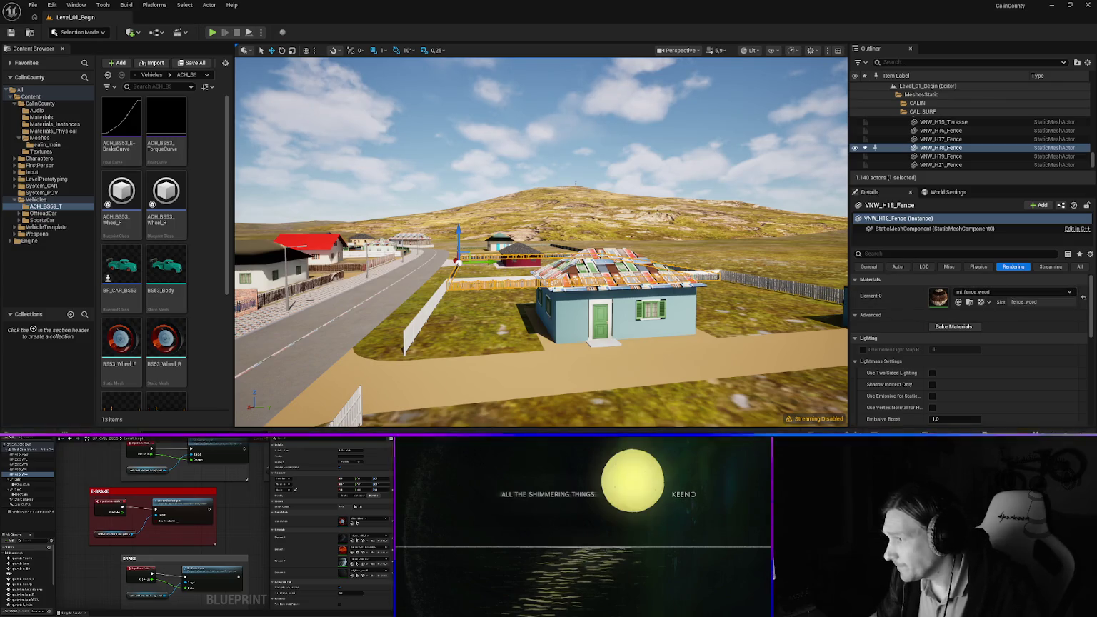
pyautogui.rightClick(597, 272)
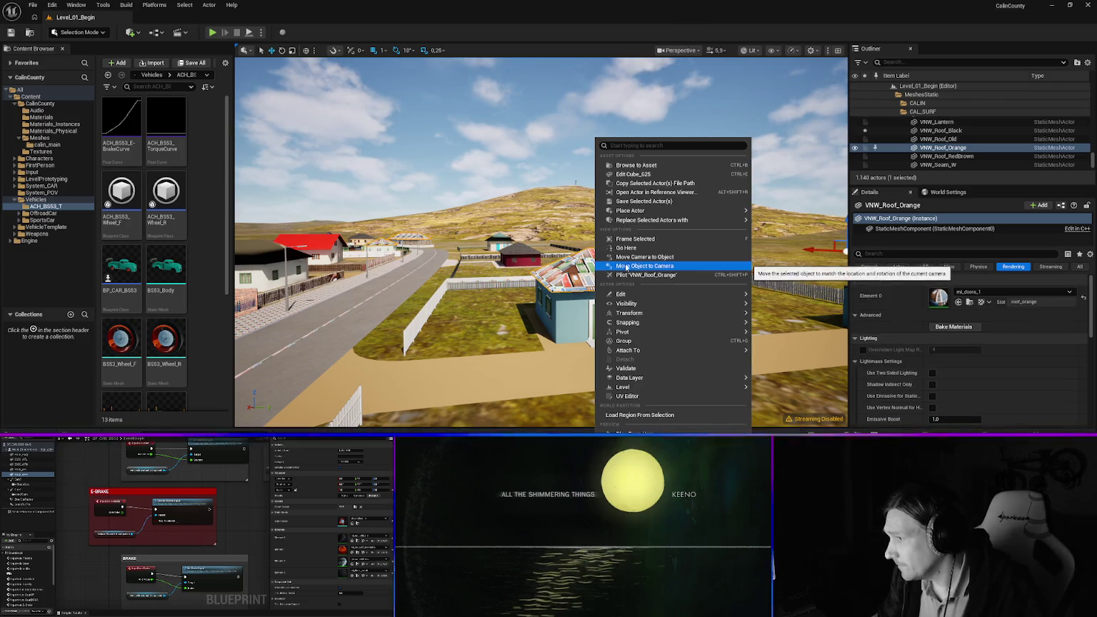
pyautogui.click(992, 292)
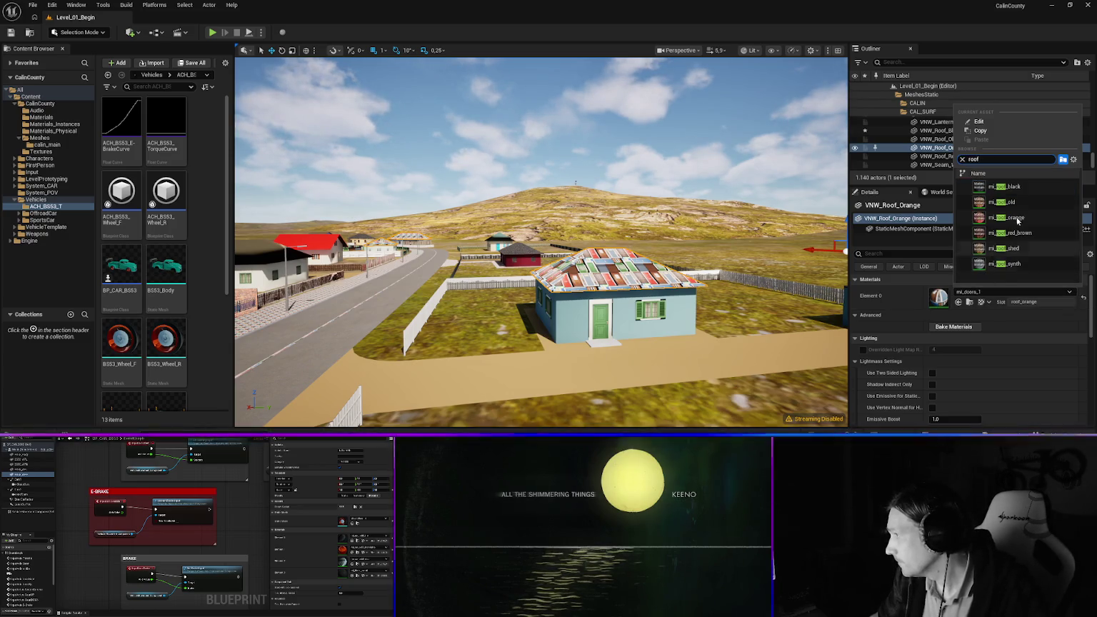
pyautogui.click(1003, 217)
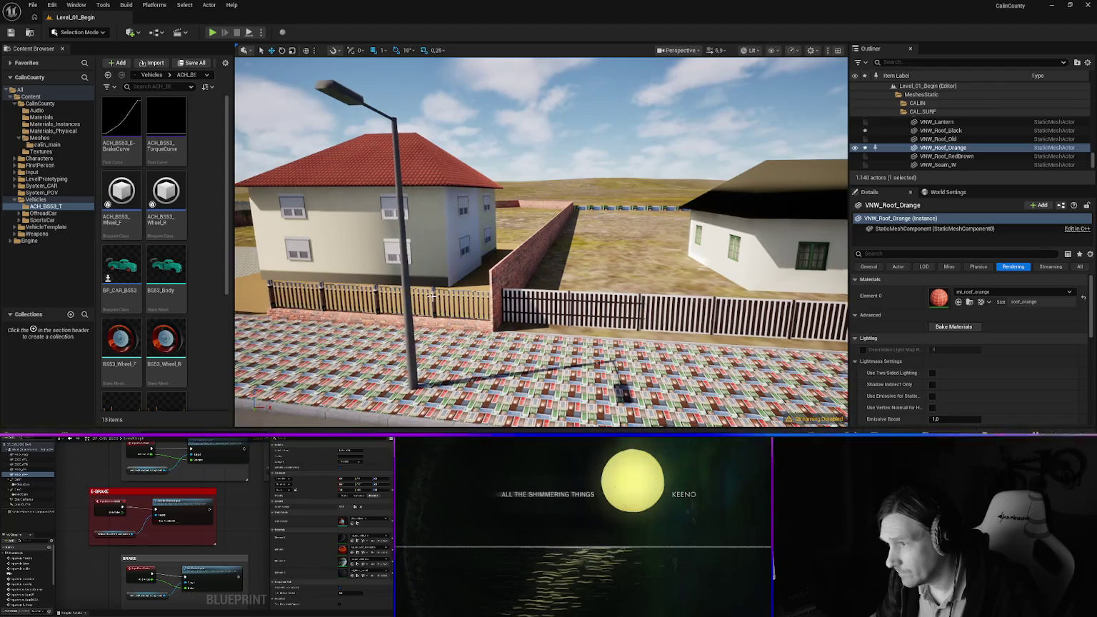
# Set VNW_H15_Fence to mi_zinc and 1WALL_VNE_H17_BY to mi_fence_wood on Element 0
pyautogui.click(430, 292)
pyautogui.click(998, 291)
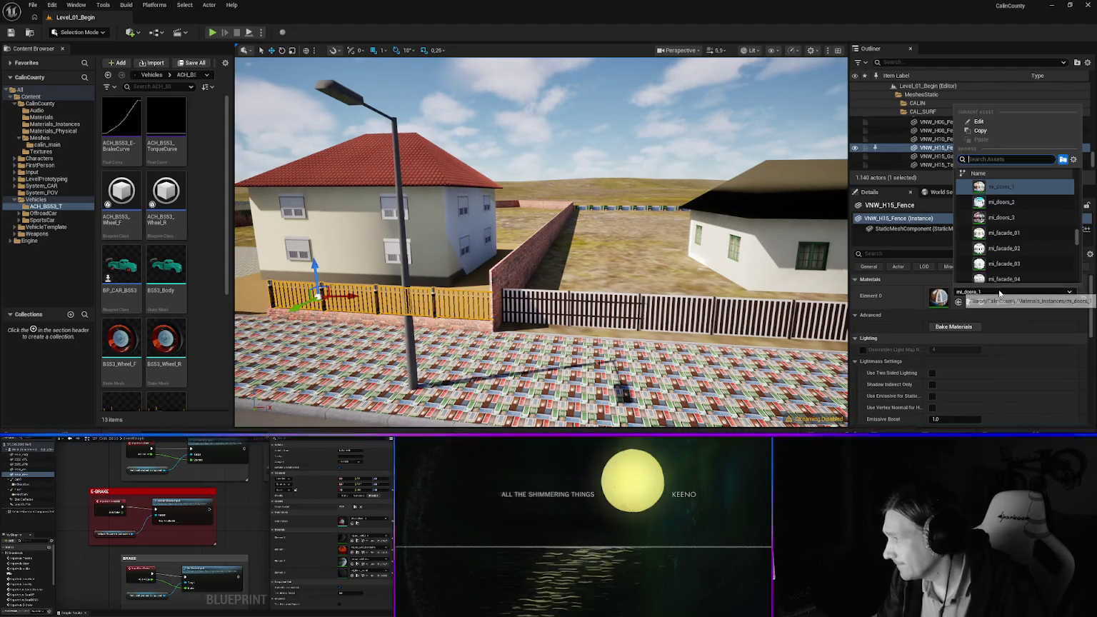
pyautogui.press('Return')
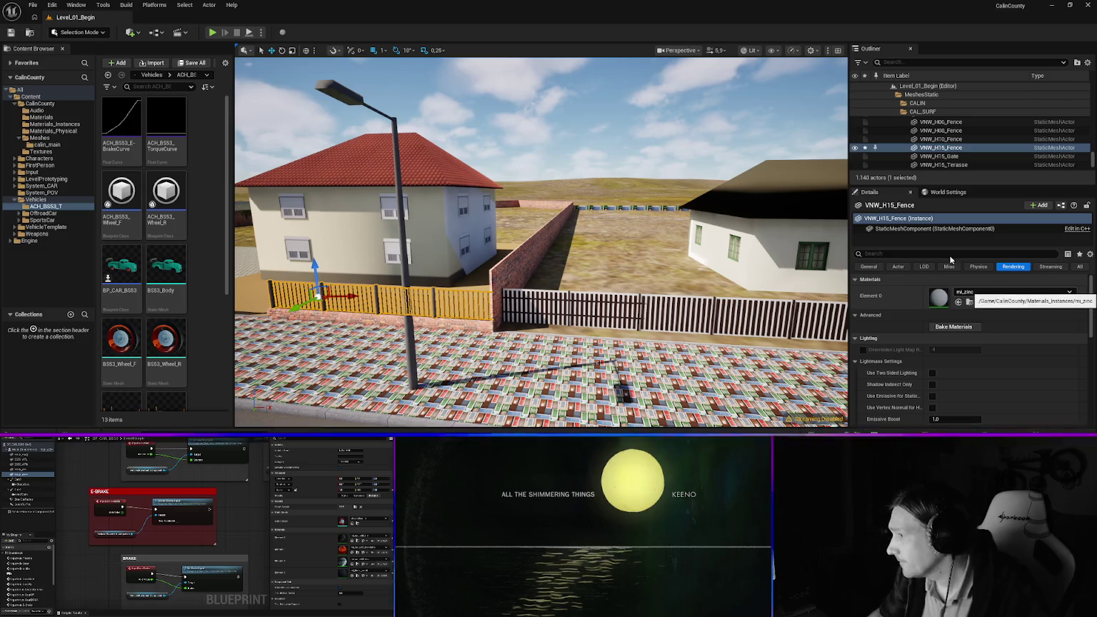
pyautogui.click(605, 207)
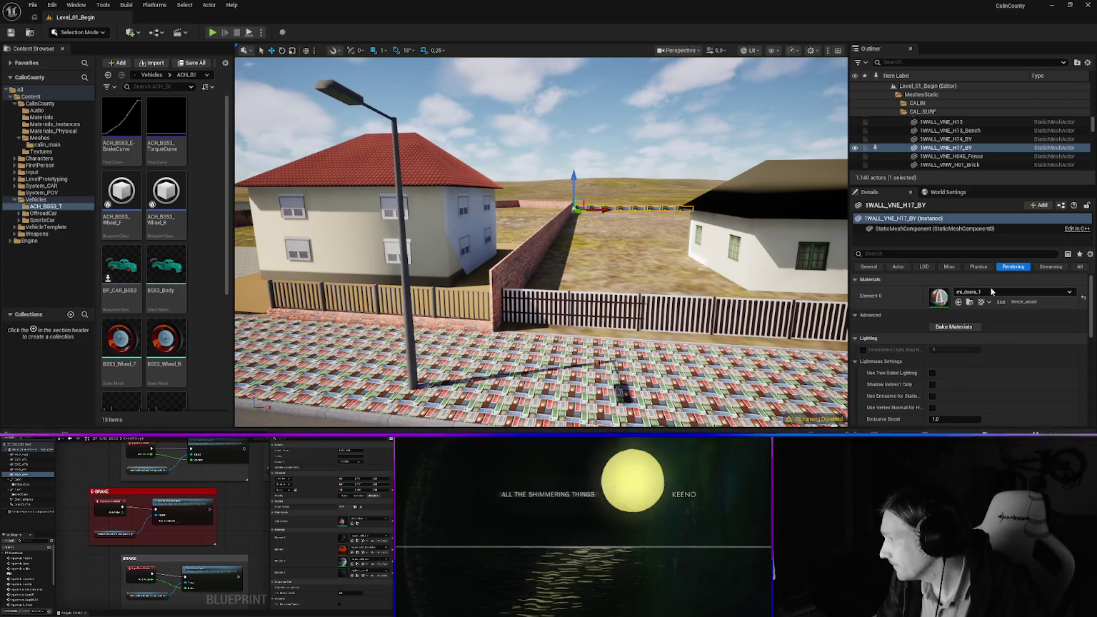
pyautogui.click(991, 291)
pyautogui.write('wood')
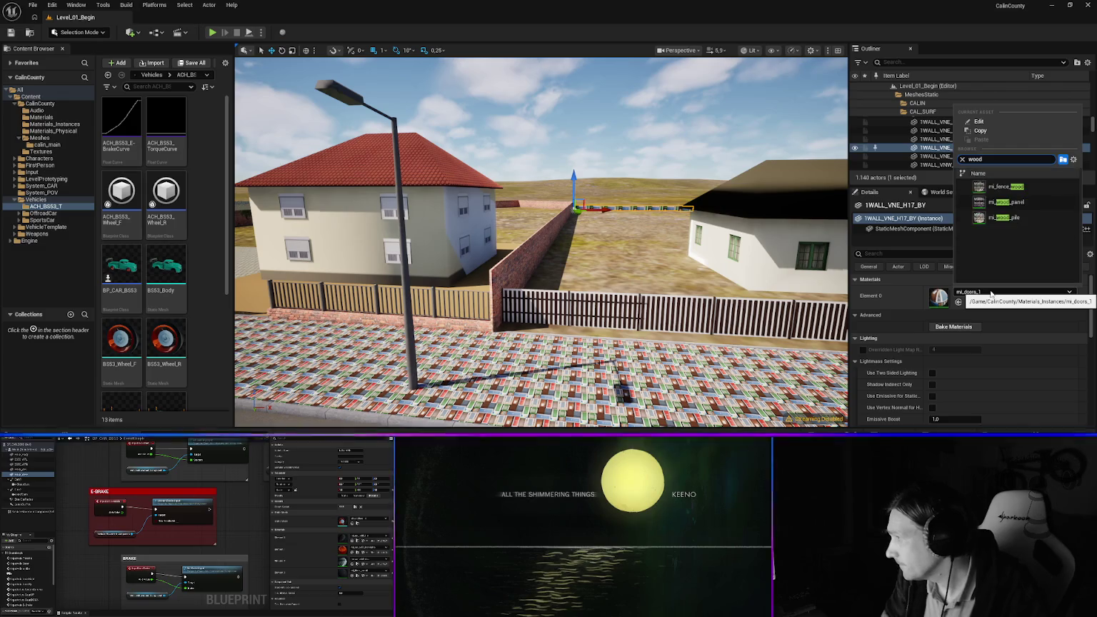
pyautogui.press('Down')
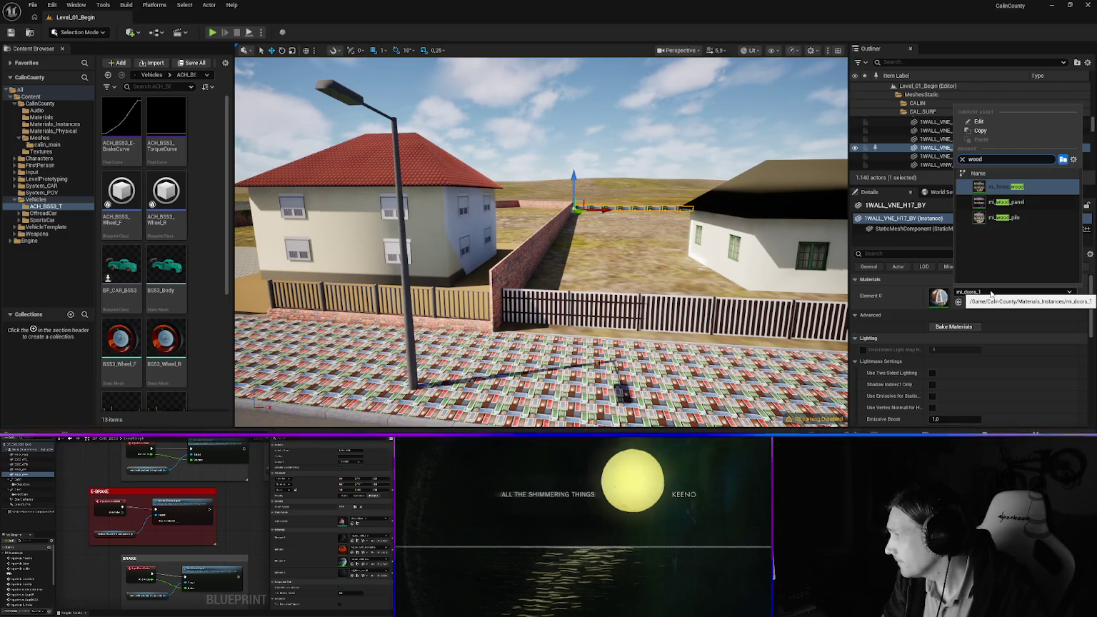
pyautogui.press('Return')
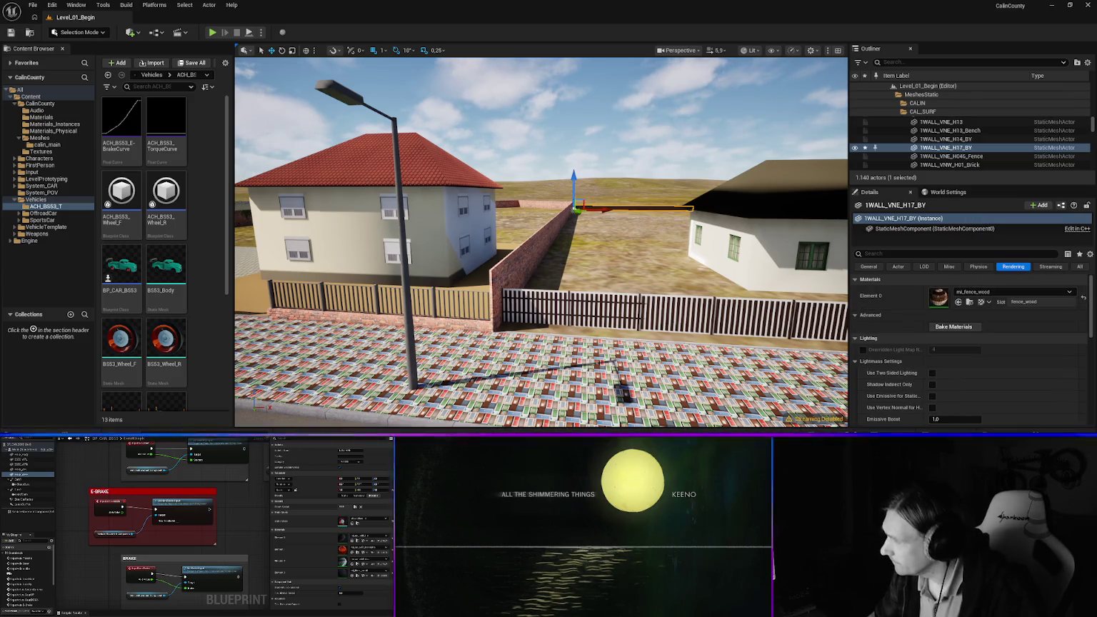
# Fly down the village road and select the road's centre paint line
pyautogui.press('w')
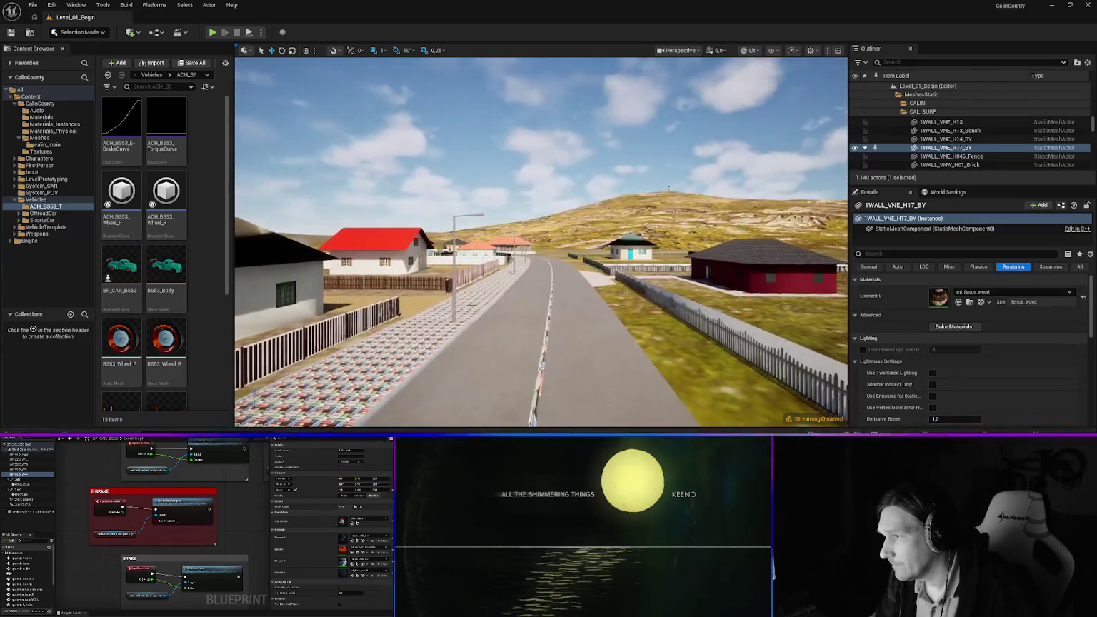
pyautogui.press('w')
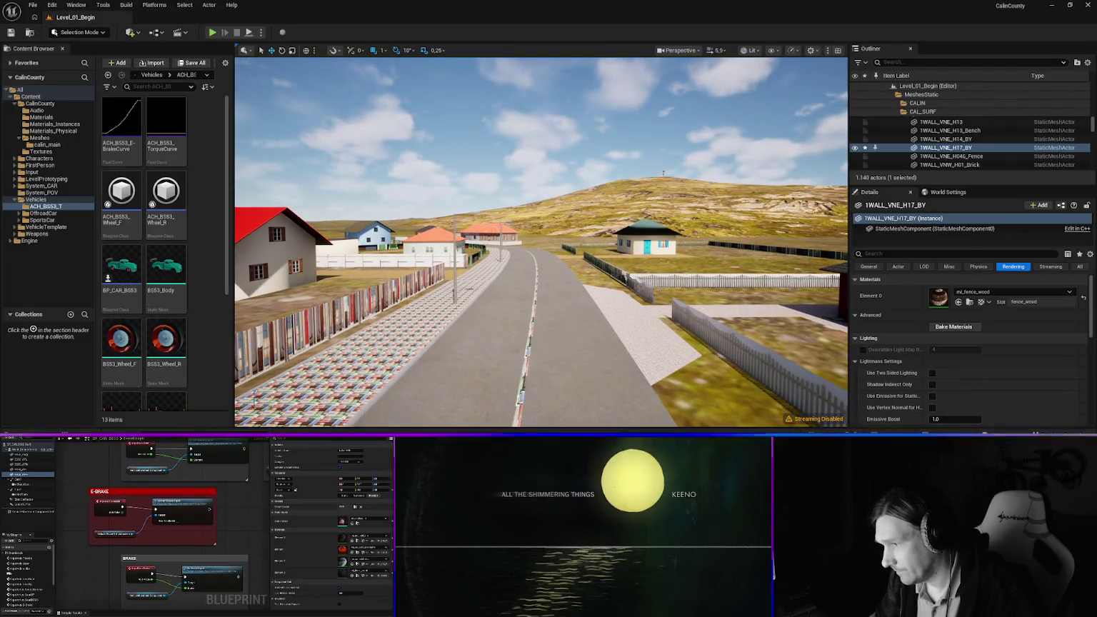
pyautogui.click(527, 357)
pyautogui.click(1005, 291)
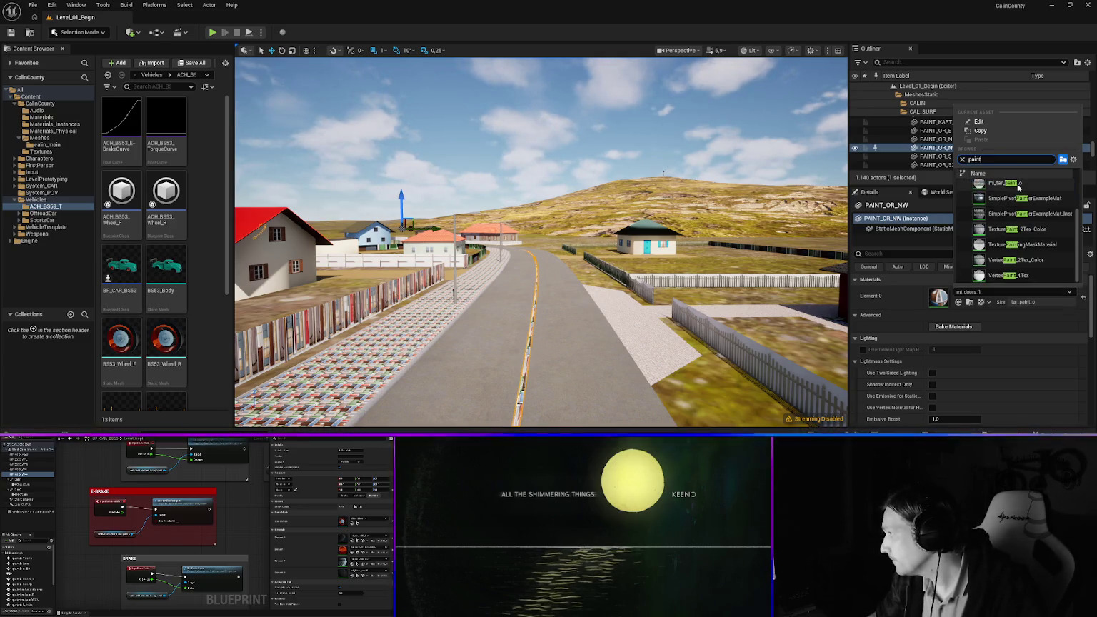
# Give the road paint mi_tar_paint_o and the sidewalk mi_surf_pflaster
pyautogui.click(999, 182)
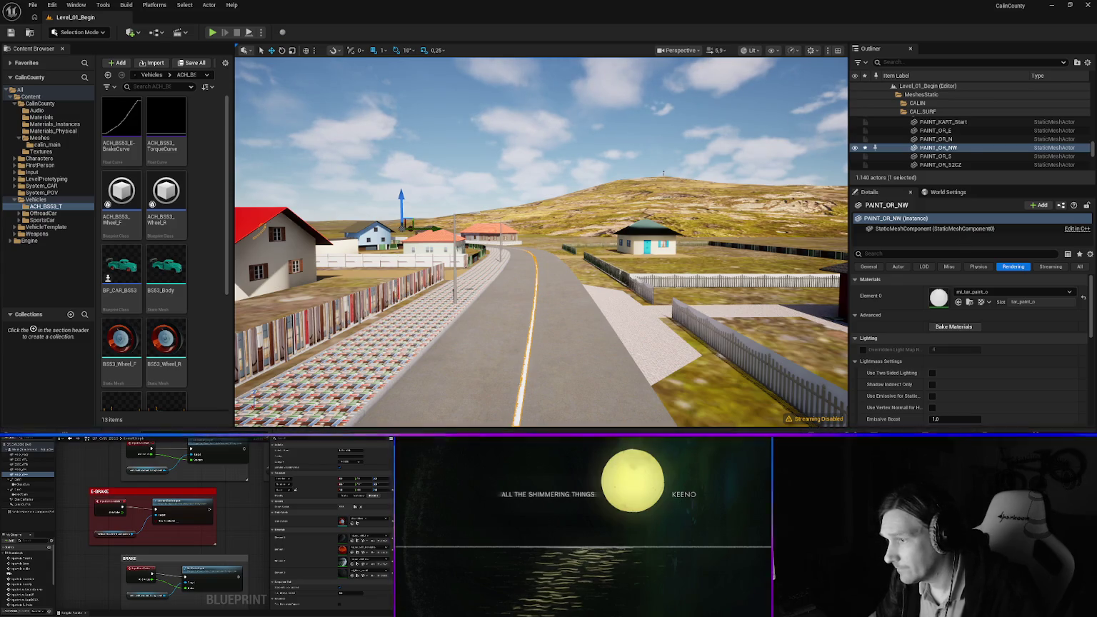
pyautogui.hotkey('ctrl', 'z')
pyautogui.click(991, 293)
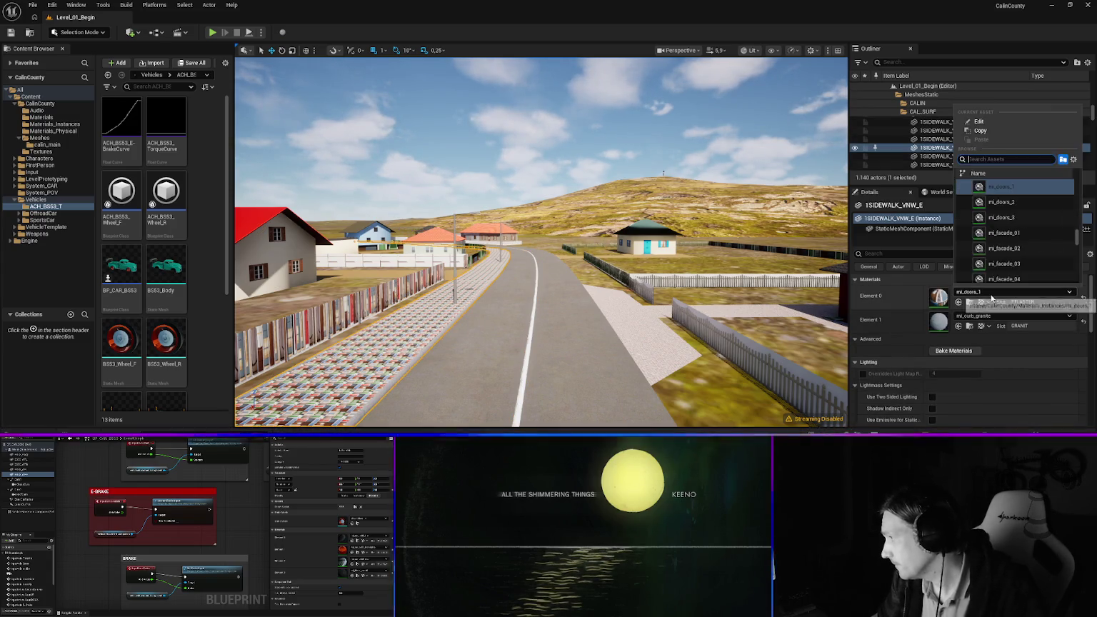
pyautogui.write('pflas')
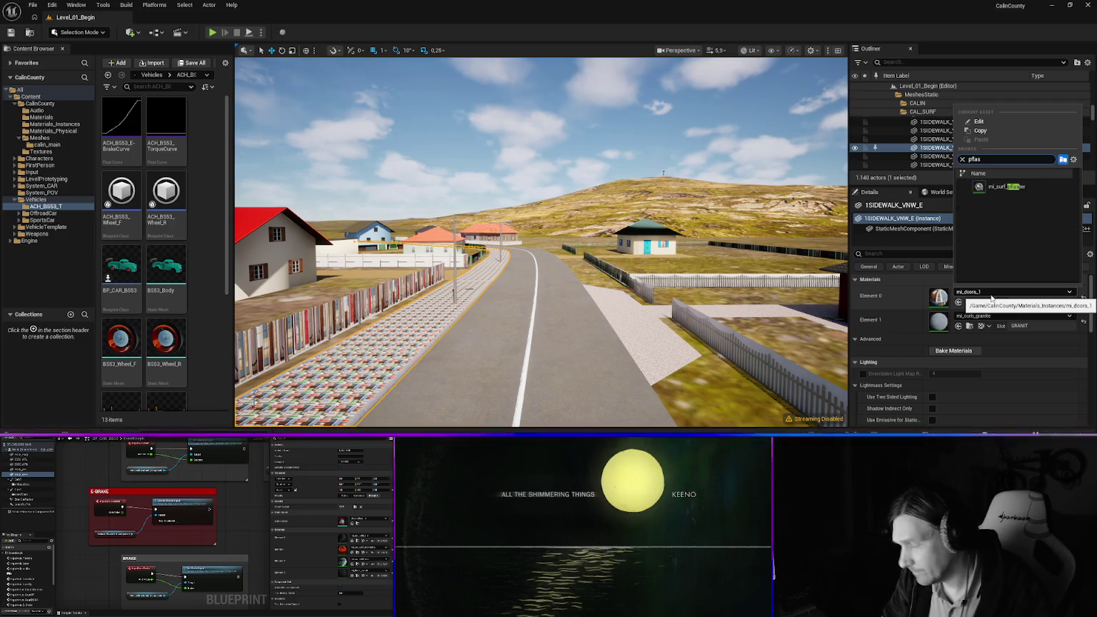
pyautogui.press('Return')
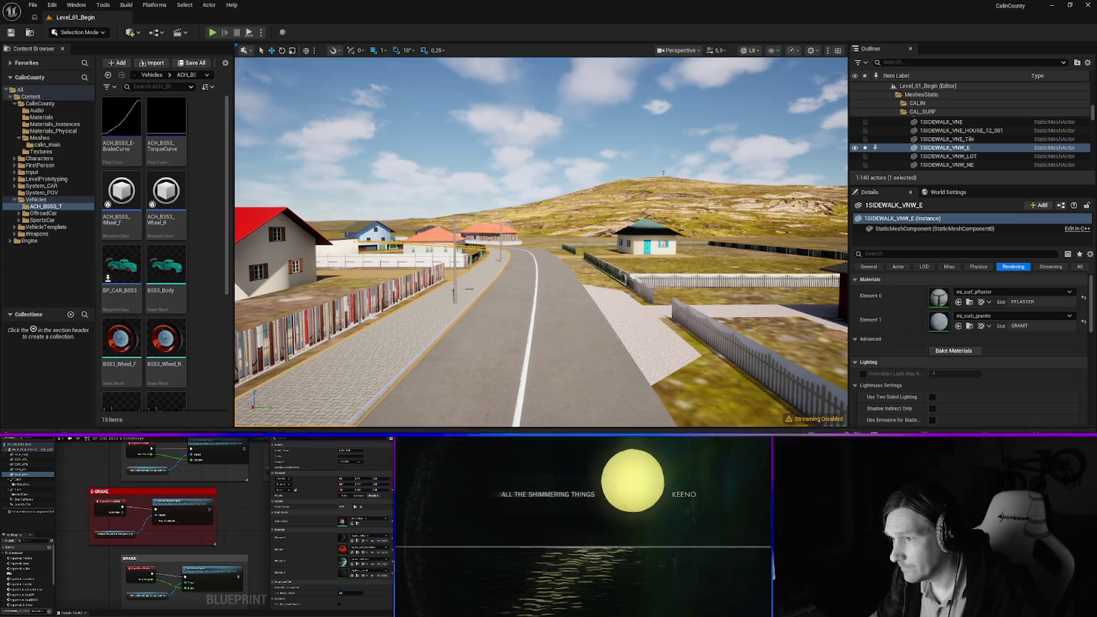
# Set VNW_H19_Fence on the left of the road to mi_wood_panel
pyautogui.click(366, 300)
pyautogui.click(982, 293)
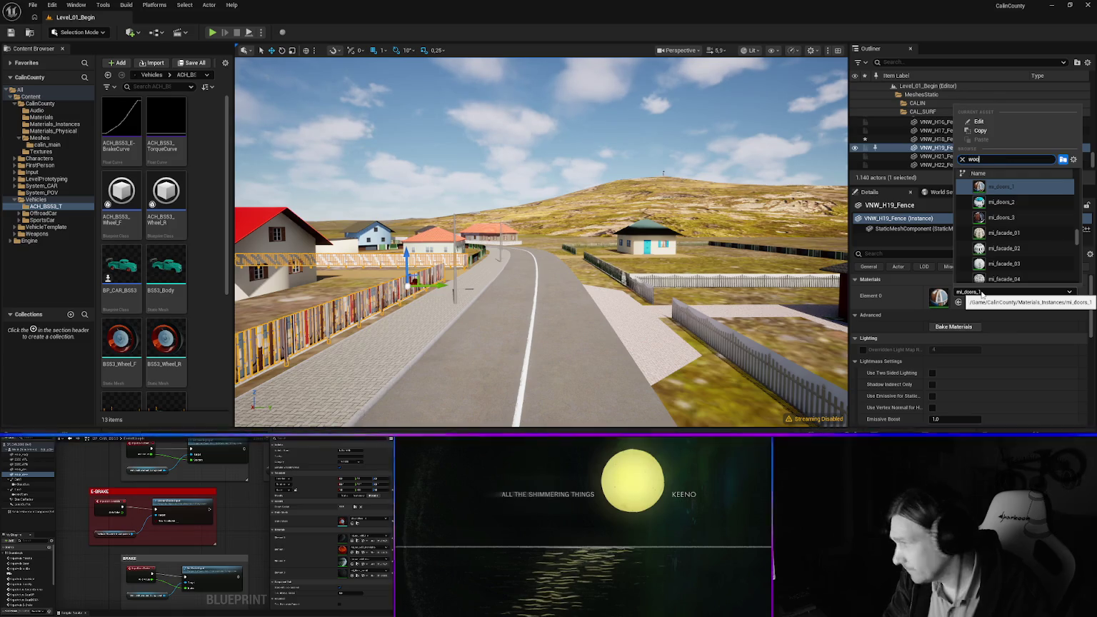
pyautogui.write('d')
pyautogui.press('Down')
pyautogui.press('Down')
pyautogui.press('Return')
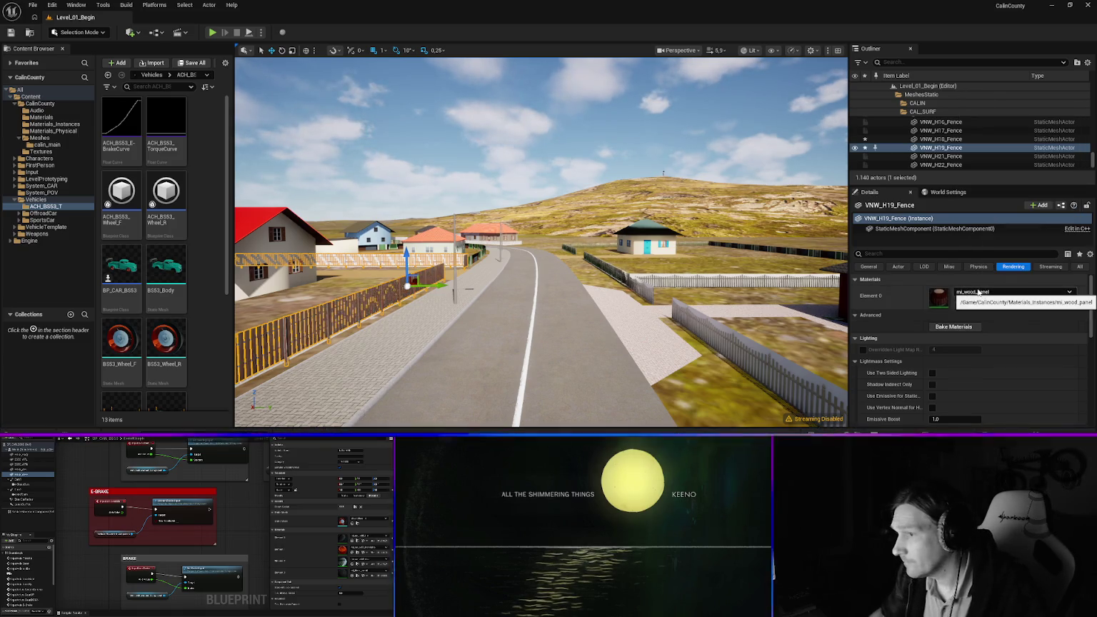
# Set 1WALL_VNW_H20_Fence by the orange-roofed house to mi_fence_wood and frame it
pyautogui.press('w')
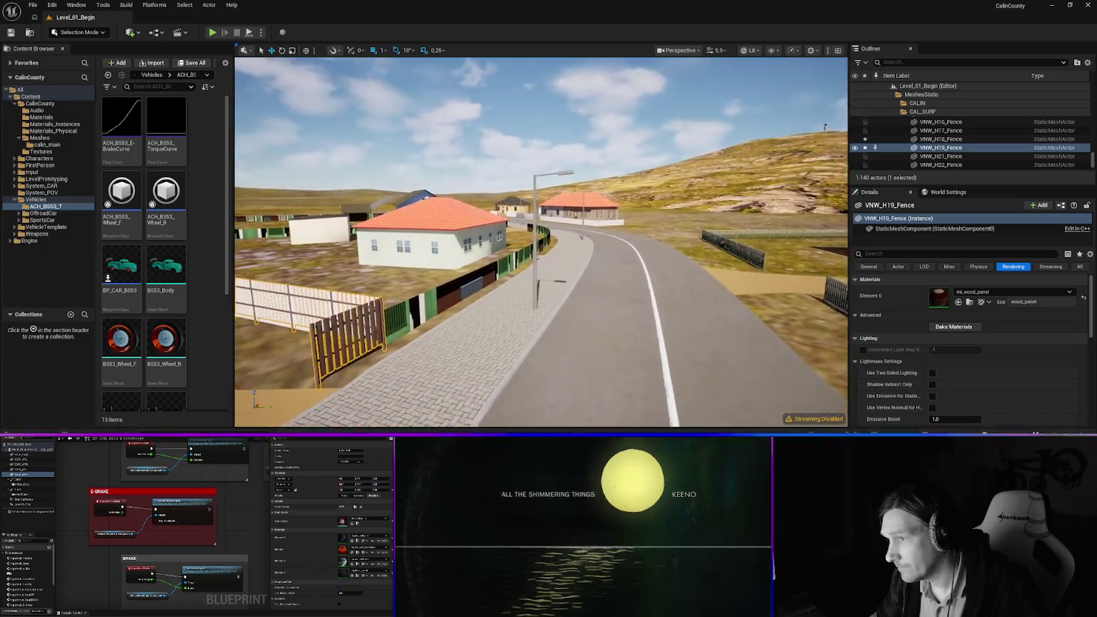
pyautogui.click(466, 288)
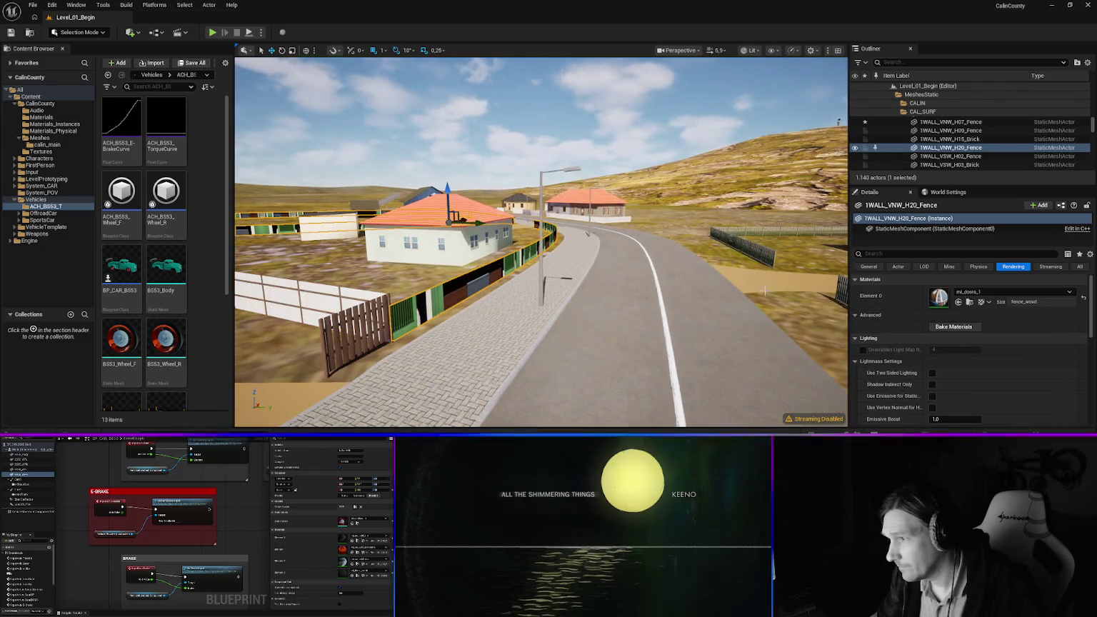
pyautogui.click(993, 291)
pyautogui.write('wood')
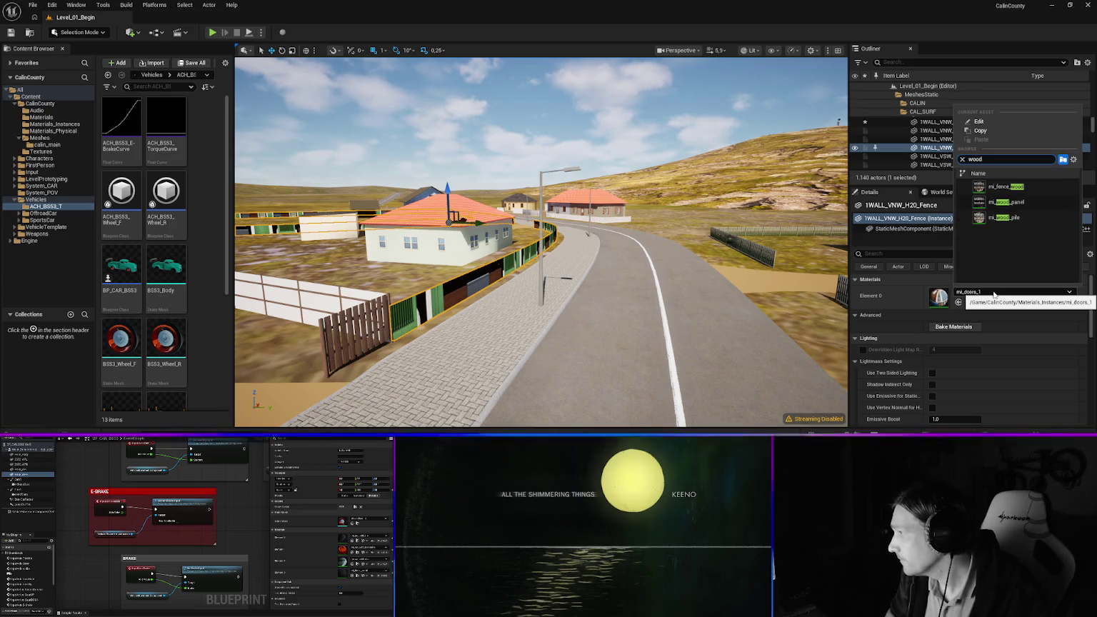
pyautogui.press('Return')
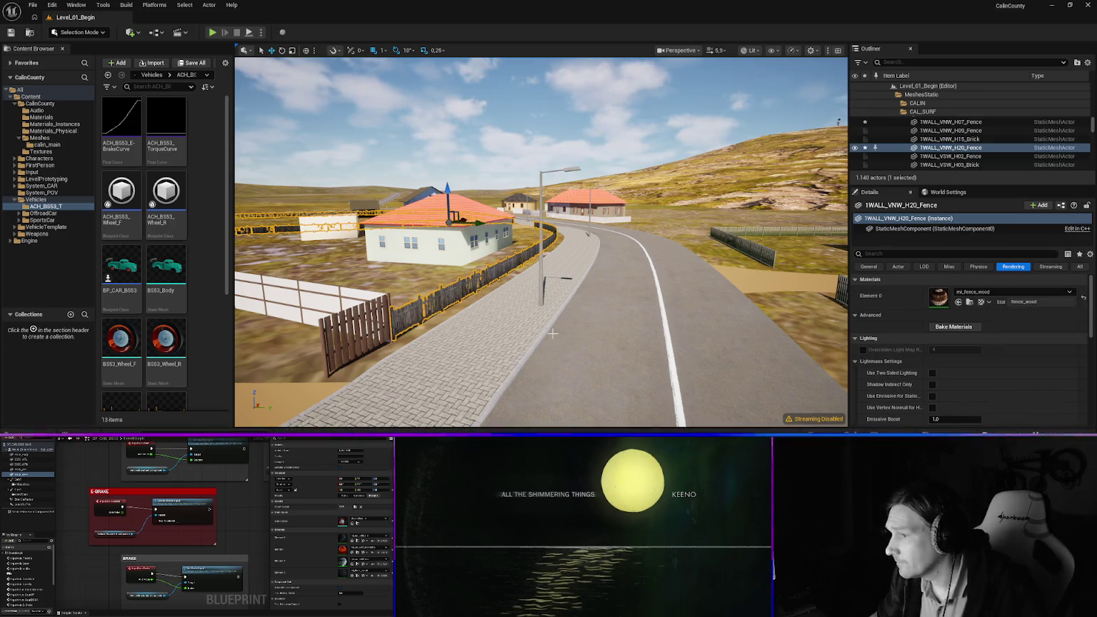
pyautogui.press('f')
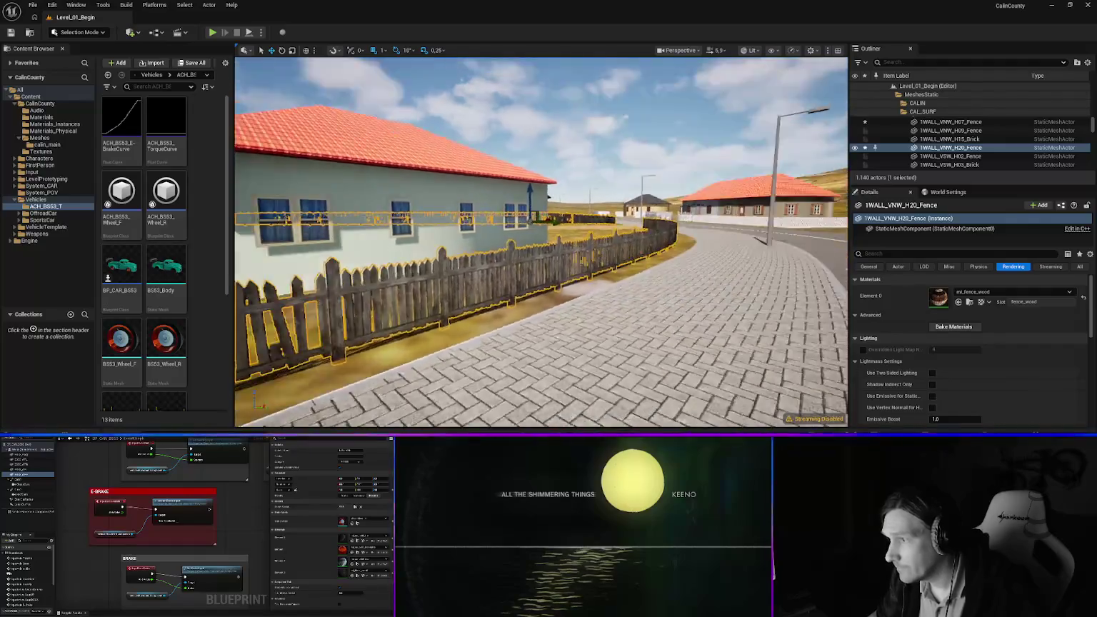
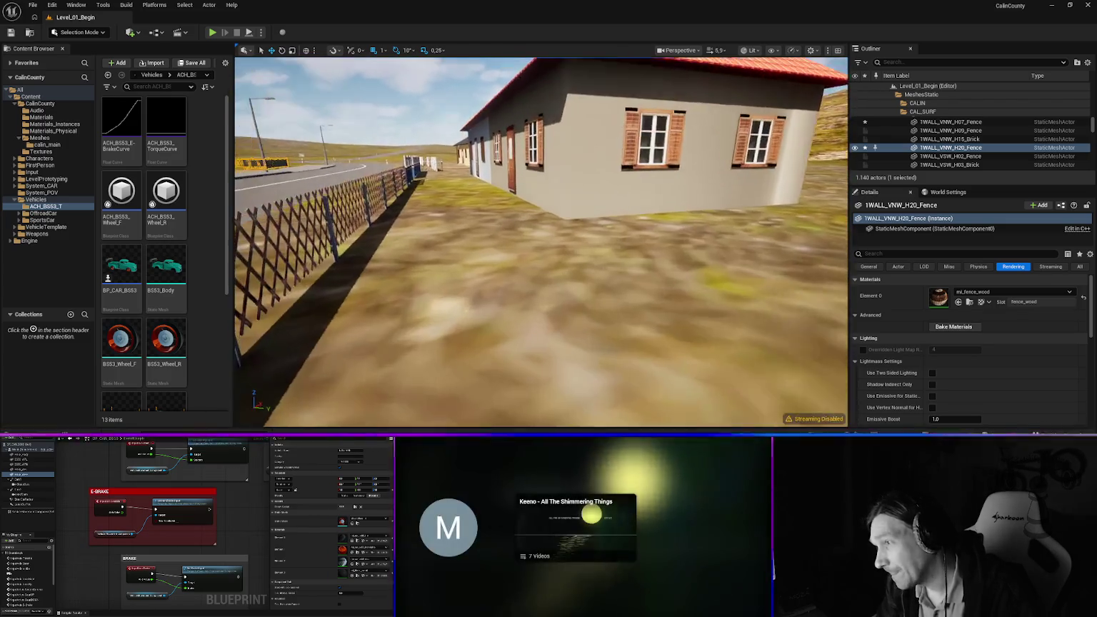
# Switch the VNW_H22_Fence lattice fence's material to mi_wood_panel, then select the house
pyautogui.click(543, 314)
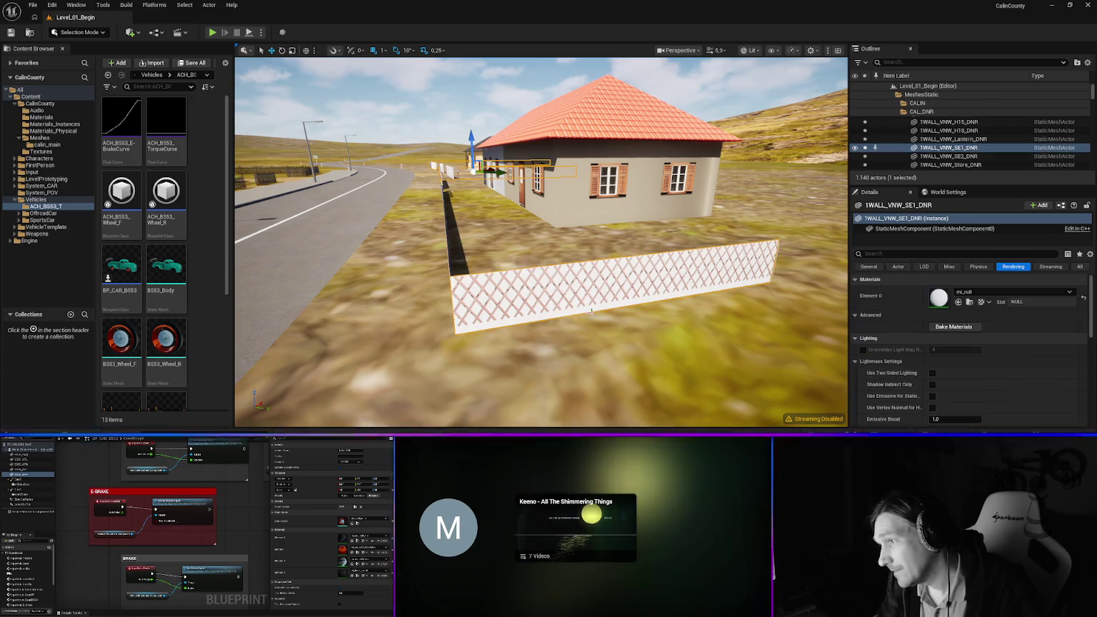
pyautogui.click(588, 278)
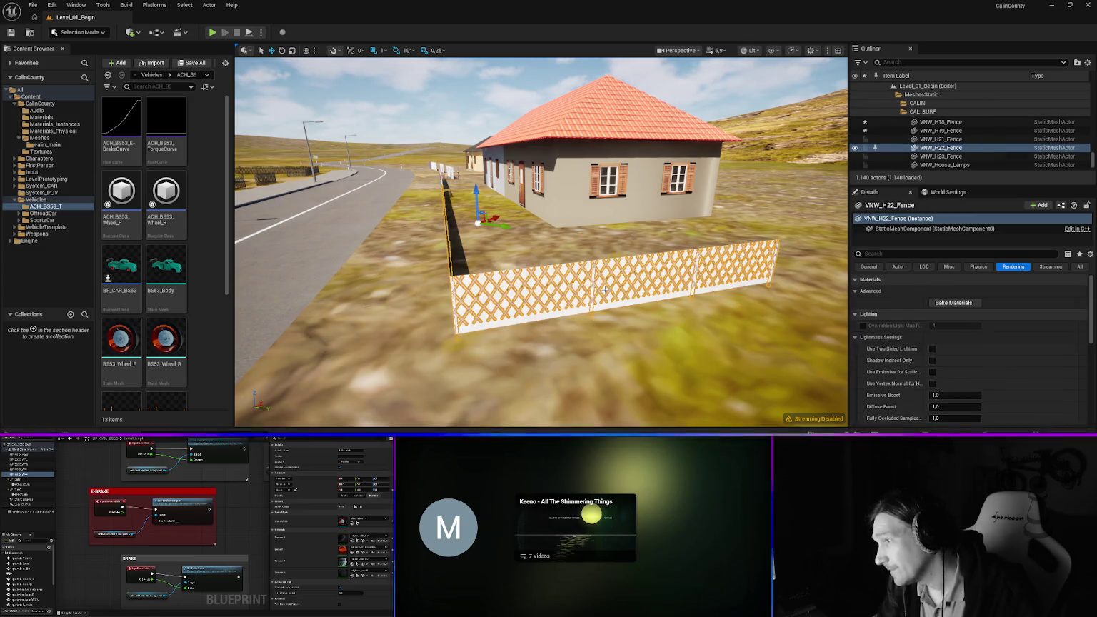
pyautogui.click(1010, 292)
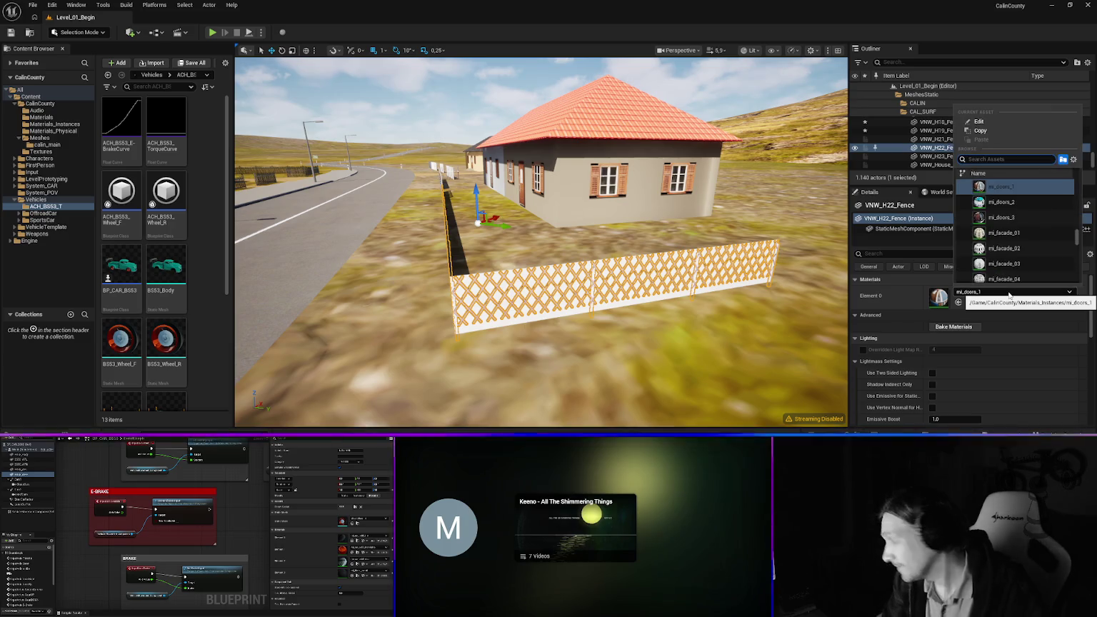
pyautogui.write('ood')
pyautogui.press('Down')
pyautogui.press('Down')
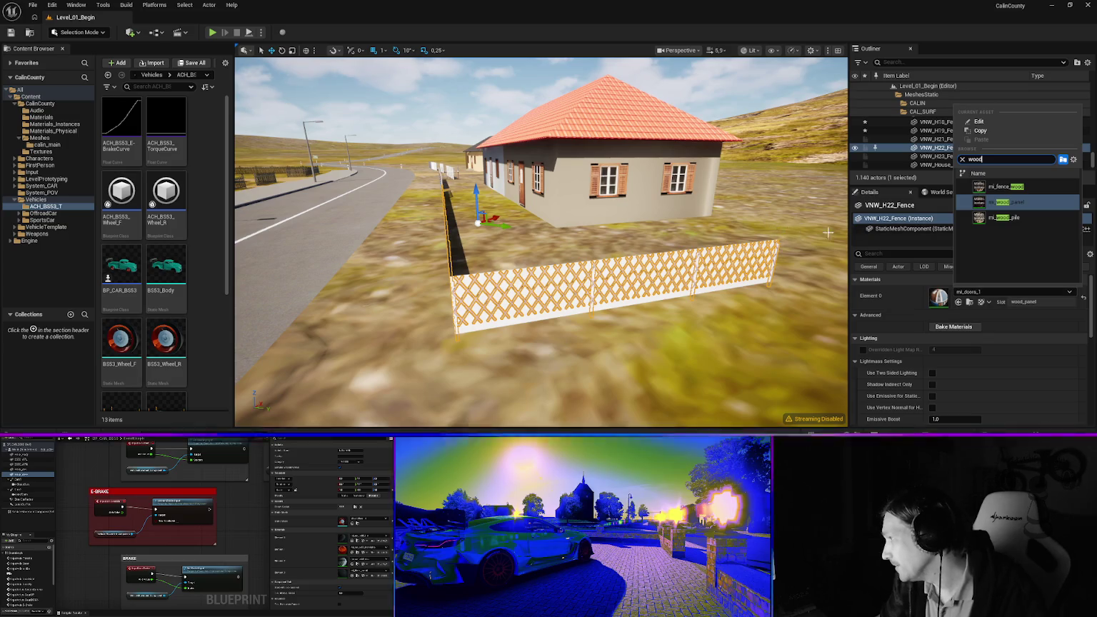
pyautogui.press('Return')
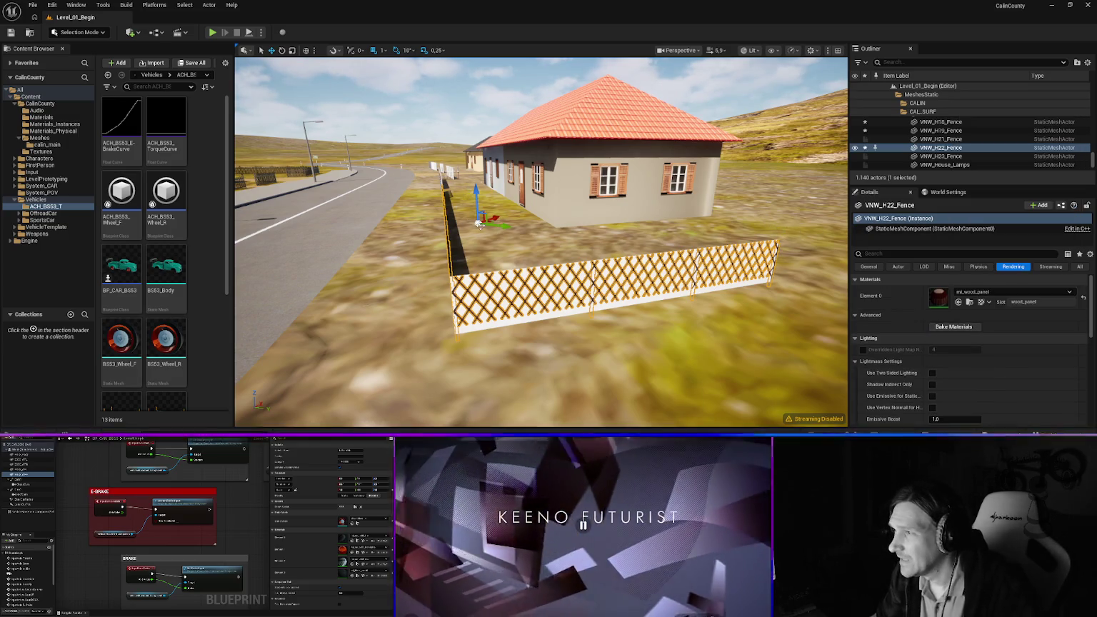
pyautogui.click(607, 190)
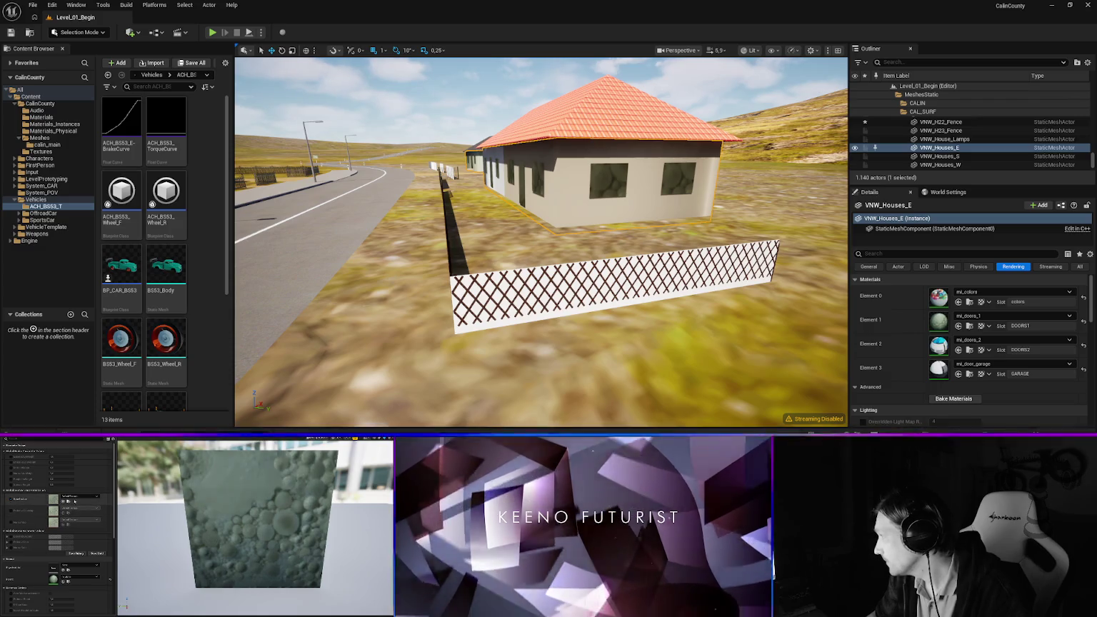
pyautogui.hotkey('ctrl', 'space')
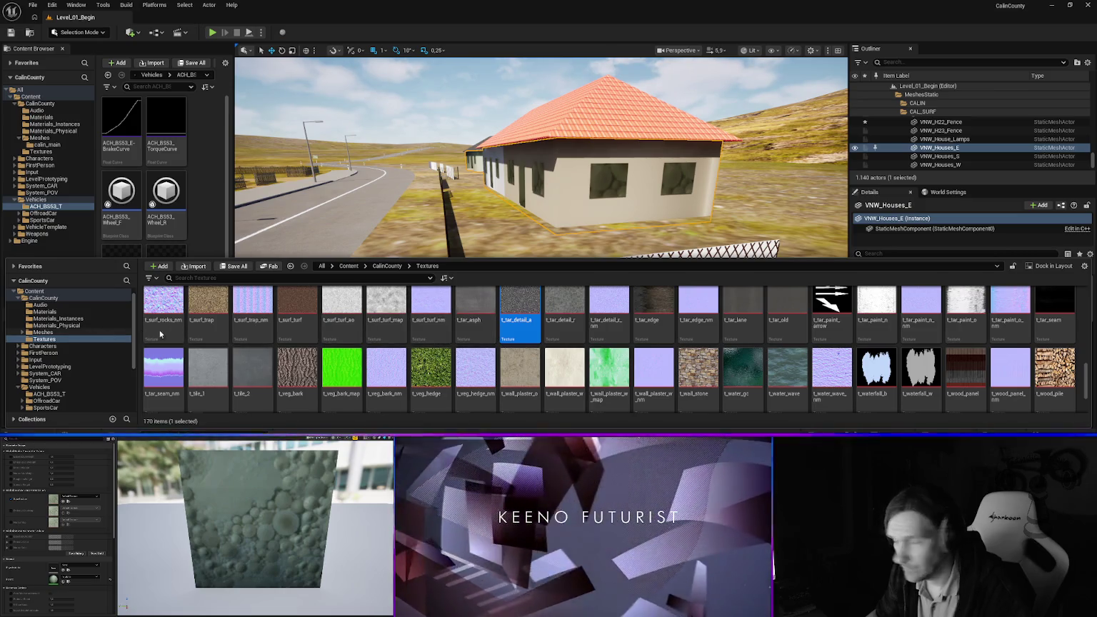
# Filter the Textures folder for 'door' and drop t_door_1 into the doors material's texture slot
pyautogui.click(418, 326)
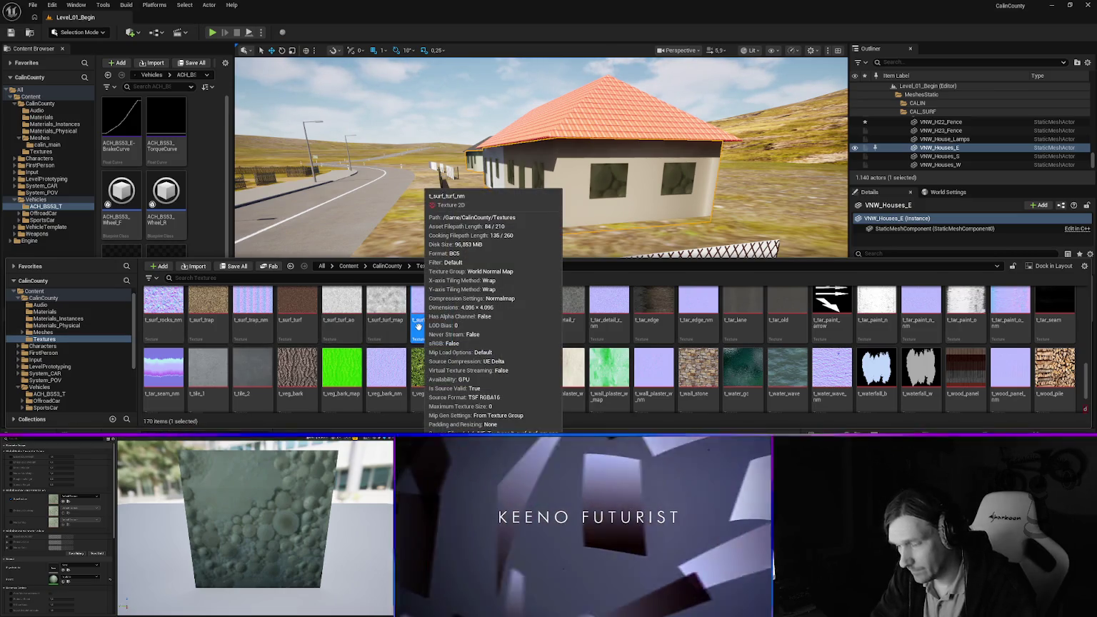
pyautogui.write('d')
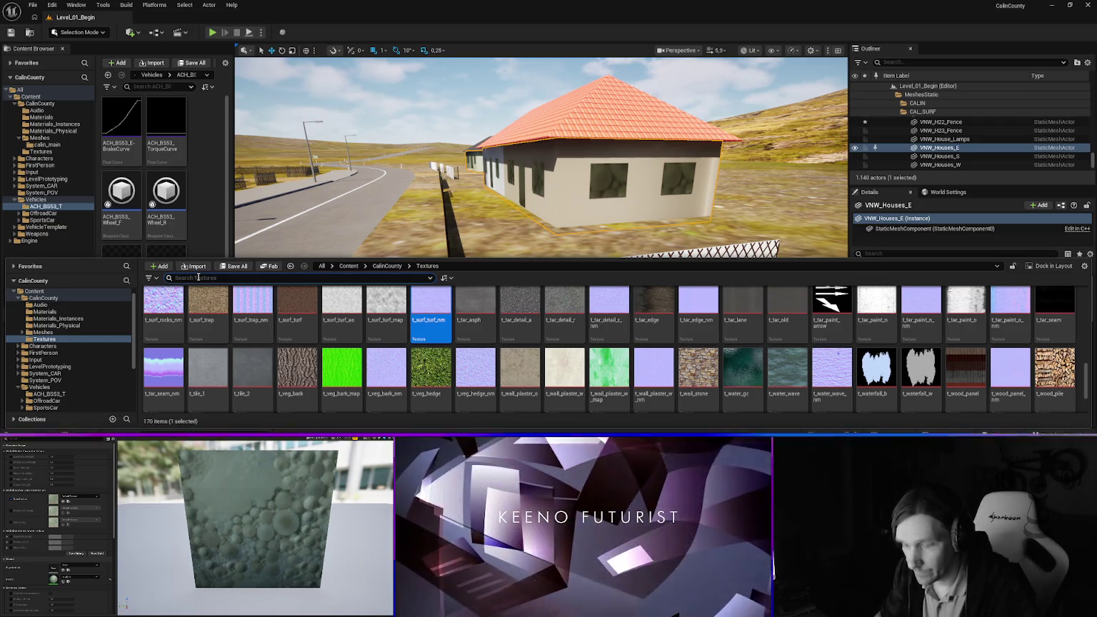
pyautogui.write('oor')
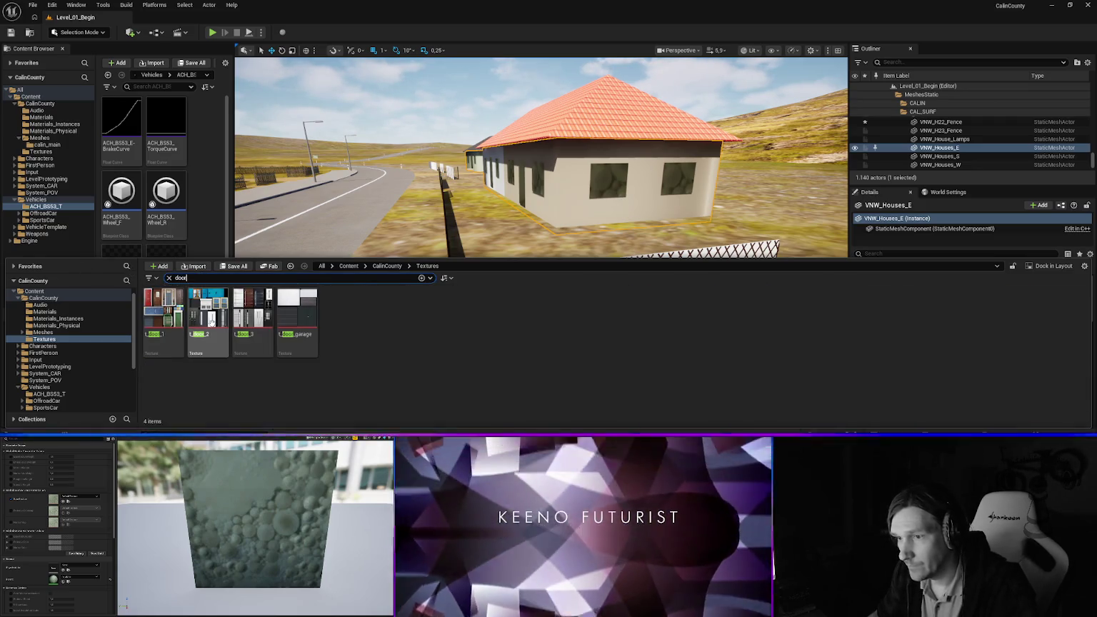
pyautogui.moveTo(158, 312)
pyautogui.mouseDown()
pyautogui.moveTo(366, 329)
pyautogui.moveTo(877, 285)
pyautogui.moveTo(1096, 300)
pyautogui.mouseUp()
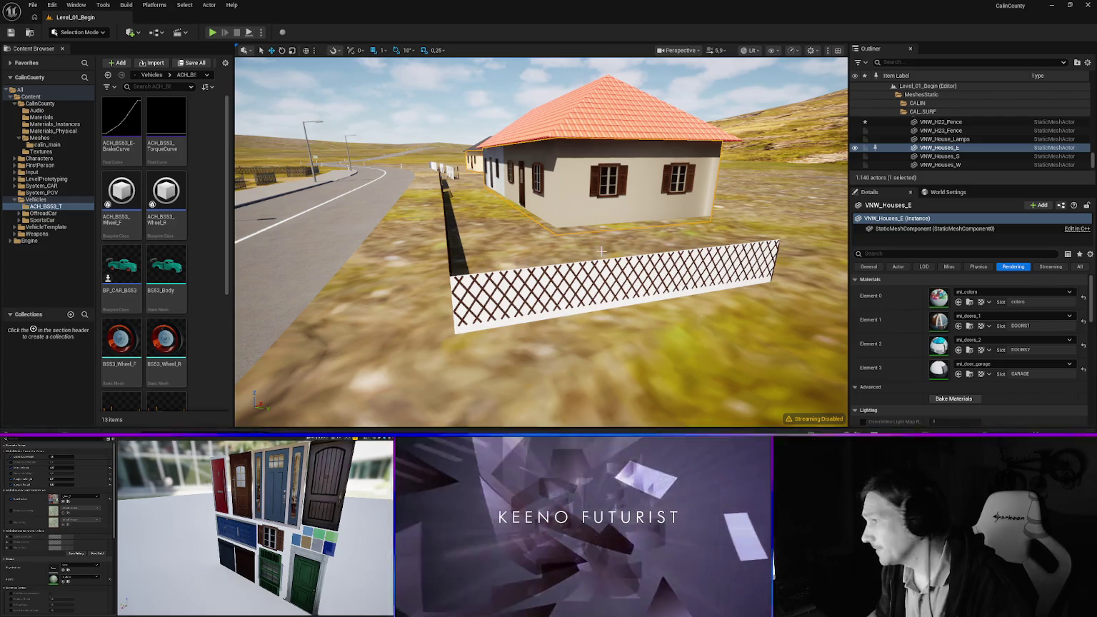
pyautogui.moveTo(477, 216)
pyautogui.mouseDown()
pyautogui.moveTo(500, 194)
pyautogui.moveTo(475, 208)
pyautogui.moveTo(458, 195)
pyautogui.mouseUp()
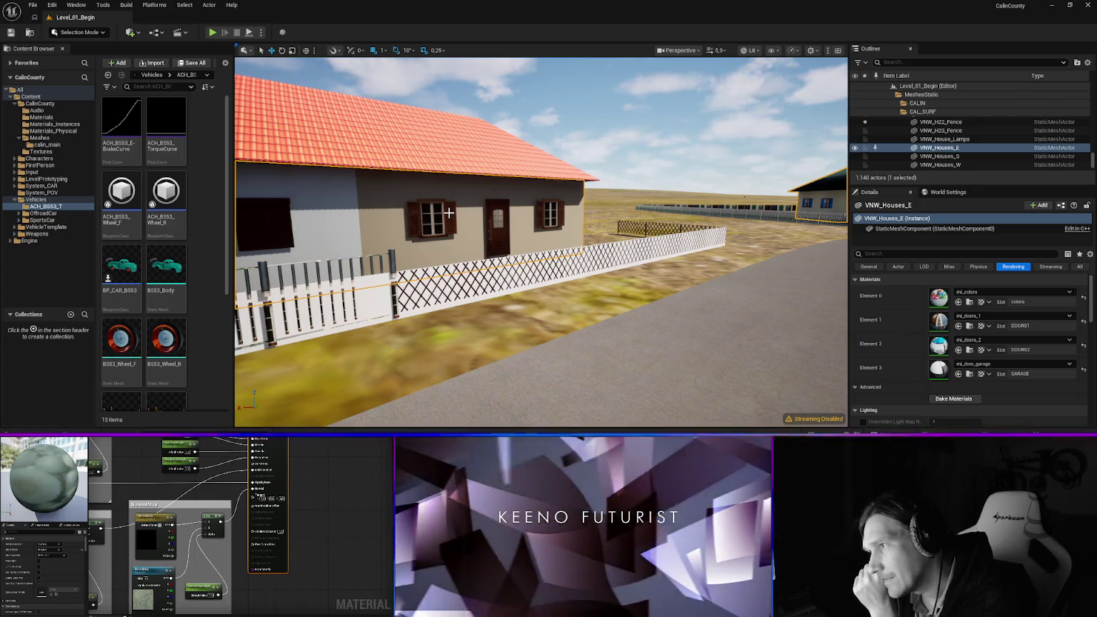
pyautogui.moveTo(543, 236)
pyautogui.mouseDown()
pyautogui.moveTo(564, 229)
pyautogui.moveTo(521, 227)
pyautogui.mouseUp()
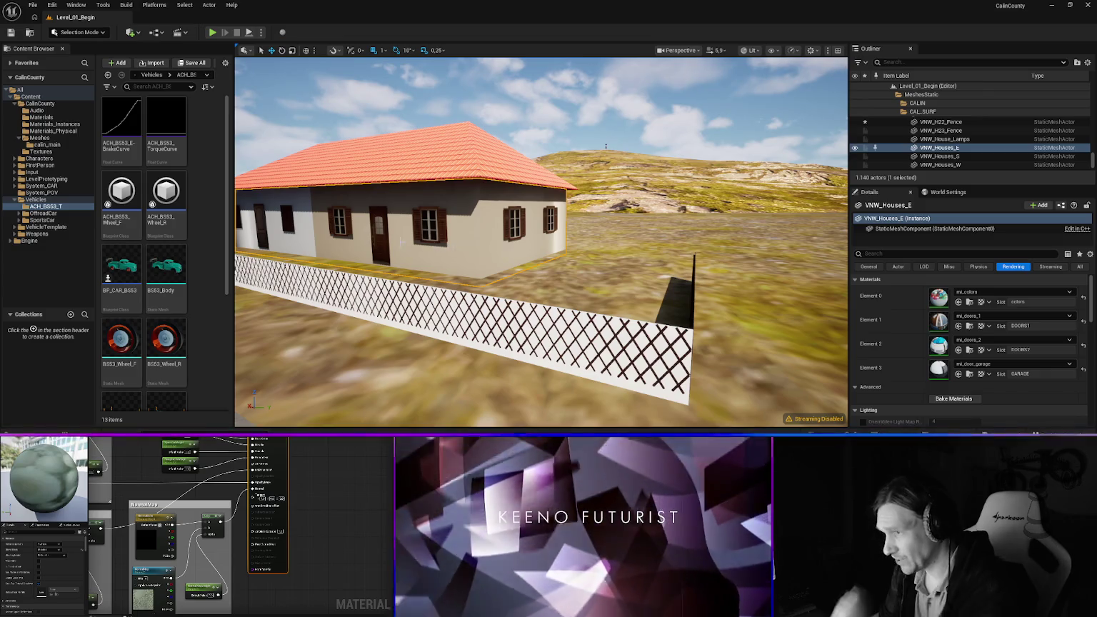
pyautogui.moveTo(521, 228)
pyautogui.mouseDown()
pyautogui.moveTo(495, 227)
pyautogui.moveTo(606, 256)
pyautogui.mouseUp()
# Set fence VNW_H23_Fence's Element 0 material to mi_zinc
pyautogui.click(276, 282)
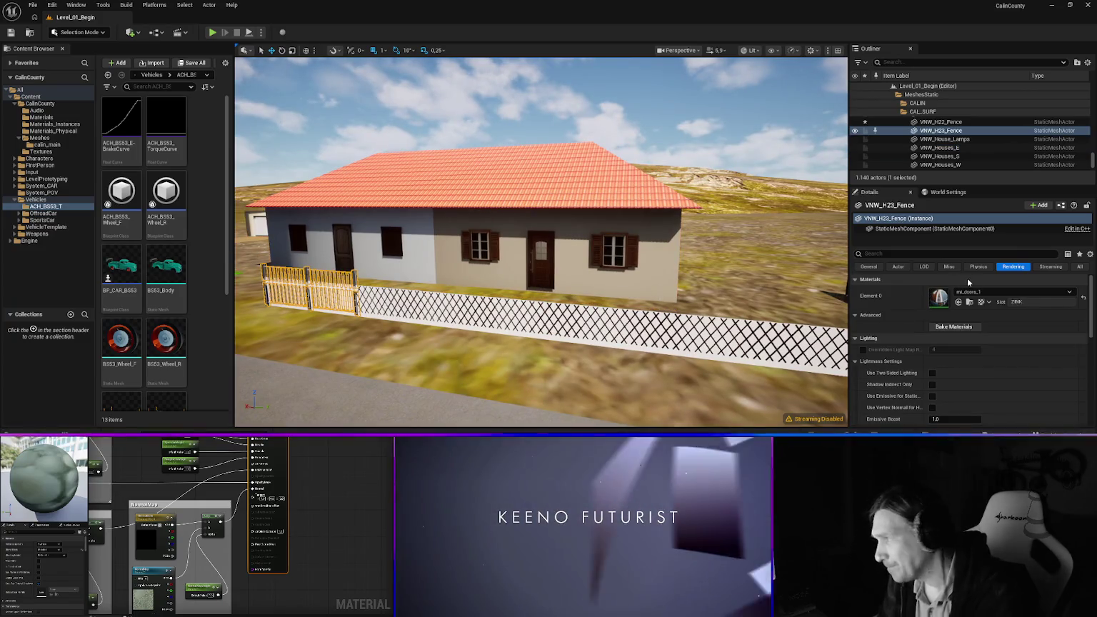
pyautogui.click(984, 292)
pyautogui.write('zinc')
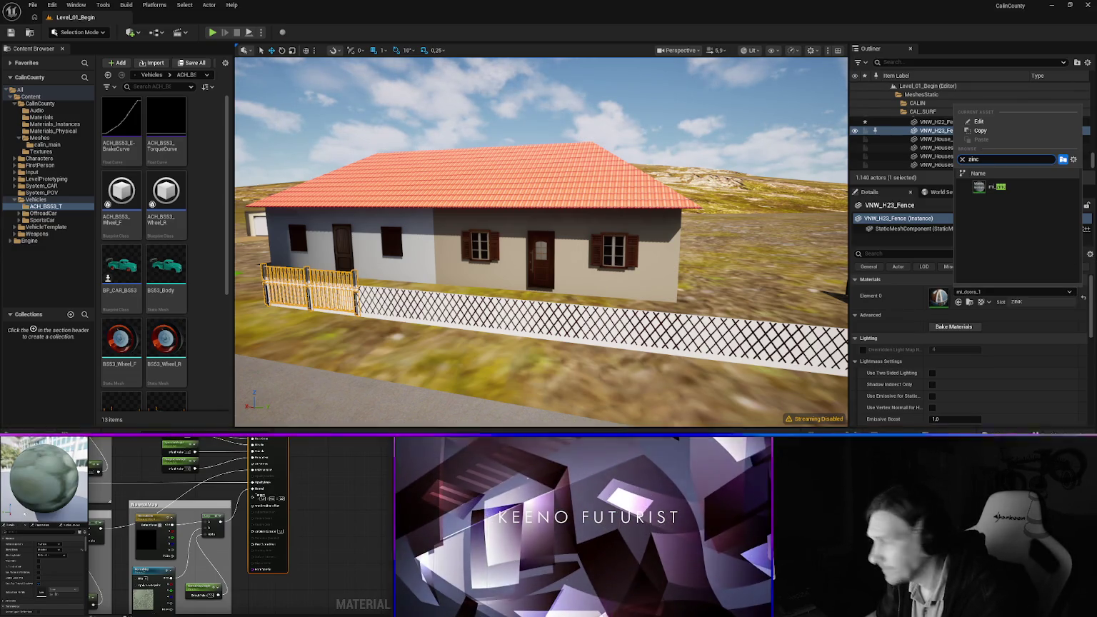
pyautogui.click(997, 186)
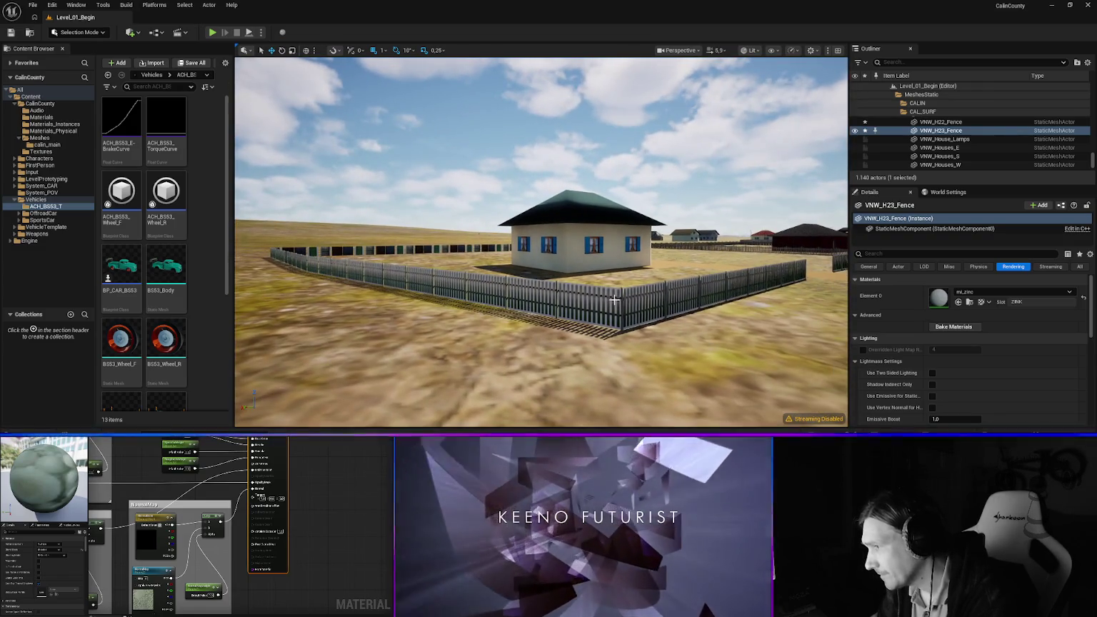
# Set fence VNW_H21_Fence's Element 0 material to mi_fence_wood
pyautogui.click(614, 299)
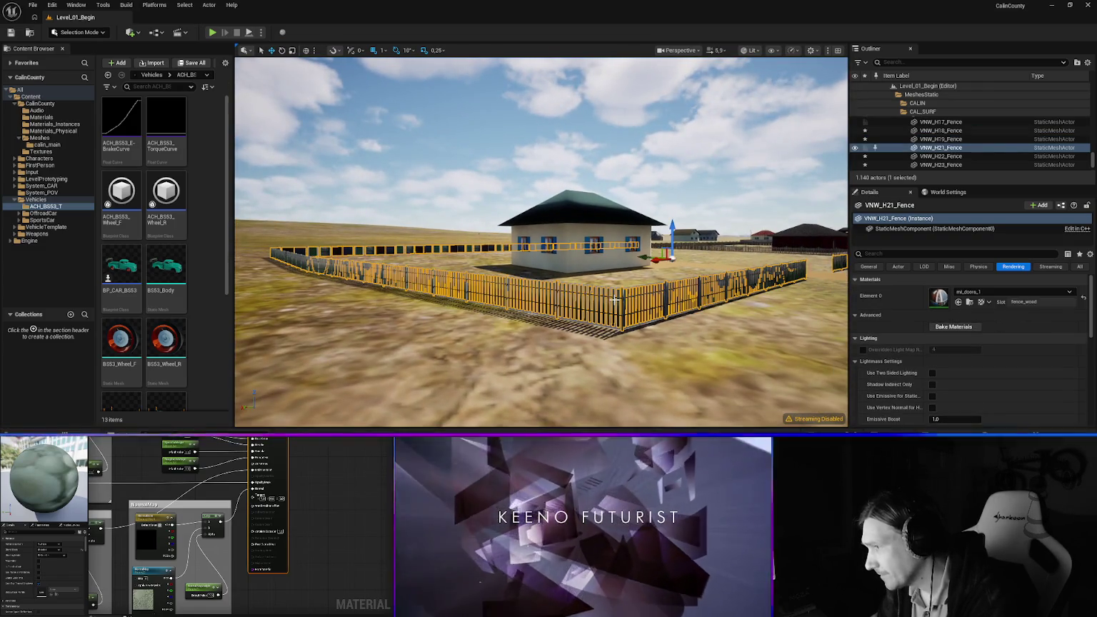
pyautogui.click(984, 293)
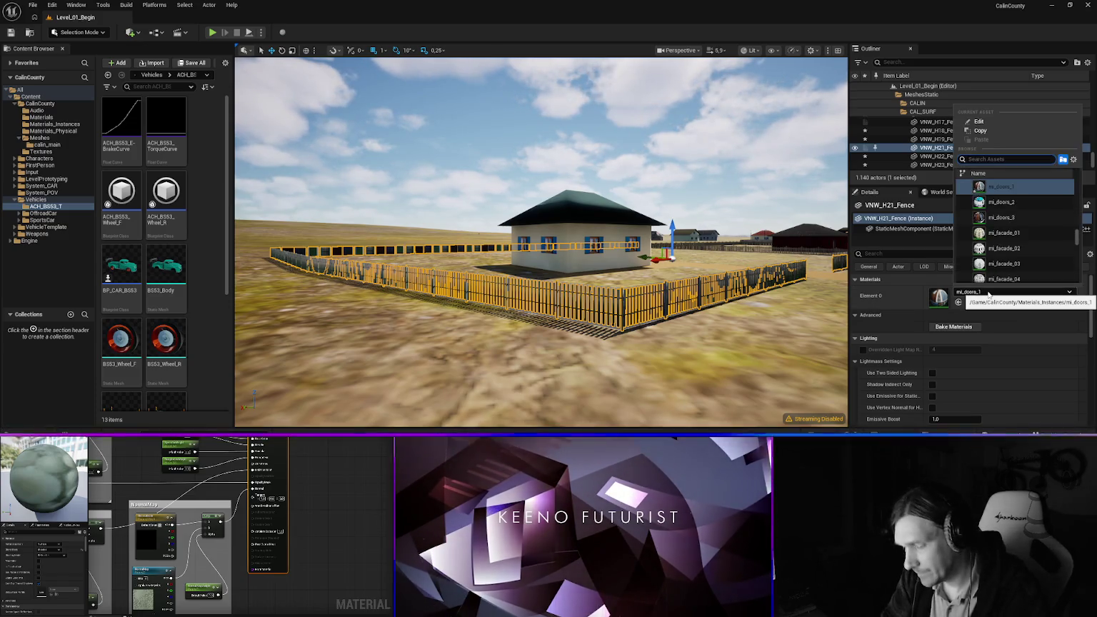
pyautogui.write('fence')
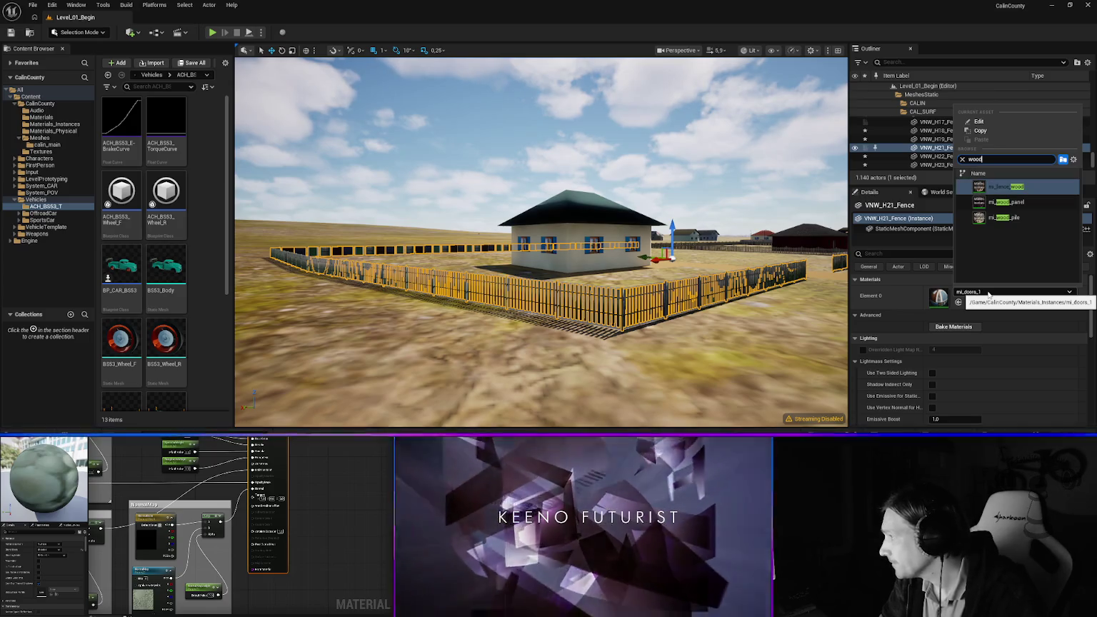
pyautogui.press('Return')
pyautogui.moveTo(542, 243); pyautogui.dragTo(493, 221)
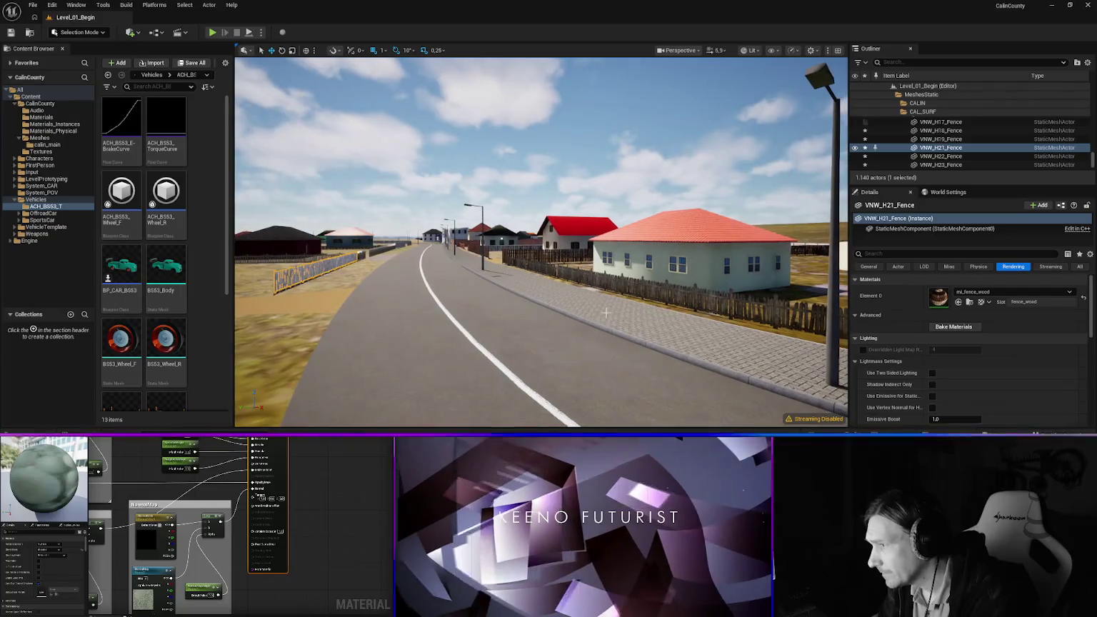
pyautogui.click(546, 257)
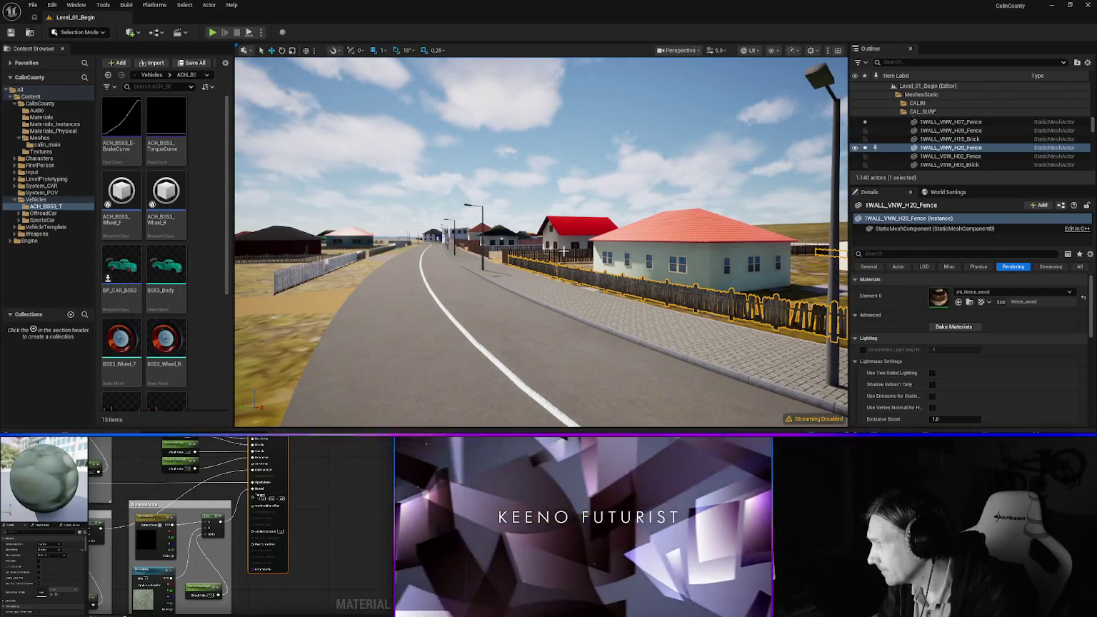
# Swing the view back to the blue house and select fence 1WALL_VNW_H20_Fence
pyautogui.click(563, 251)
pyautogui.moveTo(563, 250)
pyautogui.mouseDown()
pyautogui.moveTo(343, 254)
pyautogui.moveTo(472, 229)
pyautogui.moveTo(486, 214)
pyautogui.moveTo(380, 222)
pyautogui.mouseUp()
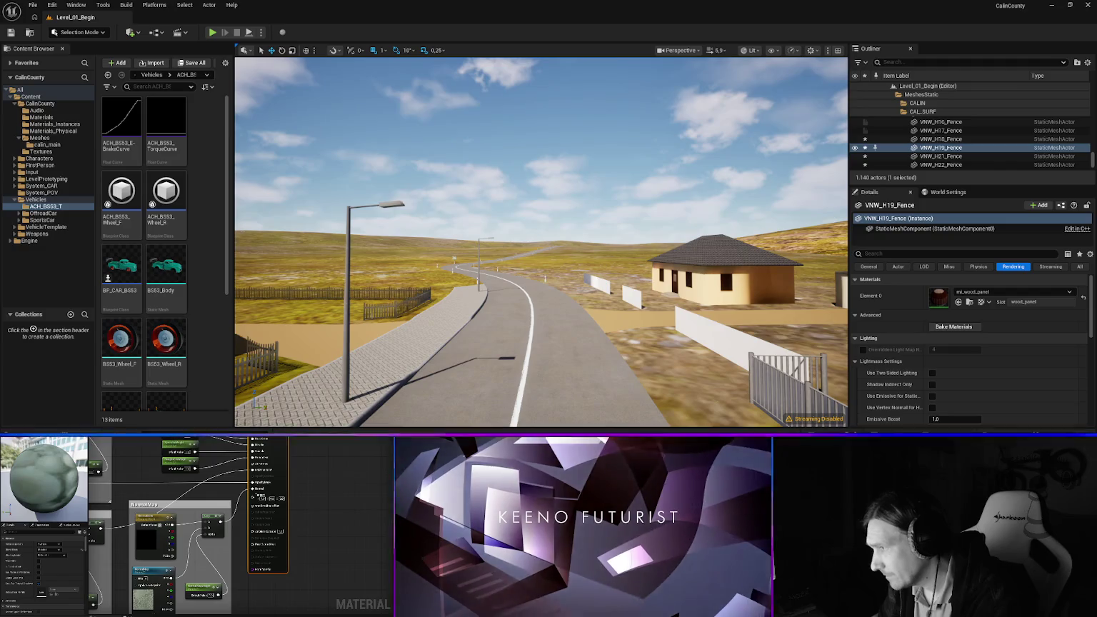
pyautogui.moveTo(400, 293)
pyautogui.mouseDown()
pyautogui.moveTo(371, 289)
pyautogui.moveTo(400, 293)
pyautogui.mouseUp()
pyautogui.click(421, 318)
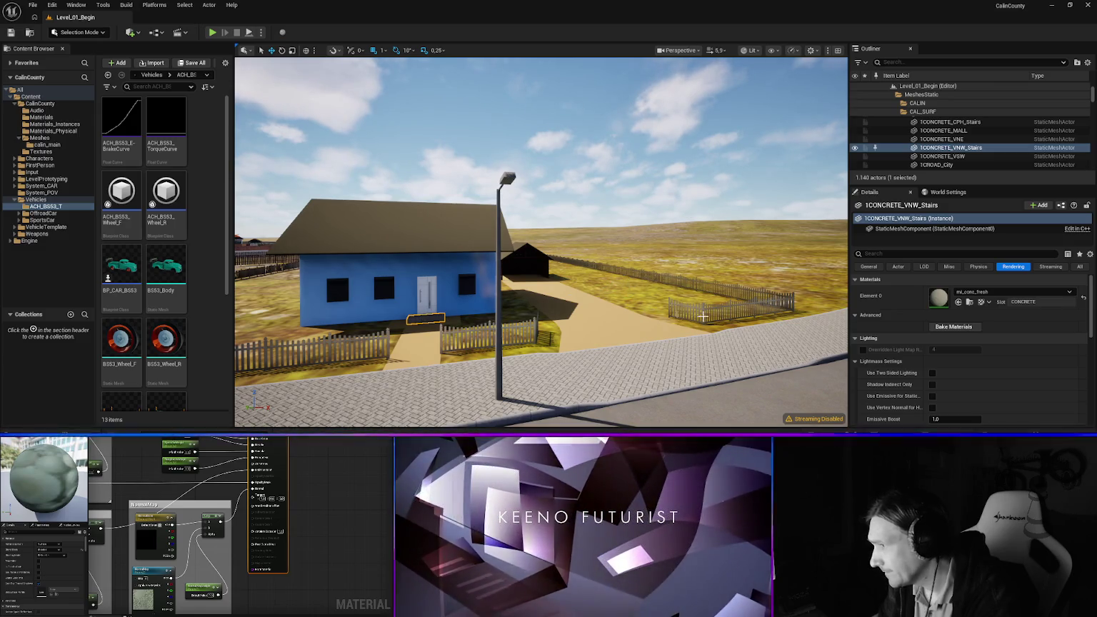
pyautogui.click(705, 311)
pyautogui.click(702, 311)
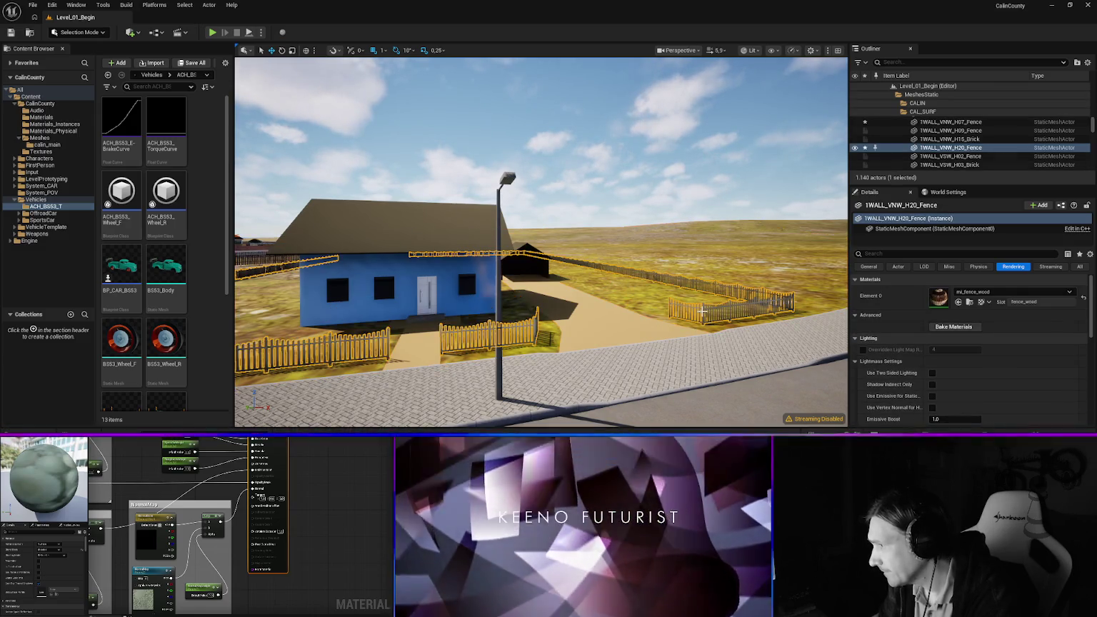
# Fly along the moorland road past the yellow house and select the roadside sign
pyautogui.press('w')
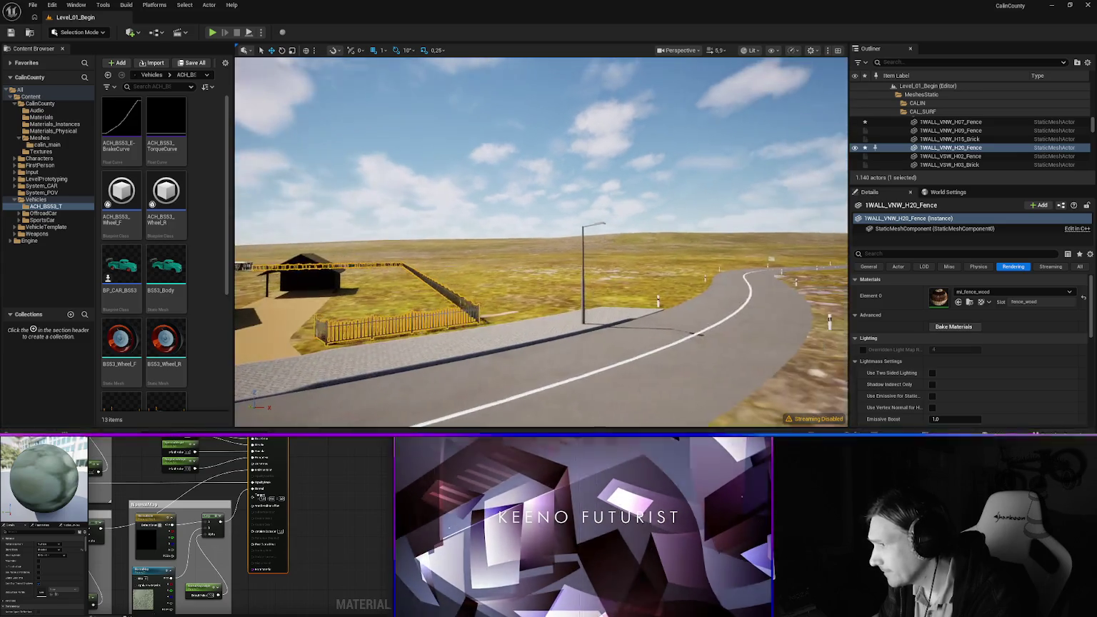
pyautogui.press('w')
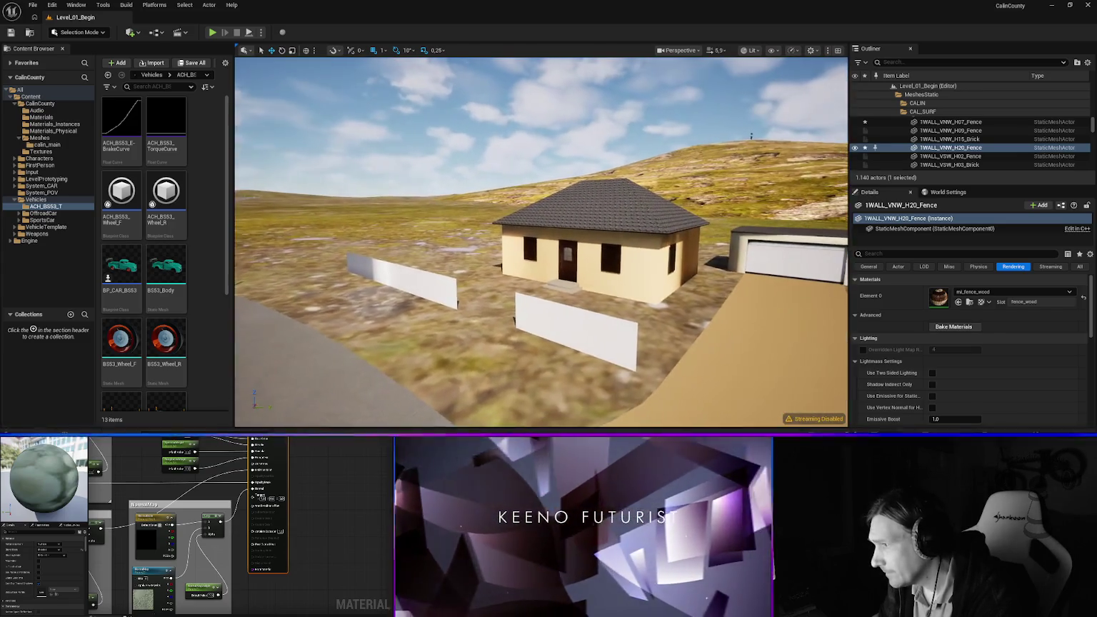
pyautogui.press('w')
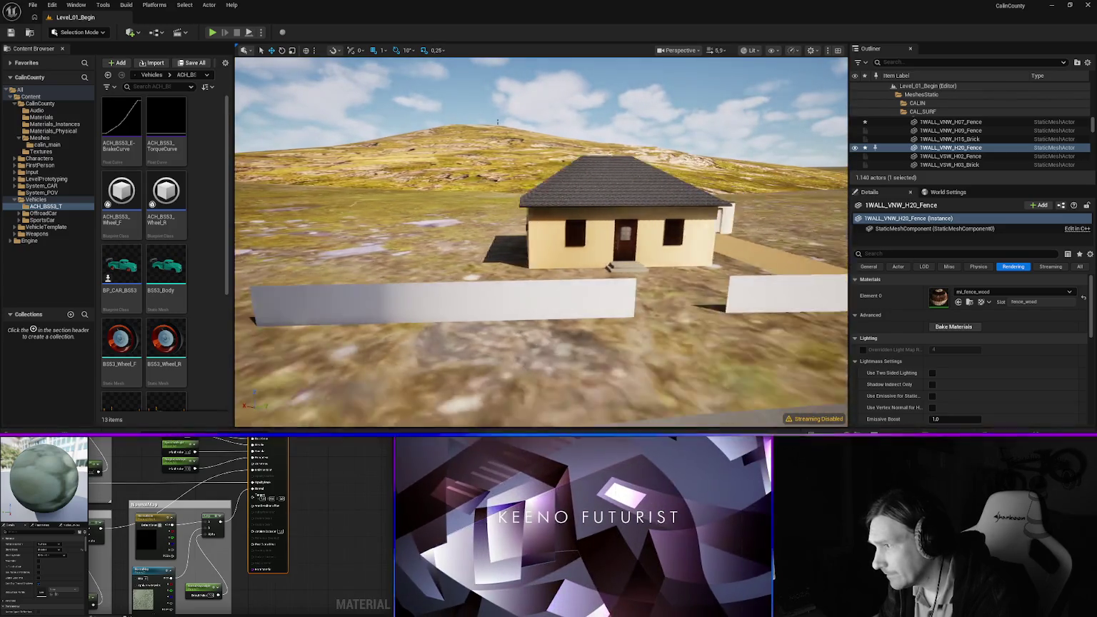
pyautogui.press('w')
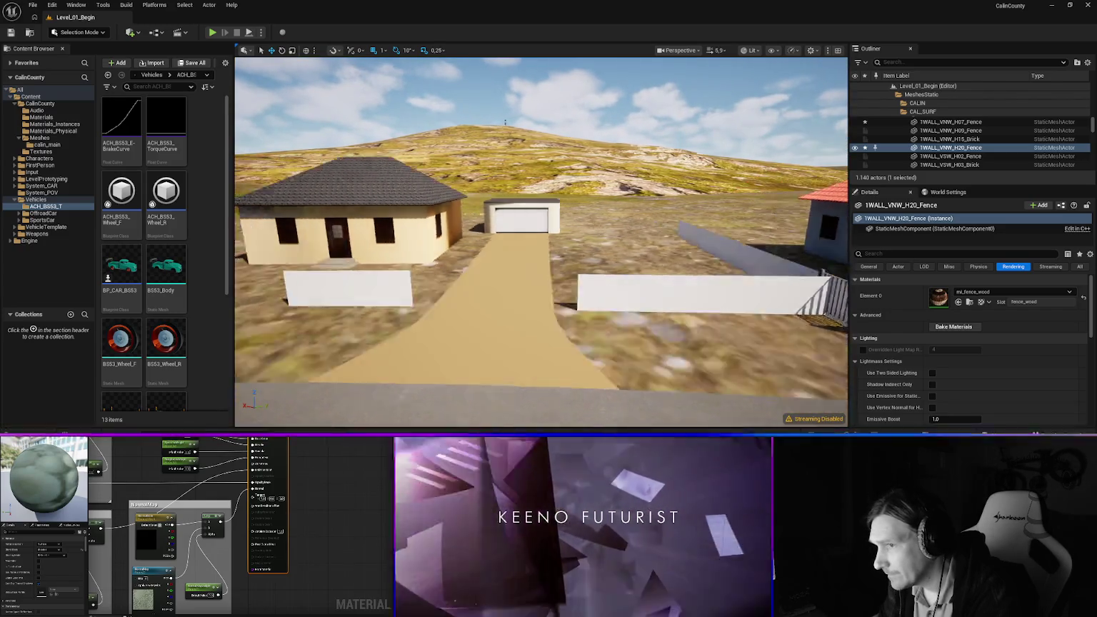
pyautogui.press('w')
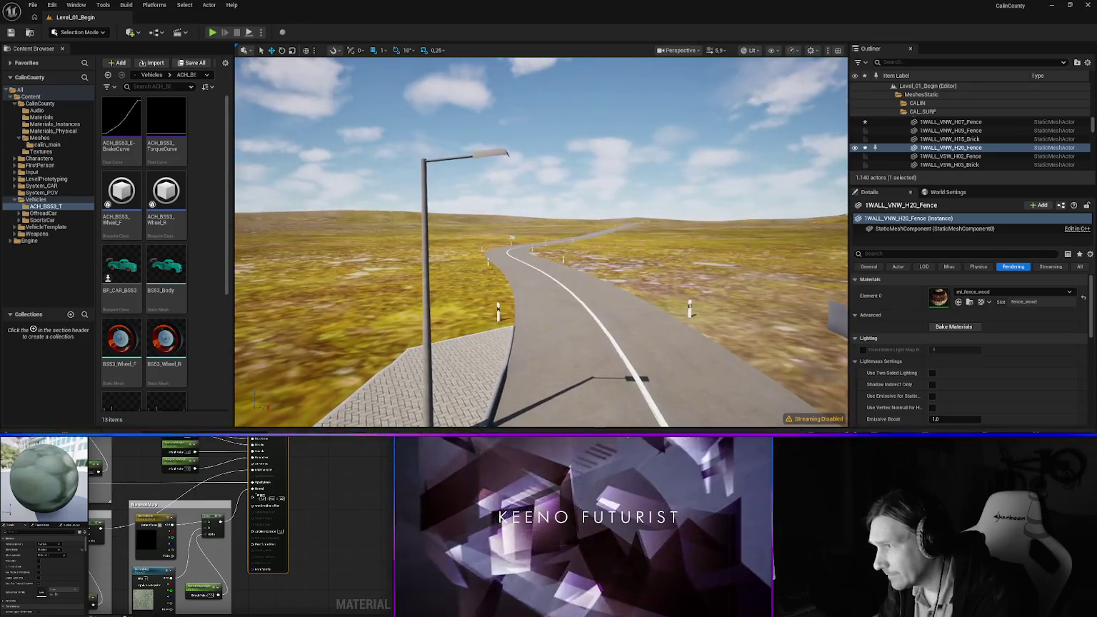
pyautogui.press('w')
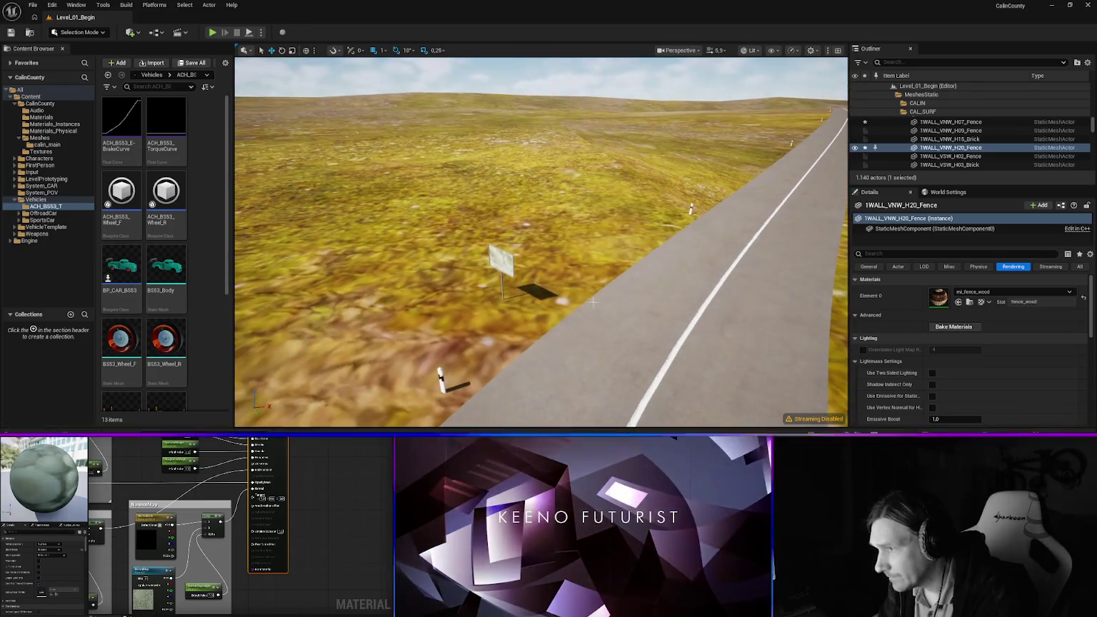
pyautogui.click(503, 282)
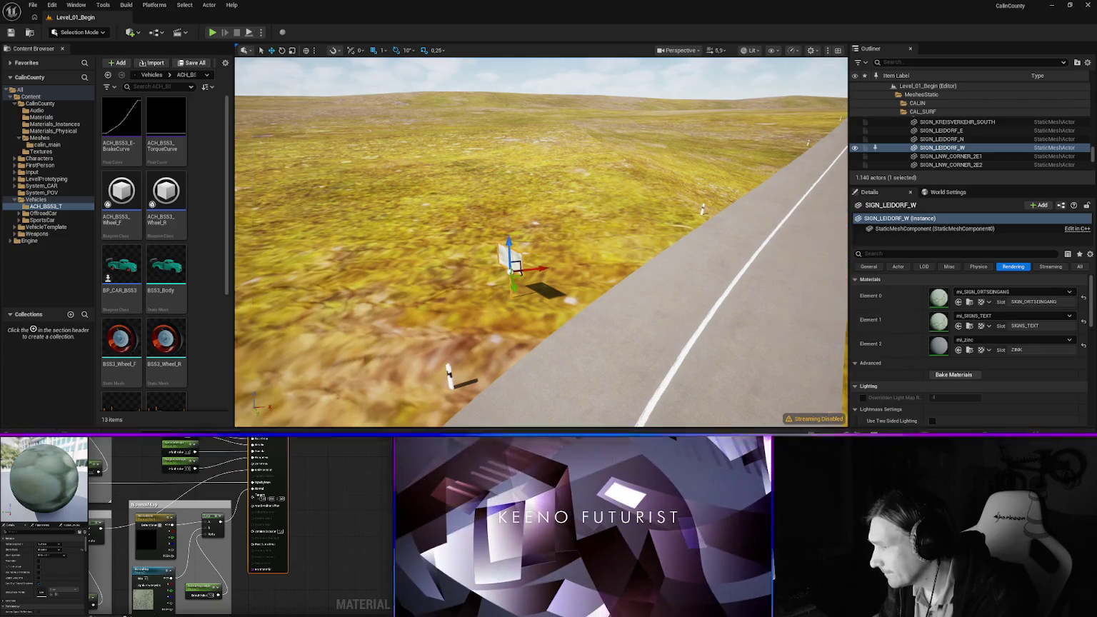
# Fly down to the road junction and select the grass piece beside the road
pyautogui.scroll(2, 541, 242)
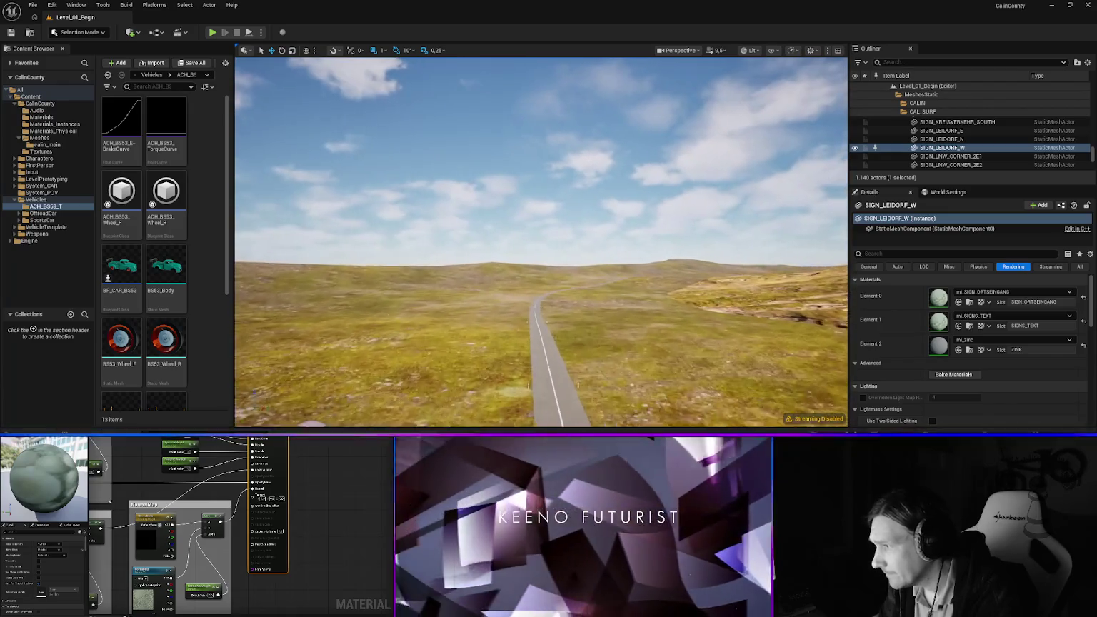
pyautogui.scroll(3, 541, 242)
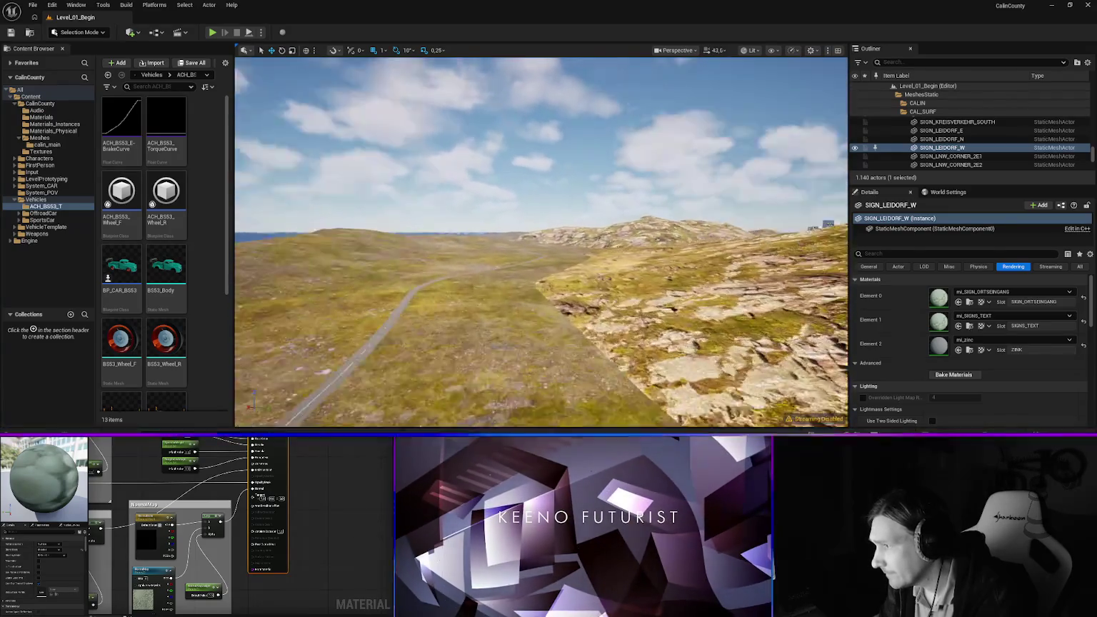
pyautogui.scroll(2, 541, 242)
pyautogui.scroll(-2, 541, 242)
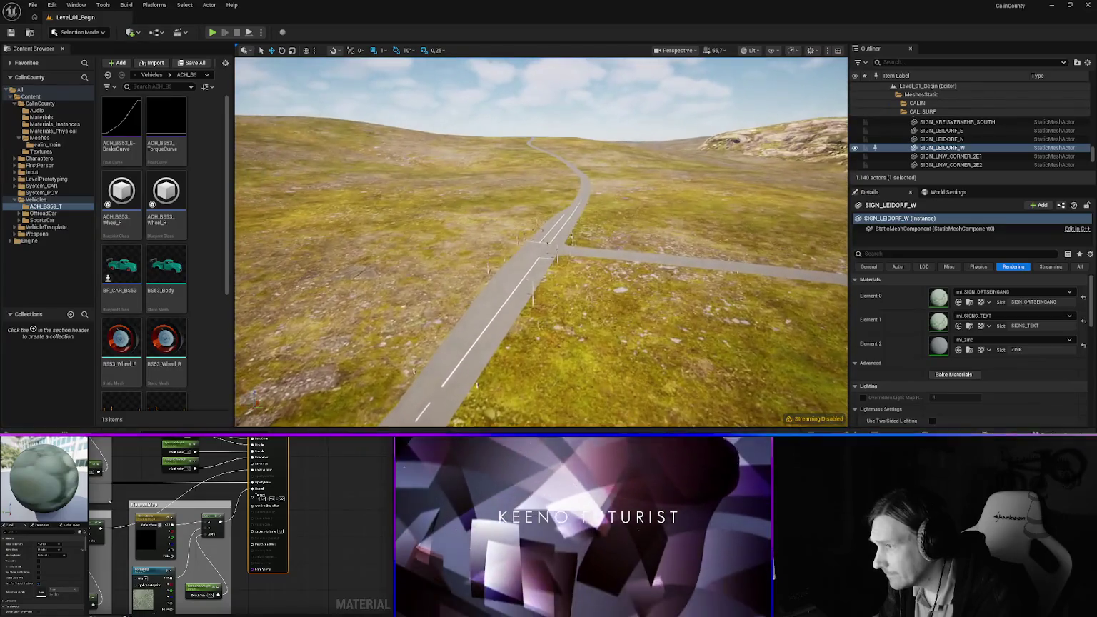
pyautogui.press('w')
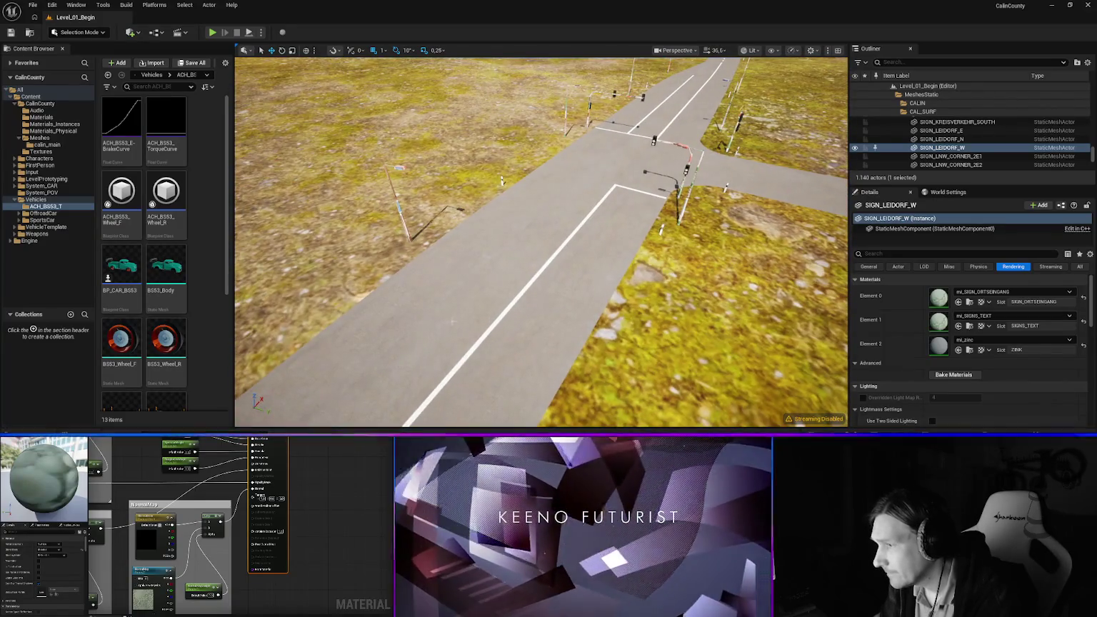
pyautogui.scroll(-2, 540, 242)
pyautogui.press('s')
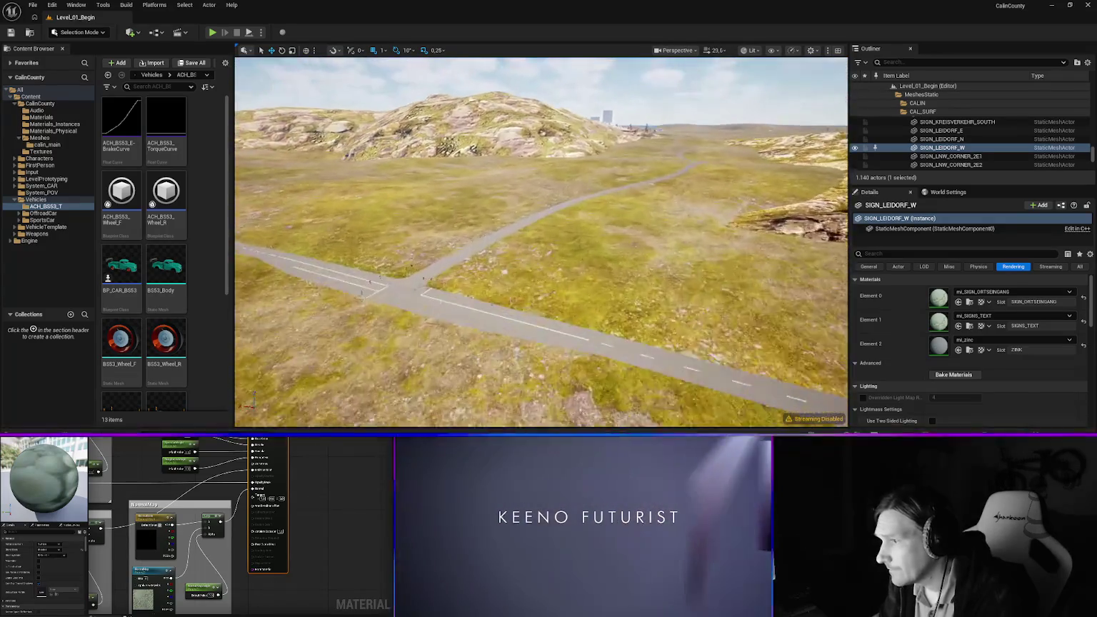
pyautogui.scroll(-1, 540, 242)
pyautogui.press('w')
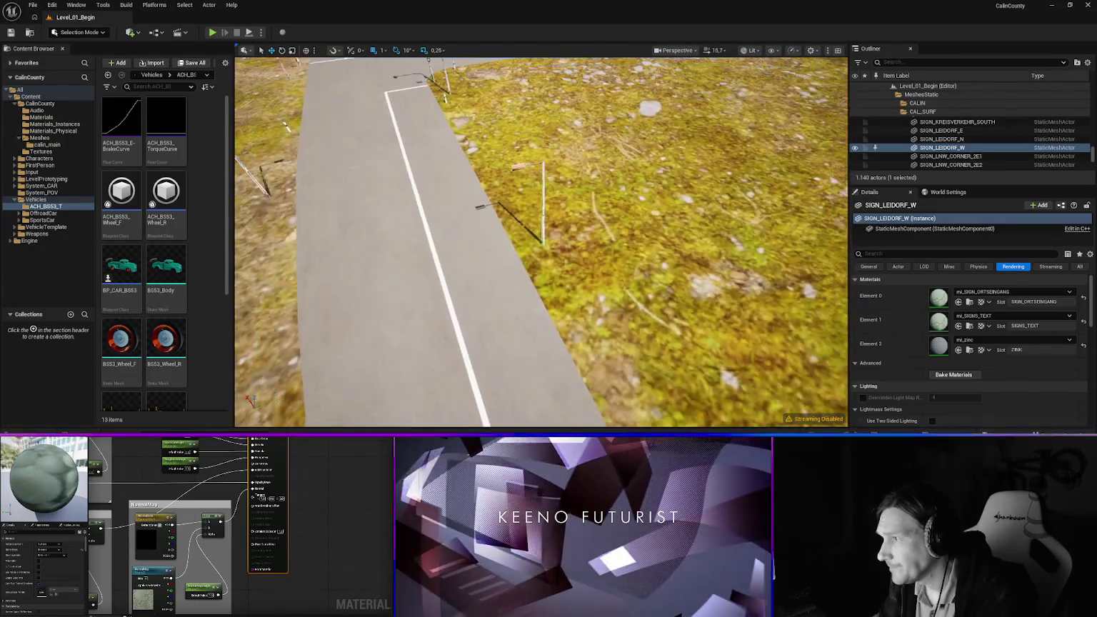
pyautogui.scroll(-1, 541, 242)
pyautogui.click(571, 266)
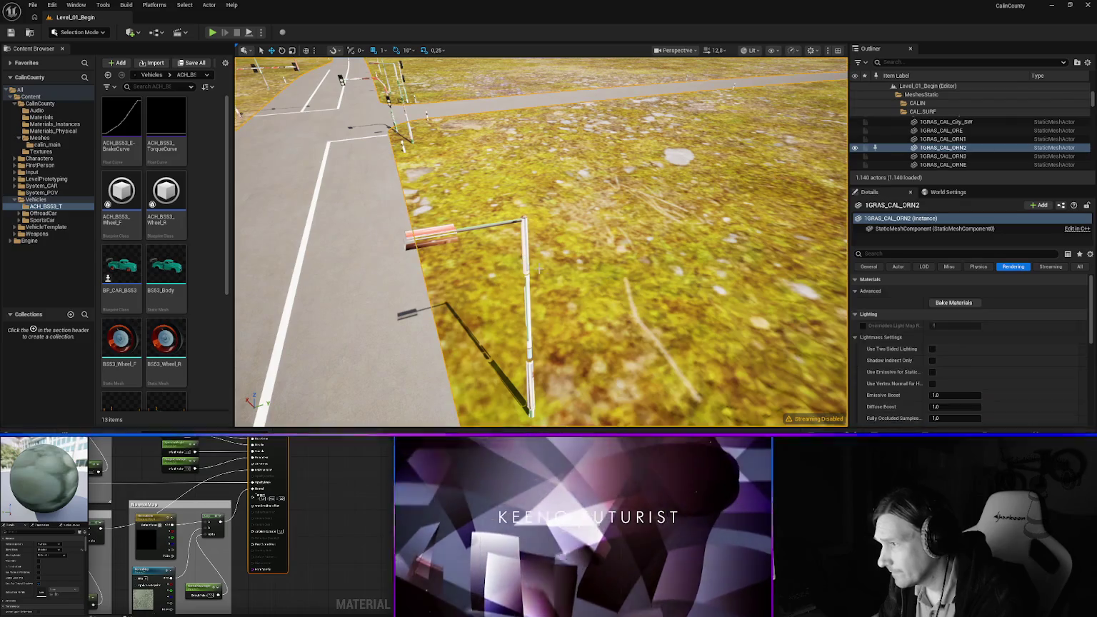
# Give the lantern post and the crossing's traffic light mi_zinc in their first slot
pyautogui.click(526, 300)
pyautogui.click(996, 292)
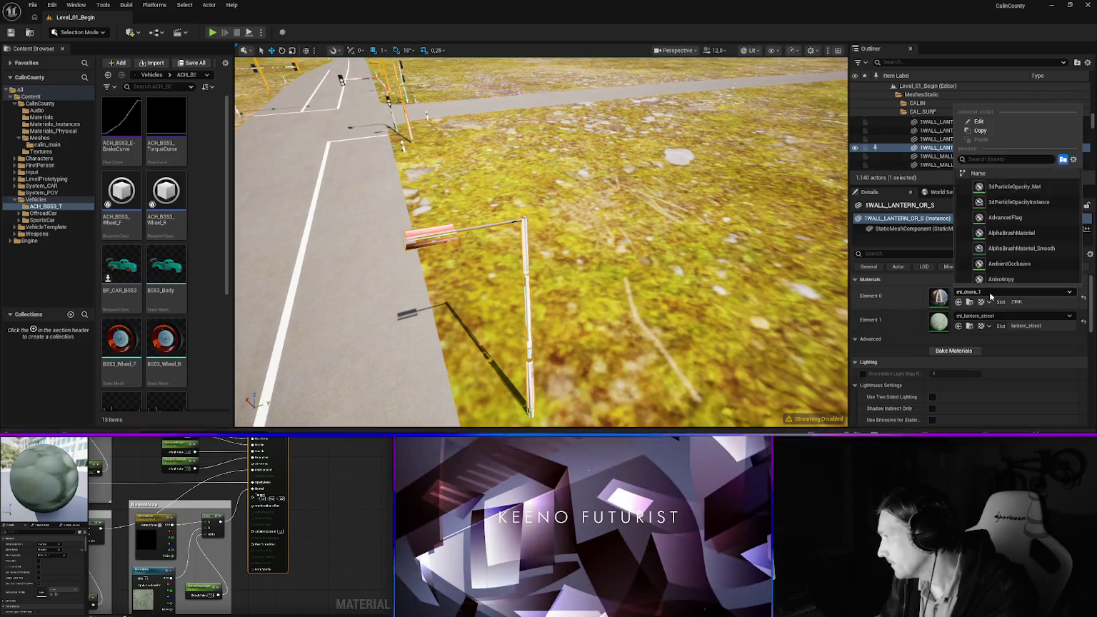
pyautogui.write('zinc')
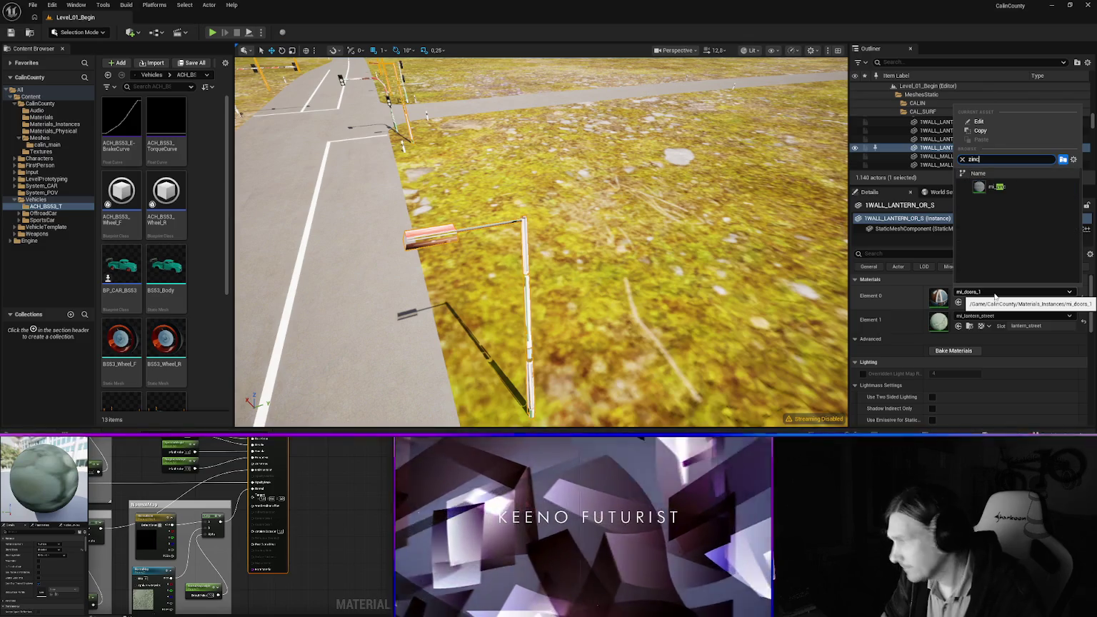
pyautogui.click(994, 186)
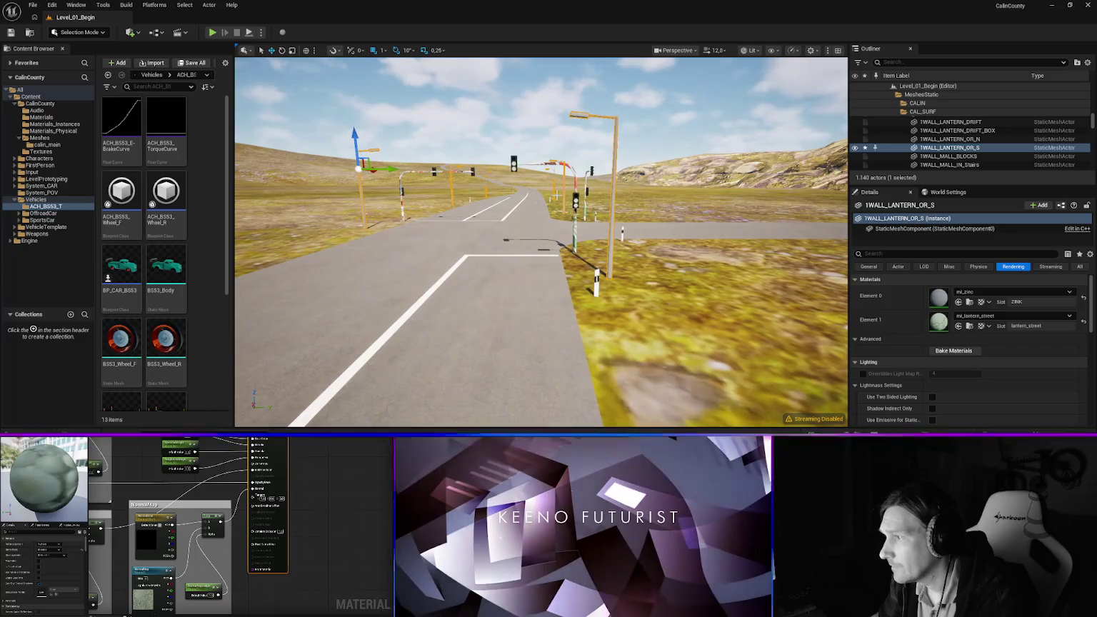
pyautogui.click(574, 218)
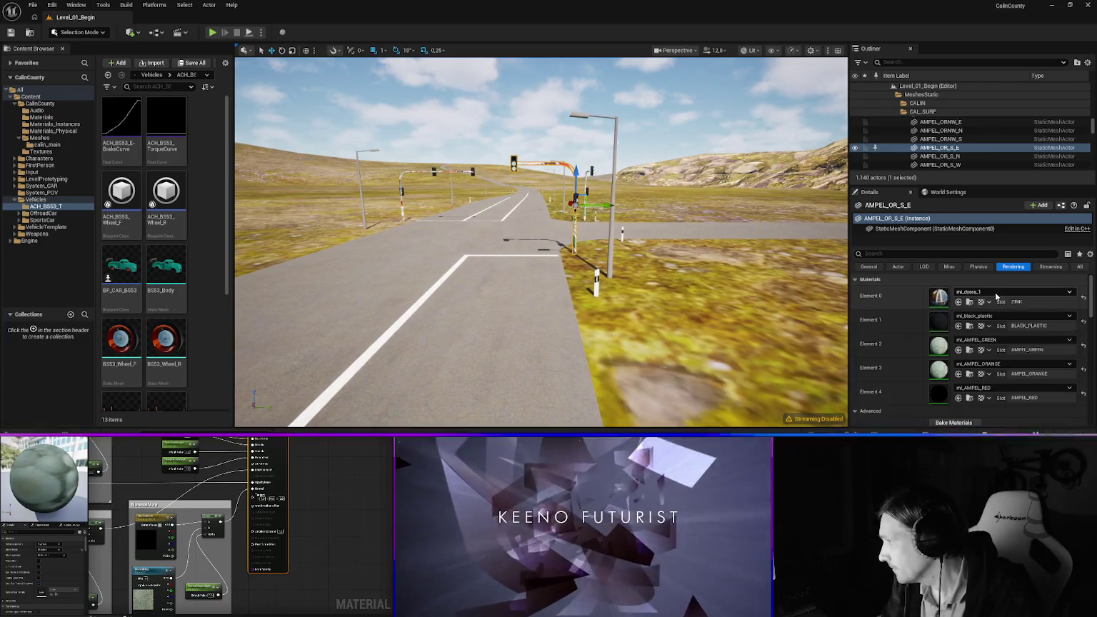
pyautogui.click(995, 292)
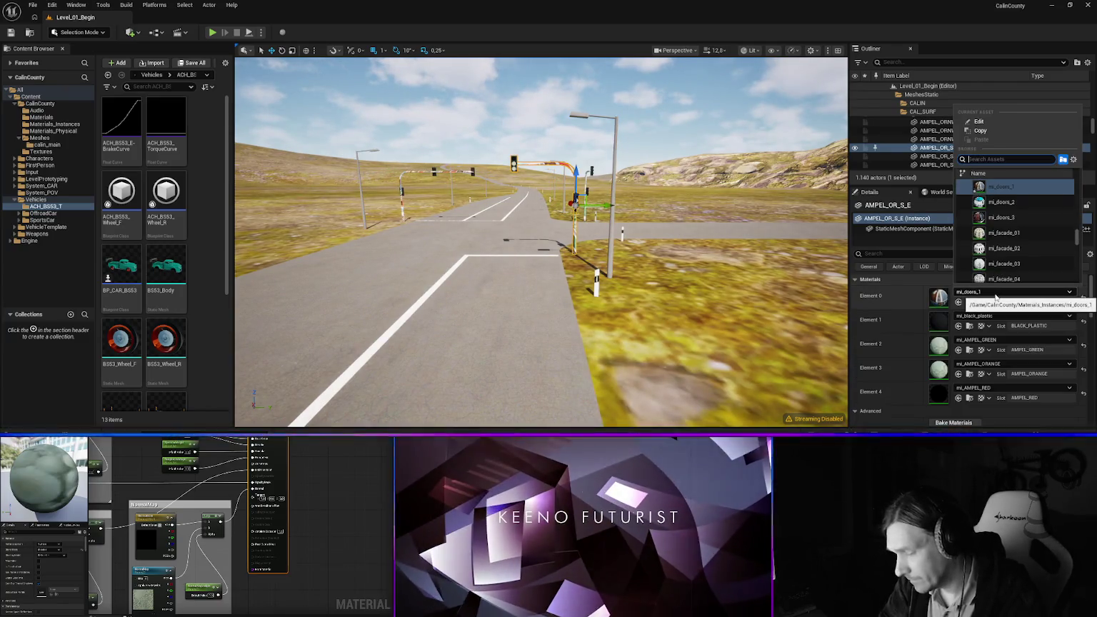
pyautogui.write('zinc')
pyautogui.click(999, 186)
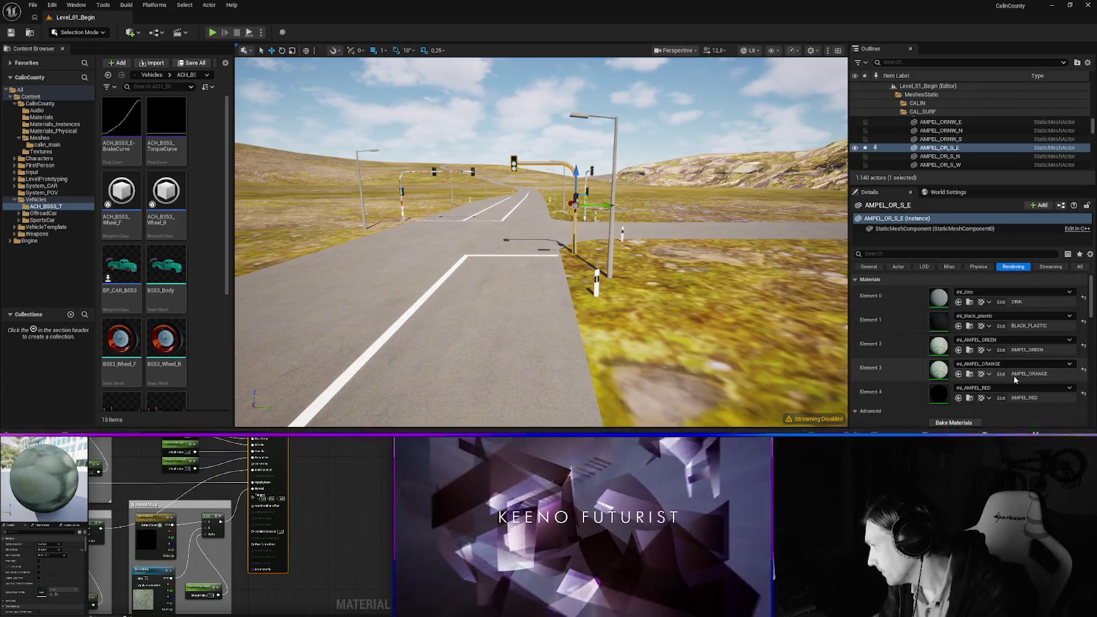
# Turn toward the traffic-light gantry and set AMPEL_OR_S_N's first slot to mi_zinc
pyautogui.scroll(-3, 541, 243)
pyautogui.moveTo(541, 243); pyautogui.dragTo(503, 235)
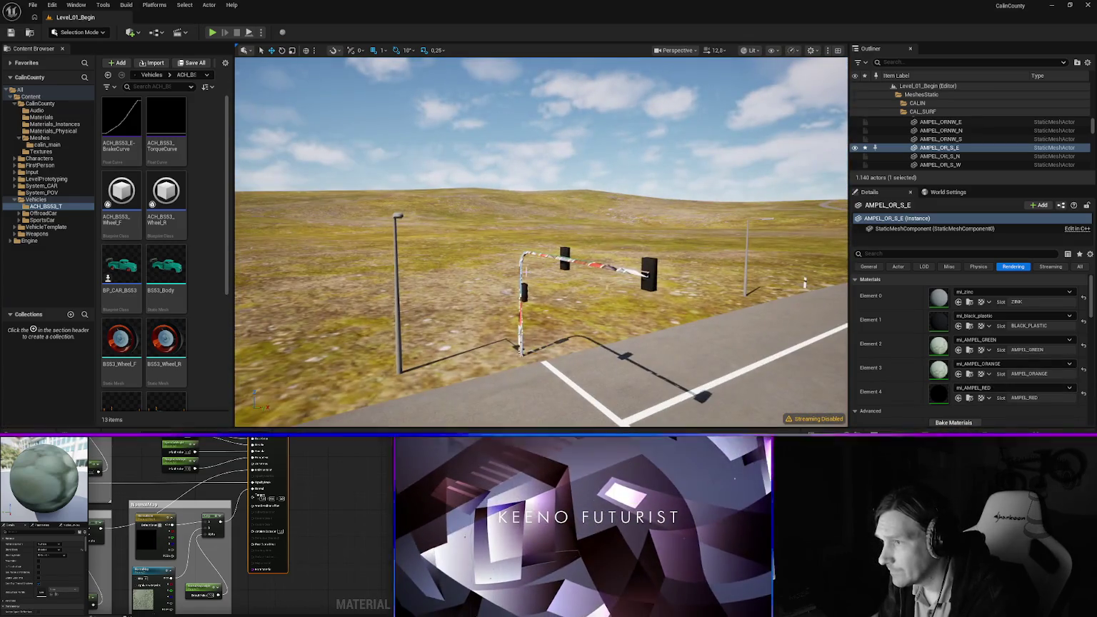
pyautogui.click(504, 236)
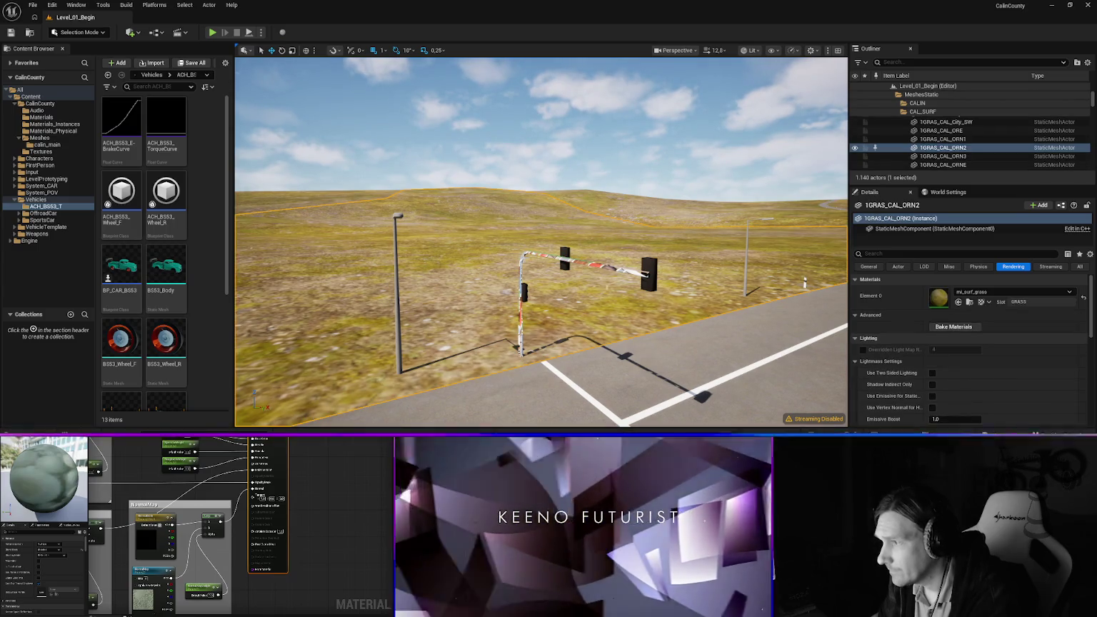
pyautogui.click(523, 293)
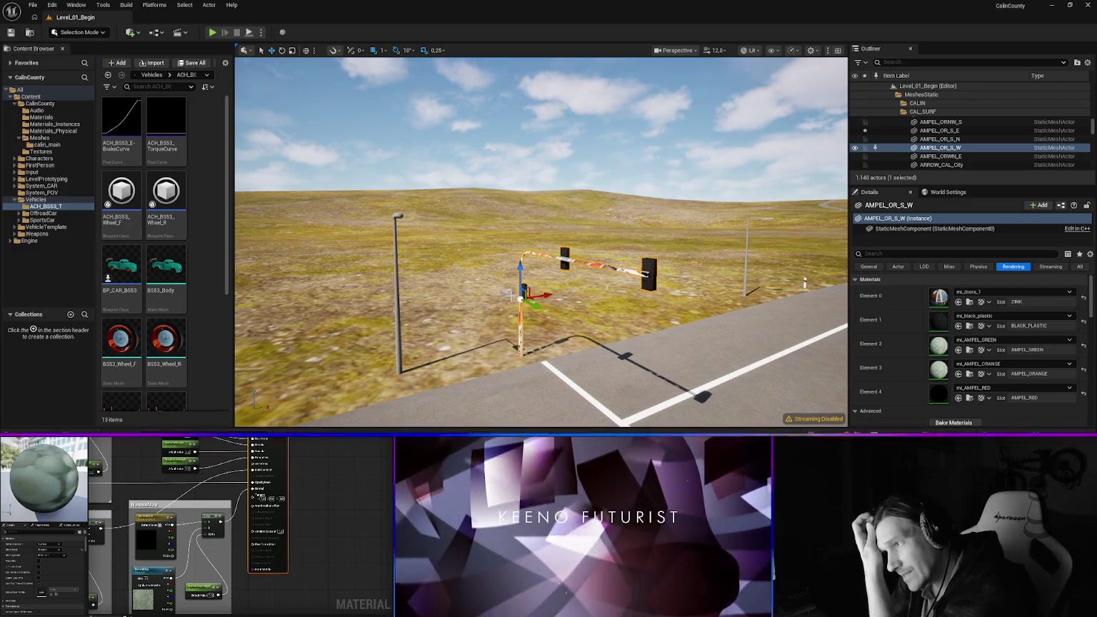
pyautogui.moveTo(630, 312)
pyautogui.mouseDown()
pyautogui.moveTo(653, 335)
pyautogui.moveTo(624, 308)
pyautogui.mouseUp()
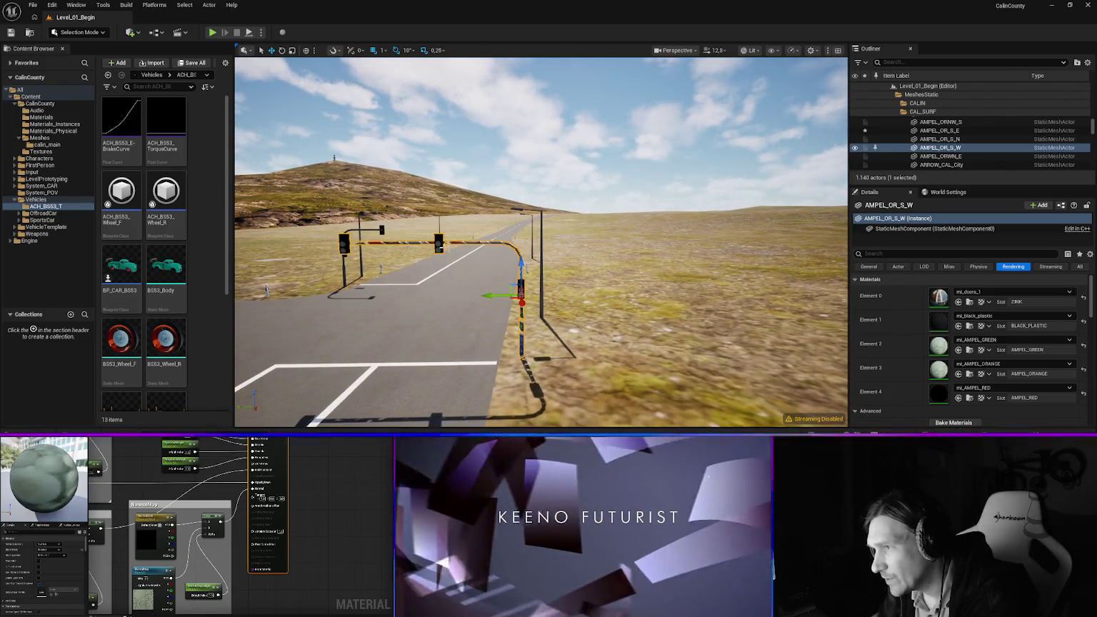
pyautogui.moveTo(435, 263); pyautogui.dragTo(397, 255)
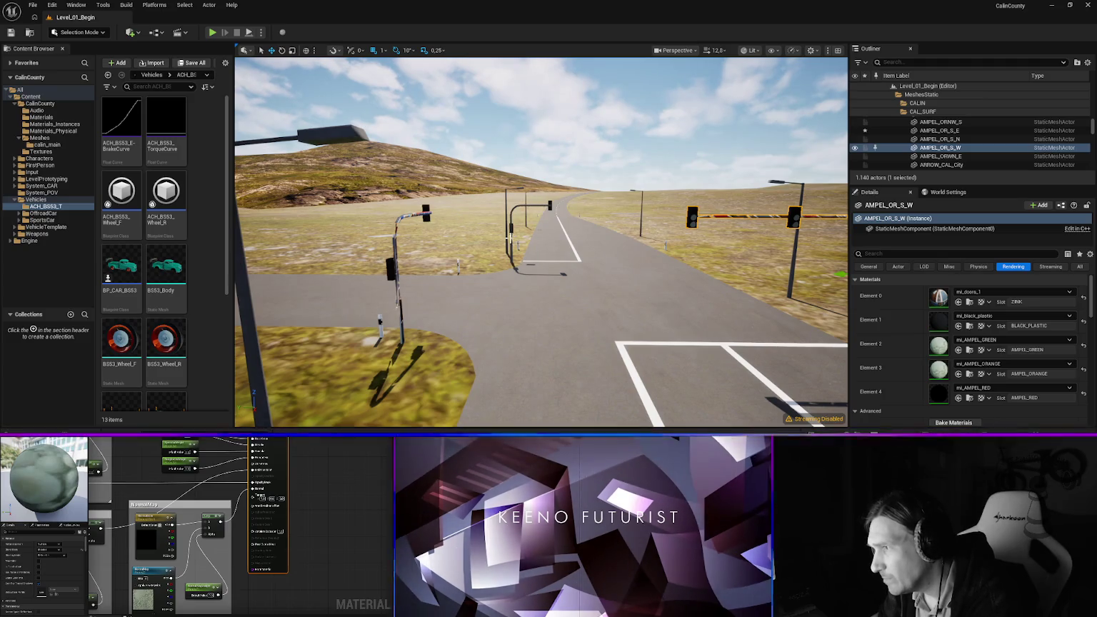
pyautogui.moveTo(622, 239); pyautogui.dragTo(664, 254)
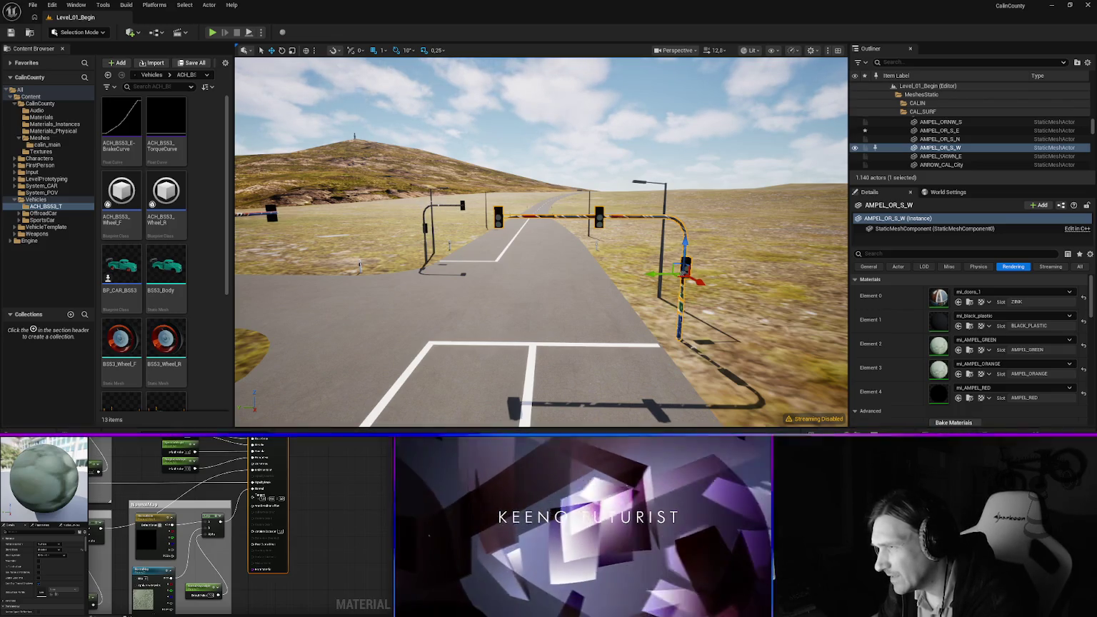
pyautogui.moveTo(359, 265); pyautogui.dragTo(429, 204)
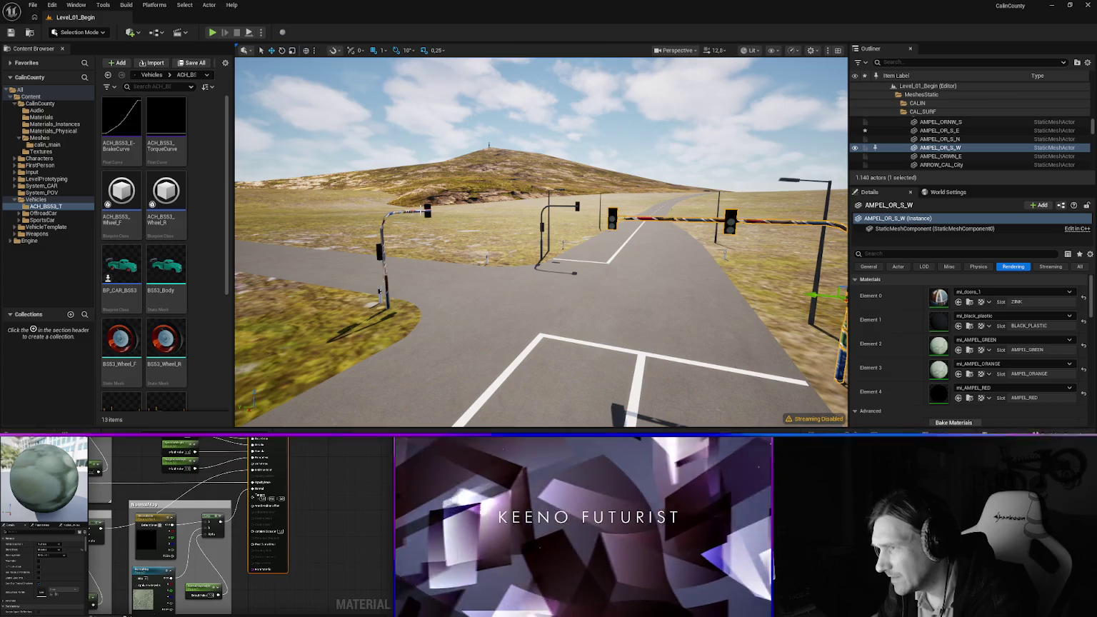
pyautogui.click(426, 209)
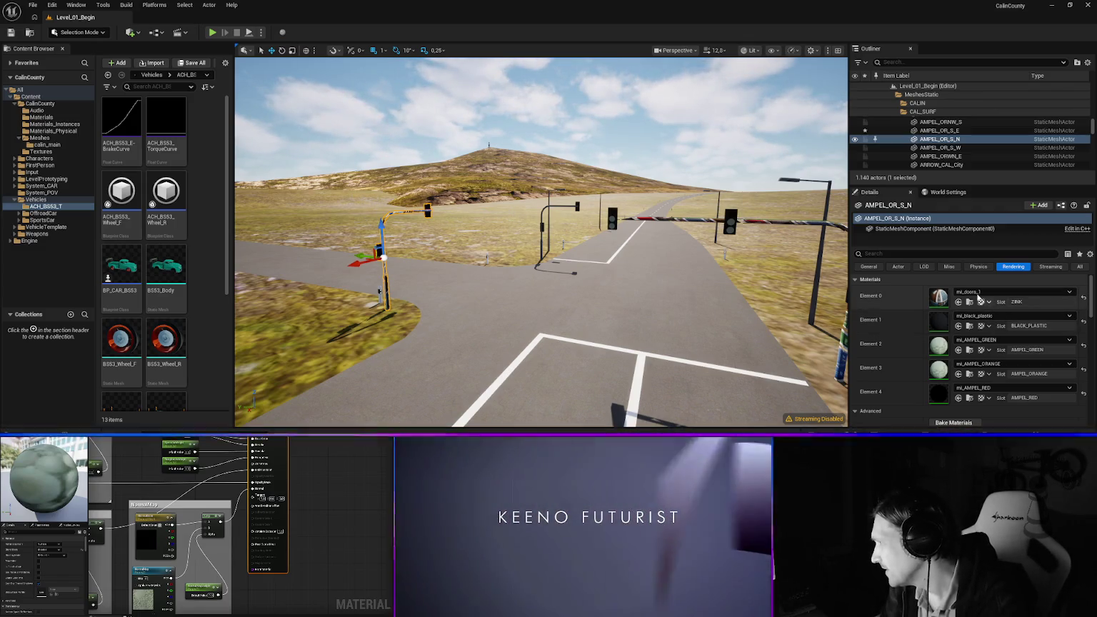
pyautogui.click(981, 293)
pyautogui.write('zinc')
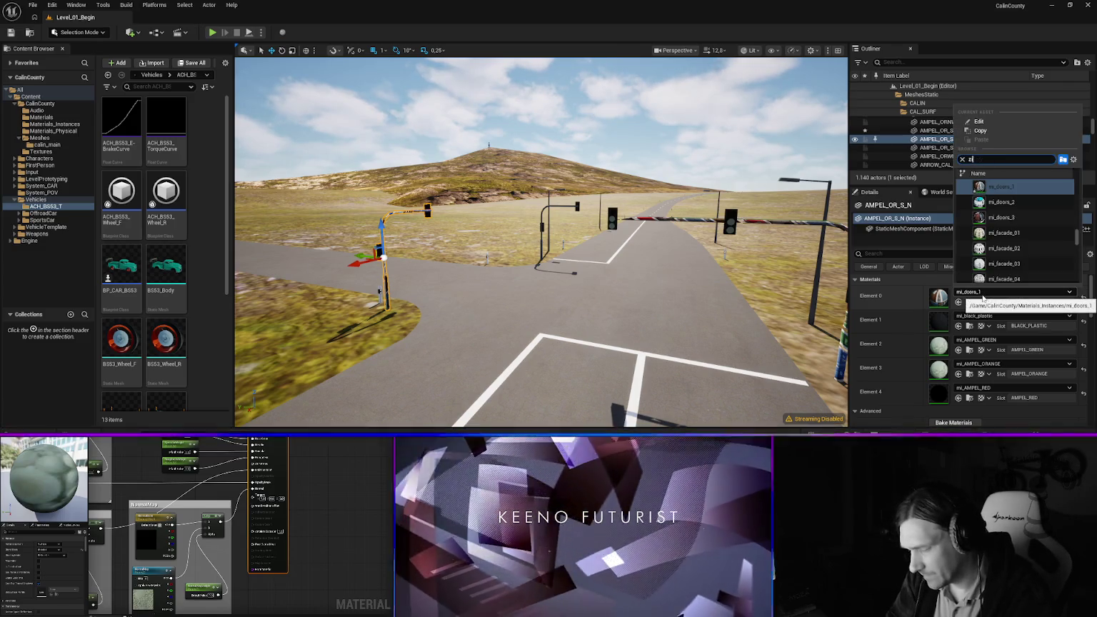
pyautogui.press('Return')
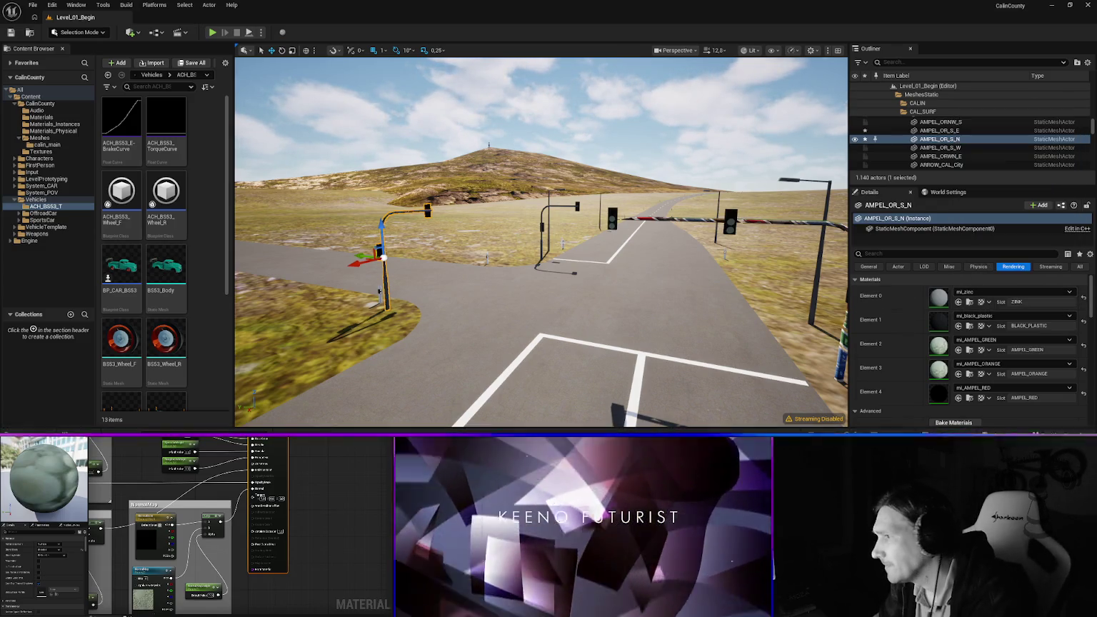
# Set traffic light AMPEL_OR_S_W's first material slot to mi_zinc
pyautogui.click(938, 147)
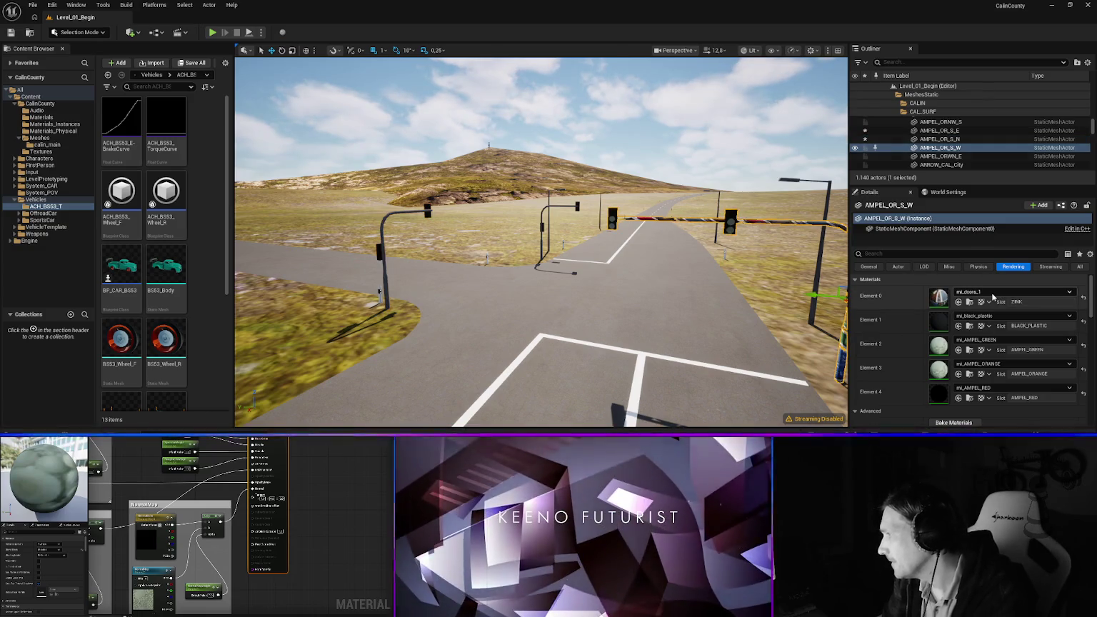
pyautogui.click(998, 292)
pyautogui.write('zinc')
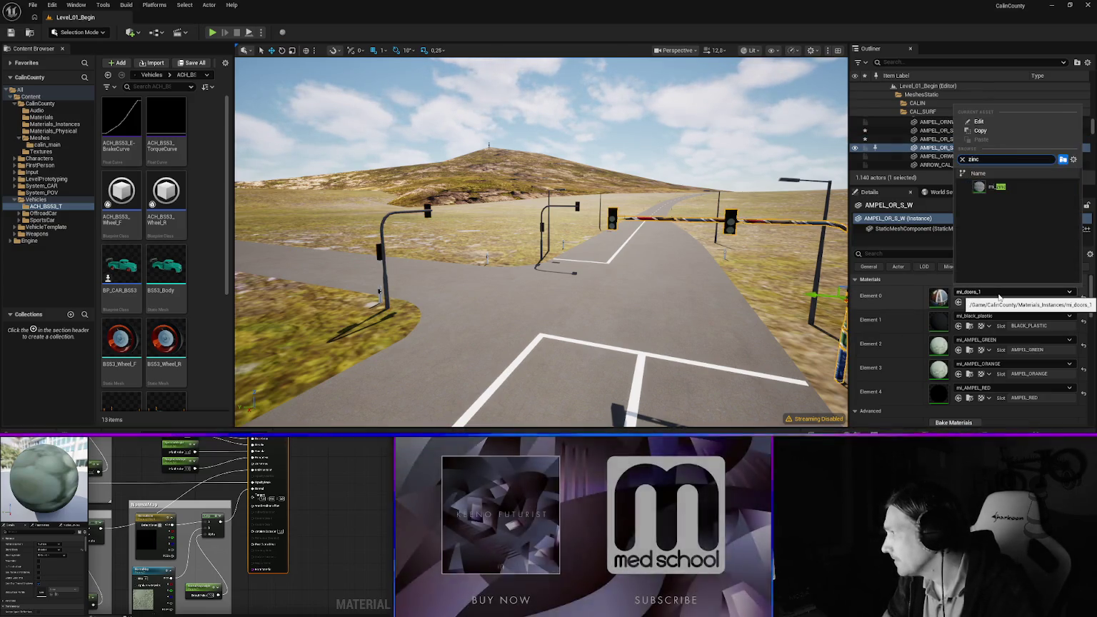
pyautogui.press('Return')
pyautogui.moveTo(543, 243)
pyautogui.mouseDown()
pyautogui.moveTo(510, 236)
pyautogui.moveTo(471, 272)
pyautogui.moveTo(502, 257)
pyautogui.moveTo(514, 214)
pyautogui.moveTo(500, 229)
pyautogui.moveTo(503, 268)
pyautogui.moveTo(471, 274)
pyautogui.moveTo(471, 327)
pyautogui.mouseUp()
# Inspect the SIGN_PILSTAL_SE sign pole's materials without changing them and frame it
pyautogui.scroll(-5, 471, 317)
pyautogui.scroll(-1, 472, 321)
pyautogui.click(590, 264)
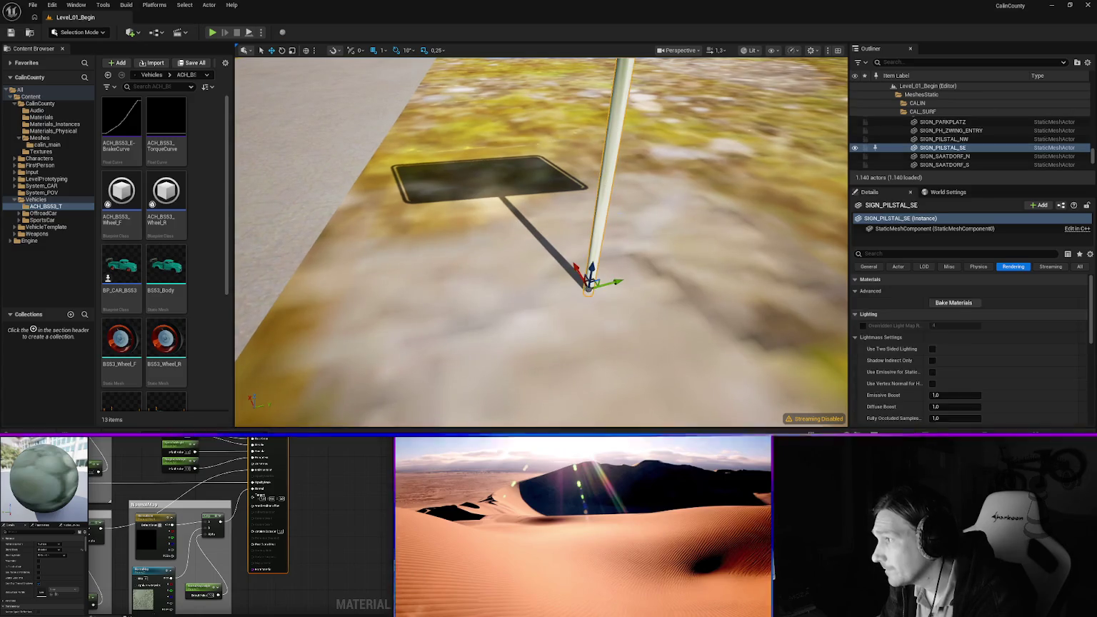
pyautogui.click(1019, 294)
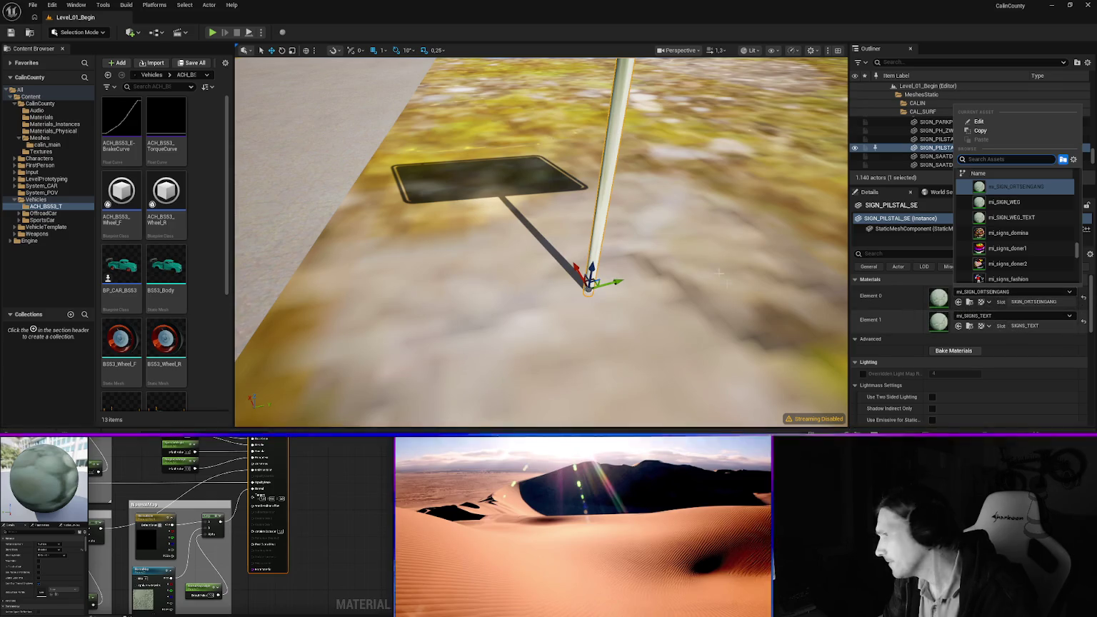
pyautogui.press('Escape')
pyautogui.press('f')
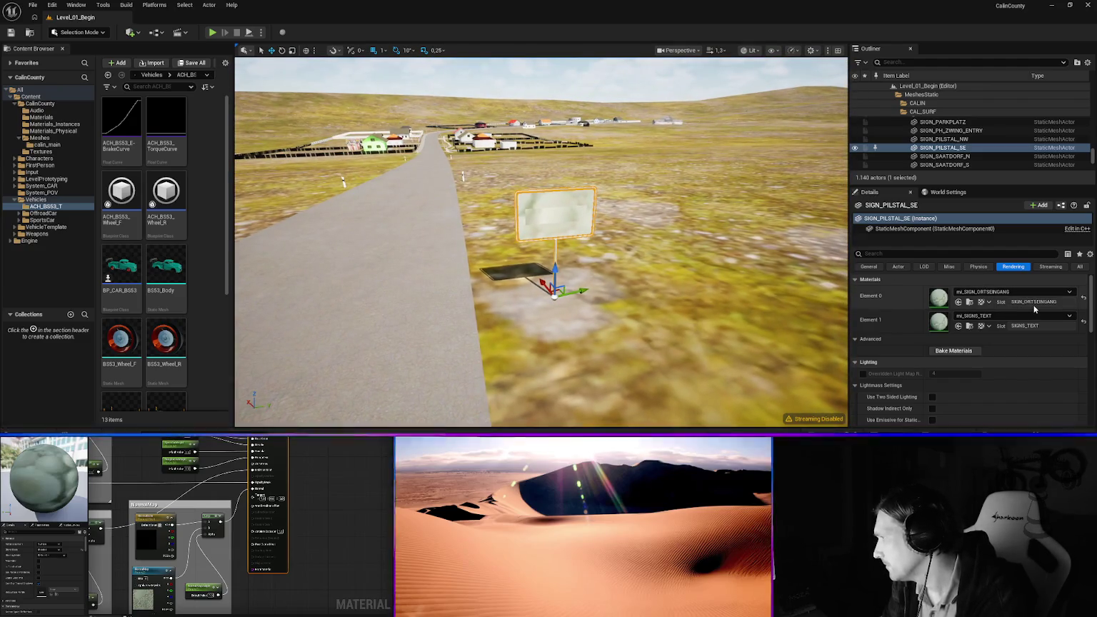
# Fly toward the village and set the street lantern's first slot to mi_zinc
pyautogui.moveTo(642, 286); pyautogui.dragTo(614, 314)
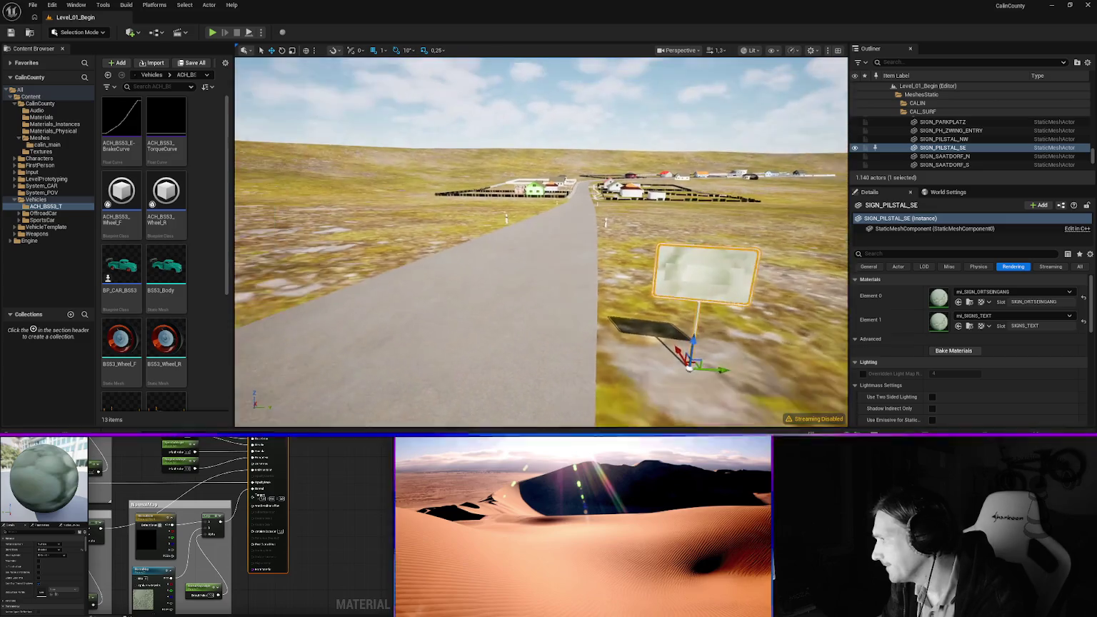
pyautogui.press('s')
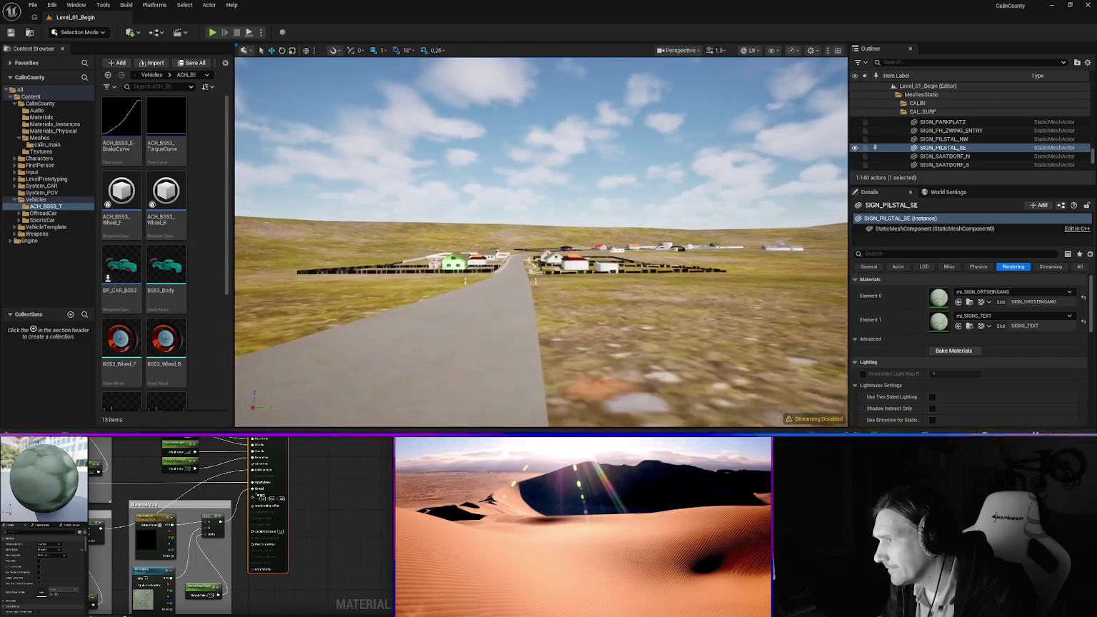
pyautogui.press('w')
pyautogui.scroll(2, 540, 241)
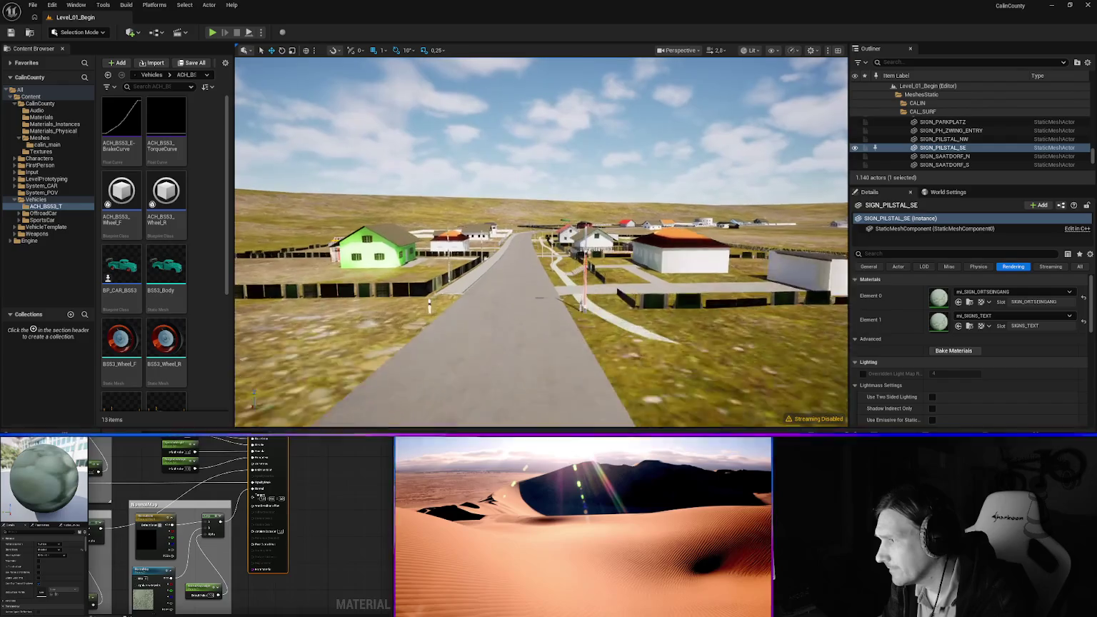
pyautogui.press('w')
pyautogui.click(631, 282)
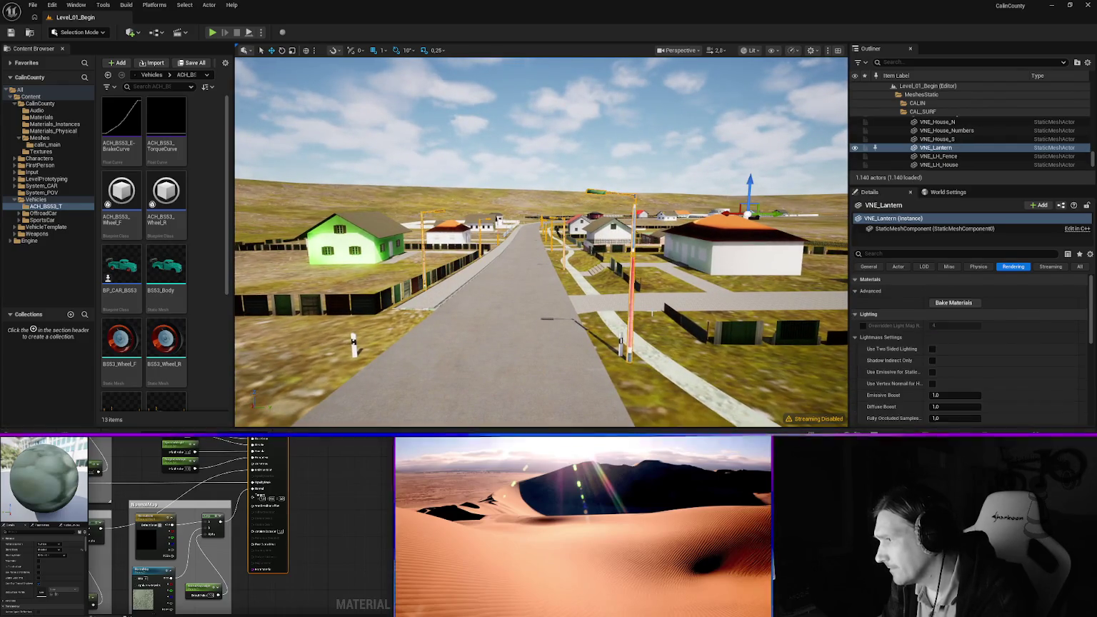
pyautogui.click(995, 292)
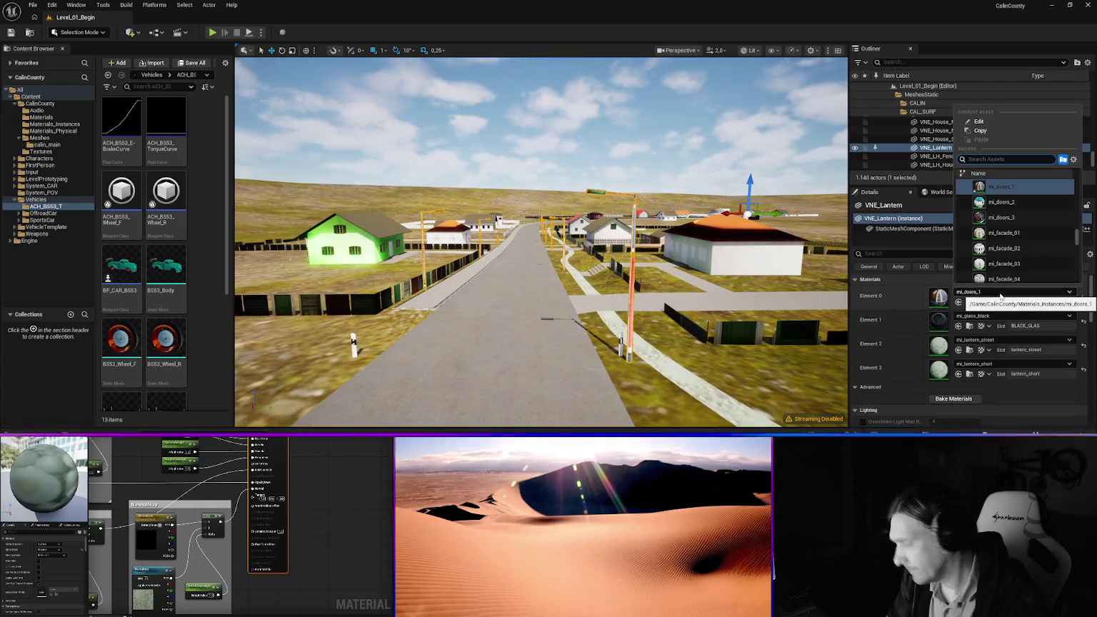
pyautogui.write('zinc')
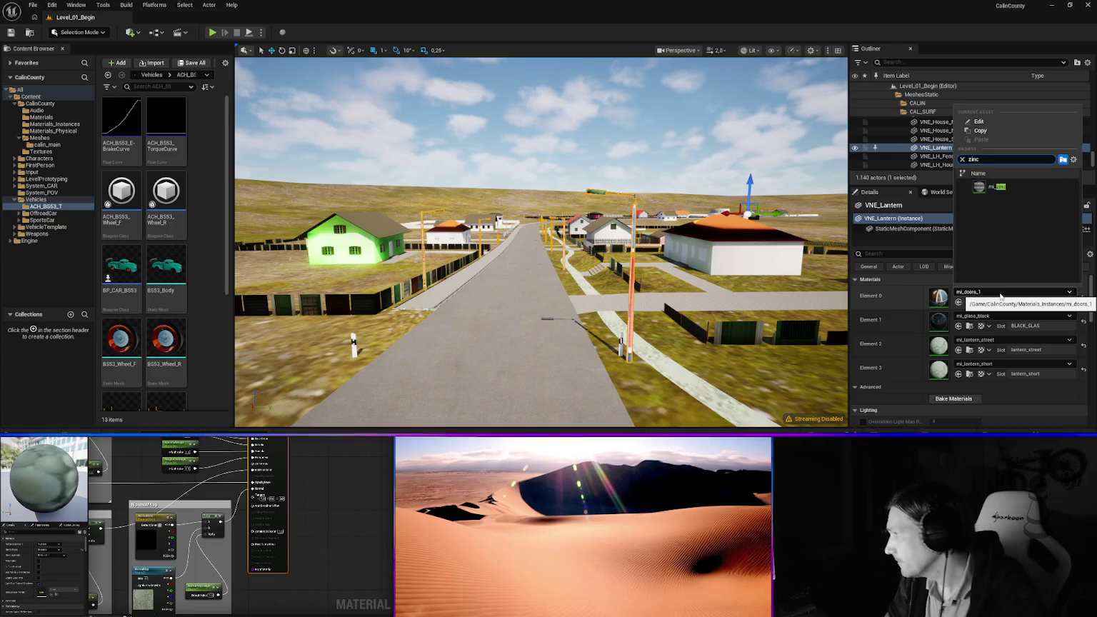
pyautogui.press('Return')
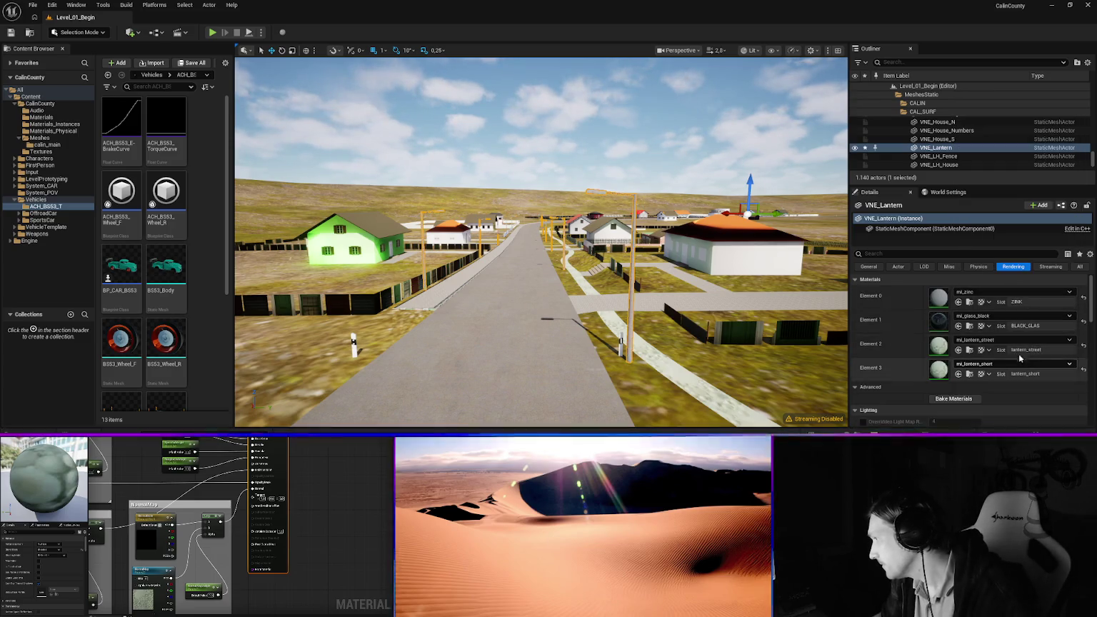
pyautogui.click(732, 333)
pyautogui.click(970, 292)
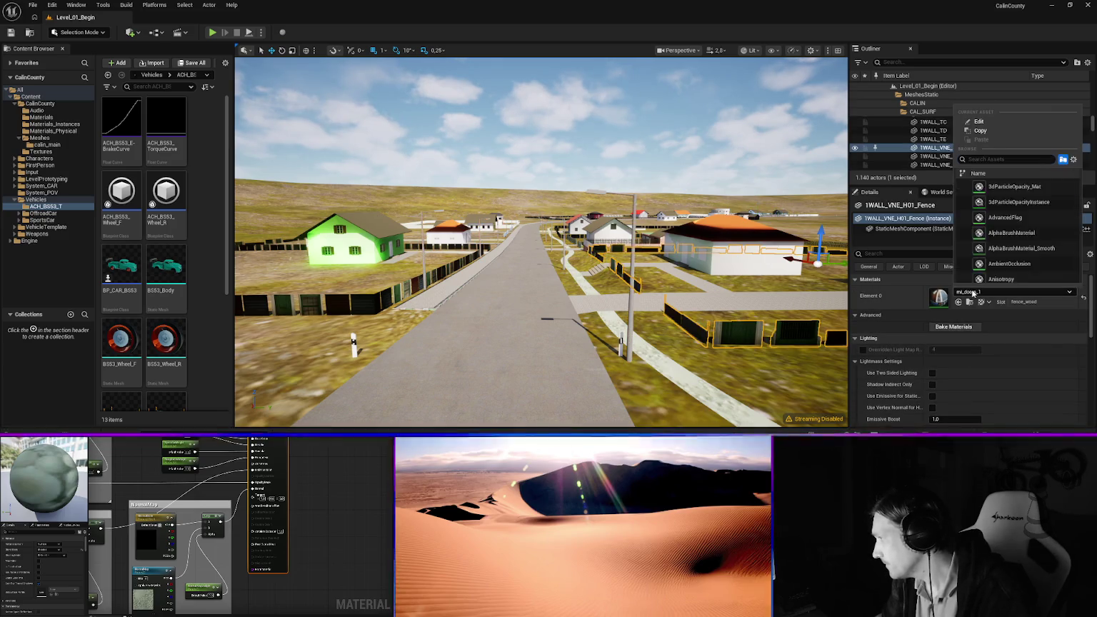
# Apply mi_fence_wood to the 1WALL_VNE_H01_Fence road fence via a 'wood' search
pyautogui.write('wood')
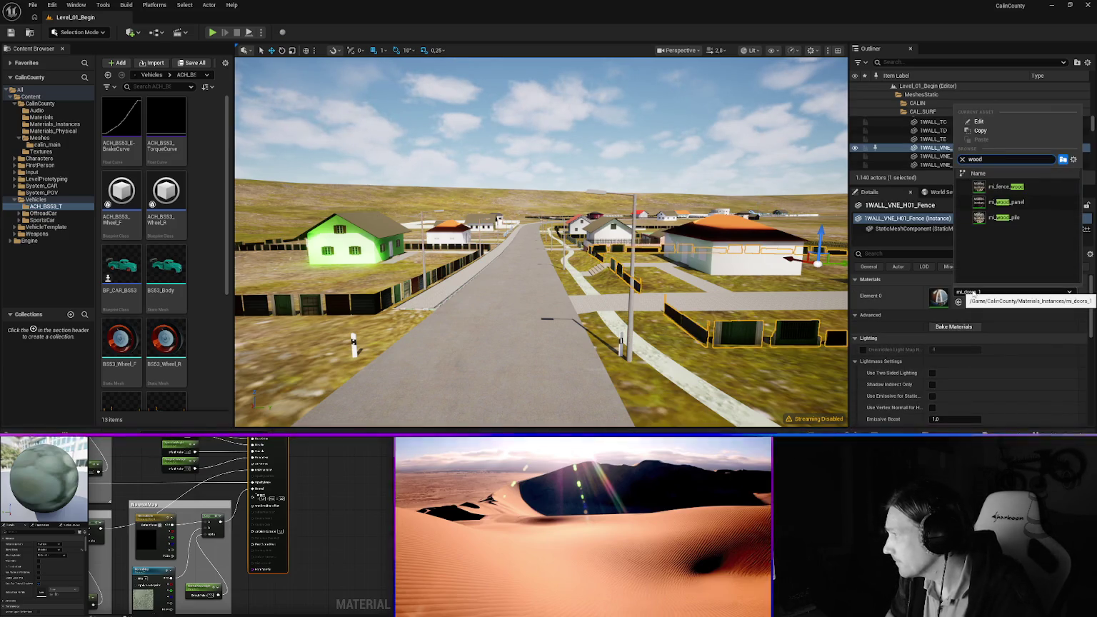
pyautogui.press('Return')
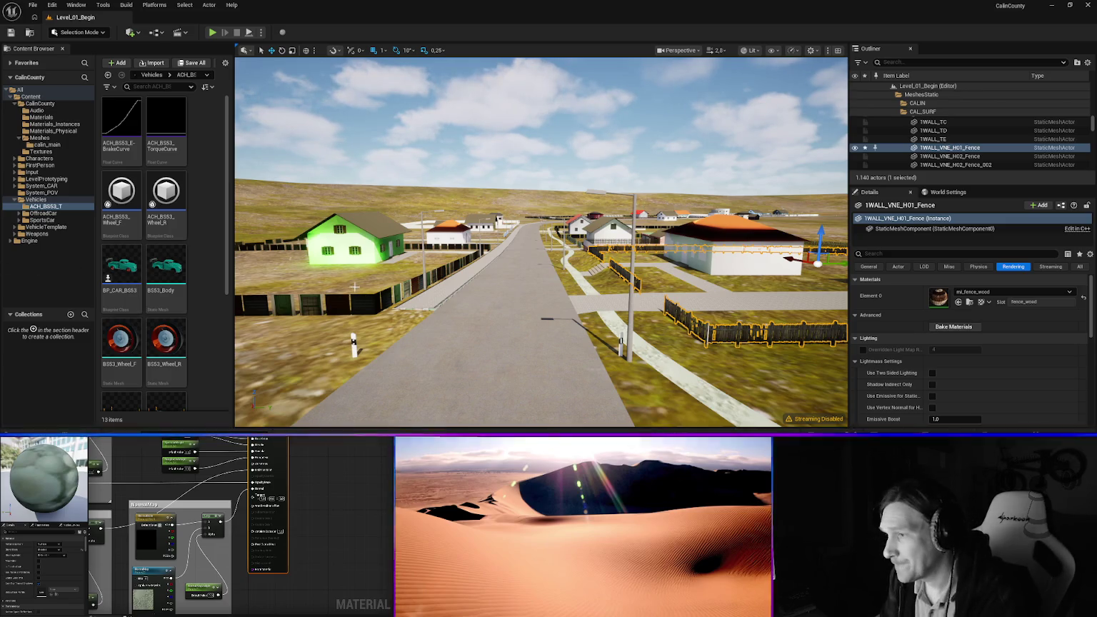
pyautogui.moveTo(381, 266)
pyautogui.mouseDown()
pyautogui.moveTo(314, 166)
pyautogui.moveTo(450, 165)
pyautogui.moveTo(428, 172)
pyautogui.moveTo(505, 247)
pyautogui.moveTo(464, 248)
pyautogui.mouseUp()
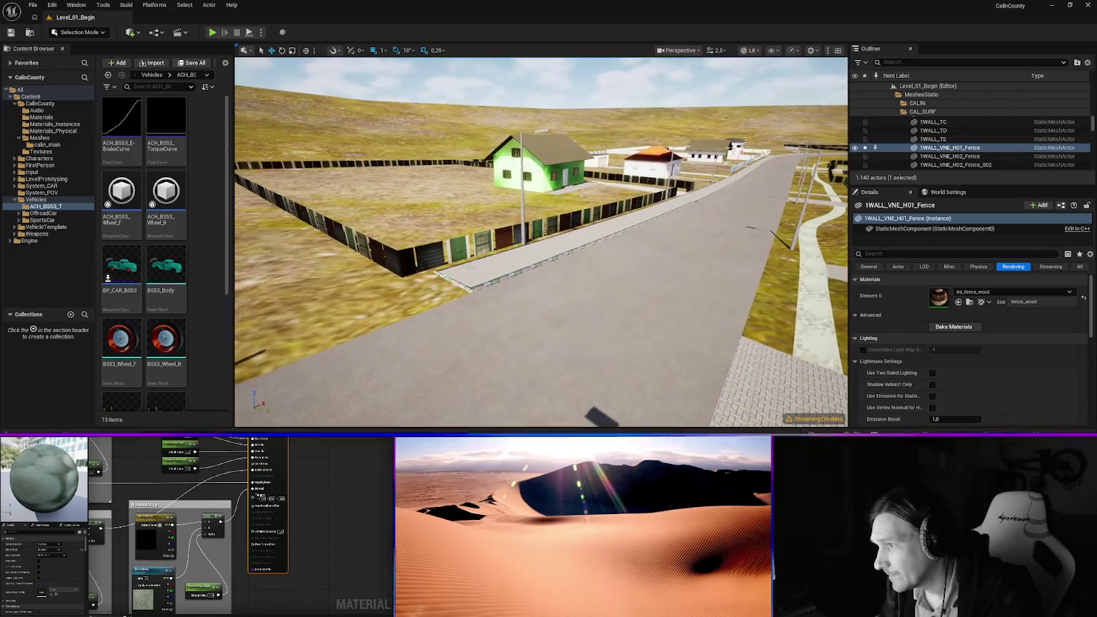
pyautogui.click(781, 279)
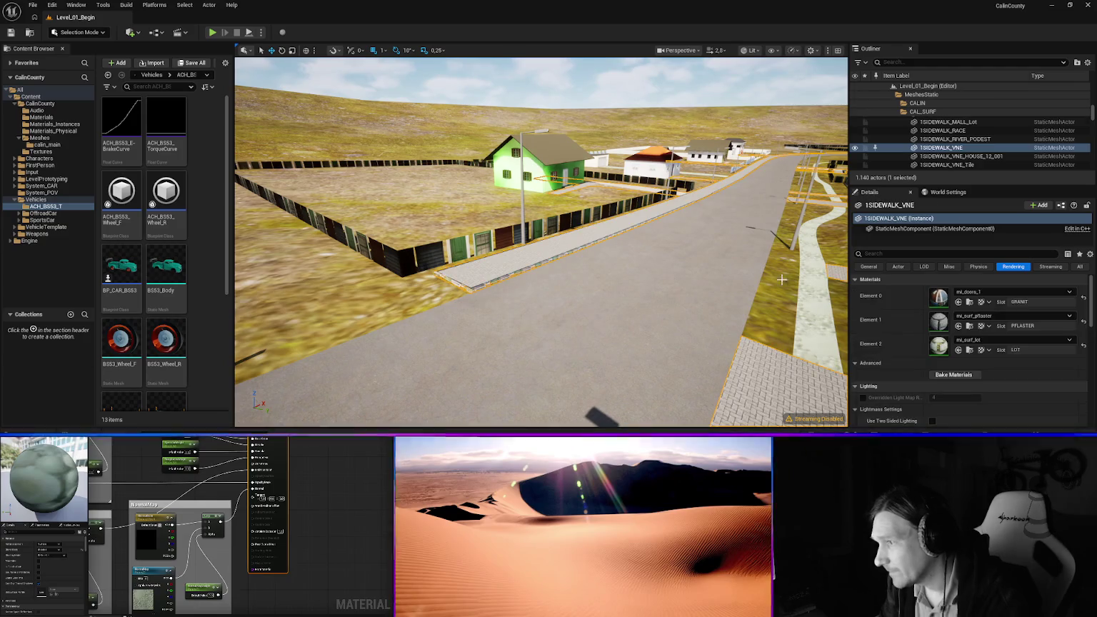
# Give the sidewalk's granite slot mi_curb_granite and check the grass mesh's materials
pyautogui.click(1001, 291)
pyautogui.write('curb')
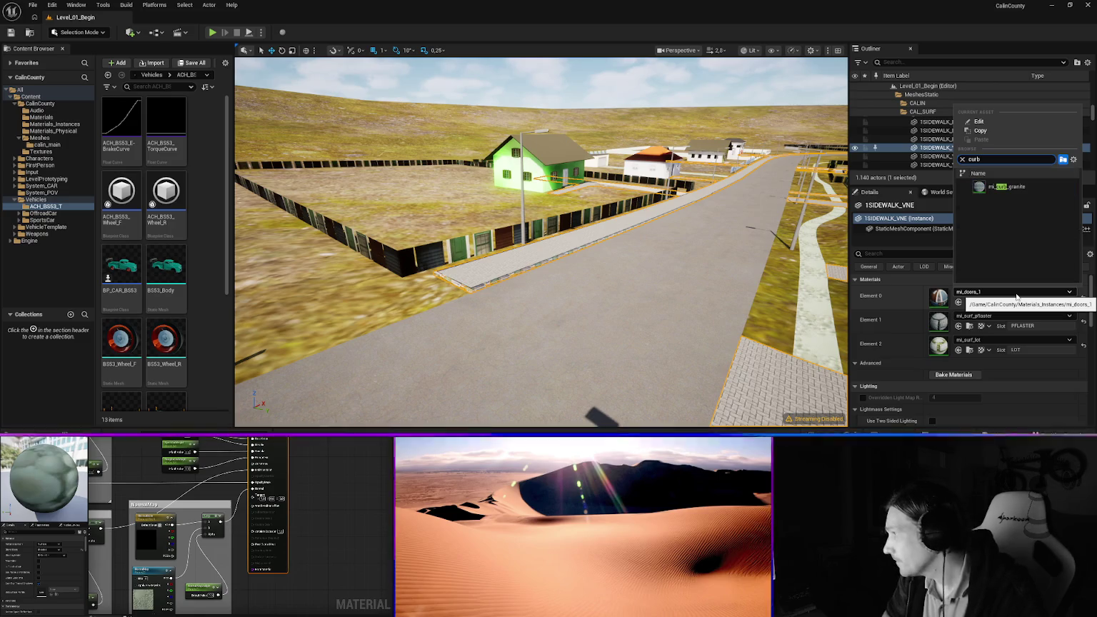
pyautogui.click(999, 186)
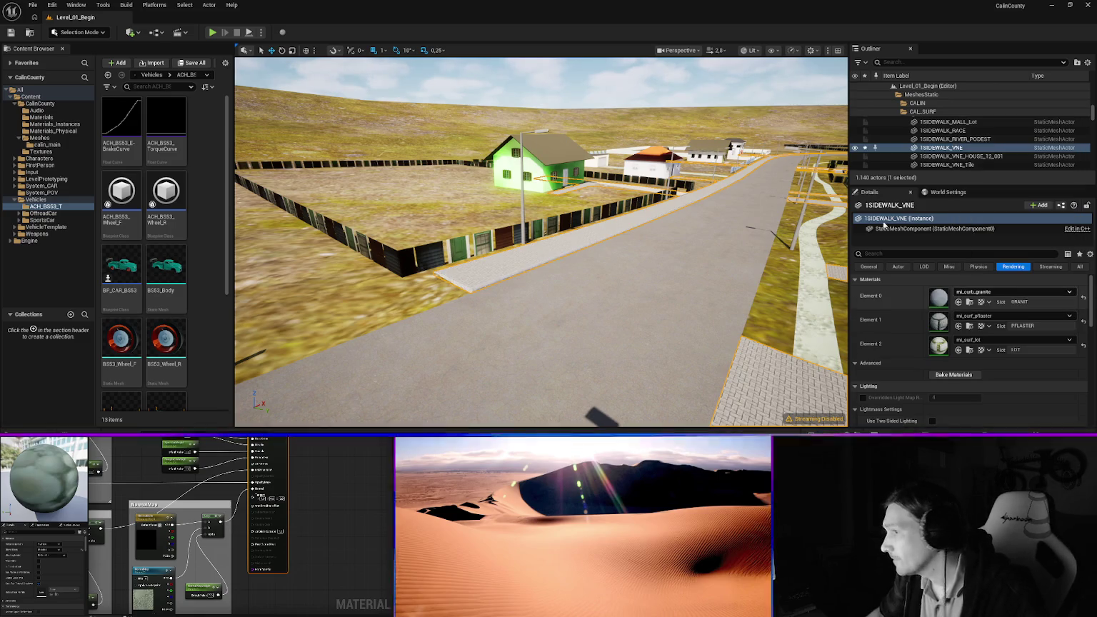
pyautogui.click(767, 321)
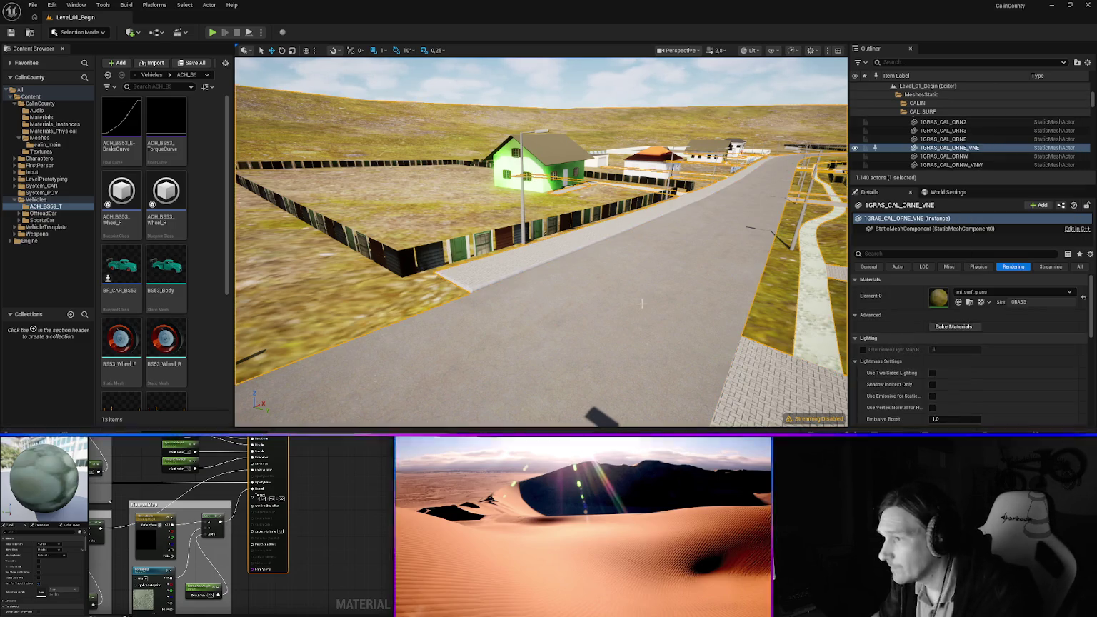
pyautogui.click(997, 292)
pyautogui.press('Escape')
# Set fence 1WALL_VNE_H02_Fence around the green house's lot to mi_fence_wood
pyautogui.hotkey('ctrl', 'z')
pyautogui.hotkey('ctrl', 'z')
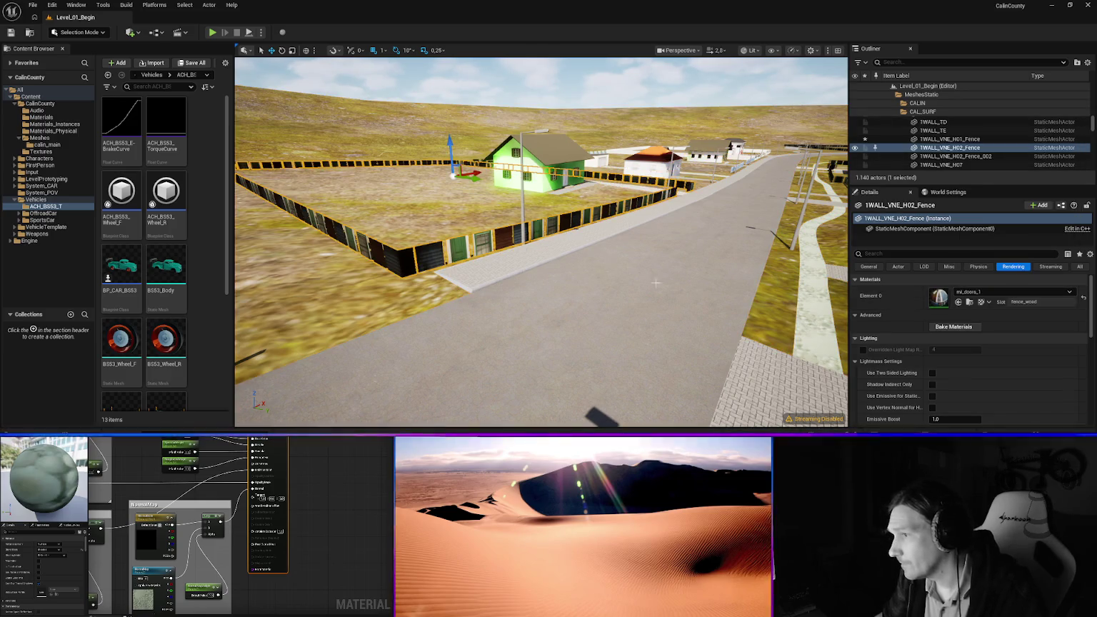
pyautogui.click(992, 292)
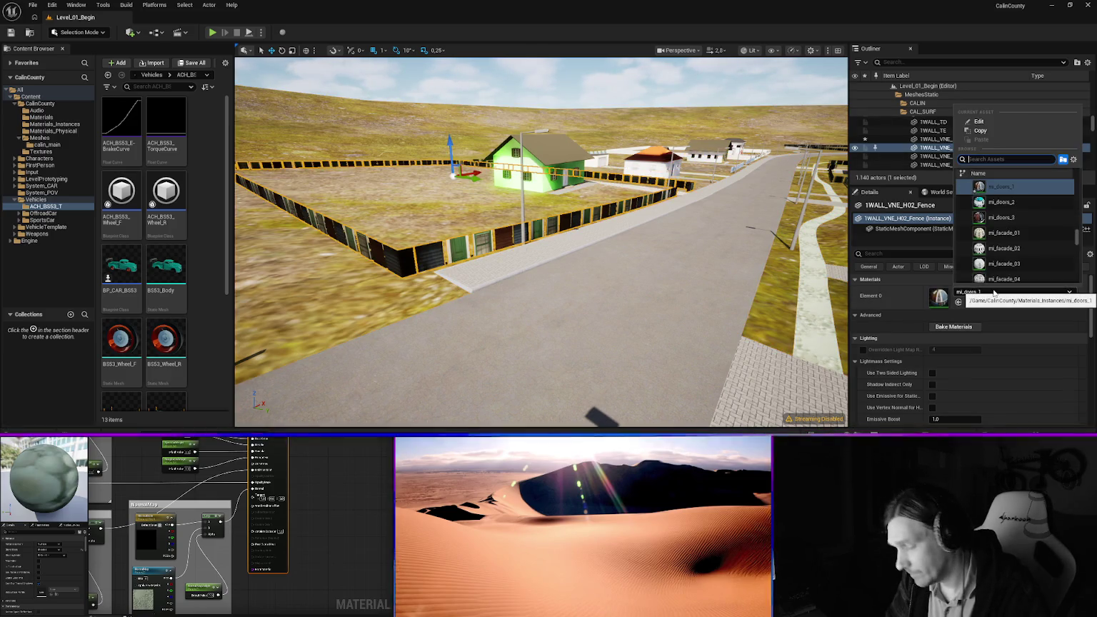
pyautogui.write('wood')
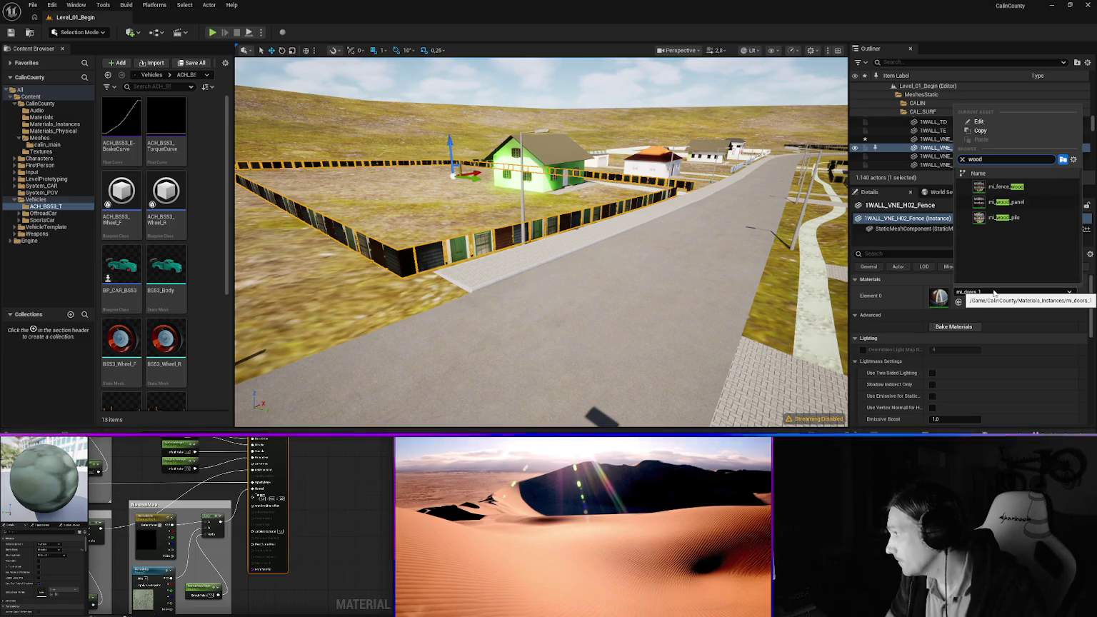
pyautogui.press('Return')
pyautogui.moveTo(540, 242)
pyautogui.mouseDown()
pyautogui.moveTo(575, 210)
pyautogui.moveTo(607, 204)
pyautogui.moveTo(742, 207)
pyautogui.moveTo(750, 178)
pyautogui.moveTo(750, 207)
pyautogui.moveTo(389, 223)
pyautogui.mouseUp()
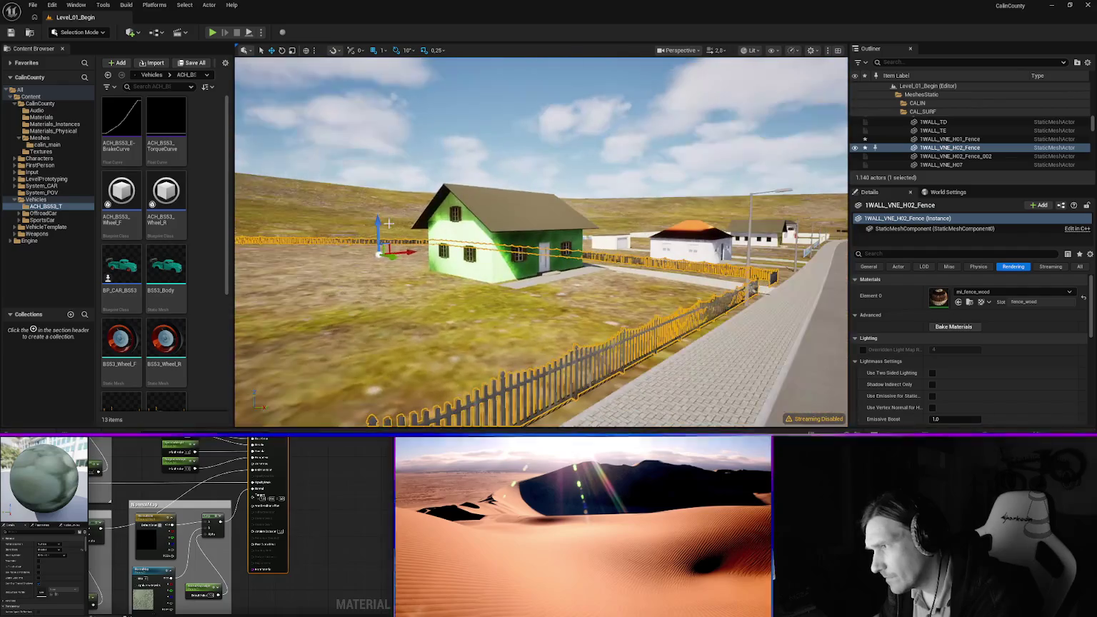
pyautogui.click(474, 229)
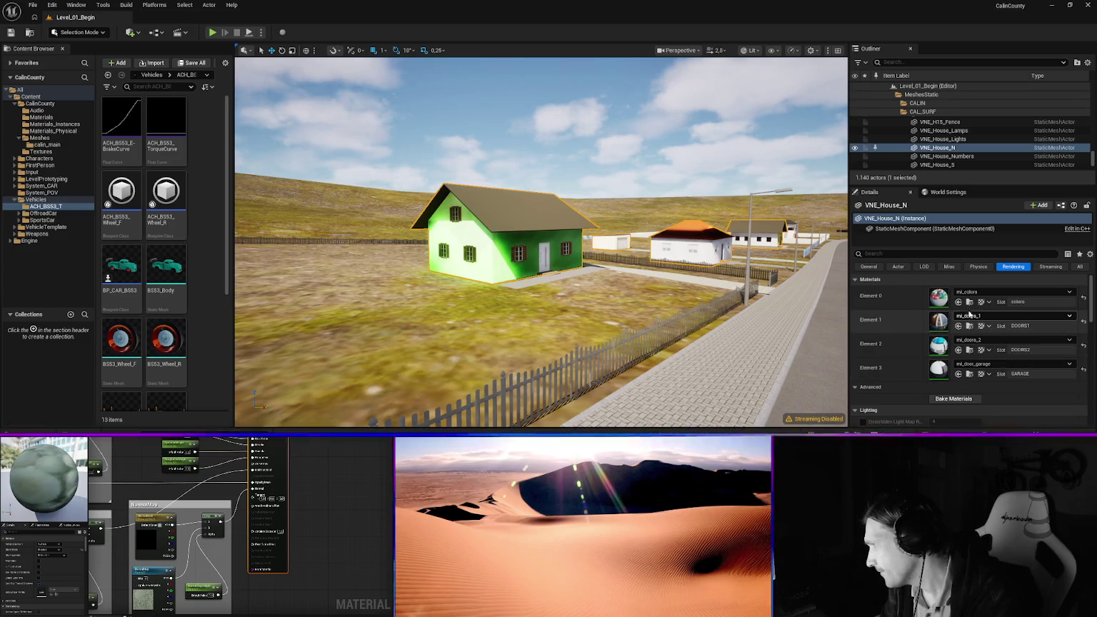
# Select VNE_House_N's mesh and toggle its Cast Shadow off and back on
pyautogui.moveTo(504, 267)
pyautogui.mouseDown()
pyautogui.moveTo(474, 223)
pyautogui.moveTo(407, 218)
pyautogui.mouseUp()
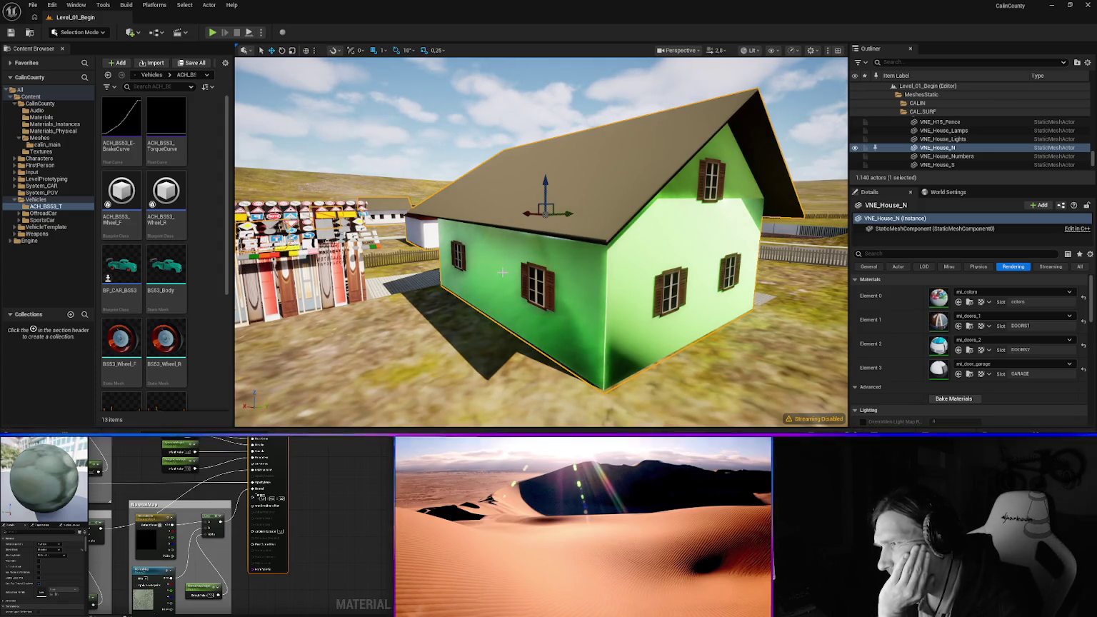
pyautogui.click(928, 229)
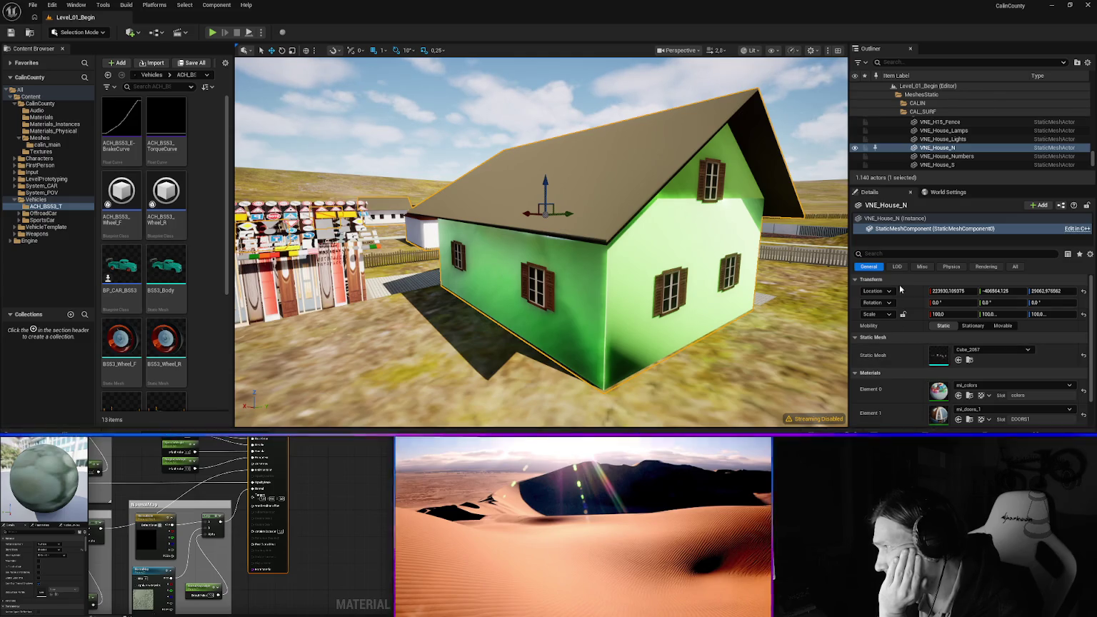
pyautogui.click(985, 266)
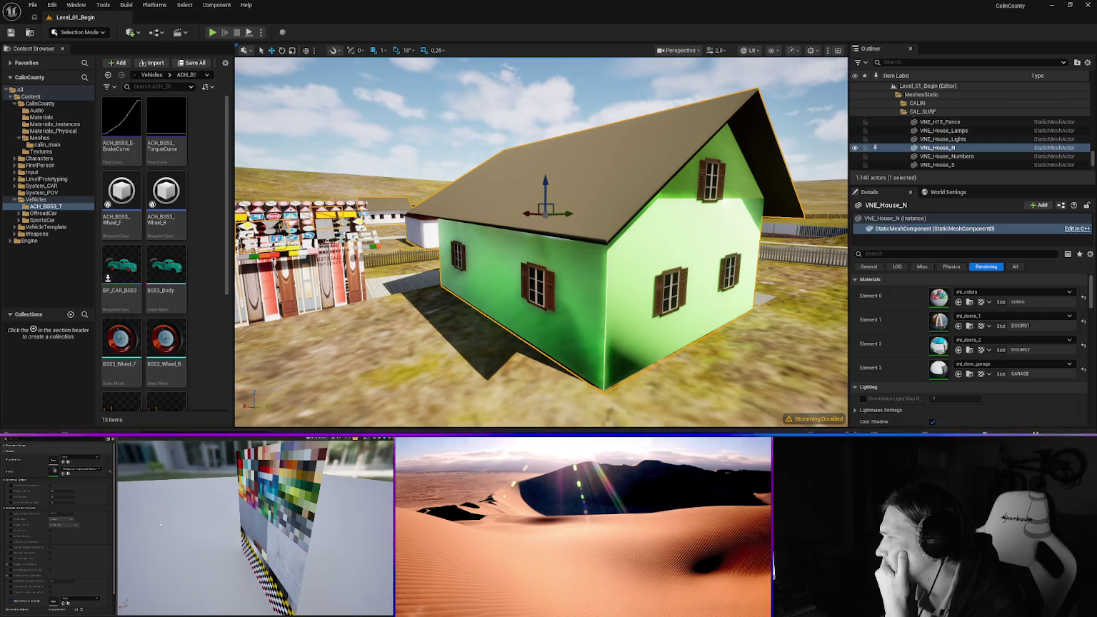
pyautogui.scroll(-1, 924, 362)
pyautogui.scroll(-1, 924, 366)
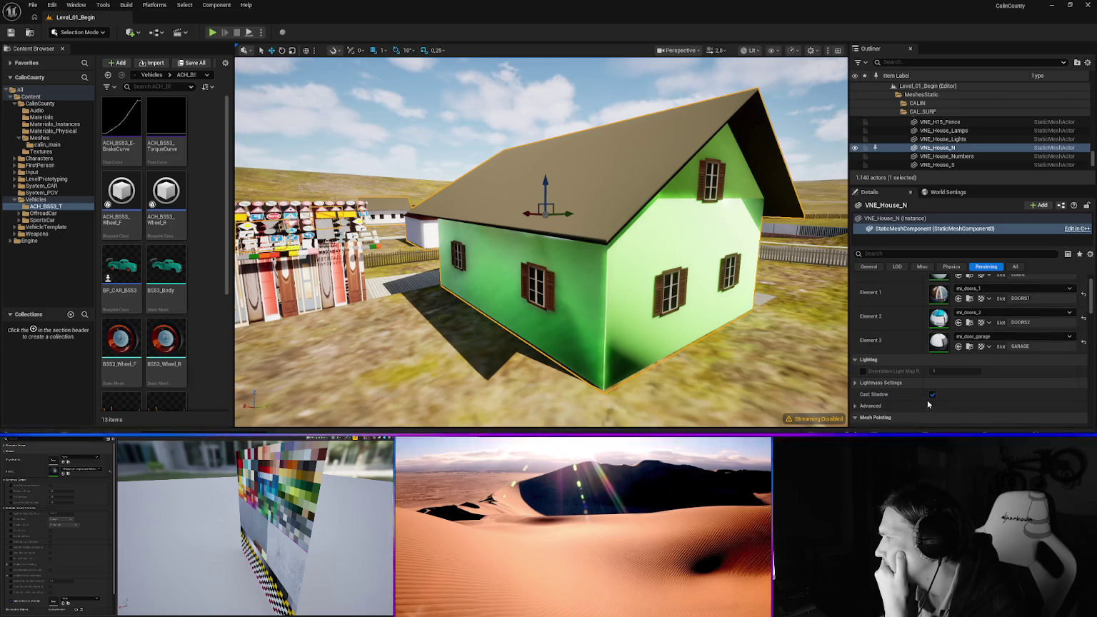
pyautogui.click(931, 394)
pyautogui.click(932, 395)
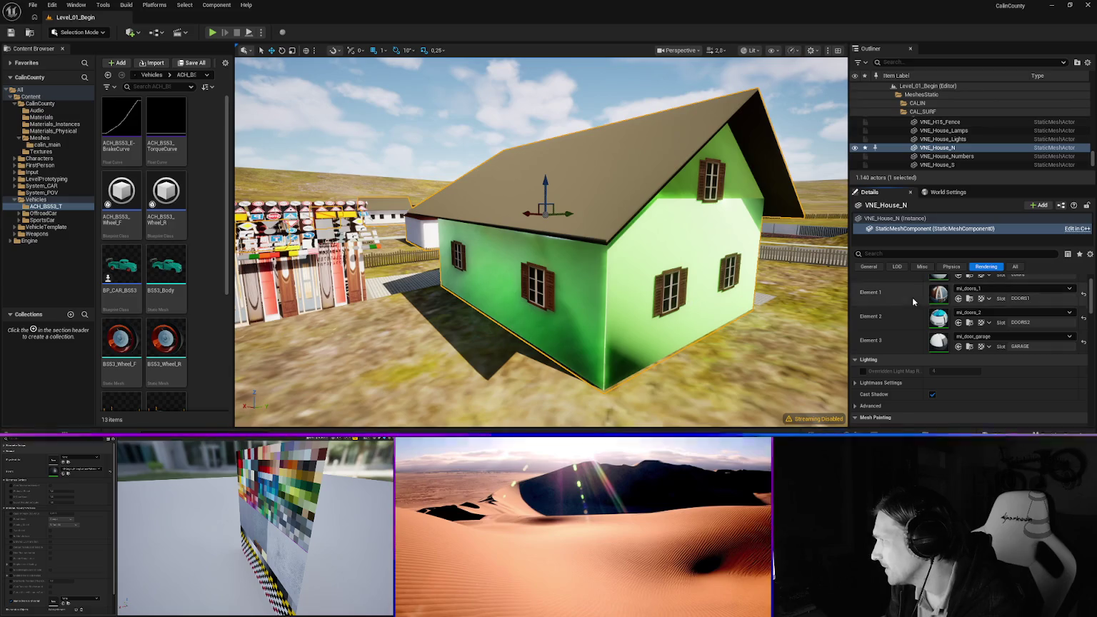
# Review the house's doors material slot unchanged, then save the modified level assets
pyautogui.scroll(1, 971, 311)
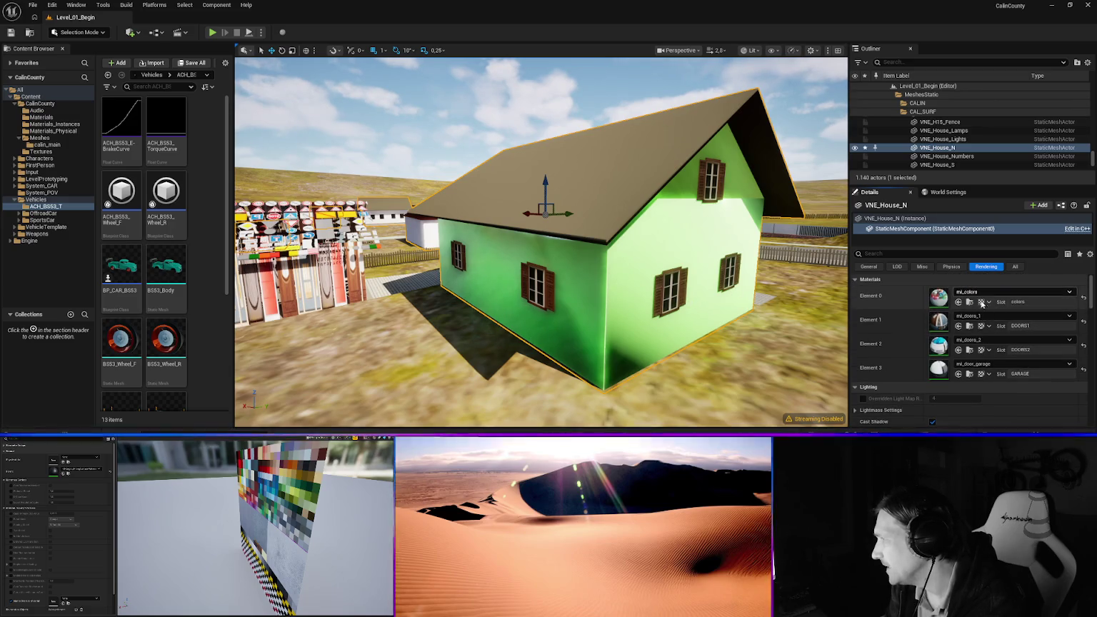
pyautogui.click(973, 318)
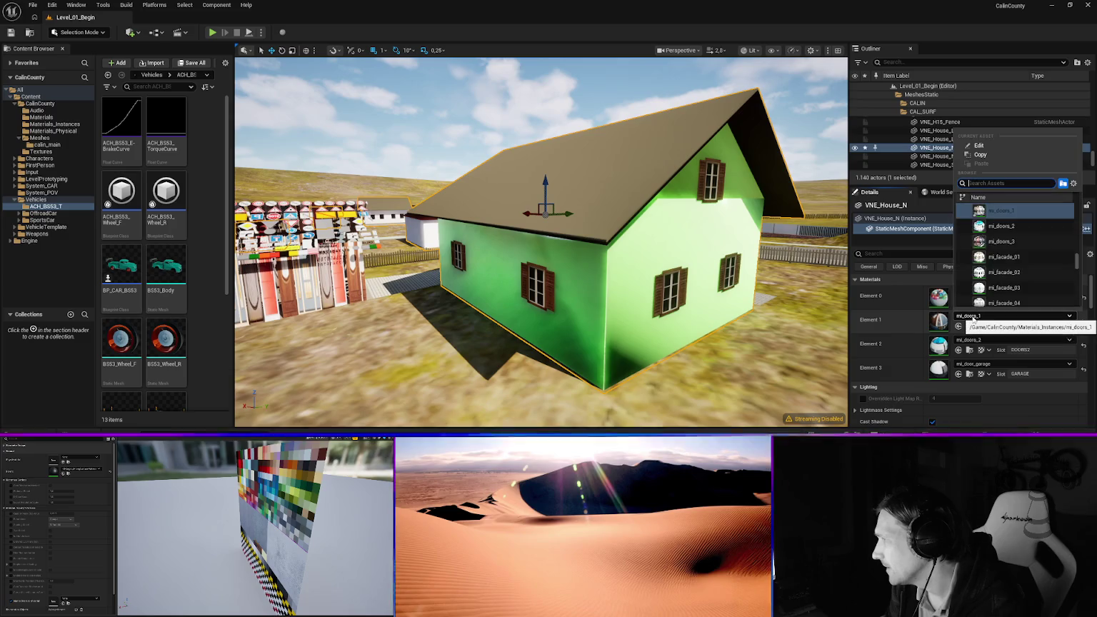
pyautogui.click(973, 319)
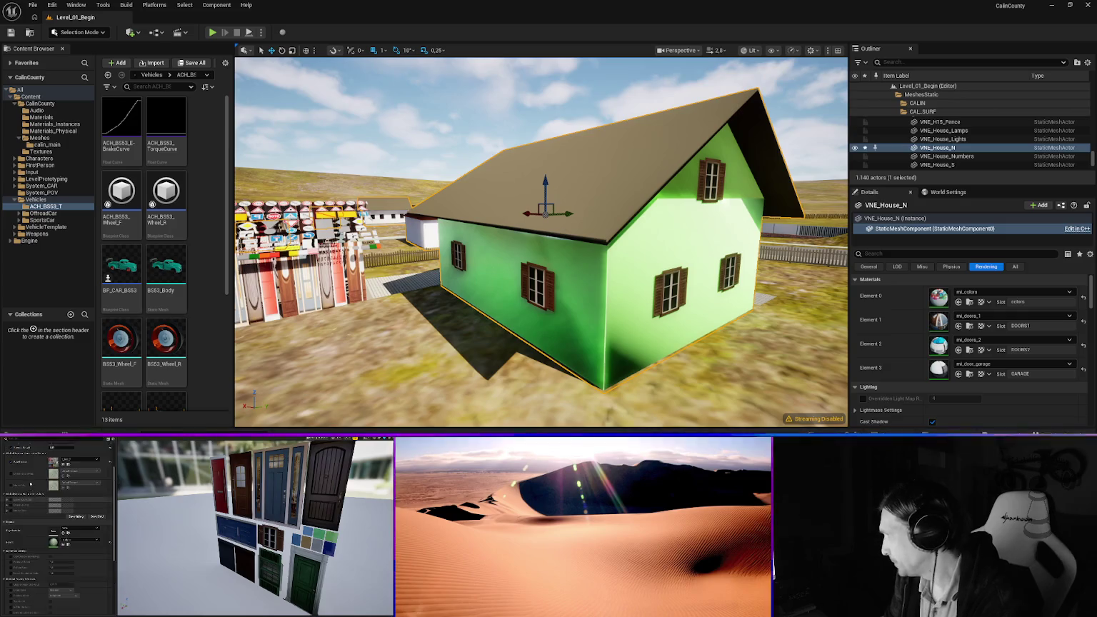
pyautogui.hotkey('ctrl', 'shift', 's')
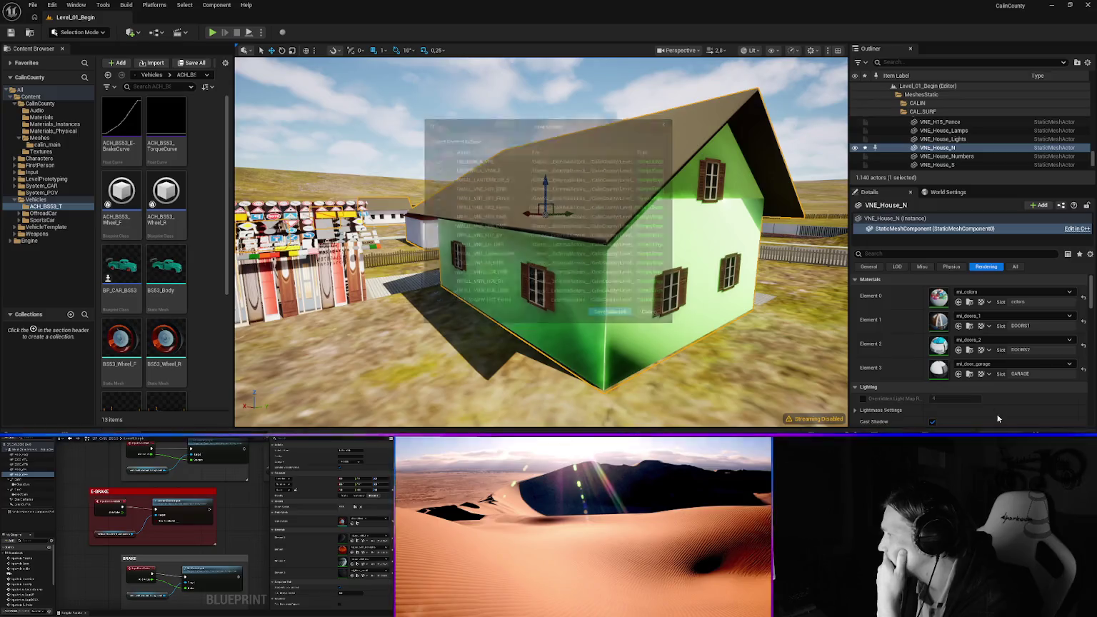
# Save the changed assets, then orbit around the green house and select VNE_CarPort
pyautogui.click(616, 321)
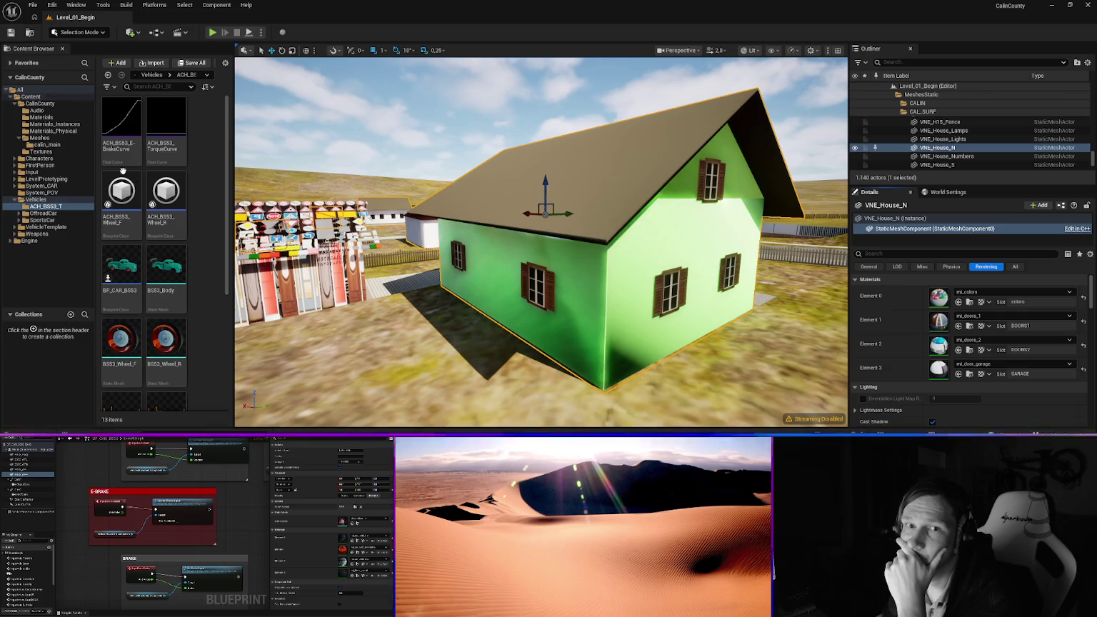
pyautogui.moveTo(140, 186)
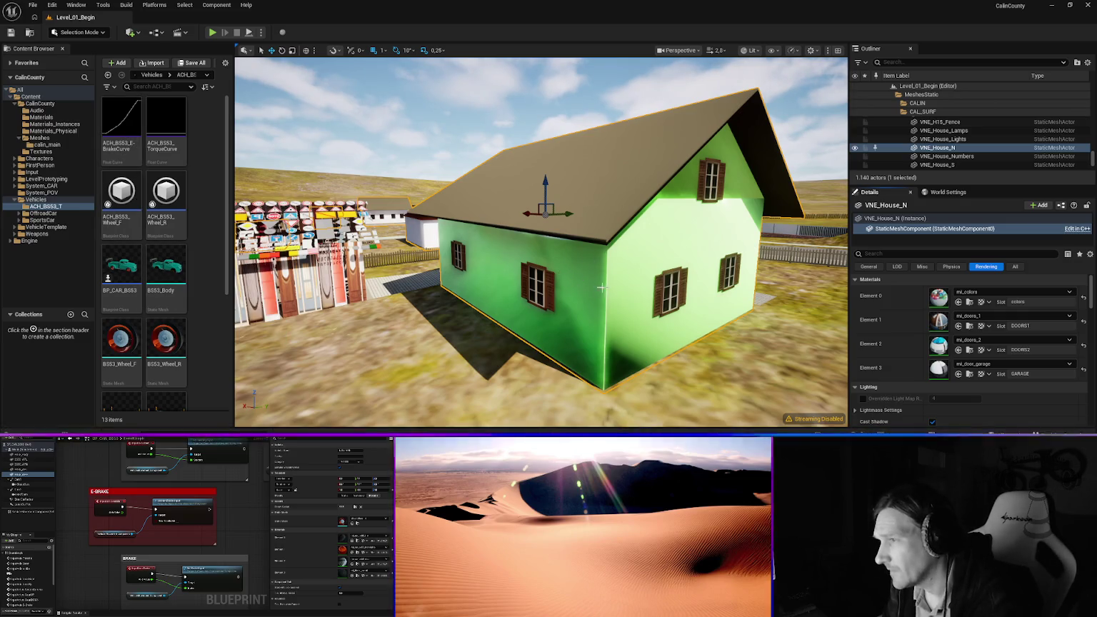
pyautogui.moveTo(590, 278)
pyautogui.mouseDown()
pyautogui.moveTo(403, 290)
pyautogui.moveTo(536, 279)
pyautogui.mouseUp()
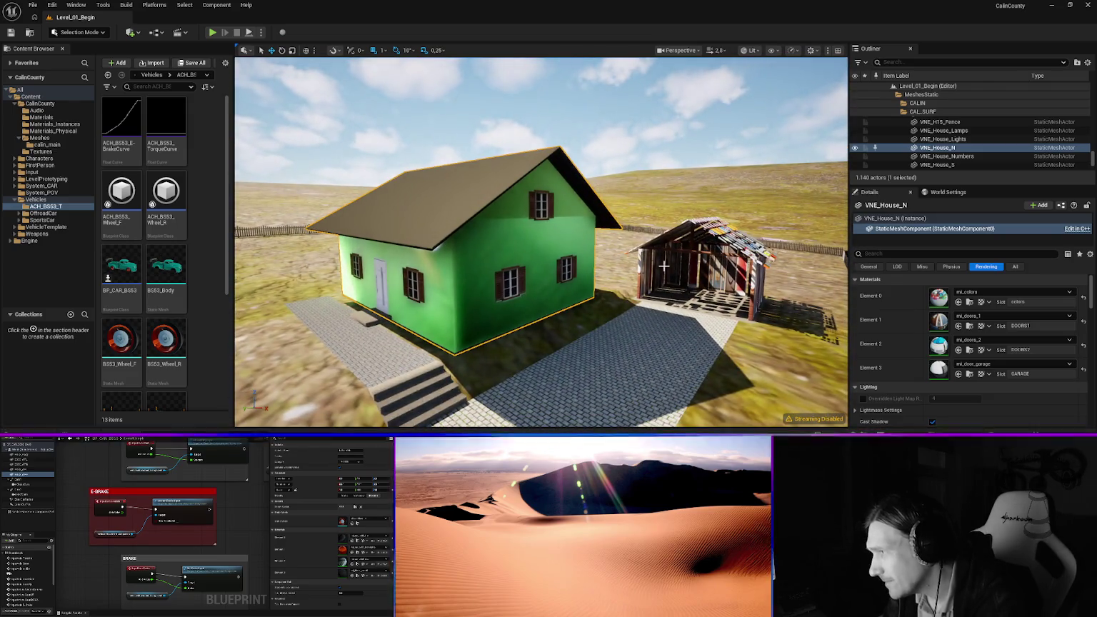
pyautogui.click(729, 266)
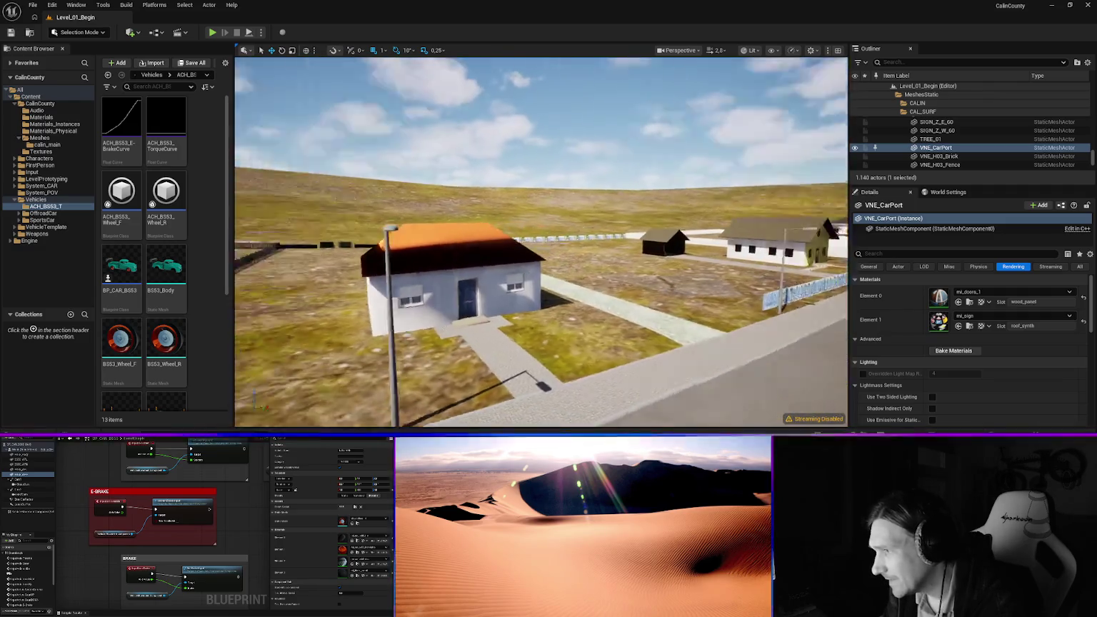
# Give the carport mi_roof_synth on its roof slot and mi_wood_panel on its wall slot
pyautogui.press('f')
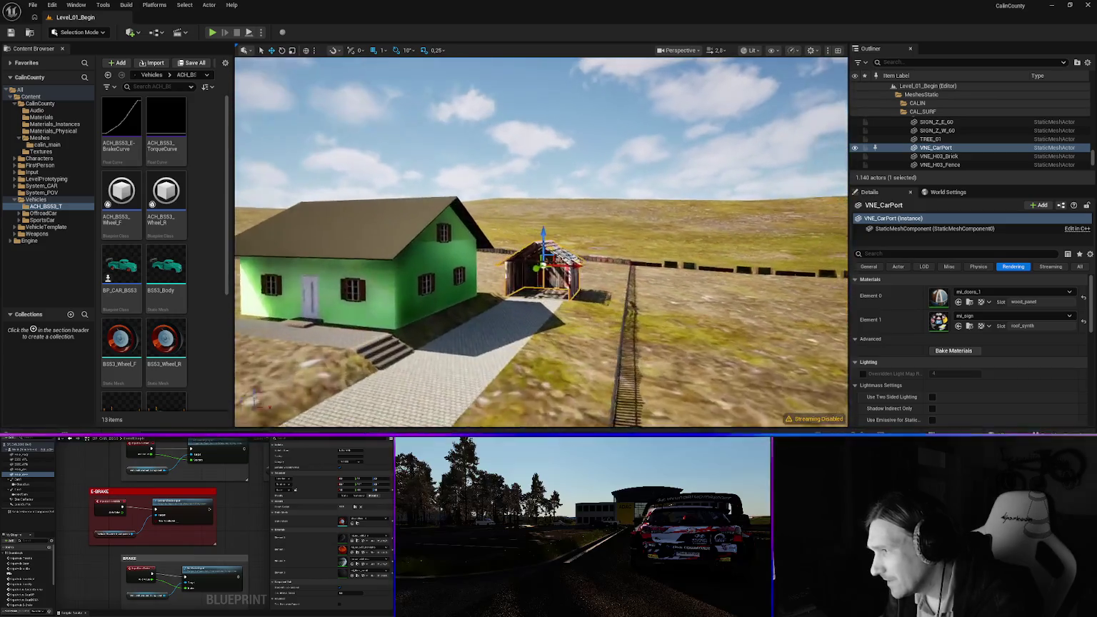
pyautogui.click(994, 318)
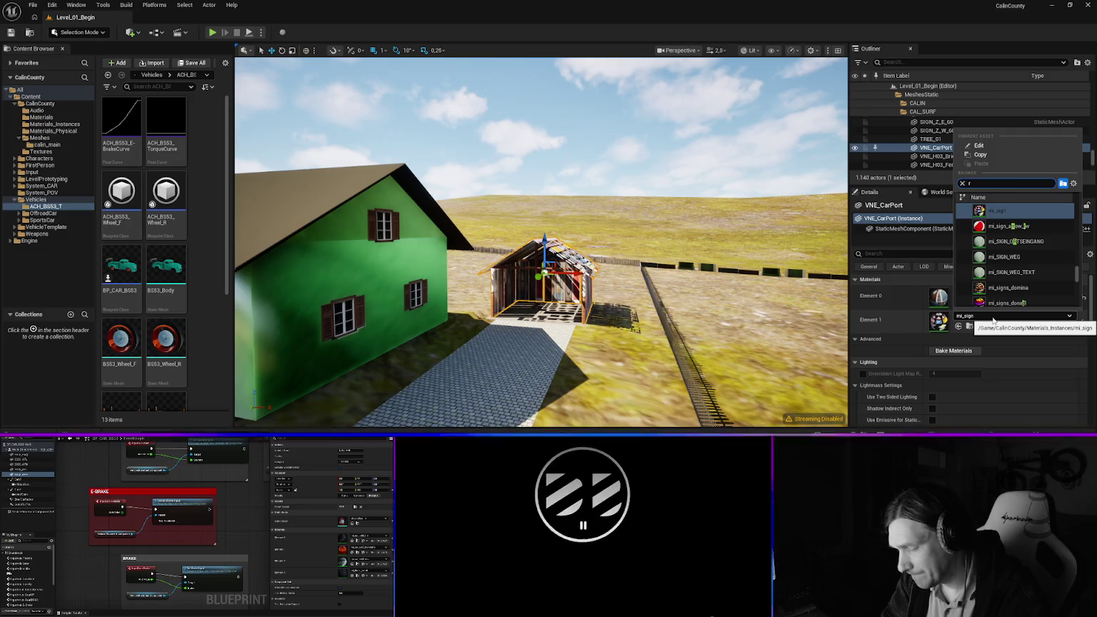
pyautogui.write('oof')
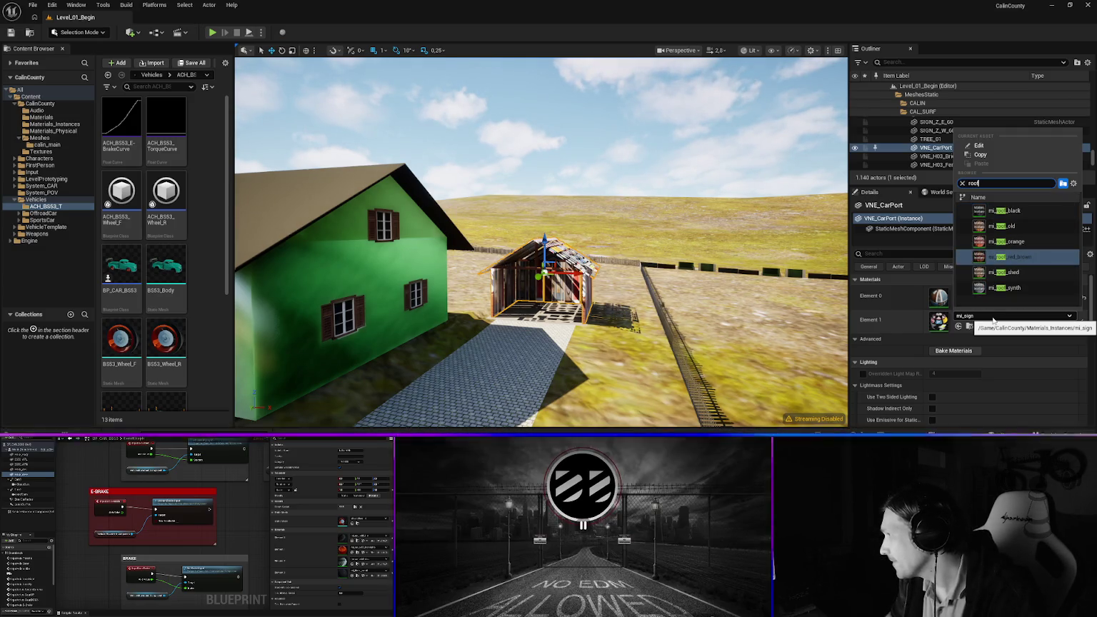
pyautogui.click(999, 288)
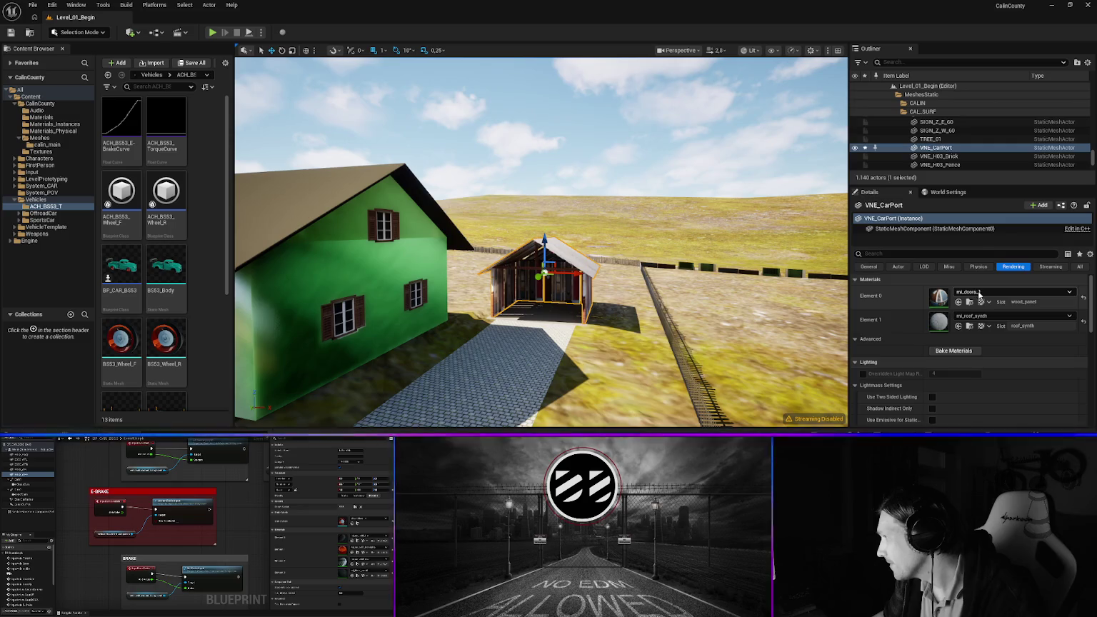
pyautogui.click(978, 293)
pyautogui.write('wood')
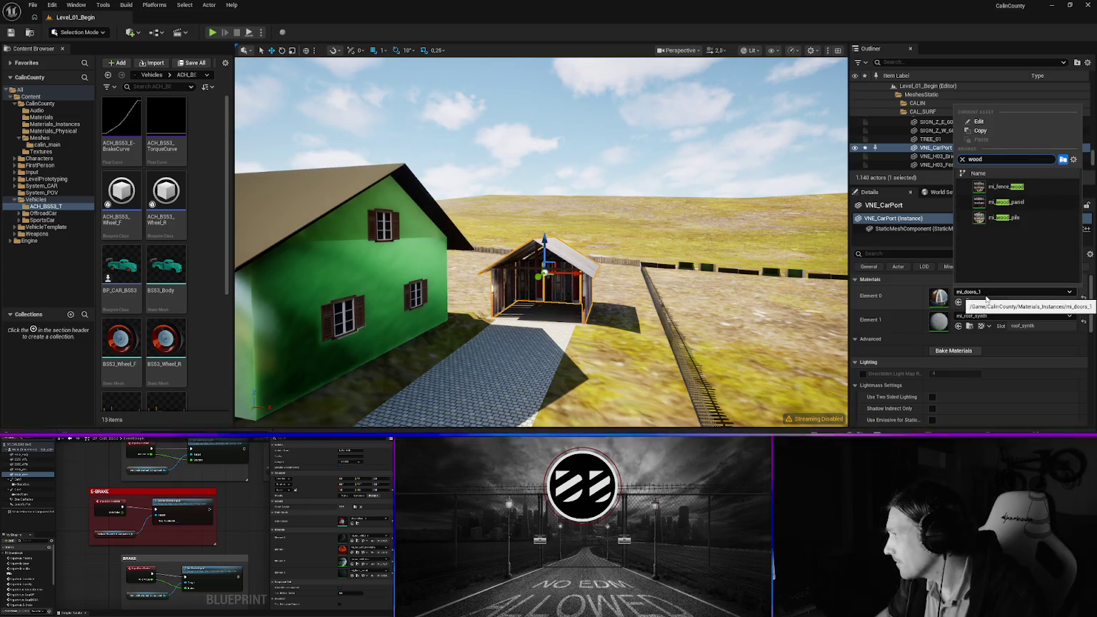
pyautogui.click(1006, 202)
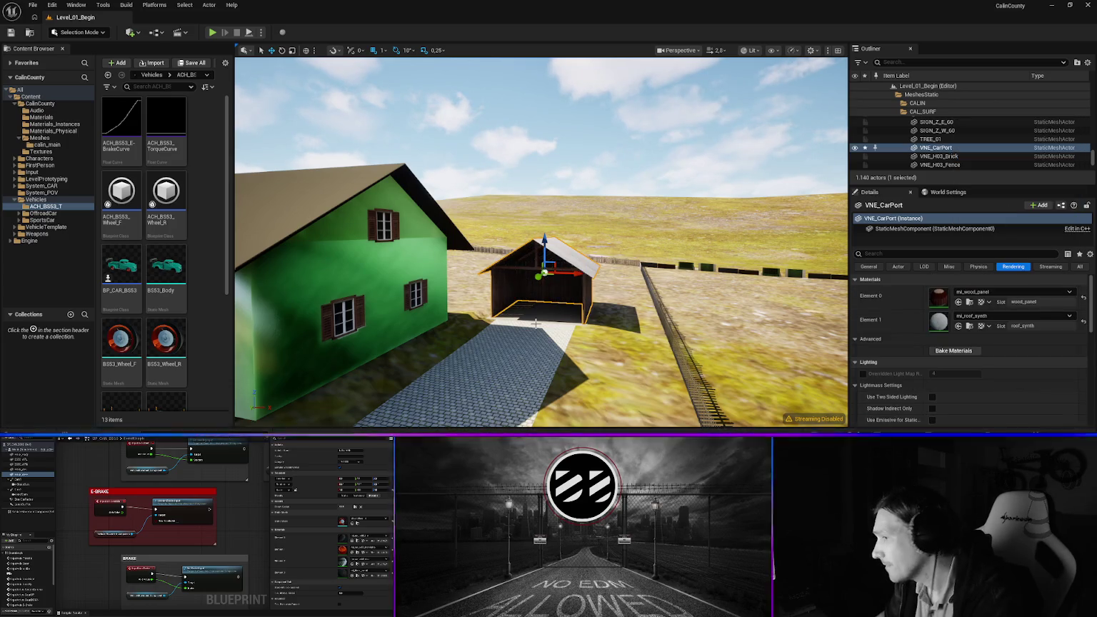
# Fly around the carport to face the green house and select it
pyautogui.moveTo(611, 307)
pyautogui.mouseDown()
pyautogui.moveTo(618, 296)
pyautogui.moveTo(593, 303)
pyautogui.moveTo(609, 307)
pyautogui.mouseUp()
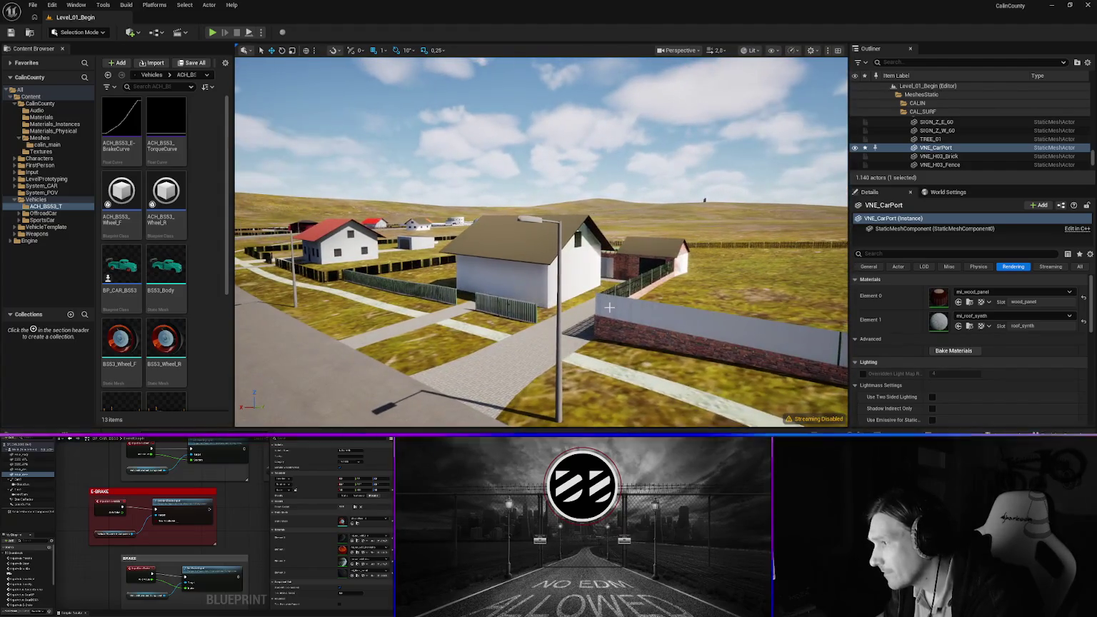
pyautogui.moveTo(696, 307)
pyautogui.mouseDown()
pyautogui.moveTo(675, 307)
pyautogui.moveTo(674, 318)
pyautogui.moveTo(678, 304)
pyautogui.moveTo(515, 307)
pyautogui.mouseUp()
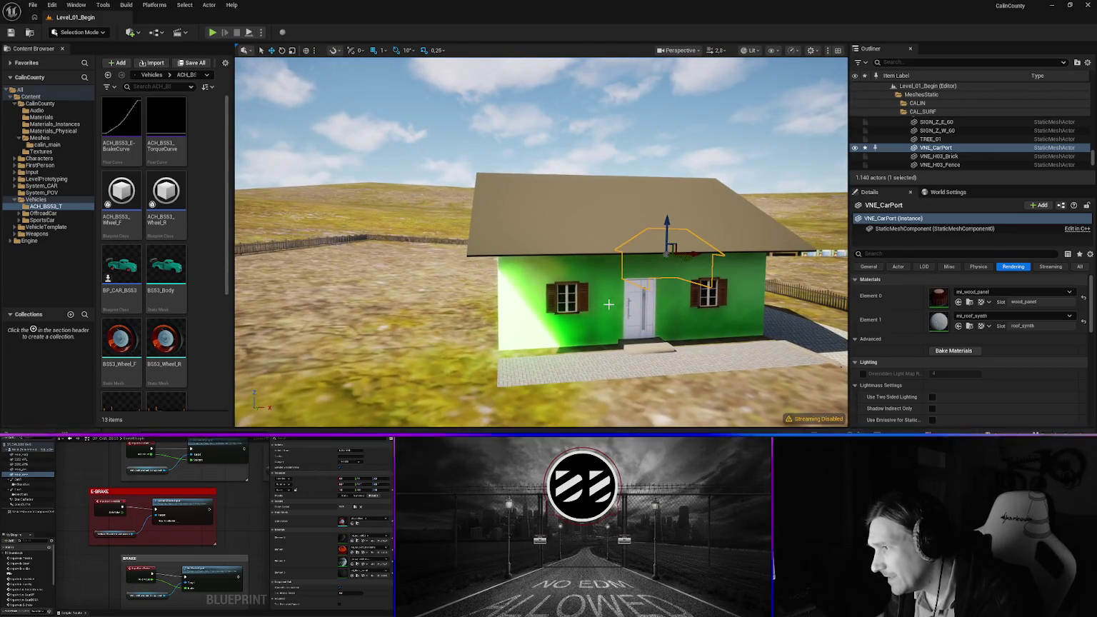
pyautogui.click(516, 307)
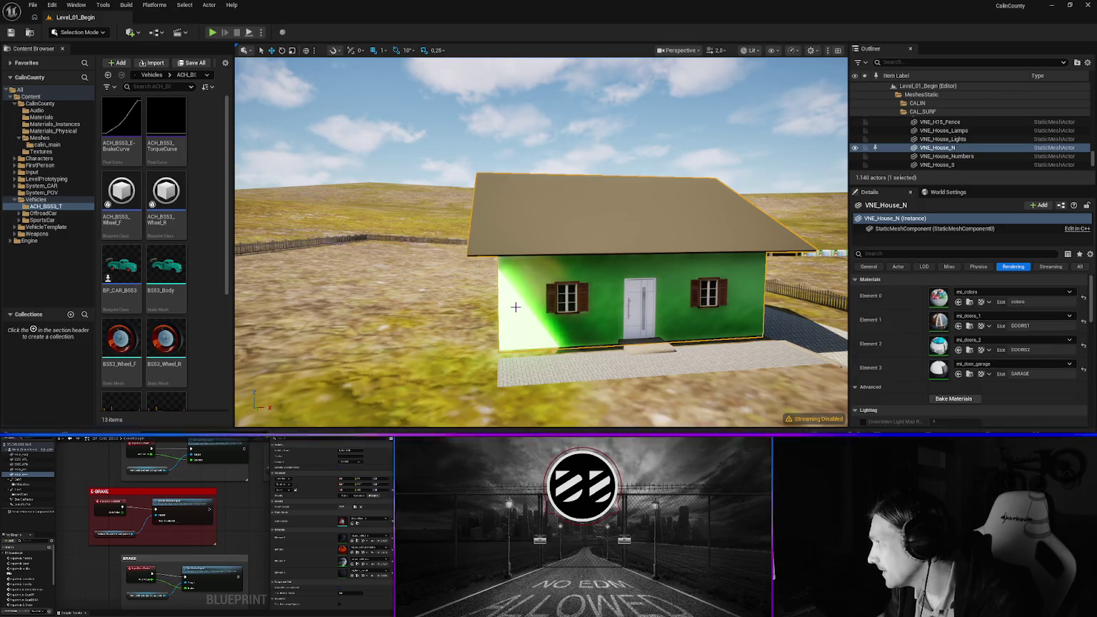
# Unhide the CAL_DNR folder in the Outliner so its wall meshes show
pyautogui.scroll(5, 928, 143)
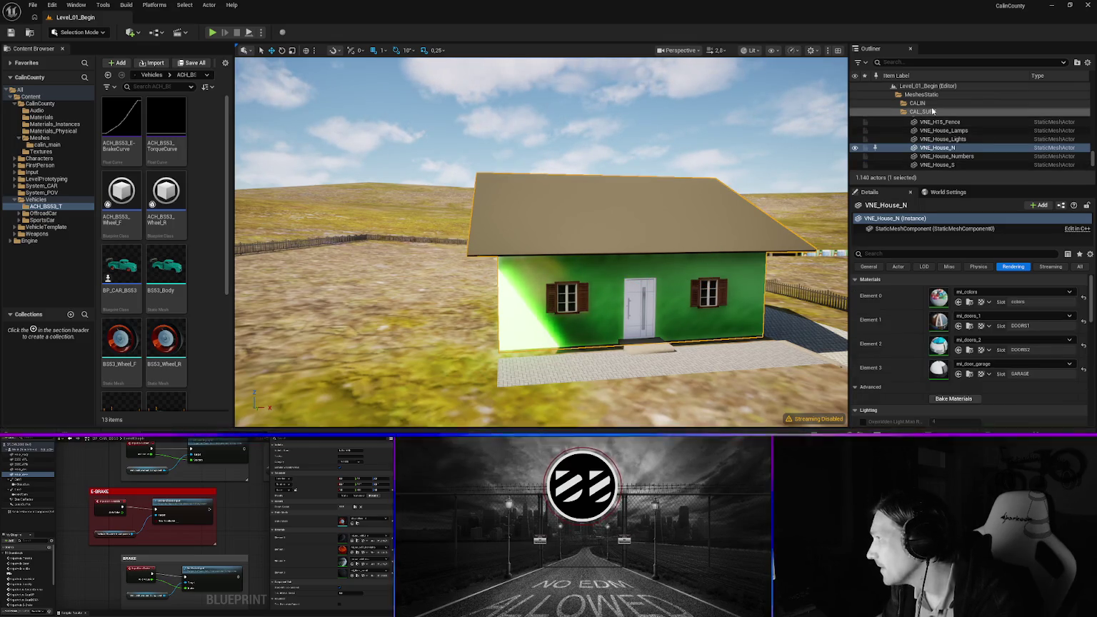
pyautogui.click(902, 148)
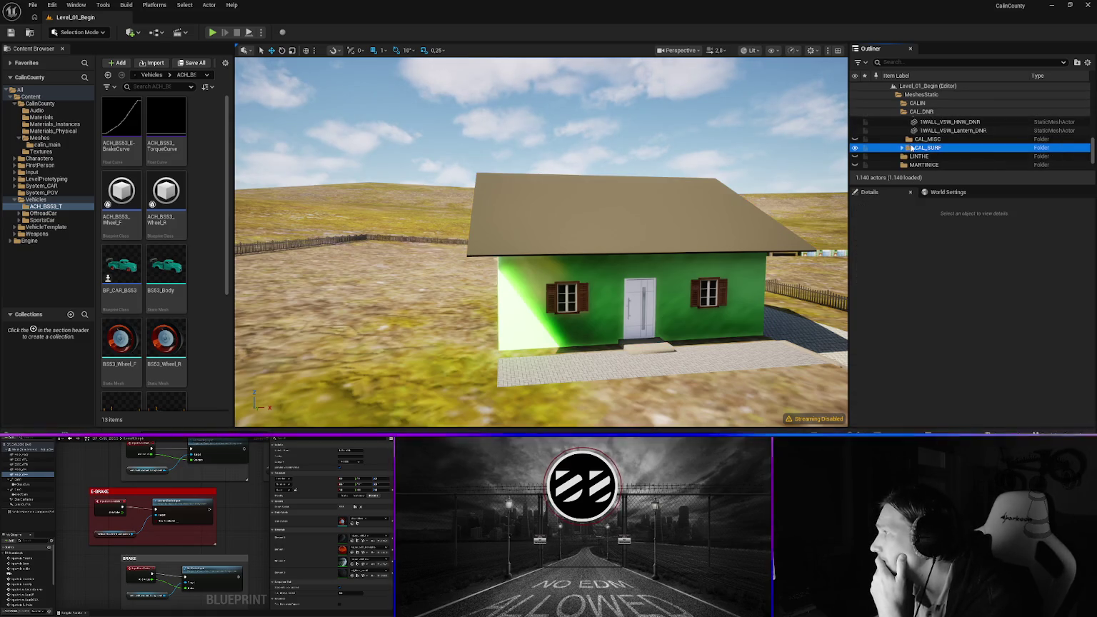
pyautogui.scroll(3, 912, 116)
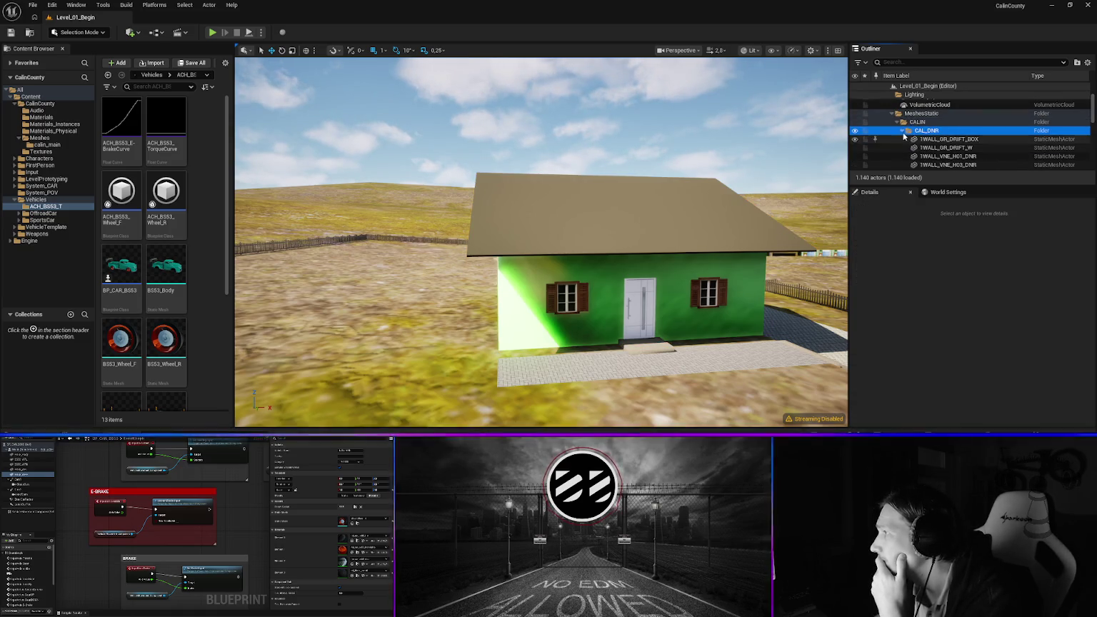
pyautogui.click(902, 130)
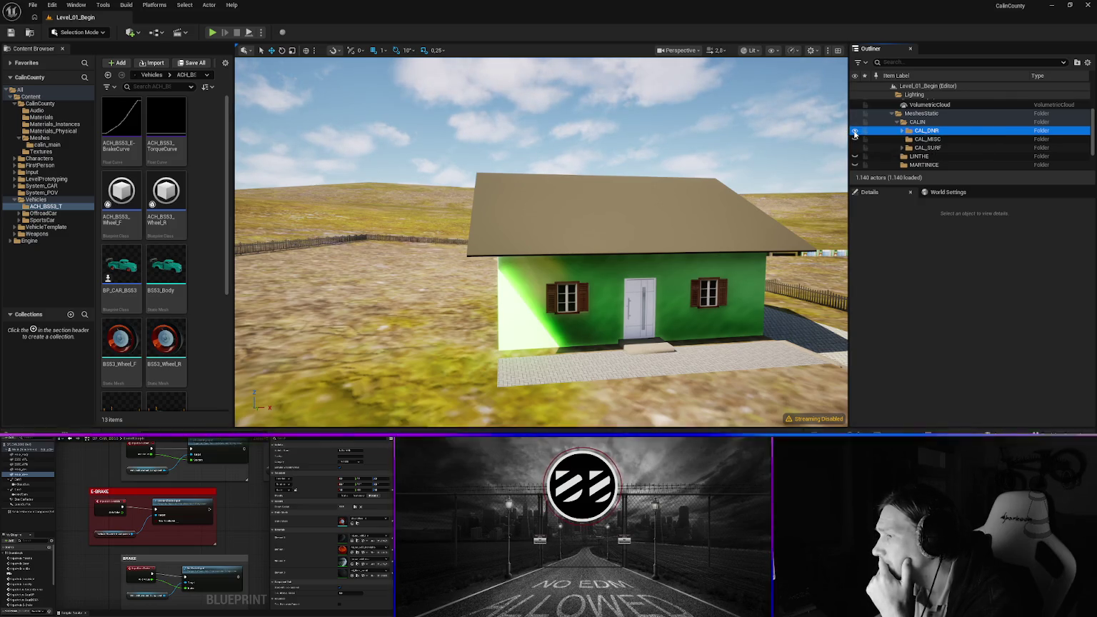
pyautogui.click(902, 131)
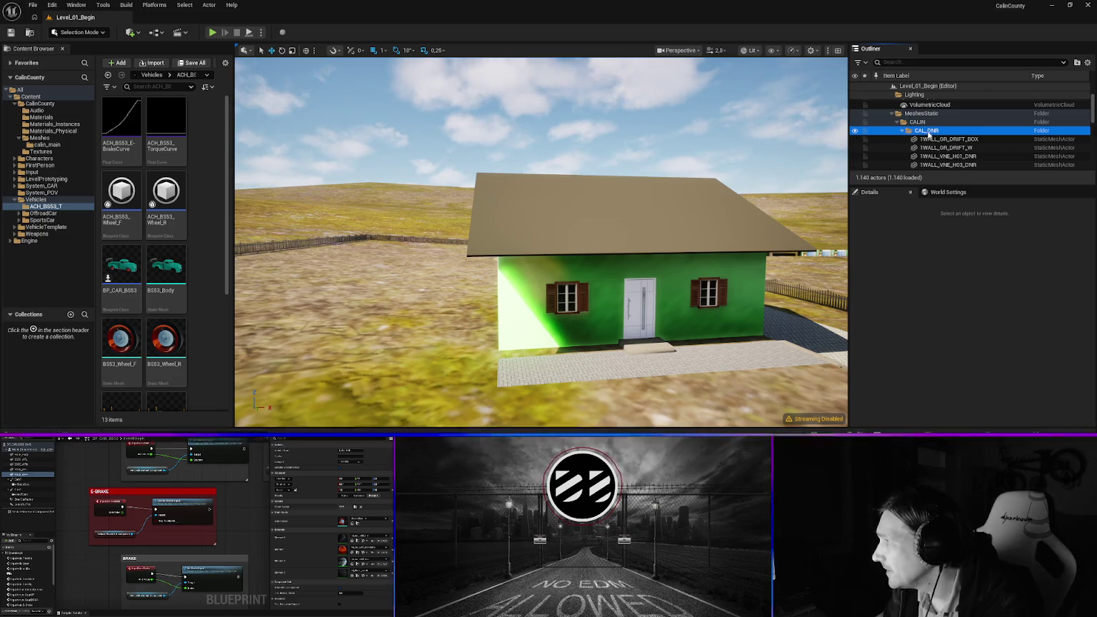
pyautogui.click(854, 132)
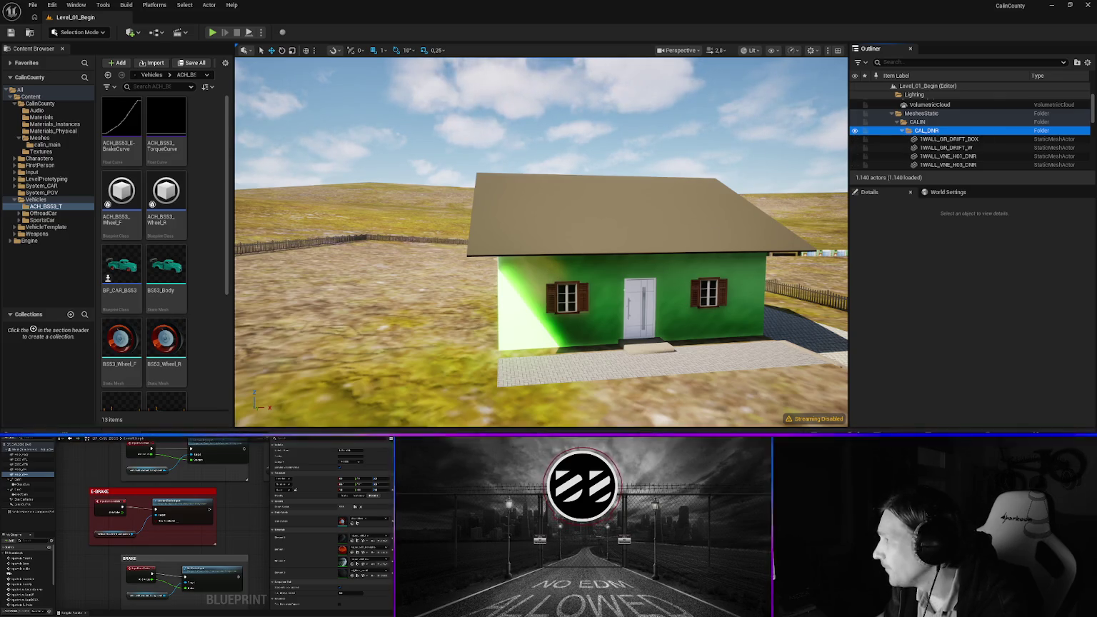
# Fly down the road and select the long fence 1WALL_VNE_H046_Fence
pyautogui.moveTo(490, 305)
pyautogui.mouseDown()
pyautogui.moveTo(522, 301)
pyautogui.moveTo(508, 286)
pyautogui.moveTo(508, 300)
pyautogui.moveTo(493, 297)
pyautogui.moveTo(525, 297)
pyautogui.moveTo(370, 281)
pyautogui.mouseUp()
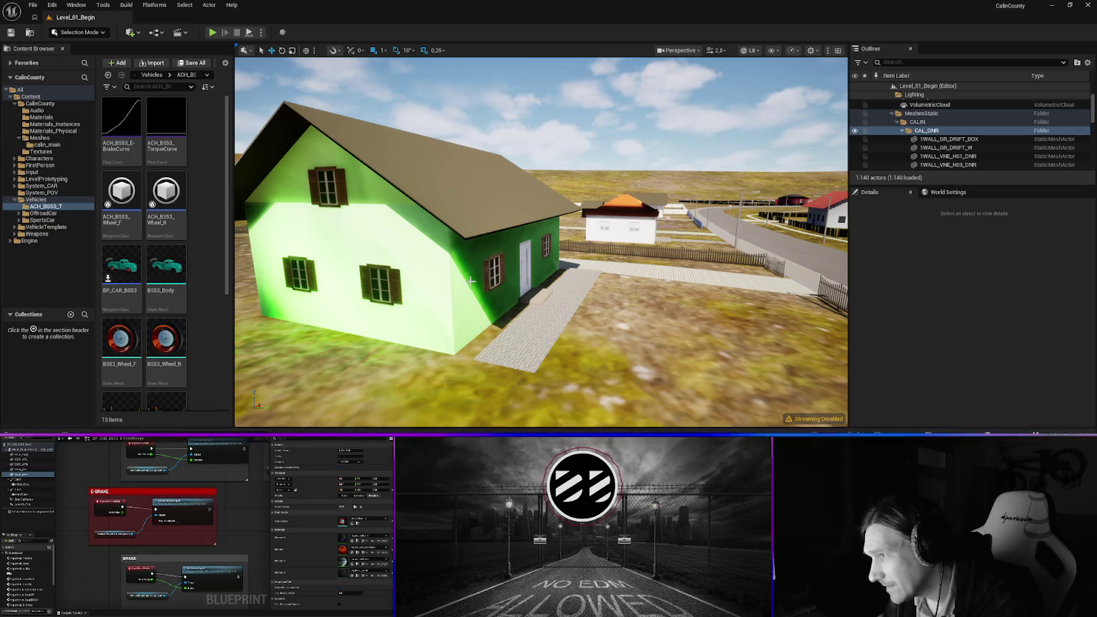
pyautogui.moveTo(470, 280)
pyautogui.mouseDown()
pyautogui.moveTo(686, 274)
pyautogui.moveTo(614, 274)
pyautogui.mouseUp()
pyautogui.click(511, 197)
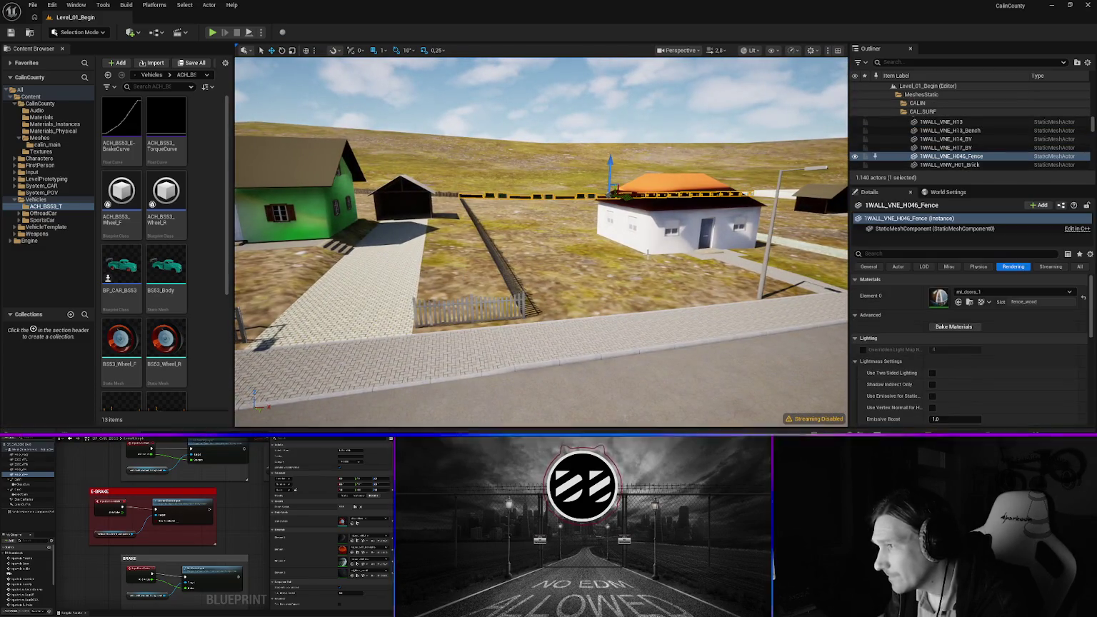
# Set fence 1WALL_VNE_H046_Fence's Element 0 to mi_fence_wood, then select VNE_H03_Fence
pyautogui.click(987, 292)
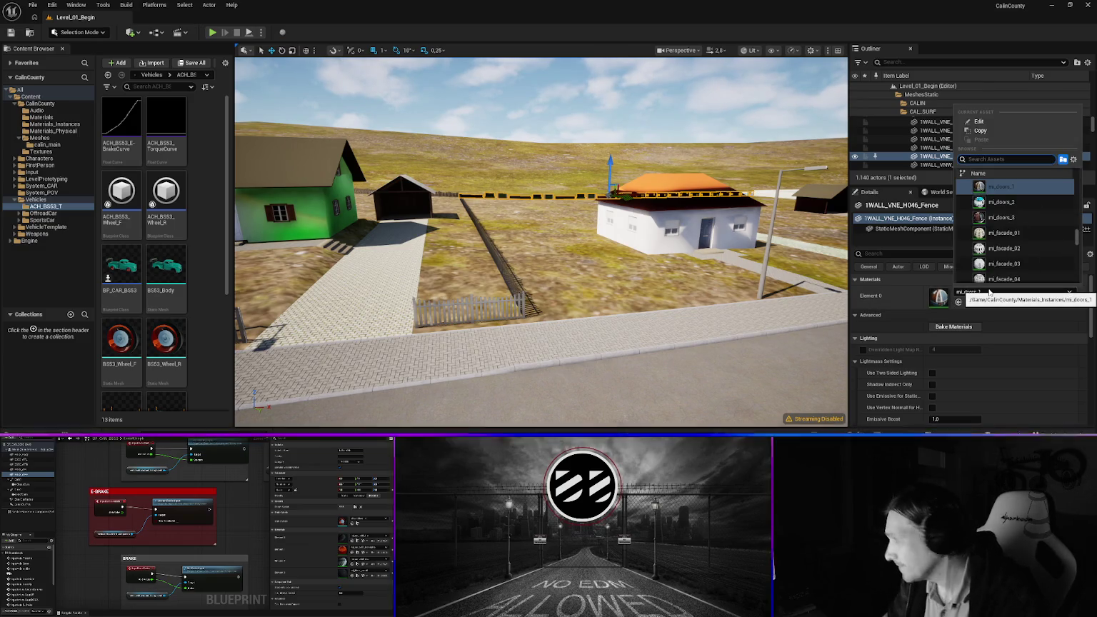
pyautogui.write('wood')
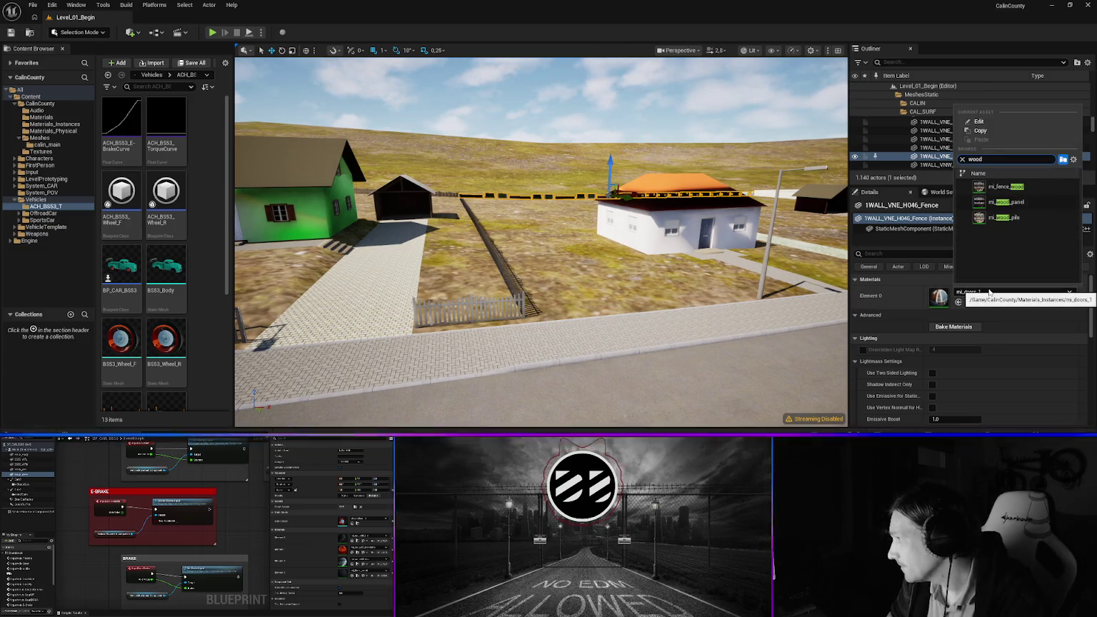
pyautogui.press('Return')
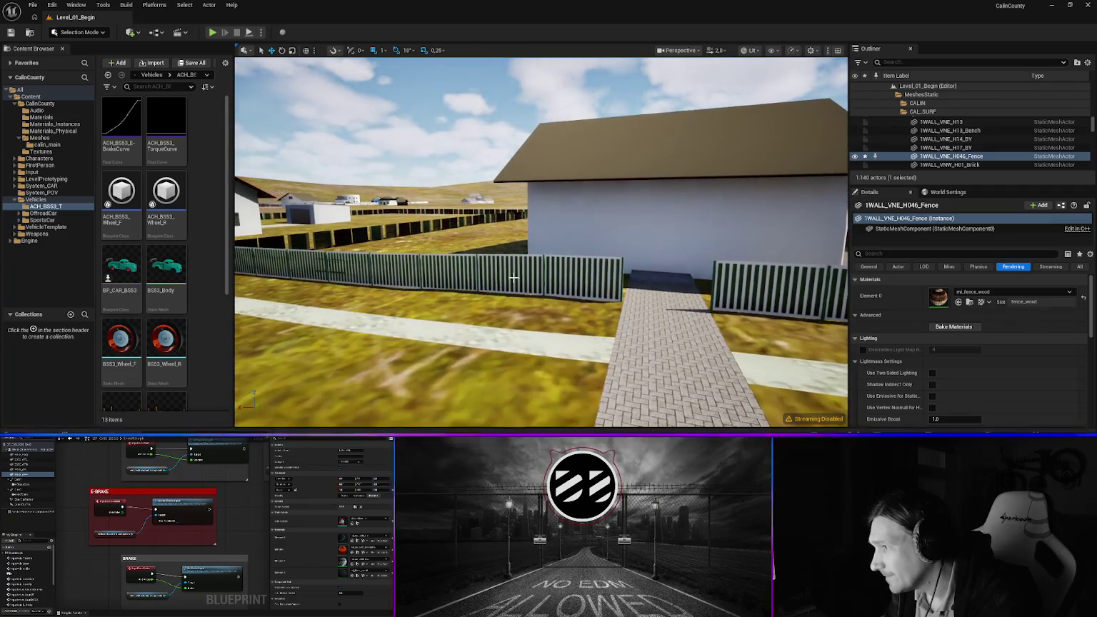
pyautogui.click(554, 274)
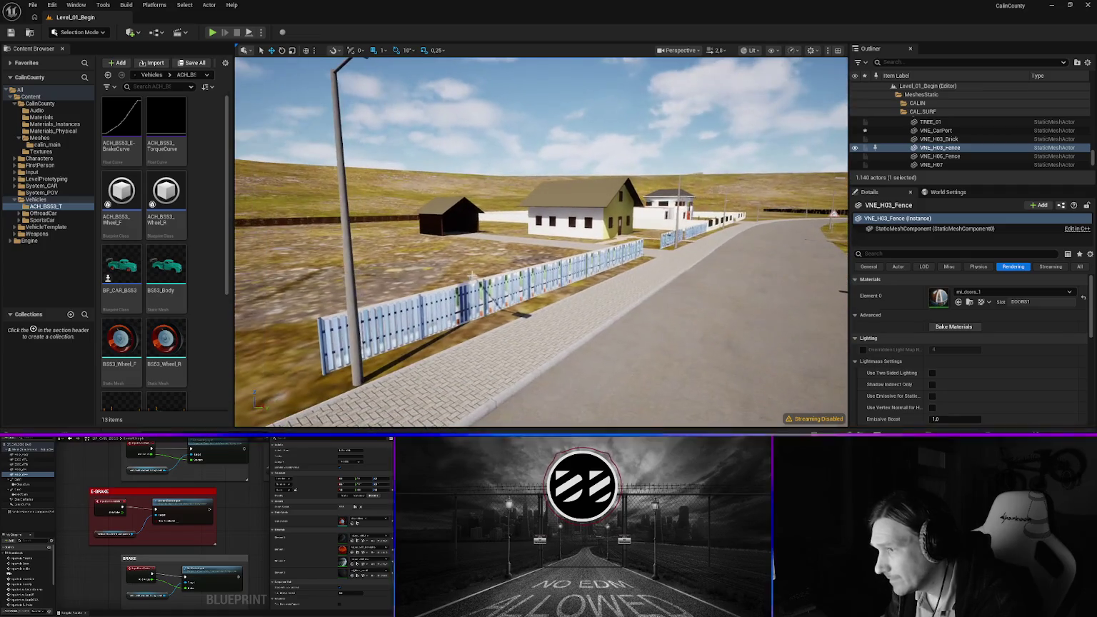
# Set the VNE_H06_Fence's Element 0 to mi_fence_wood
pyautogui.click(457, 296)
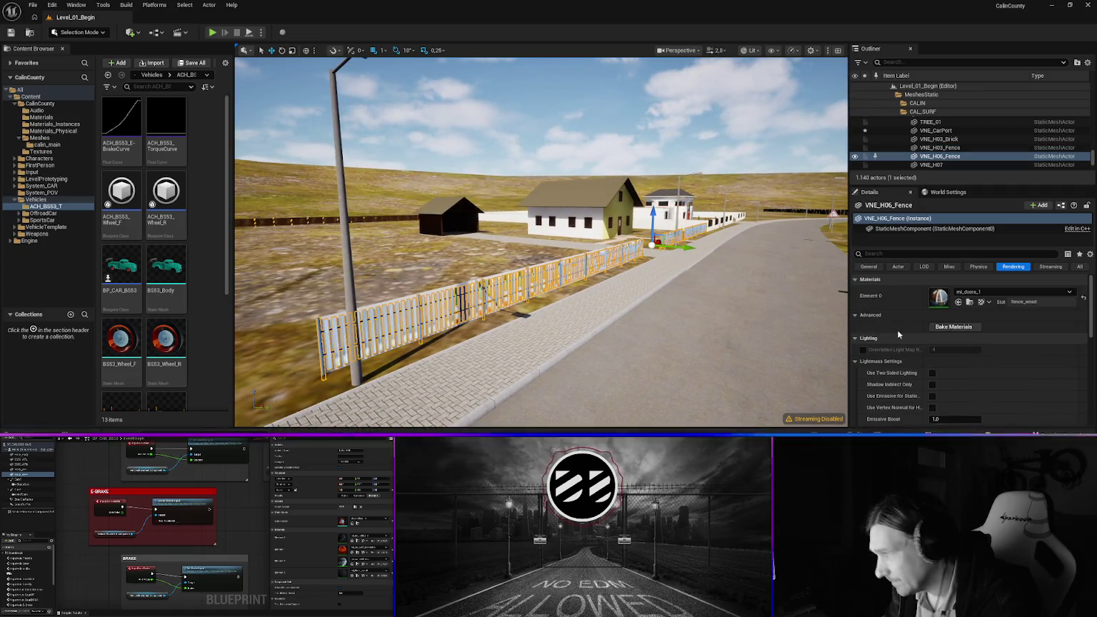
pyautogui.click(998, 292)
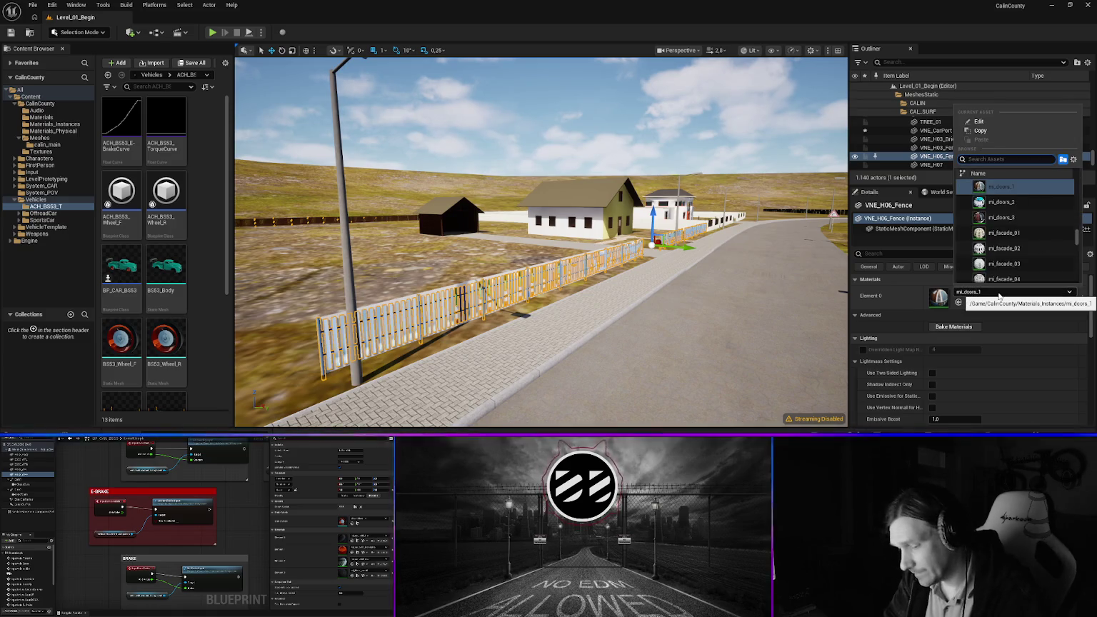
pyautogui.write('wood')
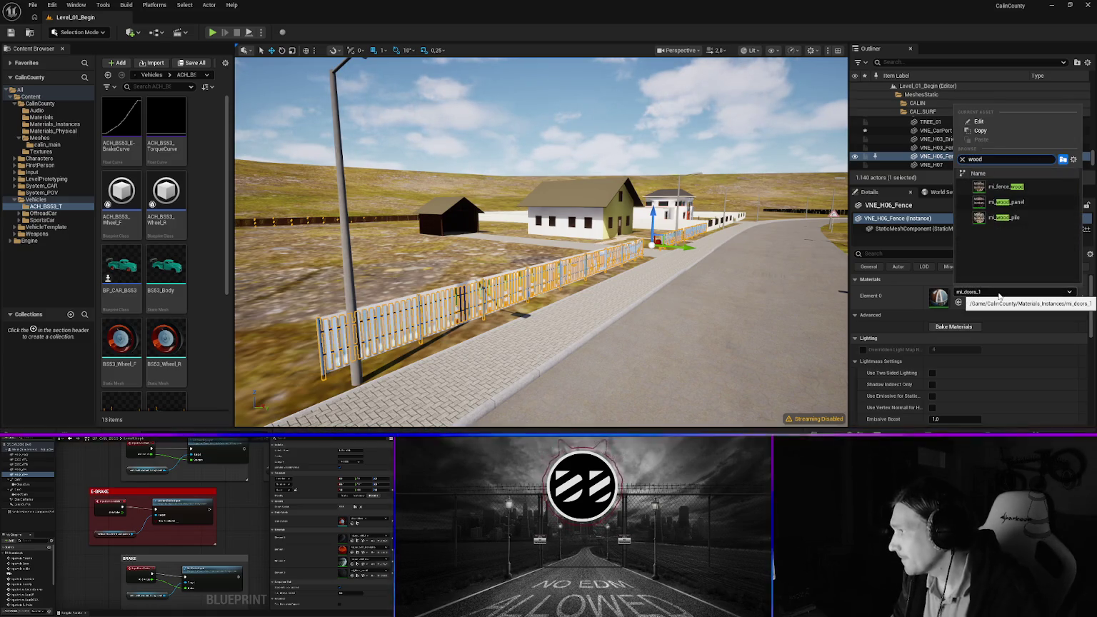
pyautogui.press('Return')
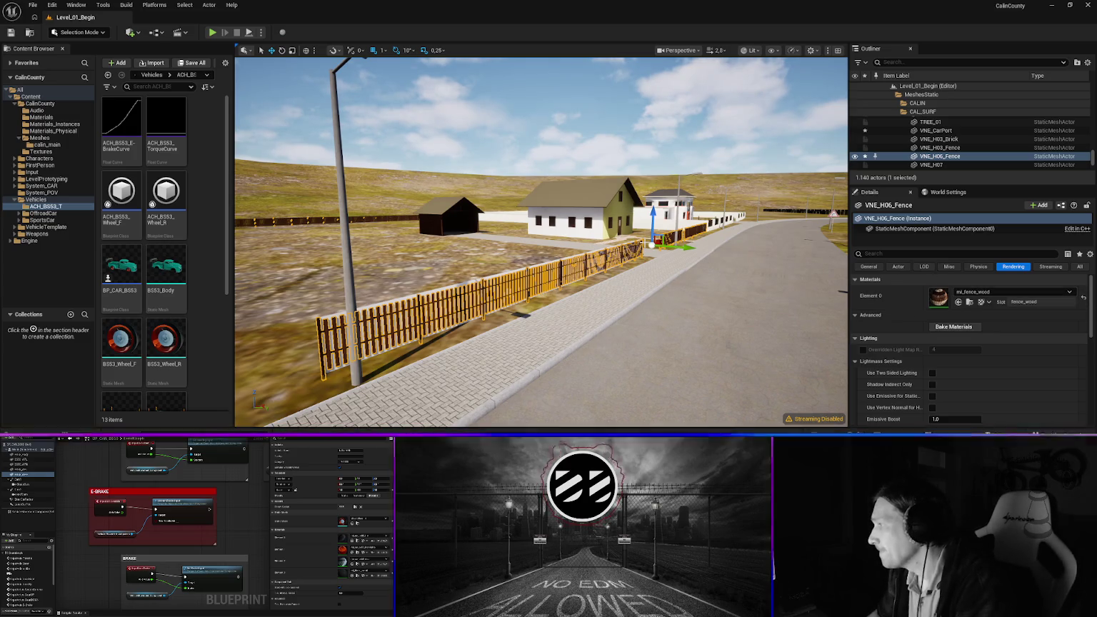
# Apply mi_fence_wood to the fence row farther down the road
pyautogui.moveTo(564, 248)
pyautogui.mouseDown()
pyautogui.moveTo(621, 189)
pyautogui.moveTo(660, 174)
pyautogui.mouseUp()
pyautogui.click(564, 248)
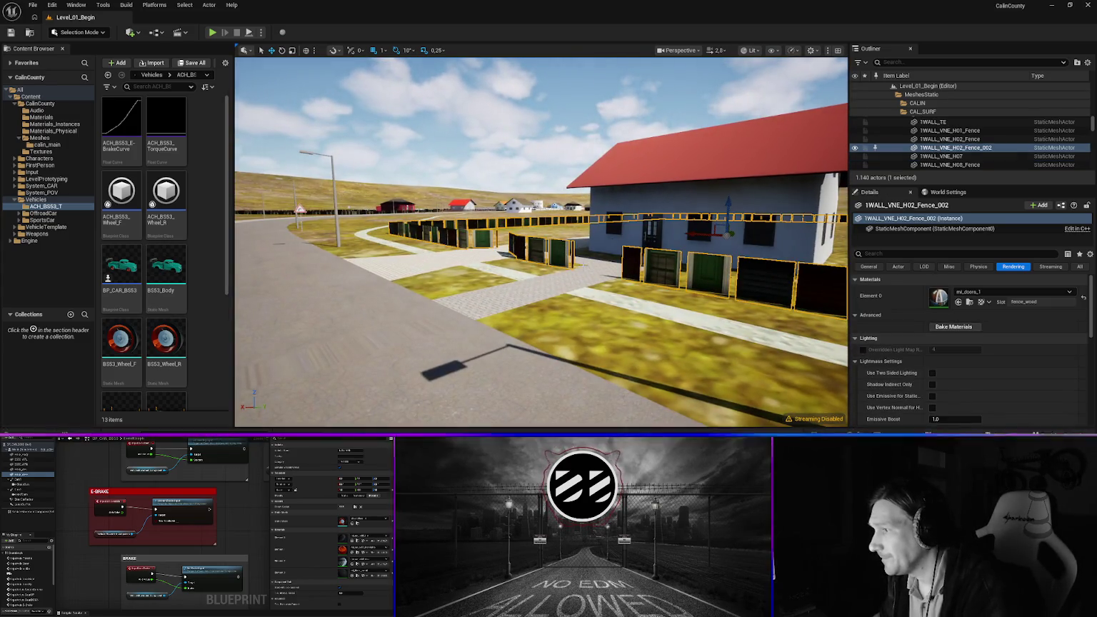
pyautogui.click(999, 292)
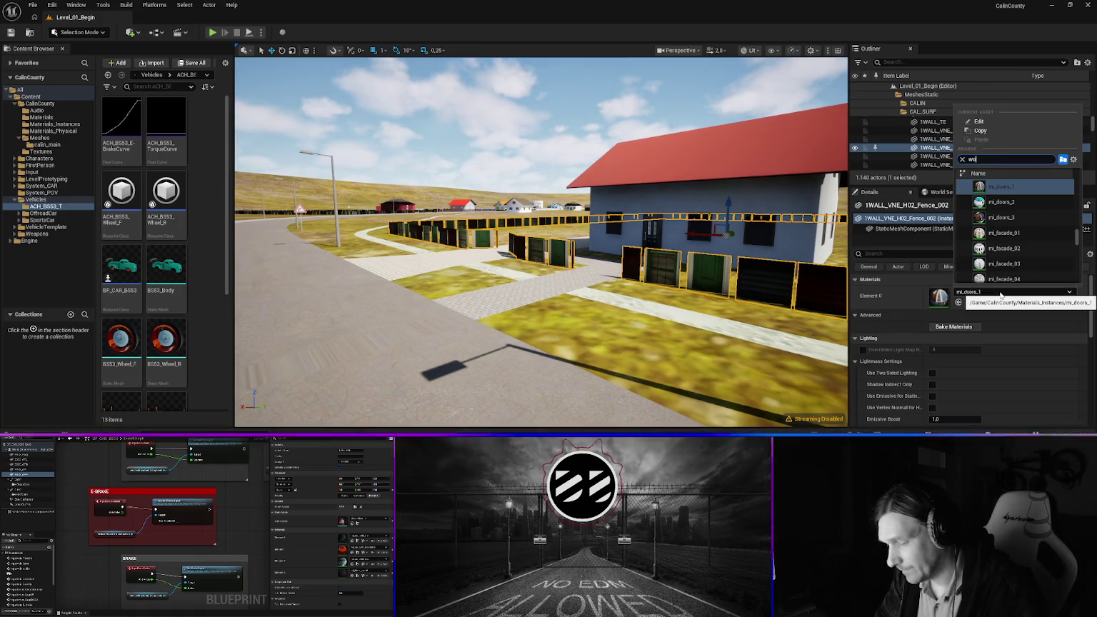
pyautogui.write('od')
pyautogui.click(989, 204)
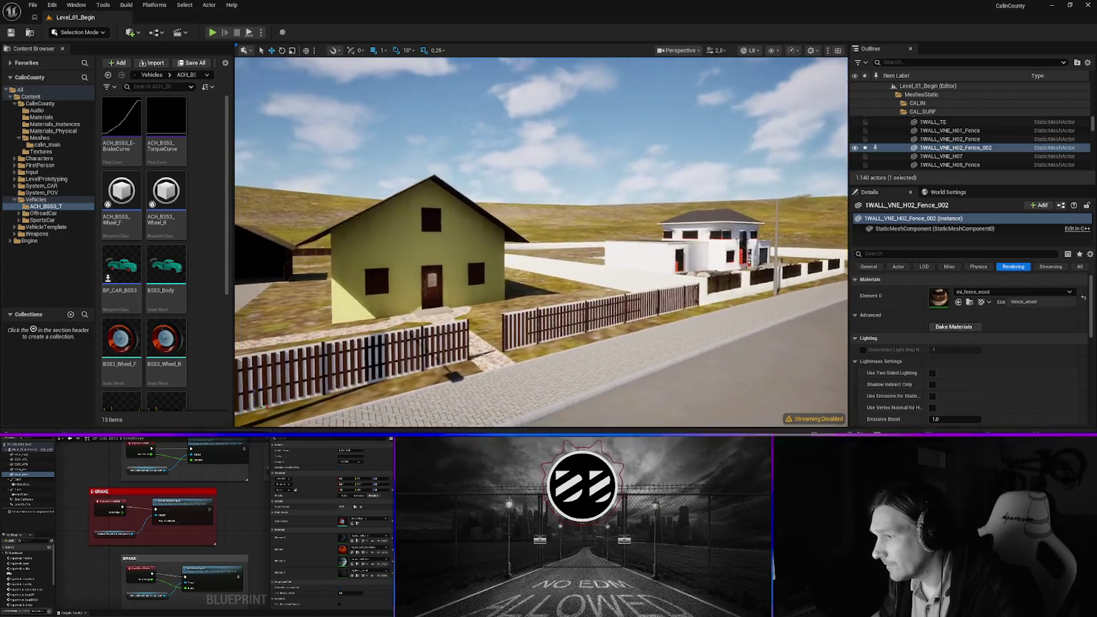
# Inspect the materials of the H06 fence, the grass and the VNE_H07 fence
pyautogui.click(532, 306)
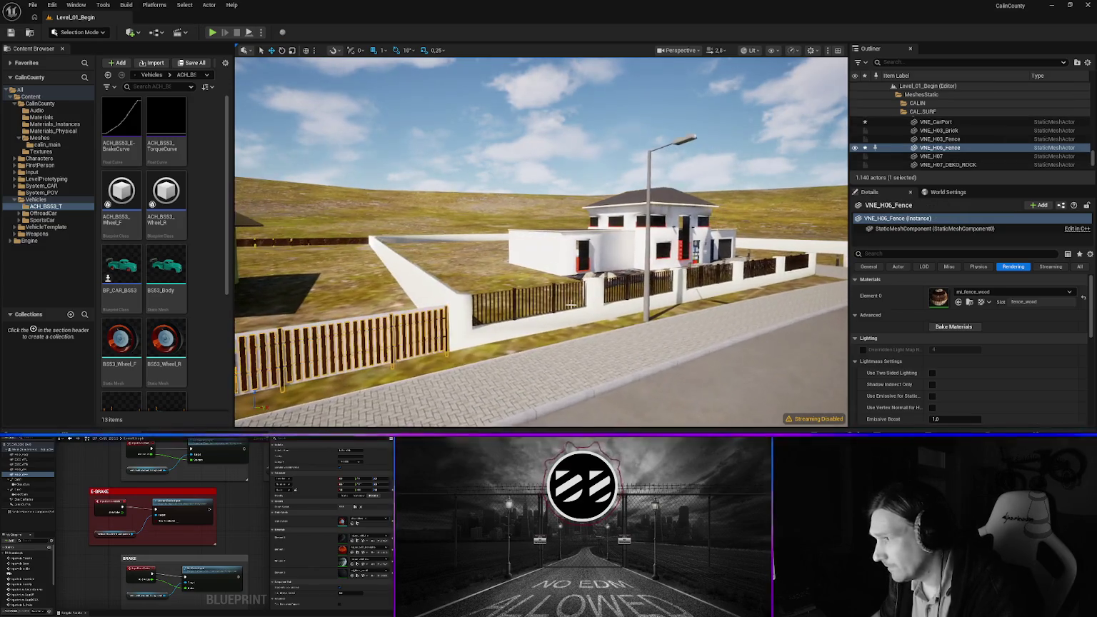
pyautogui.click(566, 300)
pyautogui.click(564, 299)
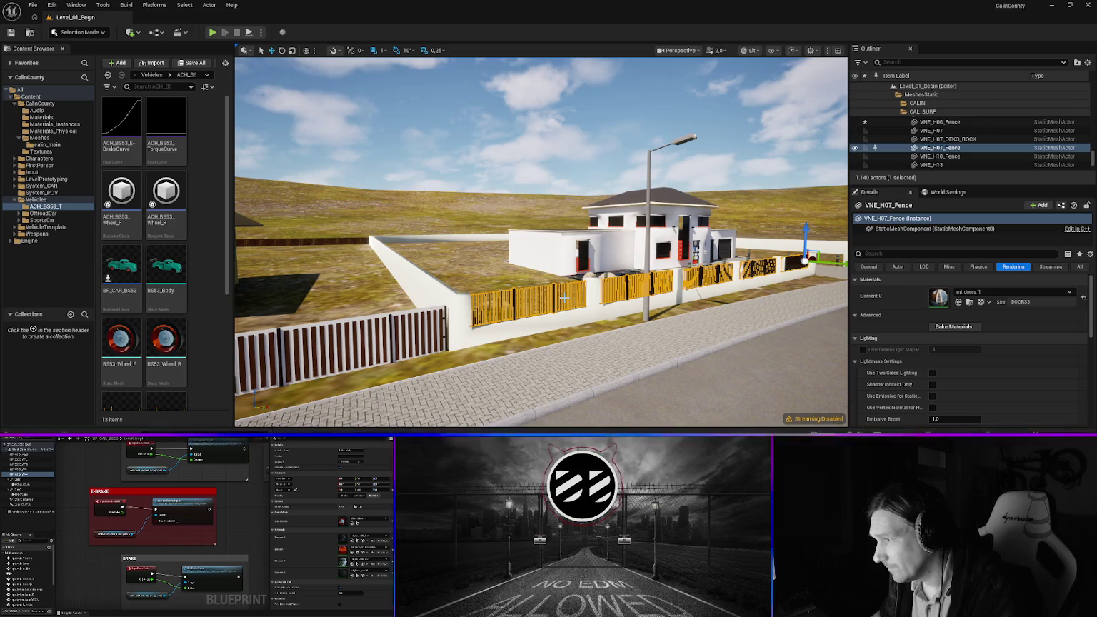
# Give VNE_H07_Fence the mi_doors_3 material, then select the gravel turf patch
pyautogui.click(995, 292)
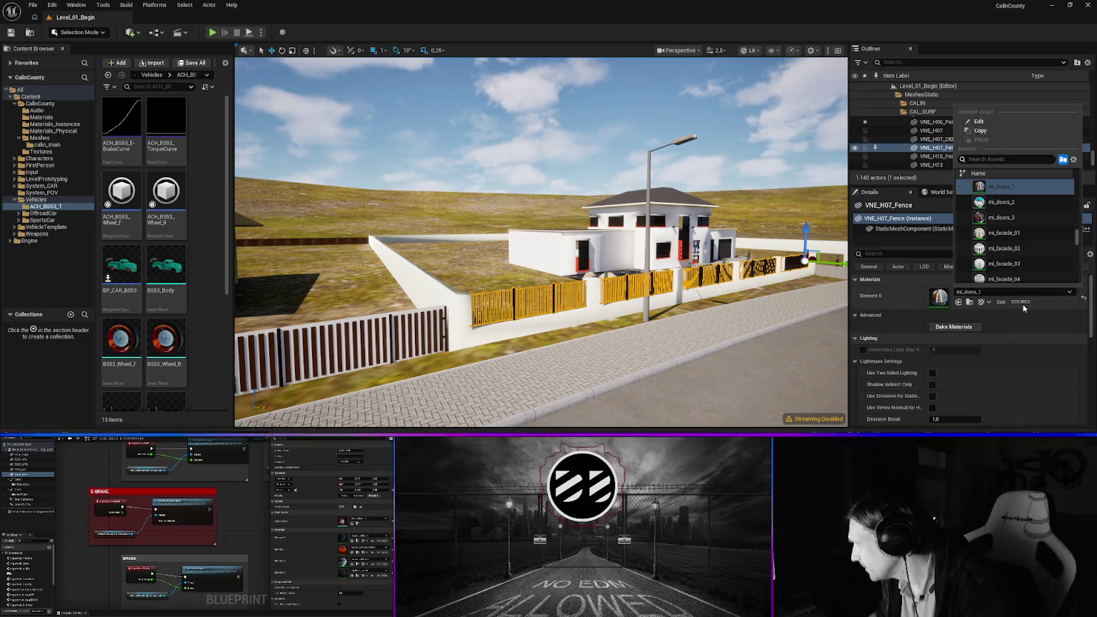
pyautogui.moveTo(785, 314)
pyautogui.mouseDown()
pyautogui.moveTo(764, 250)
pyautogui.moveTo(742, 254)
pyautogui.mouseUp()
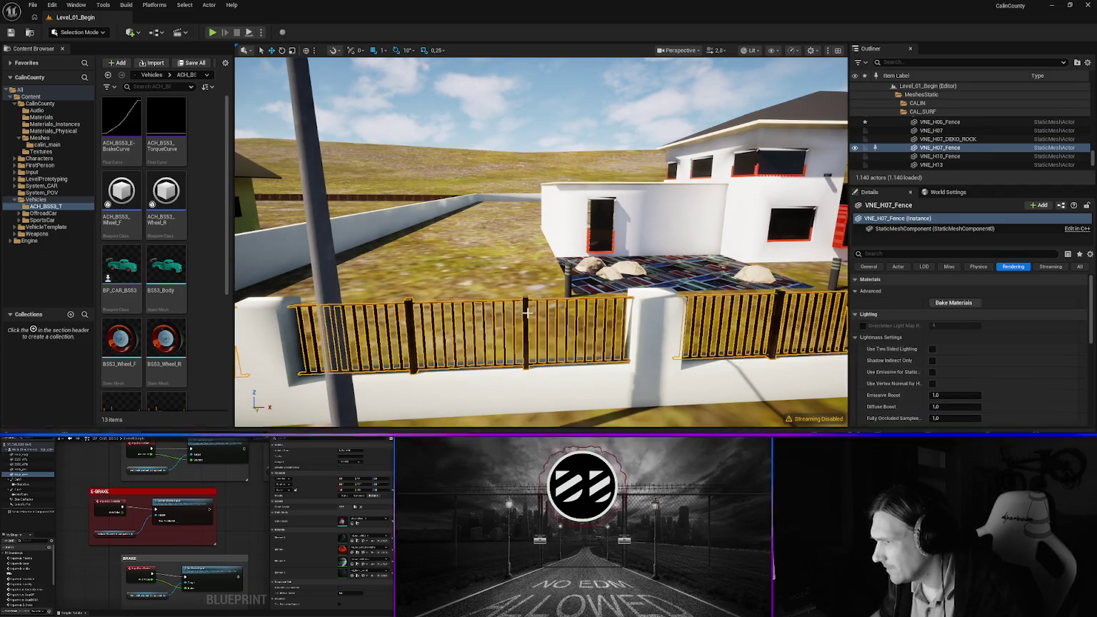
pyautogui.click(987, 294)
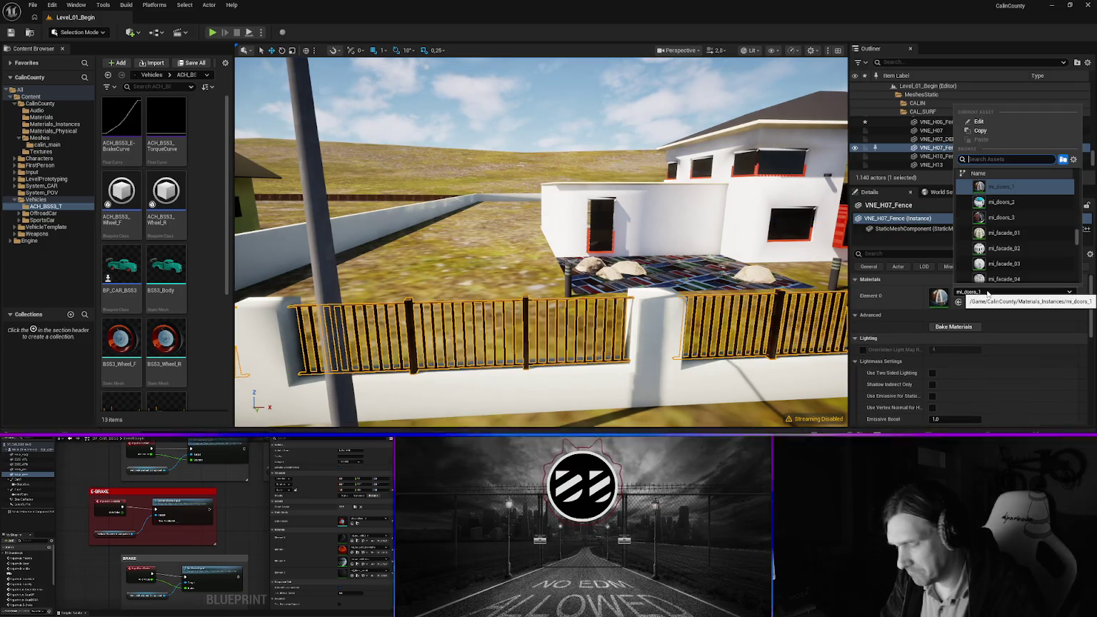
pyautogui.write('door')
pyautogui.press('Down')
pyautogui.press('Down')
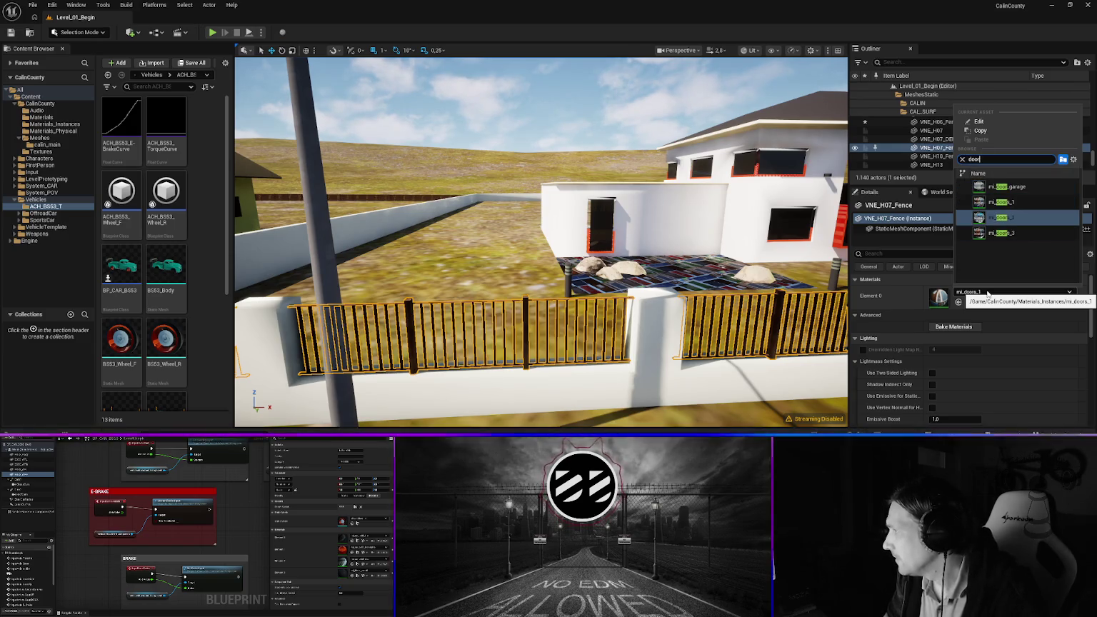
pyautogui.press('Return')
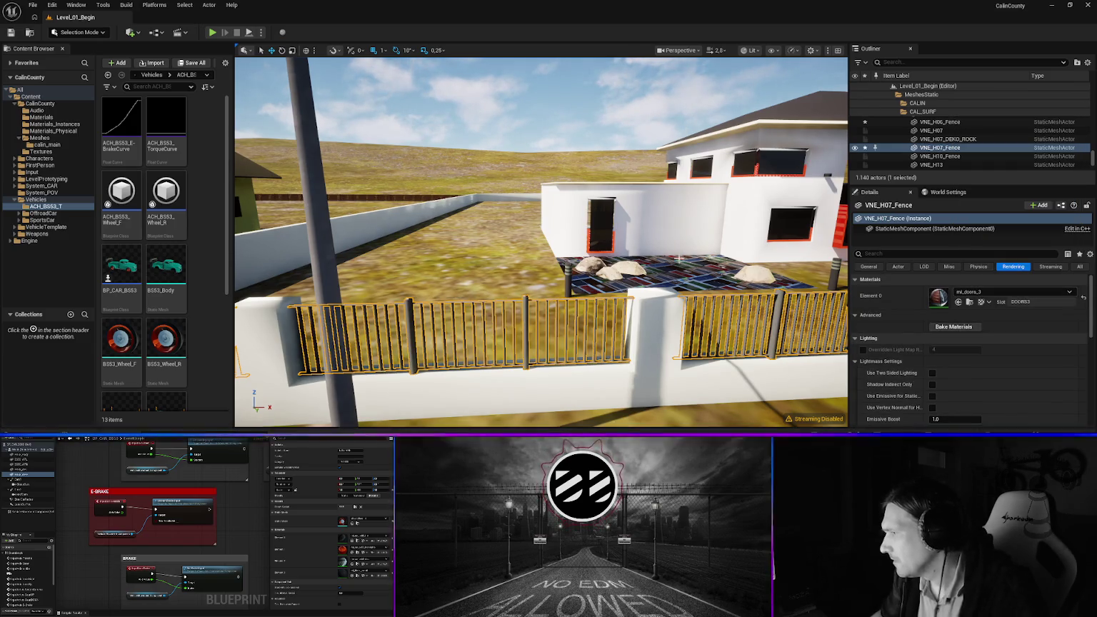
pyautogui.click(678, 272)
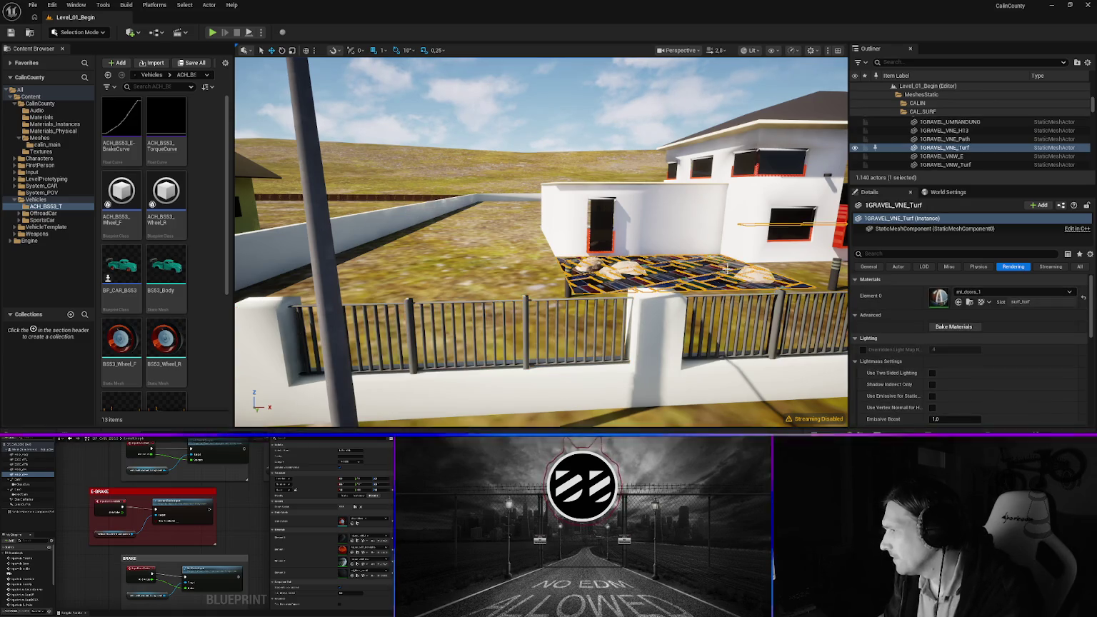
pyautogui.moveTo(717, 295); pyautogui.dragTo(758, 332)
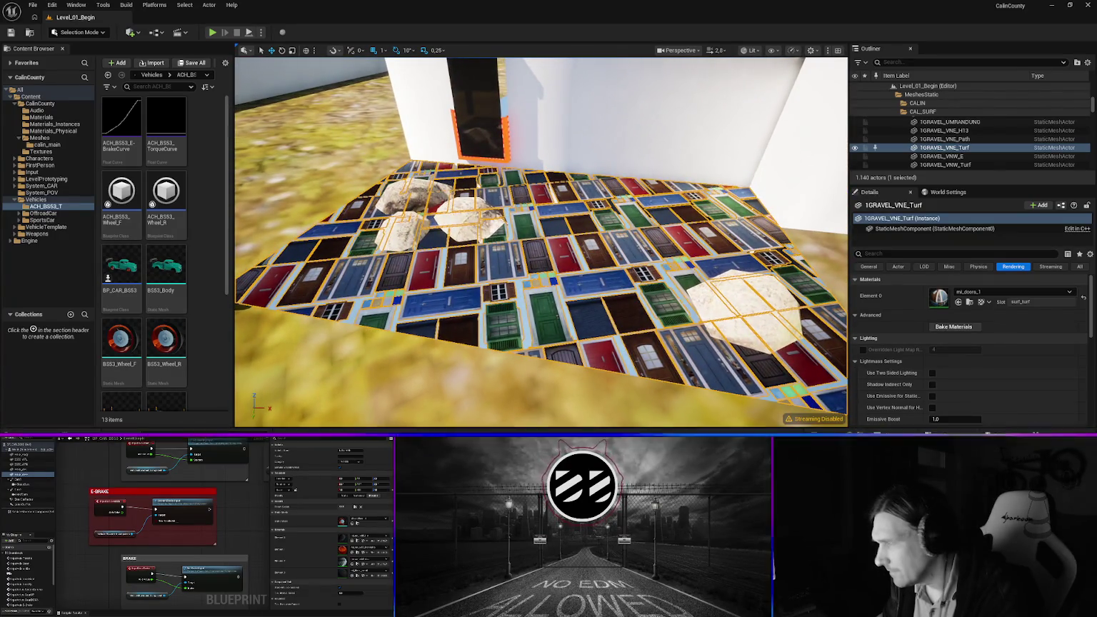
# Set the gravel turf patch's material to mi_surf_turf
pyautogui.click(1003, 292)
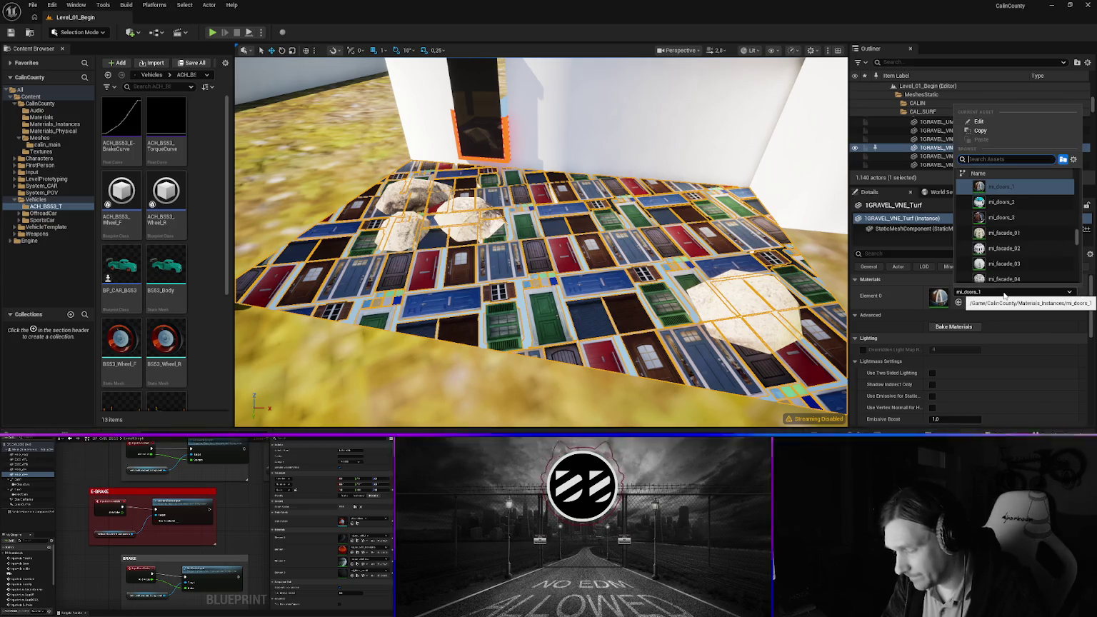
pyautogui.write('surf')
pyautogui.press('Return')
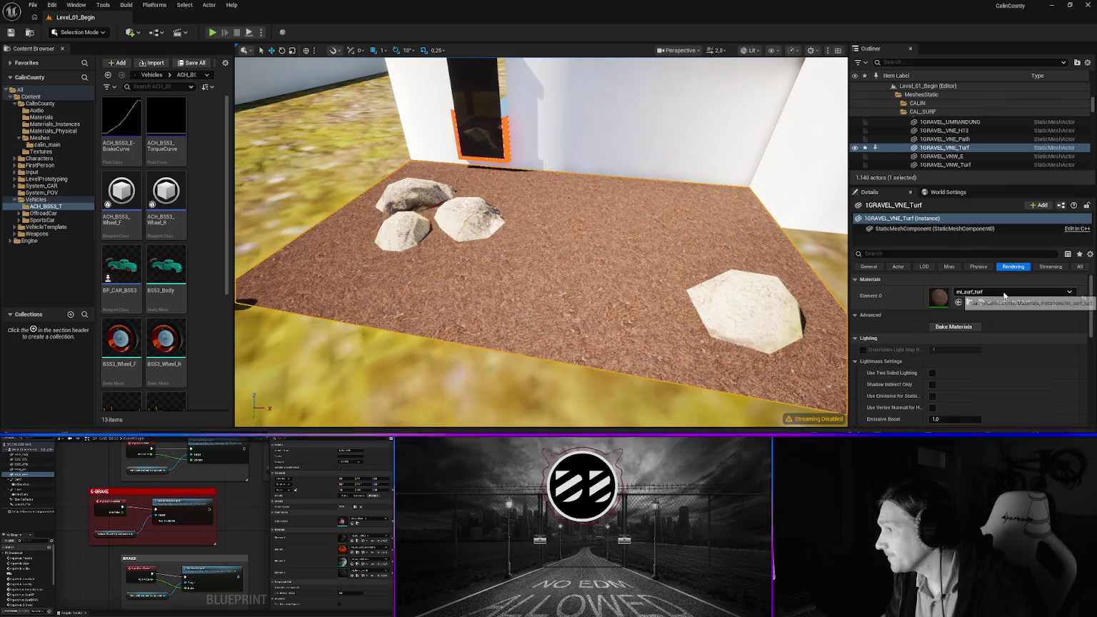
pyautogui.scroll(-5, 468, 283)
pyautogui.moveTo(468, 283); pyautogui.dragTo(509, 219)
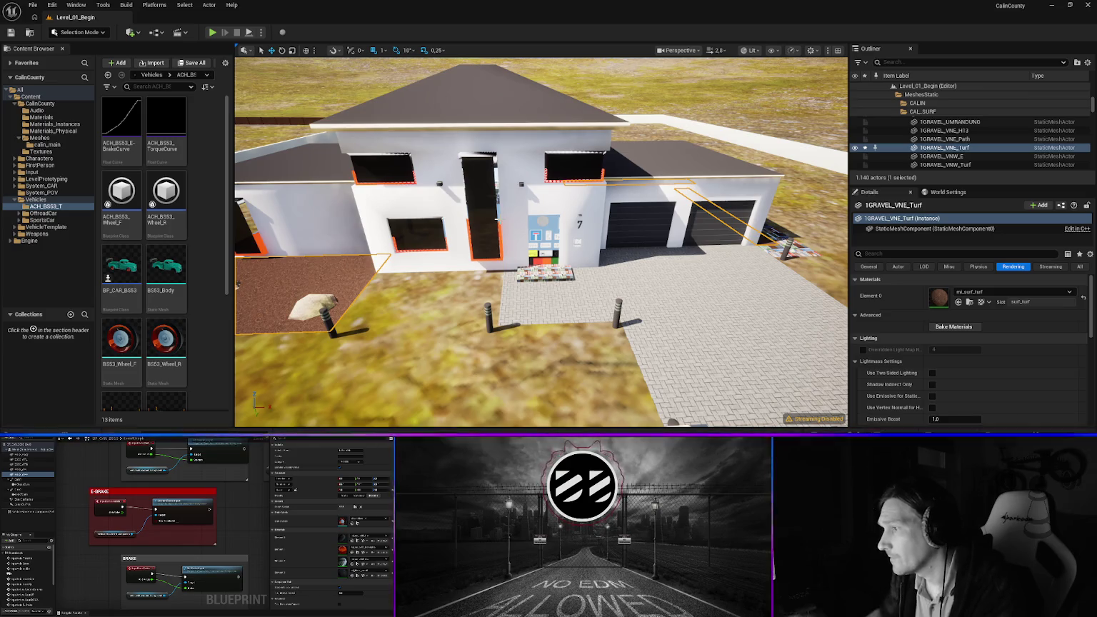
# Apply mi_house_number to Element 1 of the house lights mesh
pyautogui.click(572, 294)
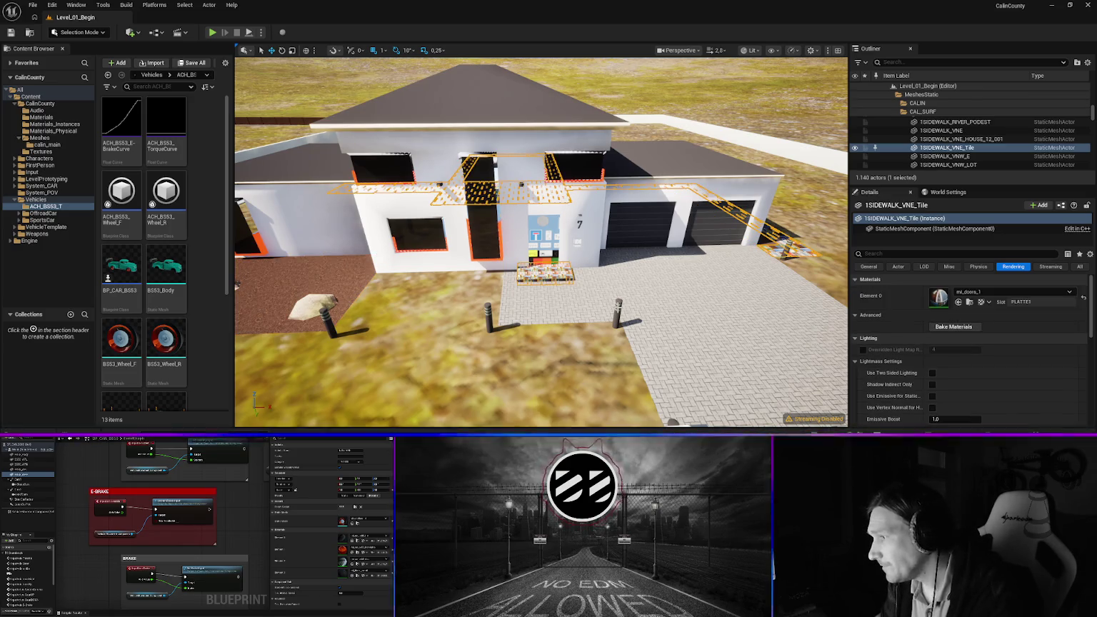
pyautogui.click(618, 309)
pyautogui.click(996, 316)
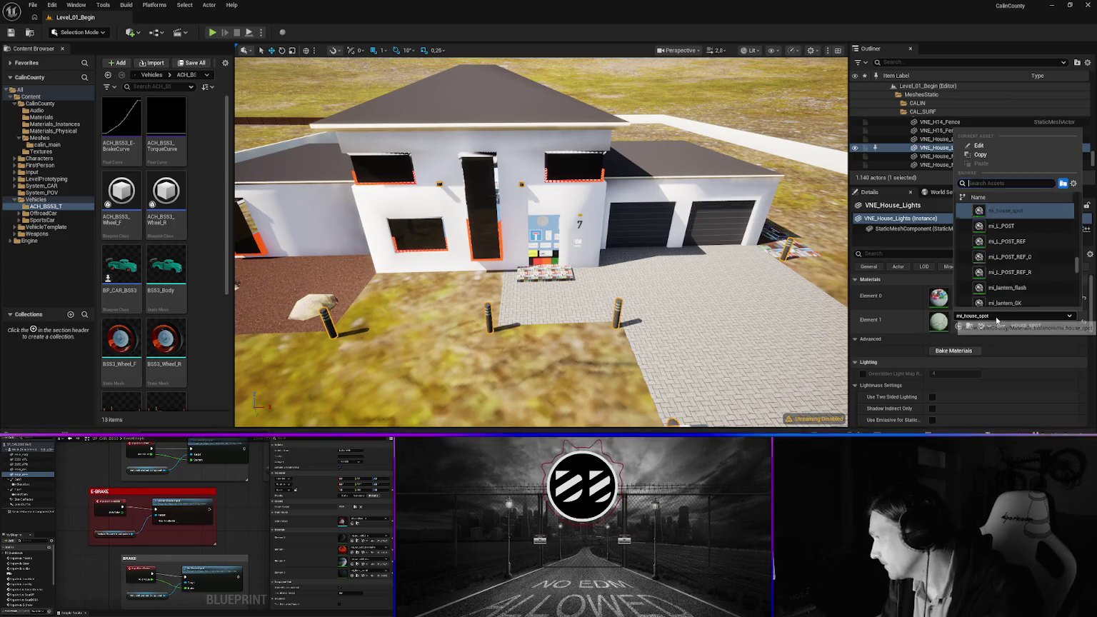
pyautogui.write('mimber')
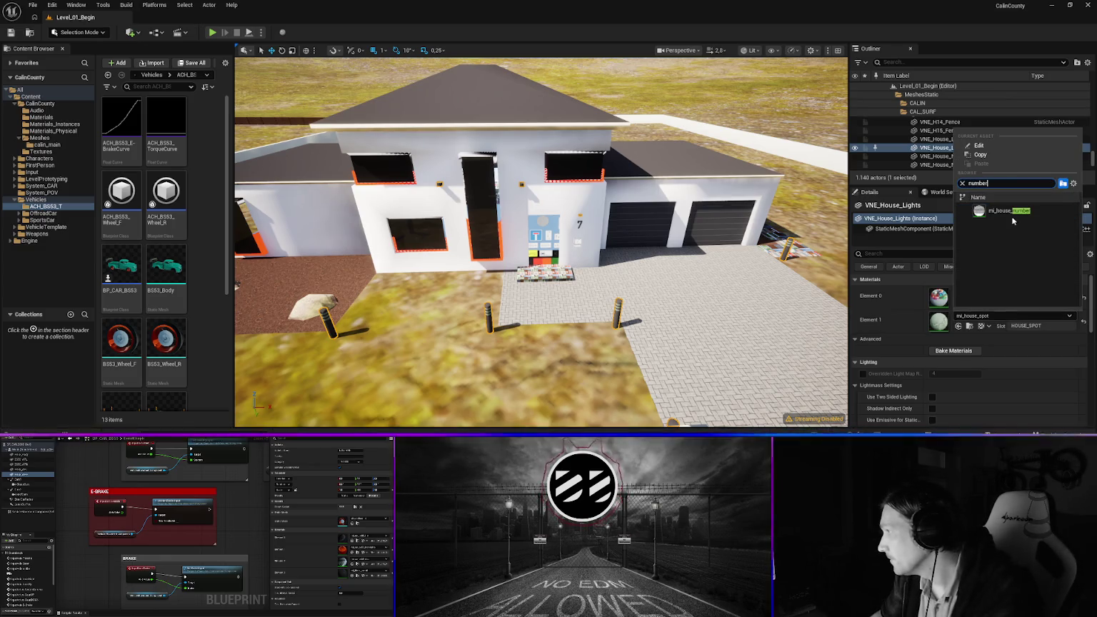
pyautogui.click(1006, 211)
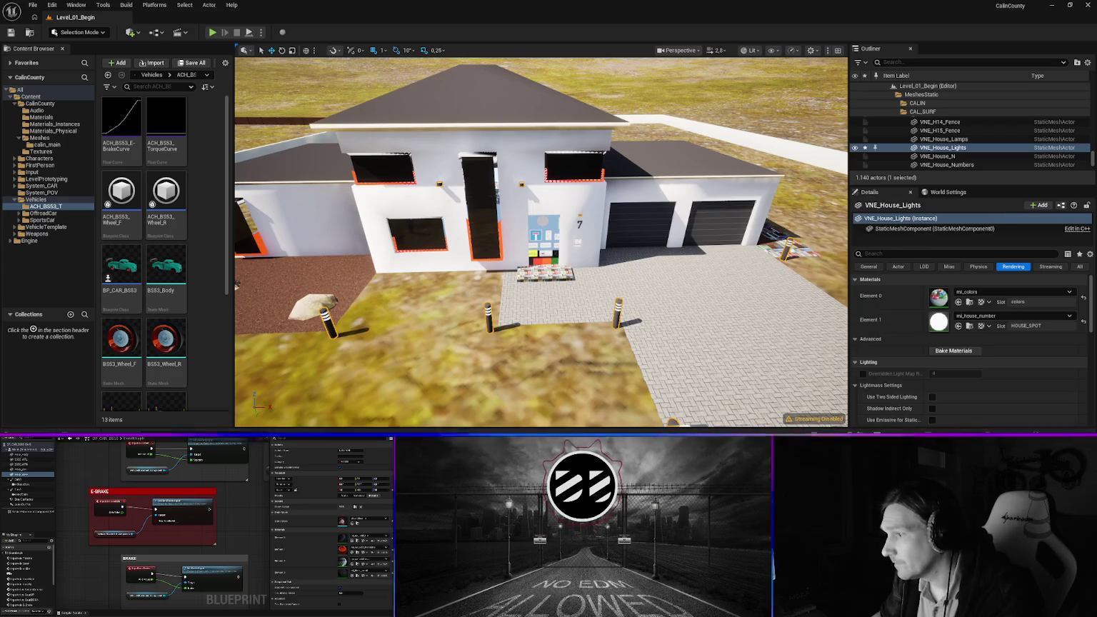
# Set the sidewalk tiles' material to mi_tile_1
pyautogui.click(550, 275)
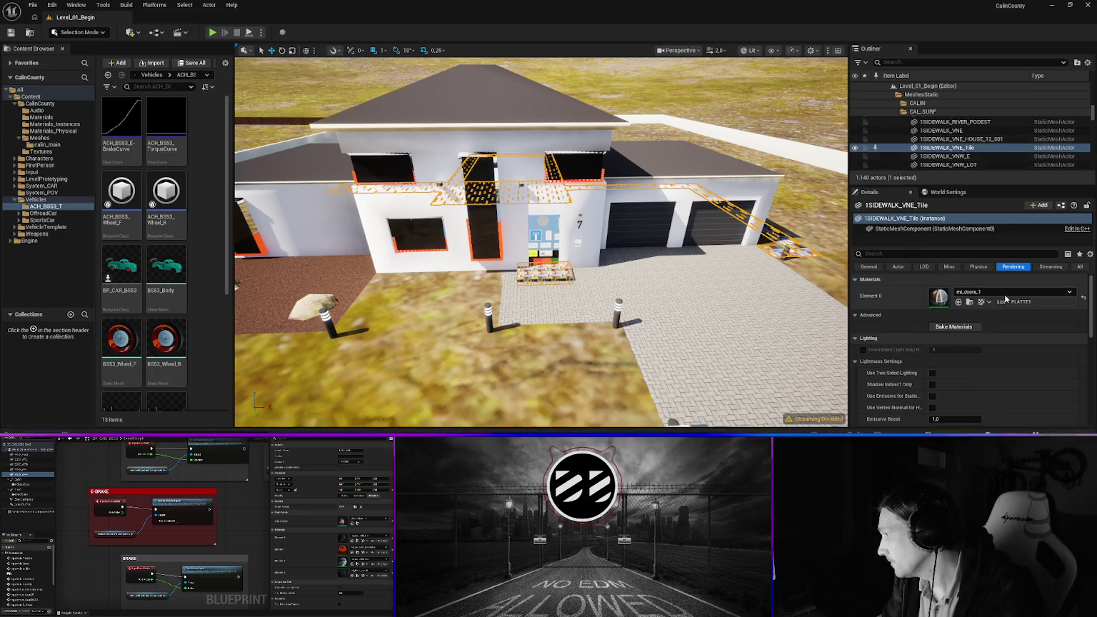
pyautogui.click(979, 292)
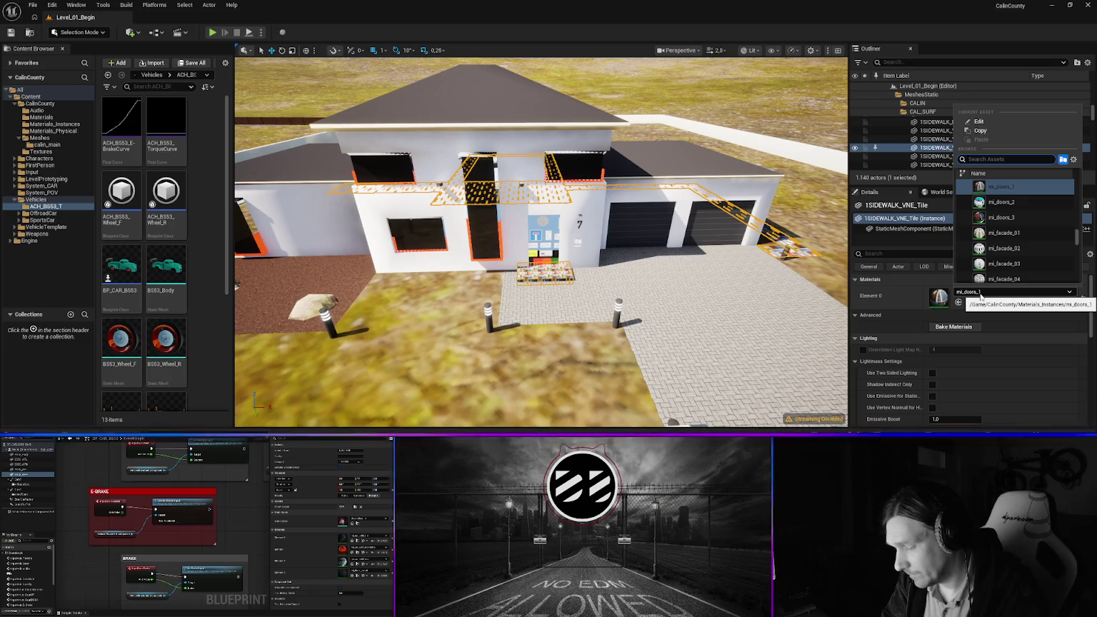
pyautogui.write('tle')
pyautogui.press('Return')
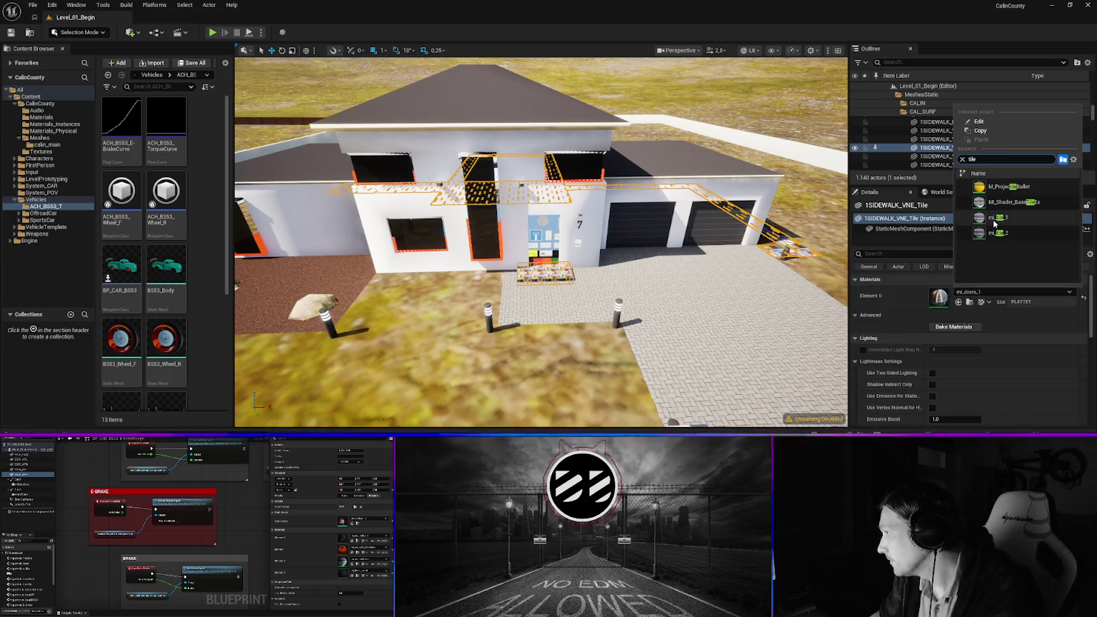
# Set house VNE_H07's Element 1 door slot to mi_doors_3
pyautogui.click(500, 214)
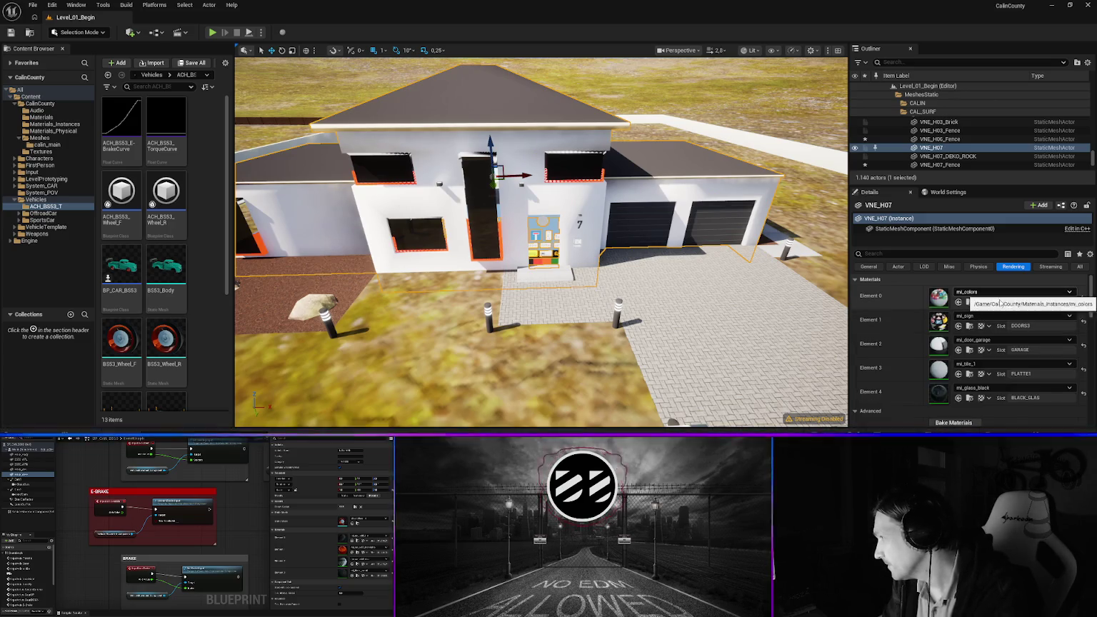
pyautogui.click(989, 316)
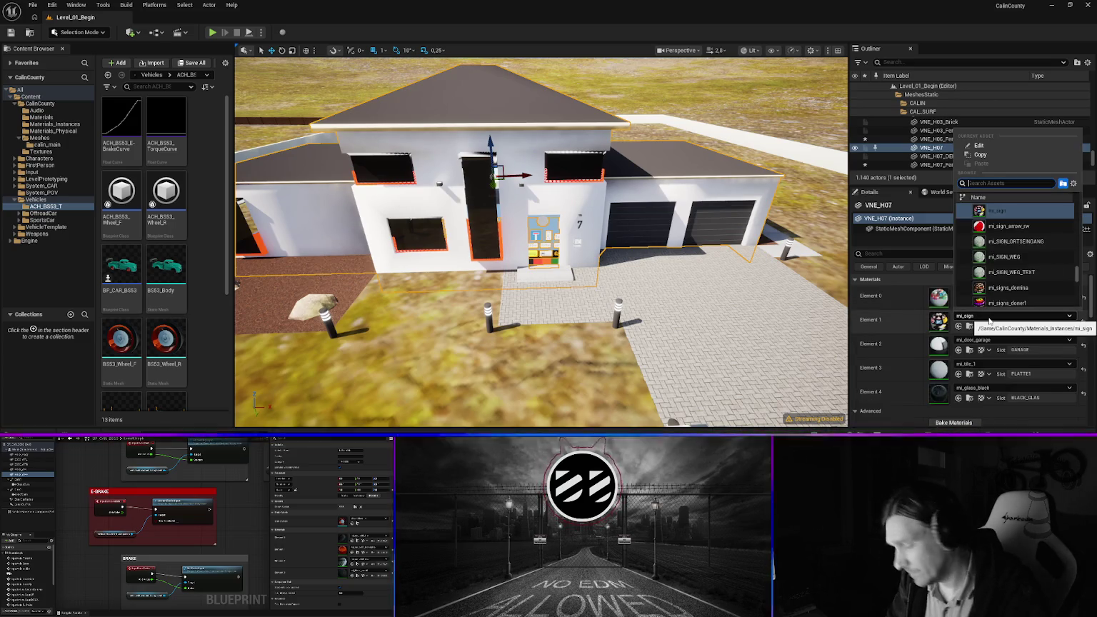
pyautogui.write('door')
pyautogui.press('Down')
pyautogui.press('Down')
pyautogui.press('Down')
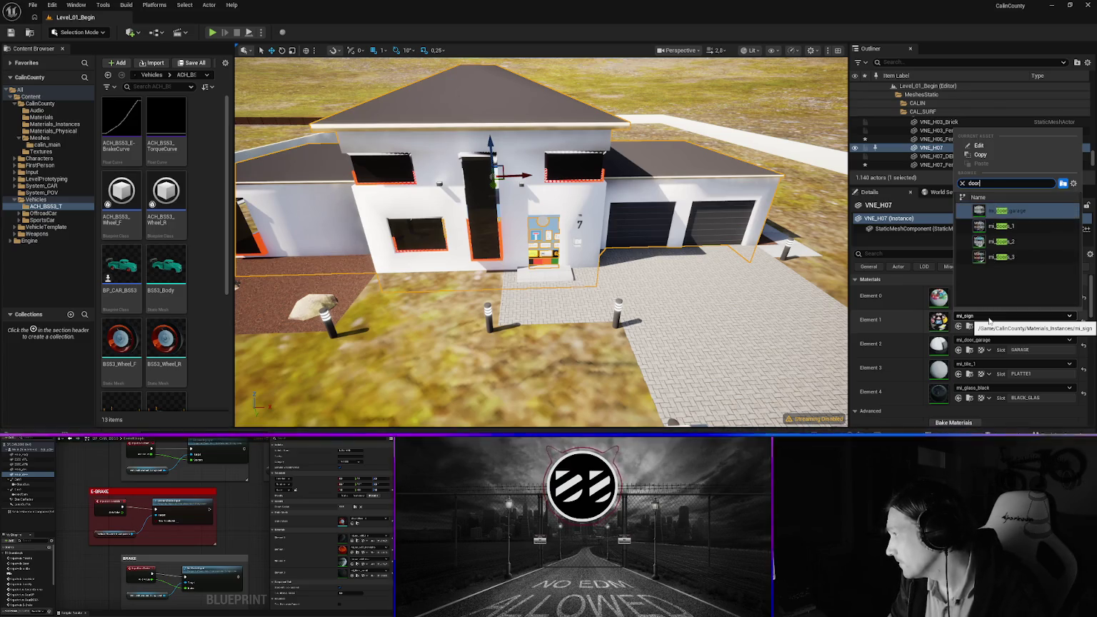
pyautogui.press('Return')
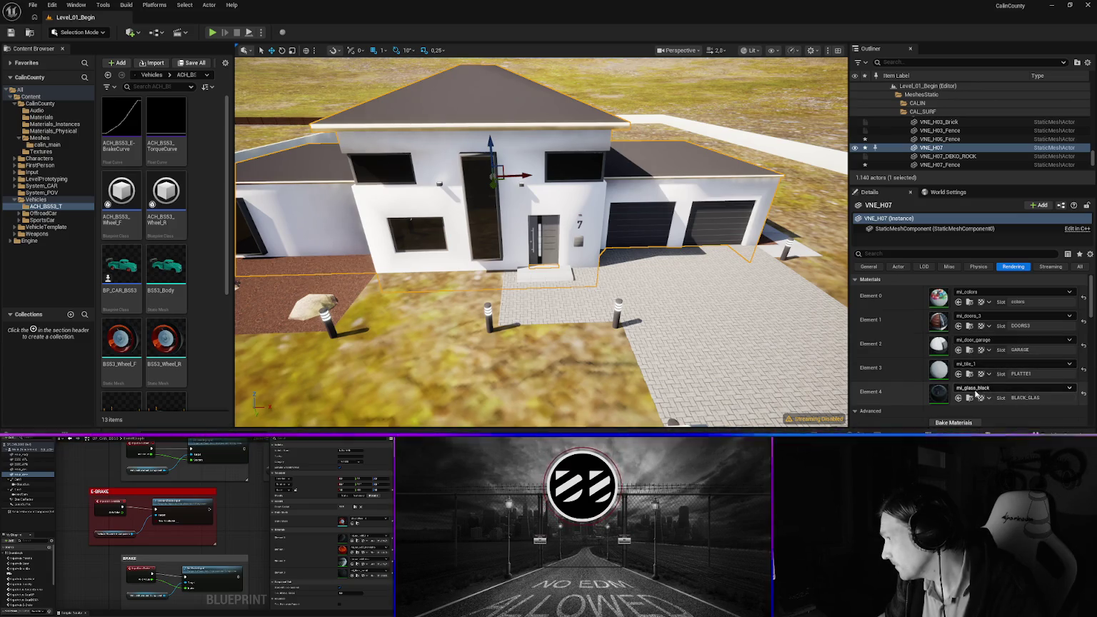
pyautogui.moveTo(493, 270)
pyautogui.mouseDown()
pyautogui.moveTo(549, 325)
pyautogui.moveTo(464, 311)
pyautogui.moveTo(521, 282)
pyautogui.moveTo(579, 296)
pyautogui.moveTo(543, 299)
pyautogui.mouseUp()
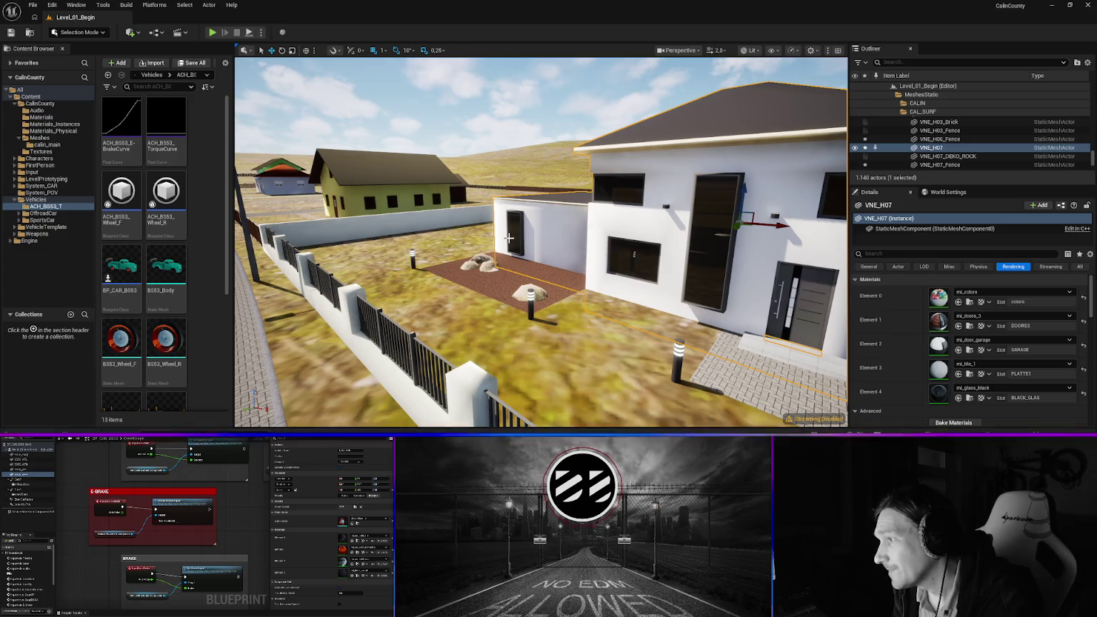
pyautogui.press('f')
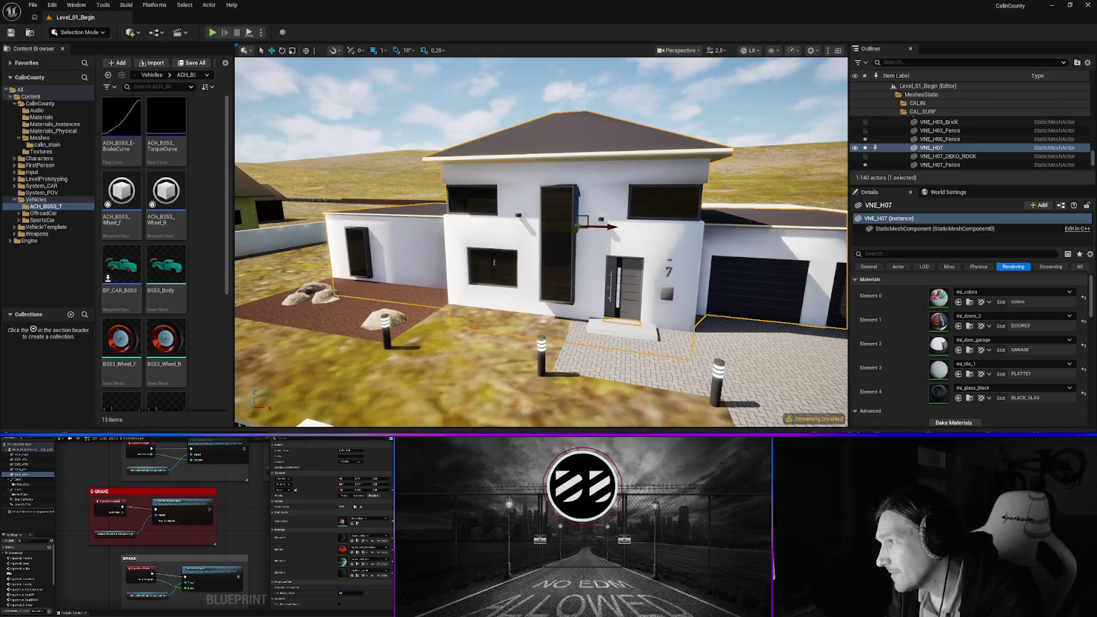
pyautogui.click(759, 54)
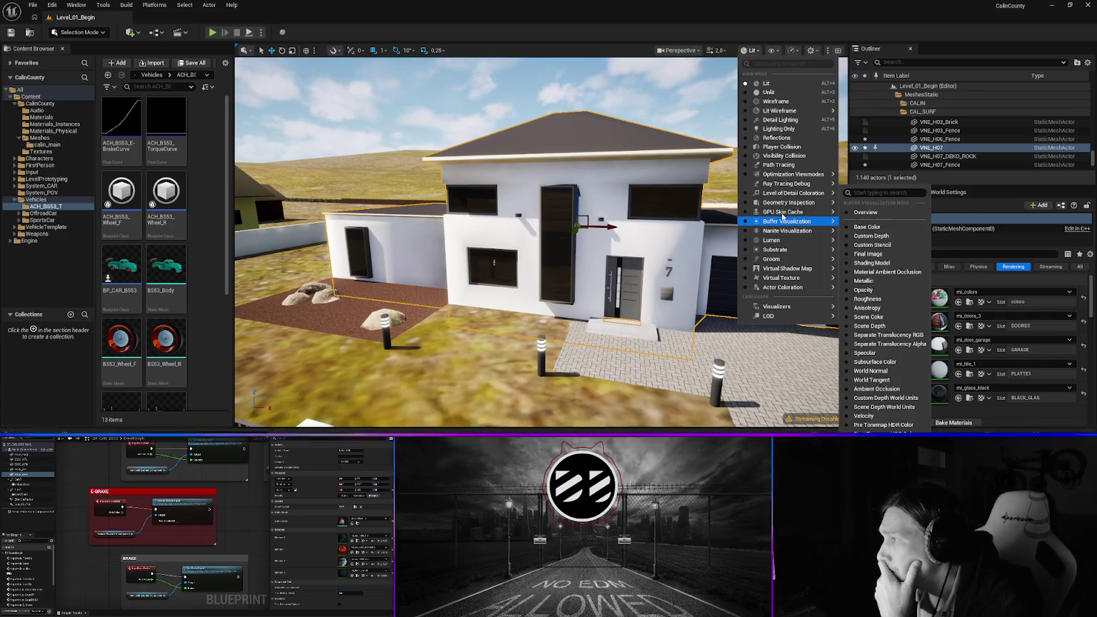
pyautogui.moveTo(782, 214)
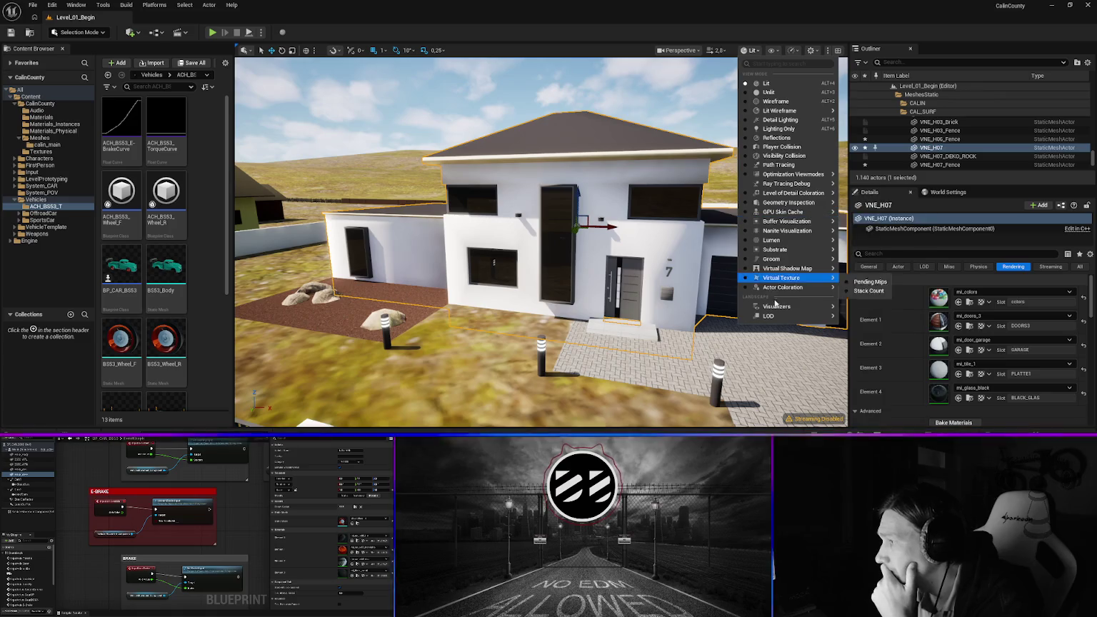
pyautogui.moveTo(782, 308)
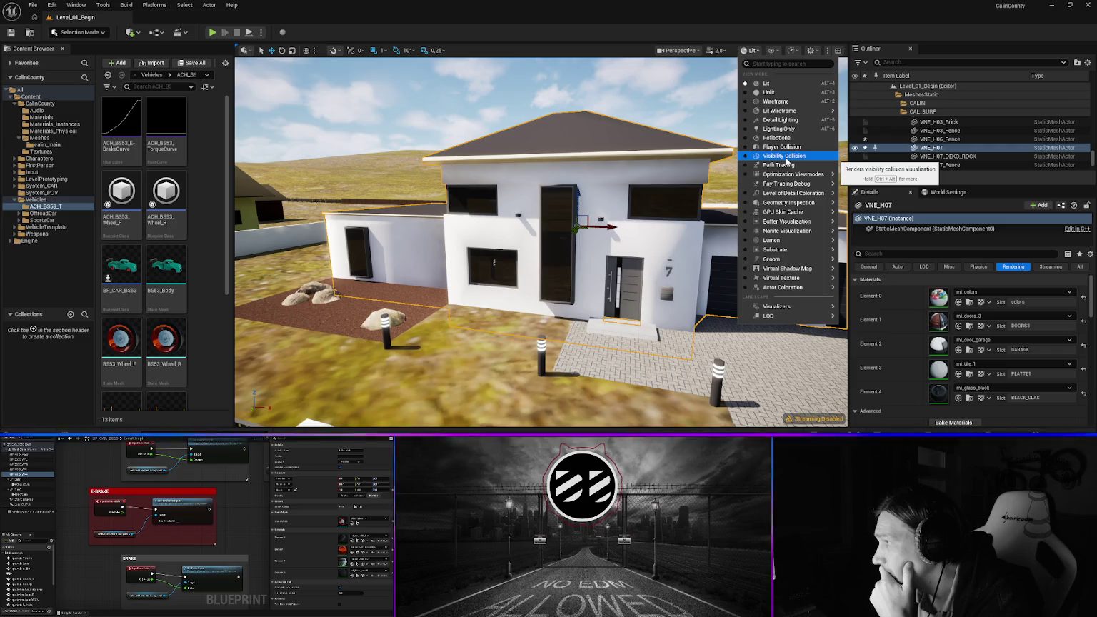
pyautogui.click(436, 174)
pyautogui.moveTo(436, 173)
pyautogui.mouseDown()
pyautogui.moveTo(621, 174)
pyautogui.moveTo(599, 173)
pyautogui.moveTo(613, 164)
pyautogui.moveTo(607, 179)
pyautogui.moveTo(607, 157)
pyautogui.mouseUp()
pyautogui.moveTo(466, 278)
pyautogui.mouseDown()
pyautogui.moveTo(414, 278)
pyautogui.moveTo(465, 277)
pyautogui.mouseUp()
pyautogui.click(464, 280)
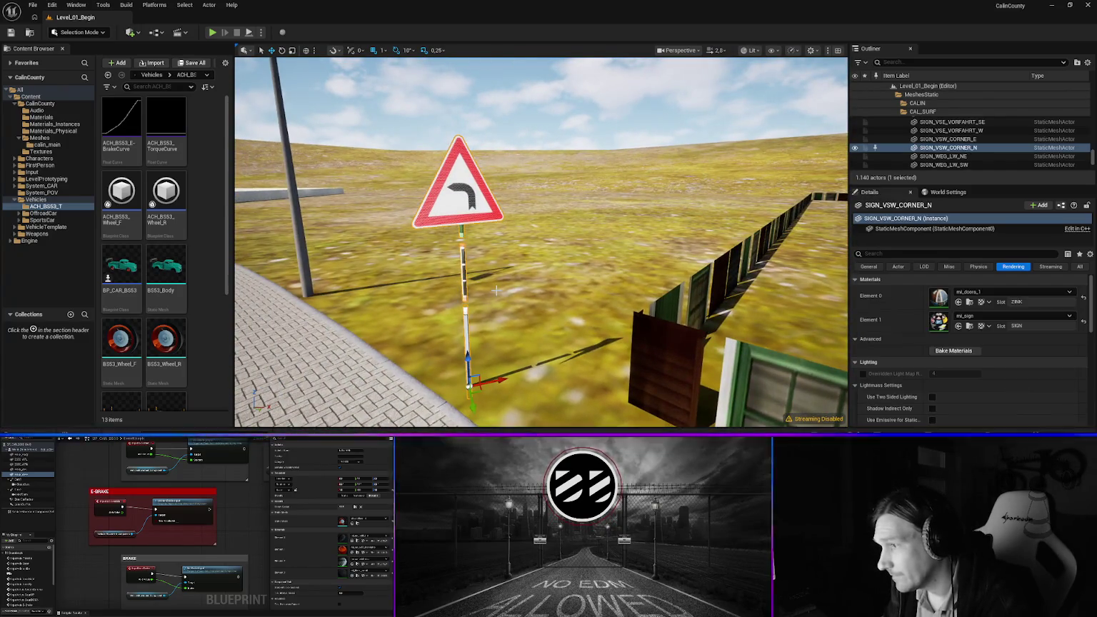
# Set the corner sign post to mi_zinc and the H08 fence to mi_fence_wood
pyautogui.click(991, 291)
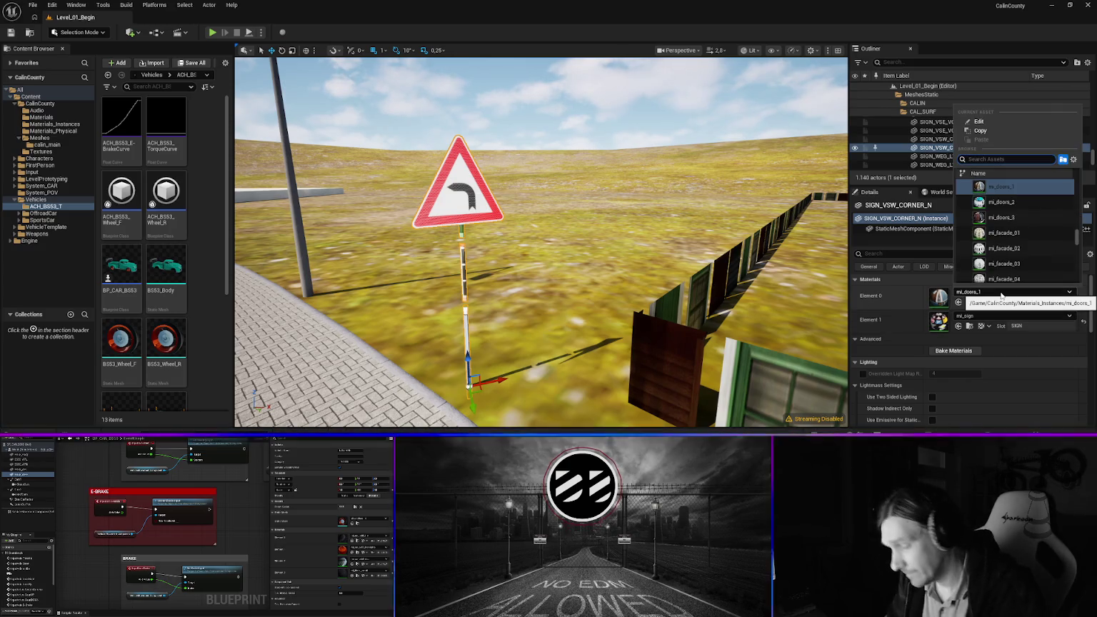
pyautogui.write('sigc')
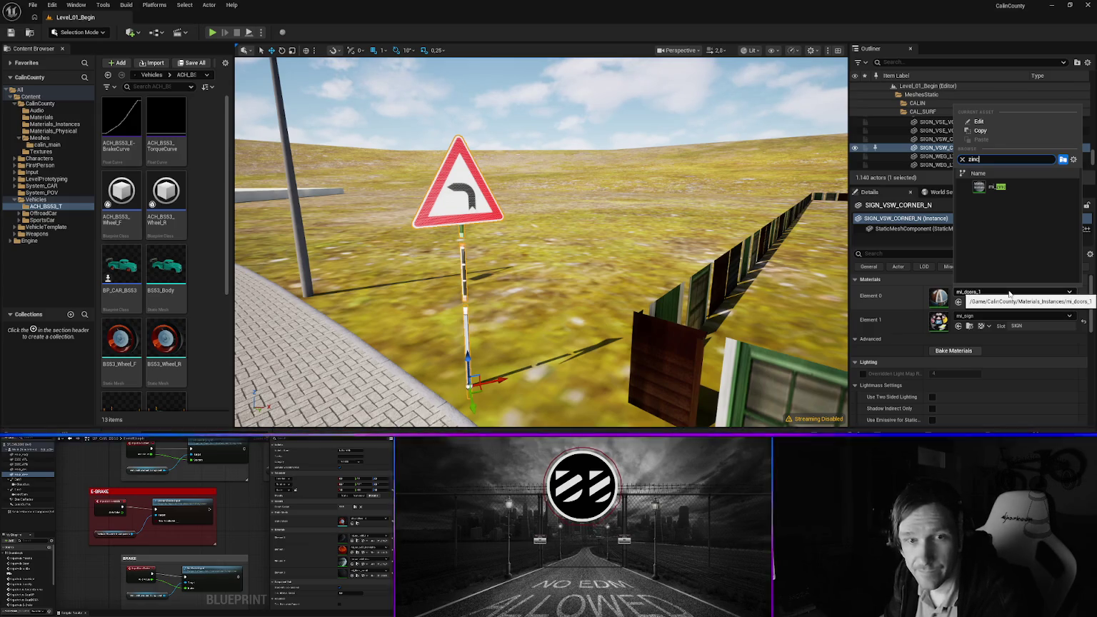
pyautogui.hotkey('ctrl', 'z')
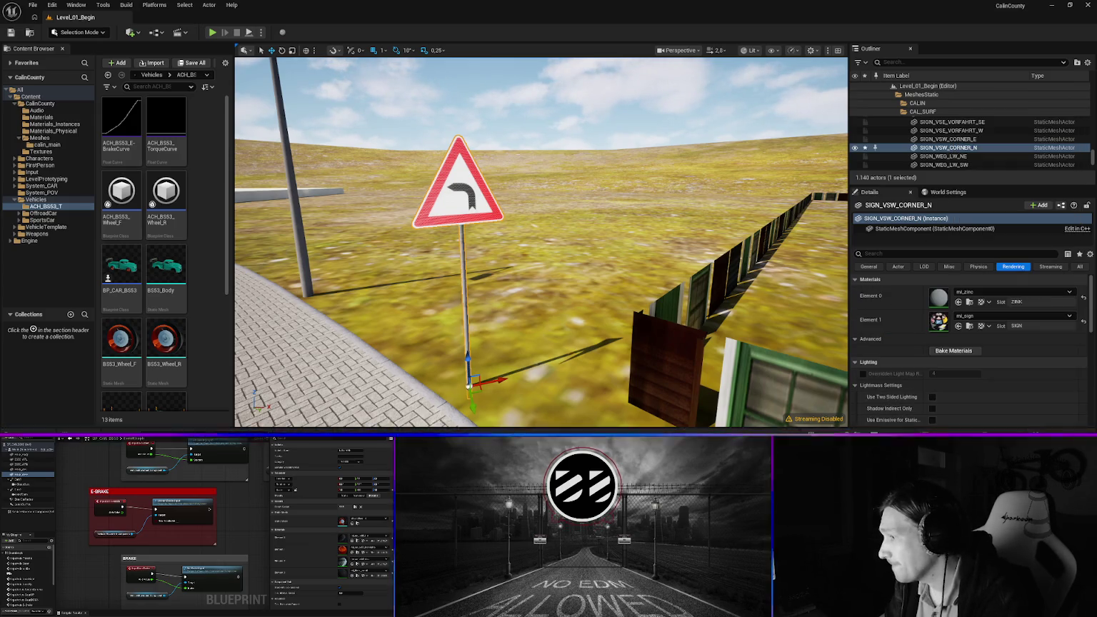
pyautogui.click(1000, 293)
pyautogui.write('wood')
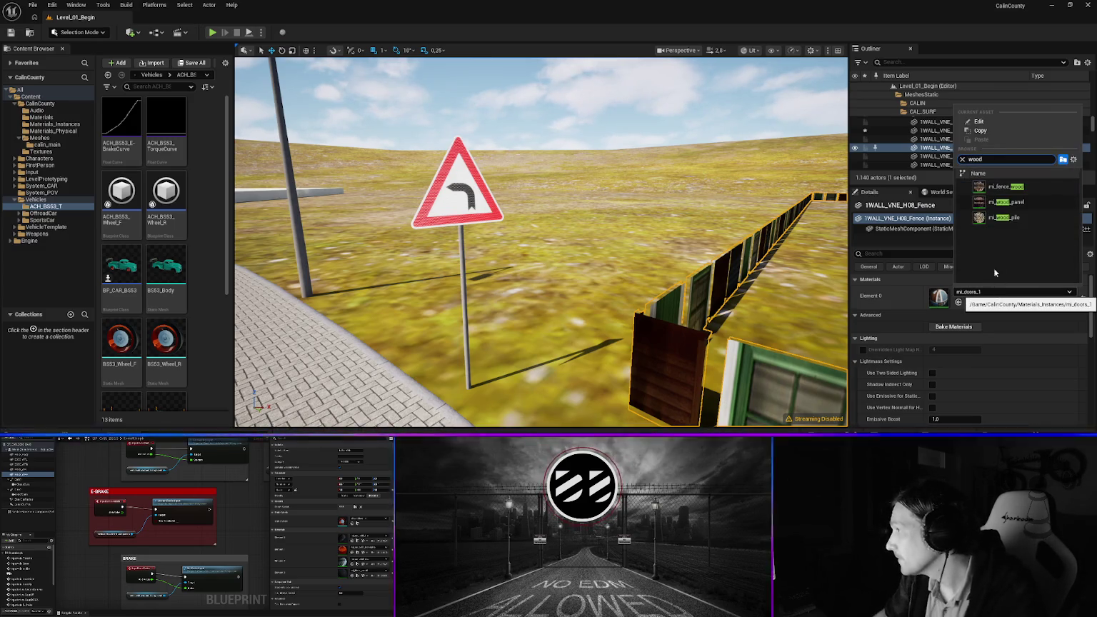
pyautogui.press('Return')
# Fly down the road and set fence 1WALL_VNE_H10_BY to mi_fence_wood
pyautogui.press('f')
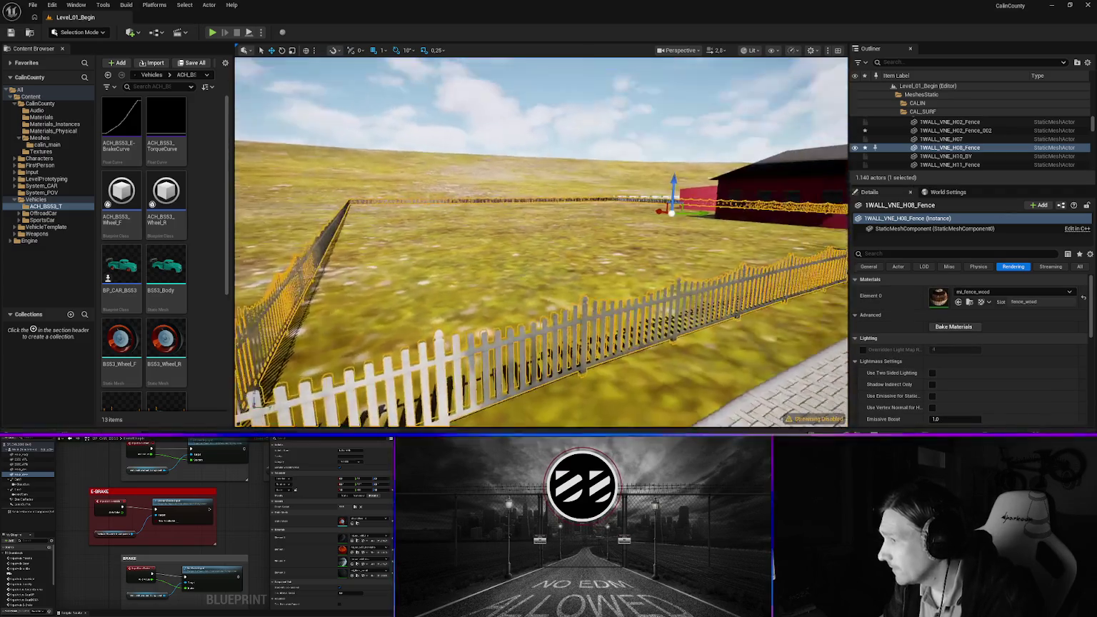
pyautogui.press('w')
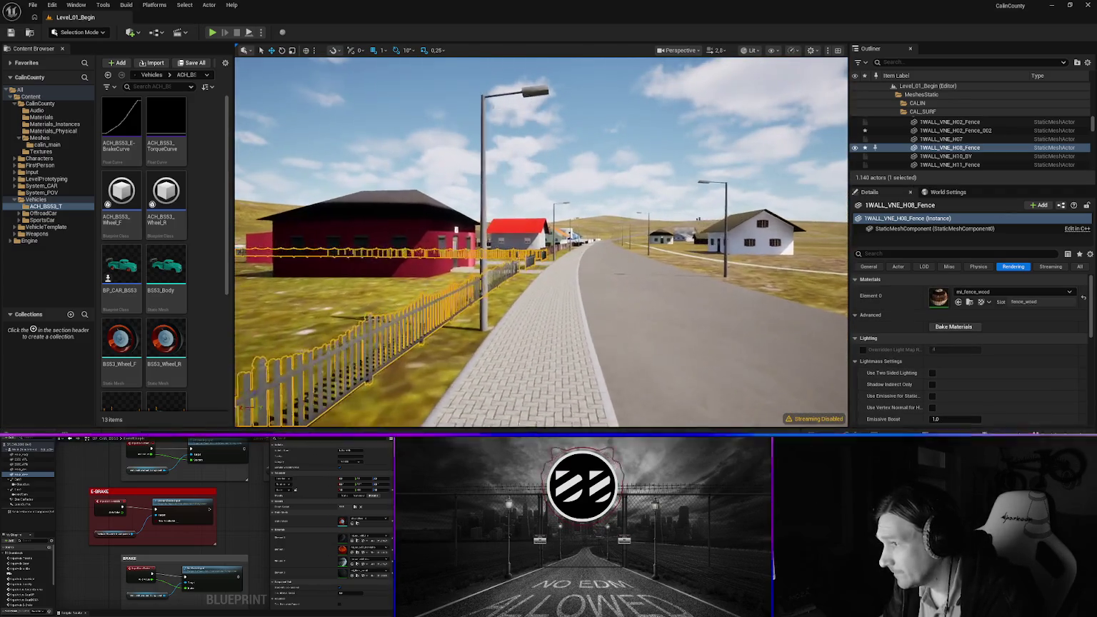
pyautogui.press('f')
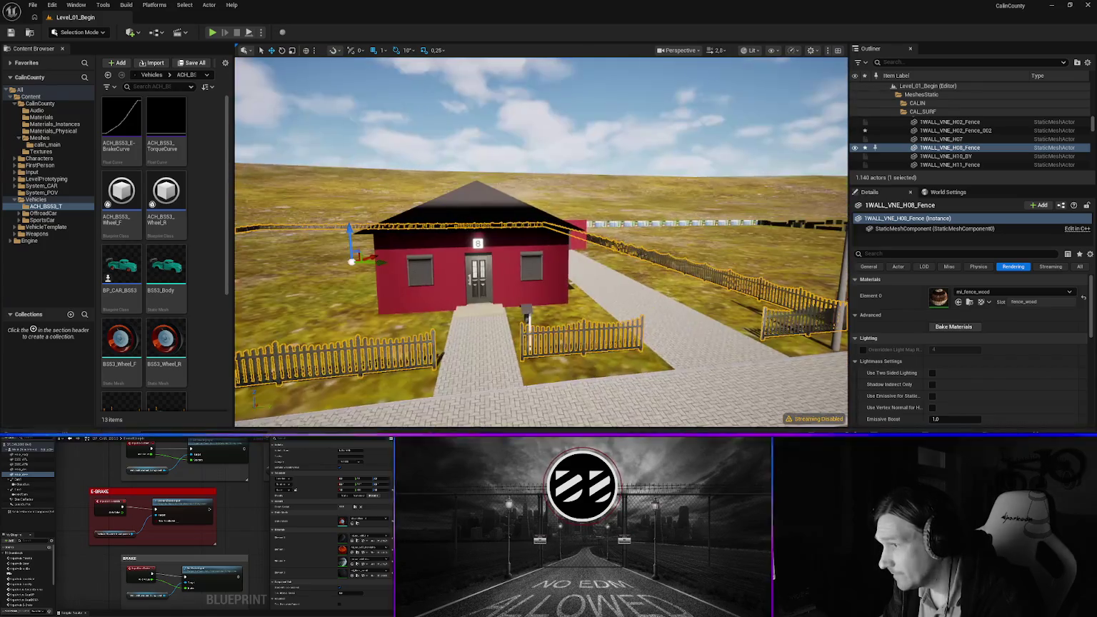
pyautogui.press('w')
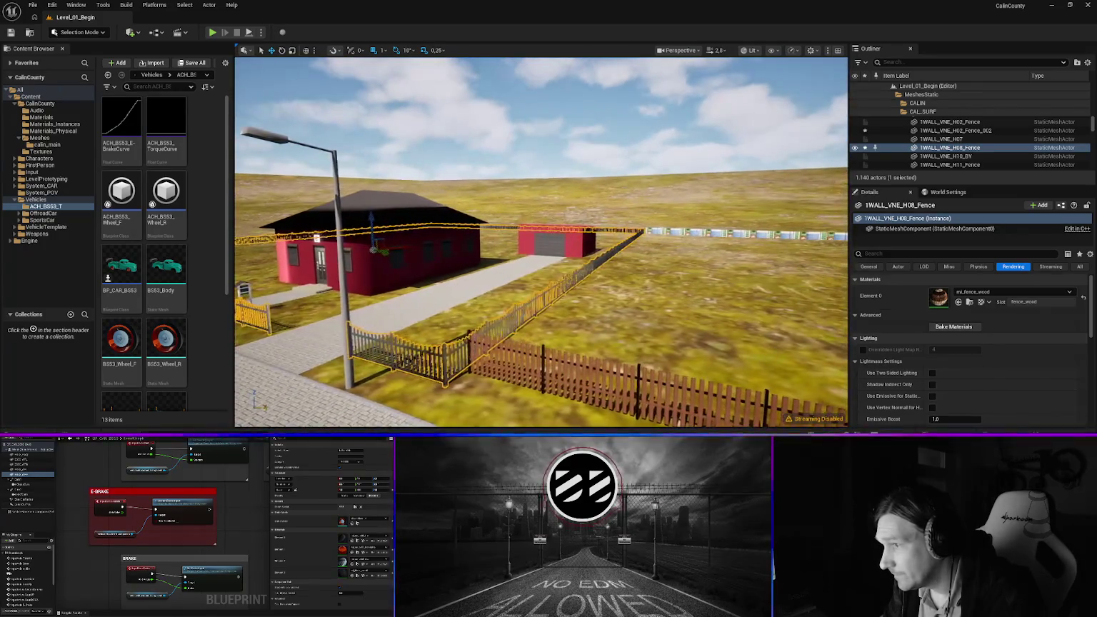
pyautogui.moveTo(543, 254); pyautogui.dragTo(509, 254)
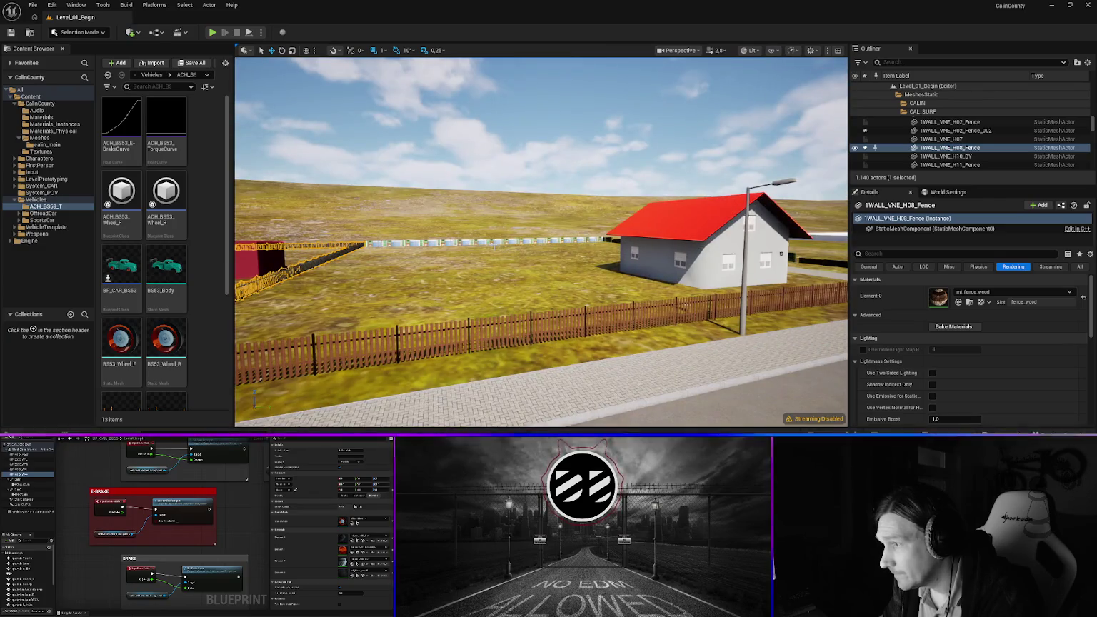
pyautogui.click(492, 241)
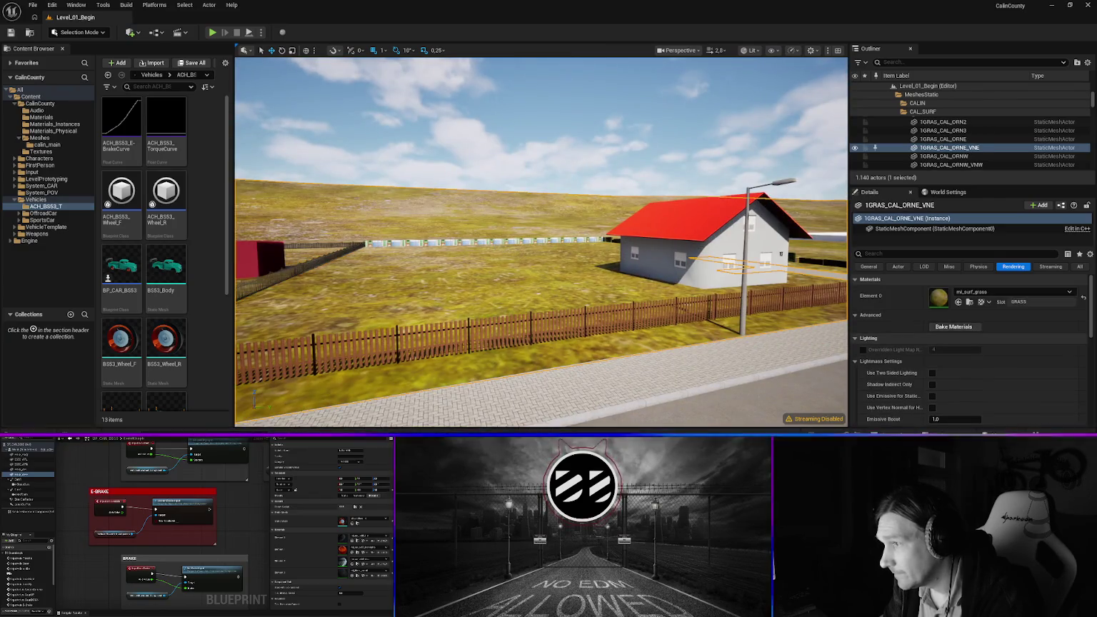
pyautogui.click(989, 294)
pyautogui.write('ood')
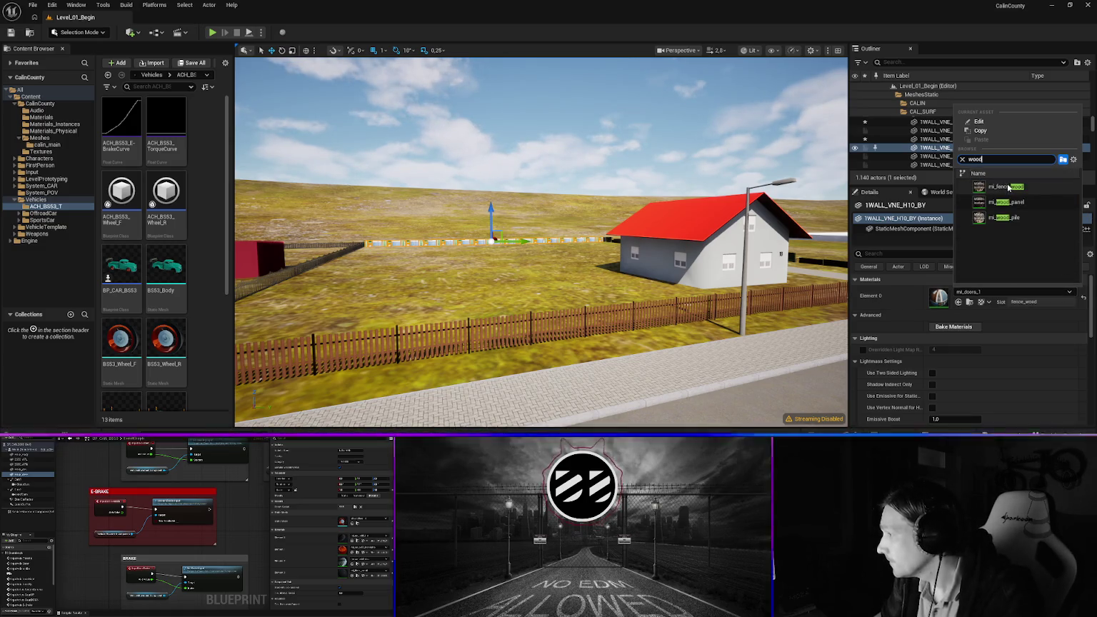
pyautogui.click(1008, 188)
# Give fence 1WALL_VNE_H11_Fence the mi_fence_wood material
pyautogui.moveTo(631, 285)
pyautogui.mouseDown()
pyautogui.moveTo(604, 282)
pyautogui.moveTo(603, 264)
pyautogui.moveTo(614, 246)
pyautogui.moveTo(643, 243)
pyautogui.moveTo(493, 253)
pyautogui.moveTo(596, 247)
pyautogui.moveTo(564, 243)
pyautogui.mouseUp()
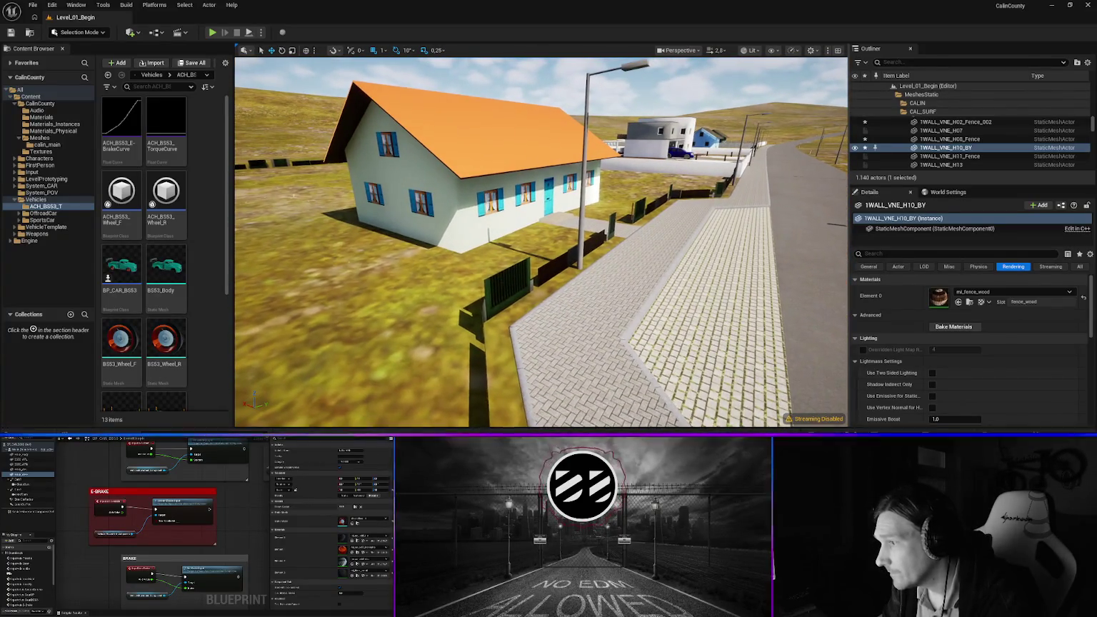
pyautogui.click(943, 156)
pyautogui.click(992, 293)
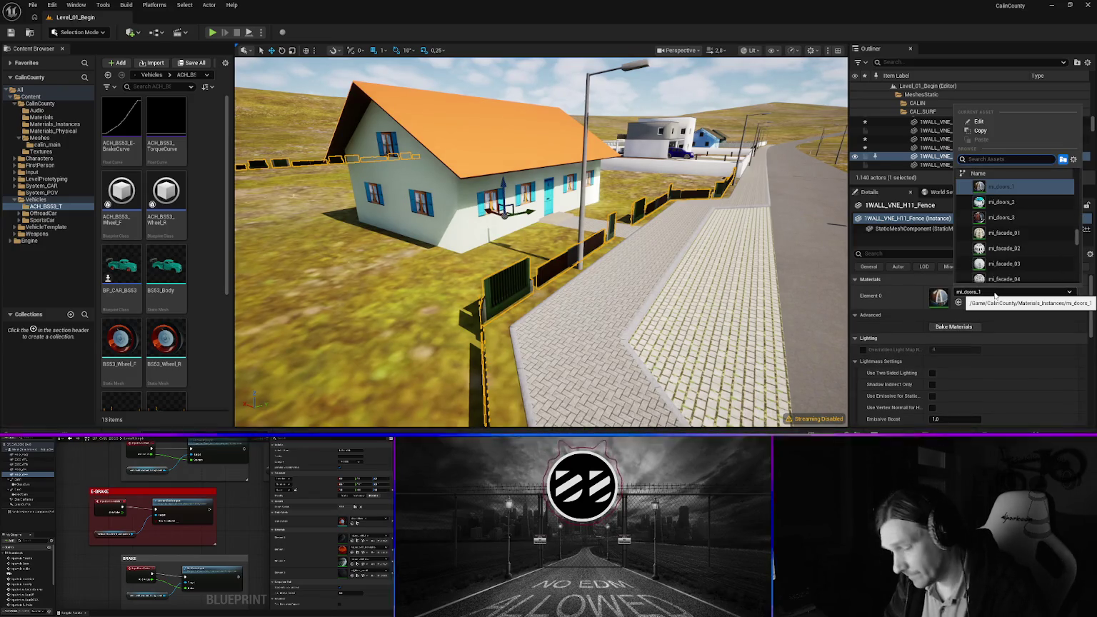
pyautogui.write('wood')
pyautogui.press('Return')
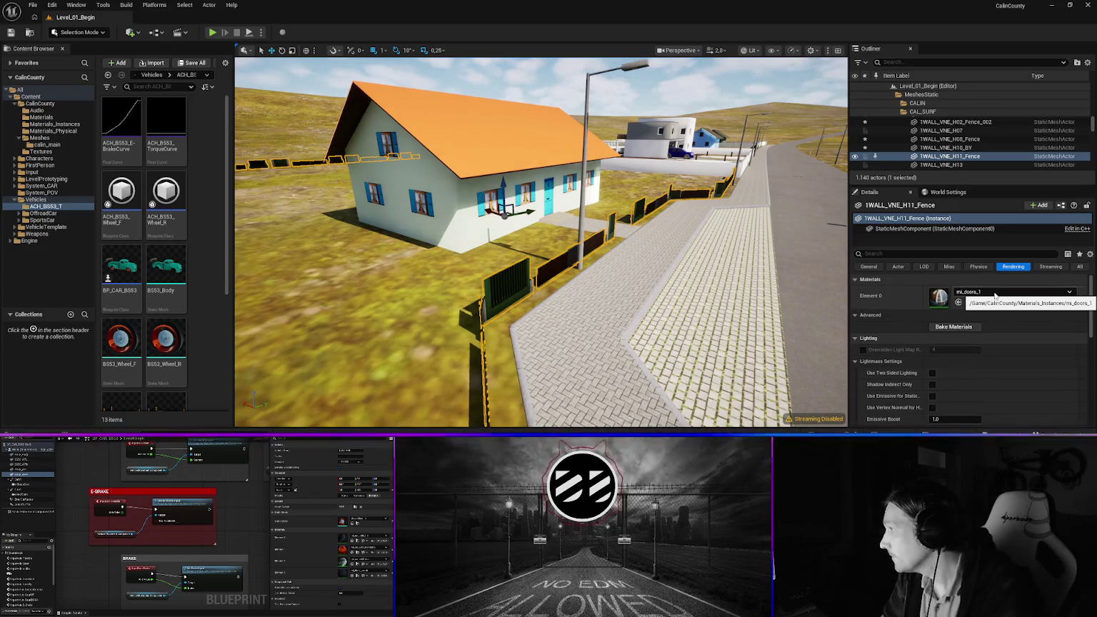
# Frame the H11 fence and select the grass in front of the house
pyautogui.moveTo(543, 242)
pyautogui.mouseDown()
pyautogui.moveTo(714, 235)
pyautogui.moveTo(428, 243)
pyautogui.moveTo(542, 228)
pyautogui.moveTo(542, 203)
pyautogui.mouseUp()
pyautogui.press('f')
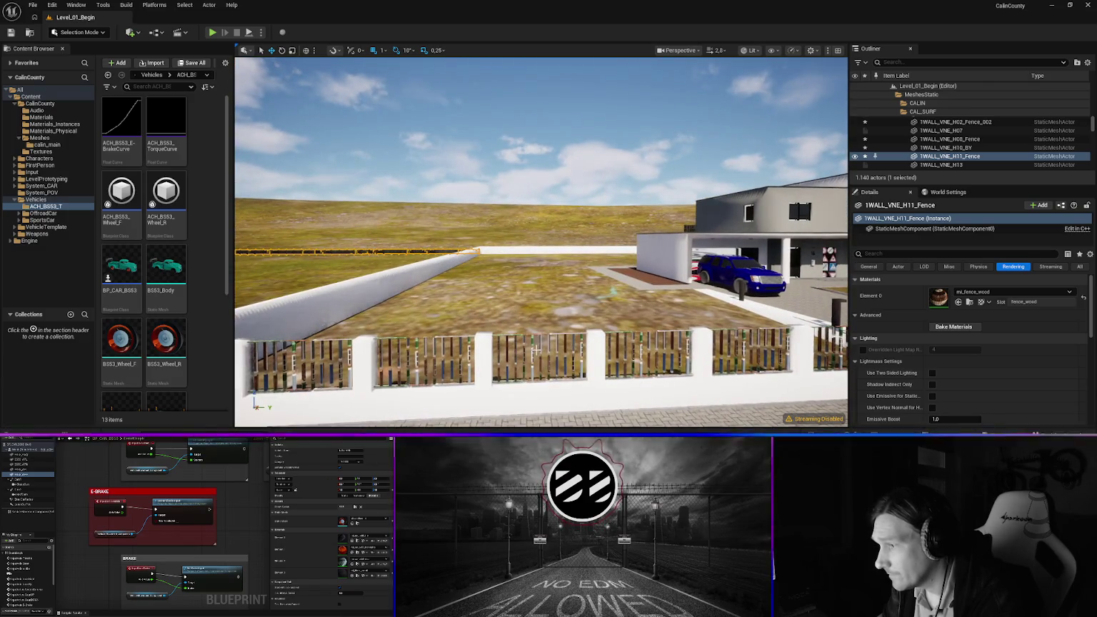
pyautogui.click(532, 350)
# Set VNE_H13_Fence's Element 0 to mi_zinc
pyautogui.click(531, 350)
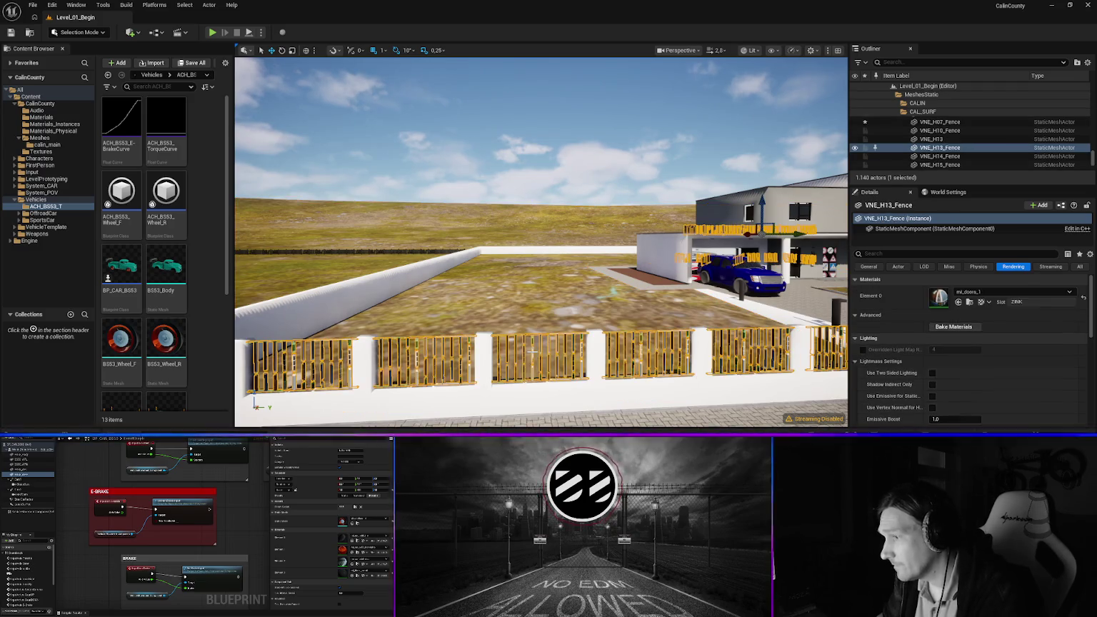
pyautogui.click(995, 293)
pyautogui.write('zinc')
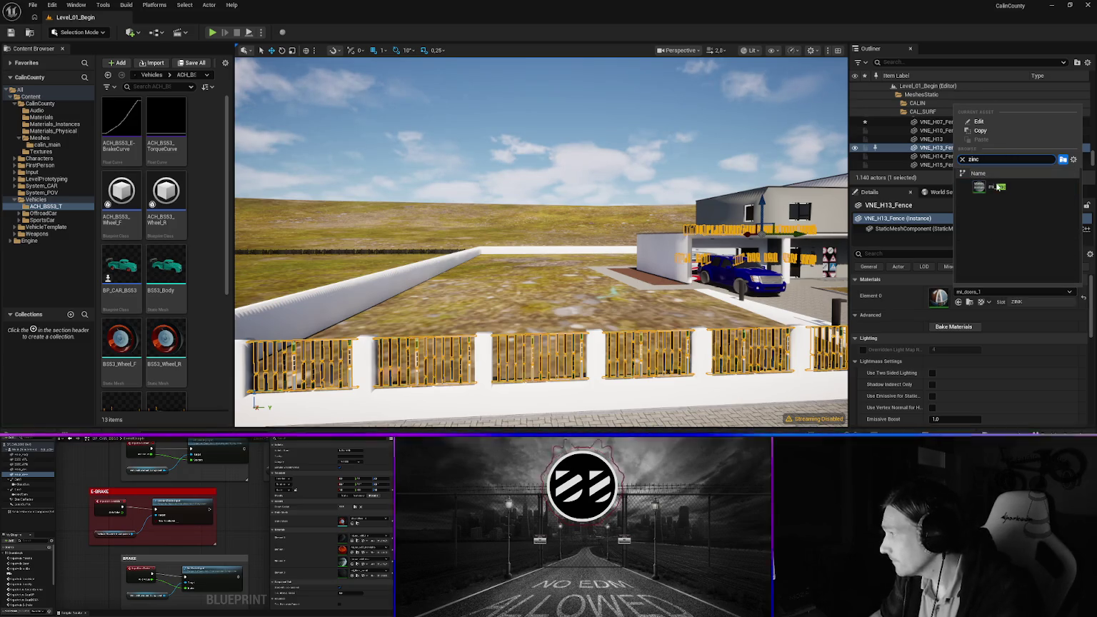
pyautogui.click(997, 187)
# Change house VNE_H13's Element 1 from mi_sign to mi_doors_3
pyautogui.moveTo(797, 189); pyautogui.dragTo(814, 157)
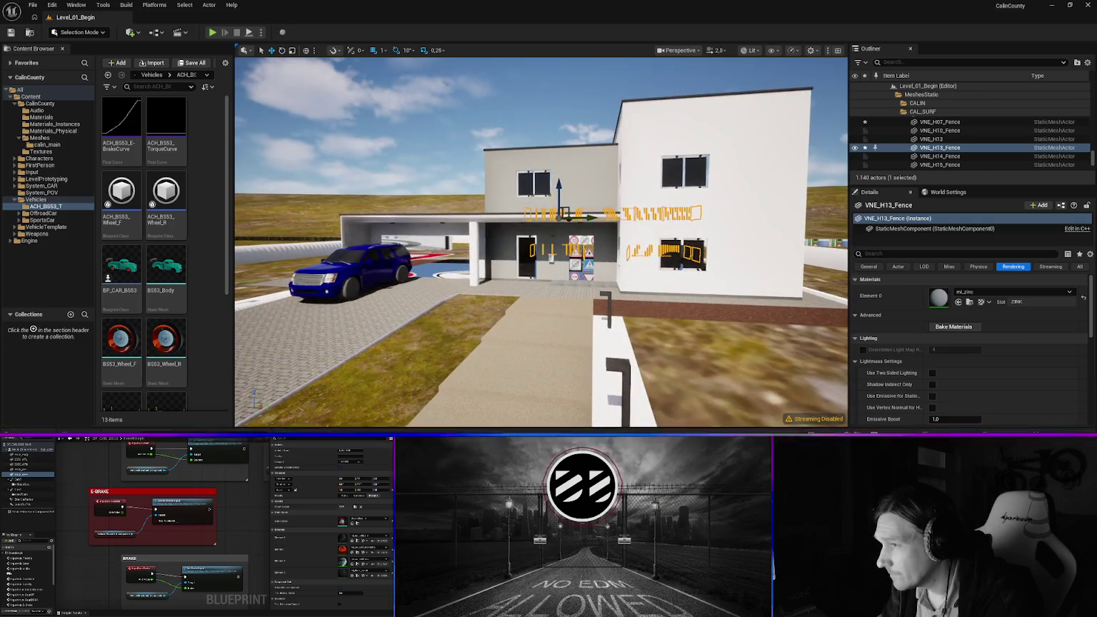
pyautogui.click(758, 275)
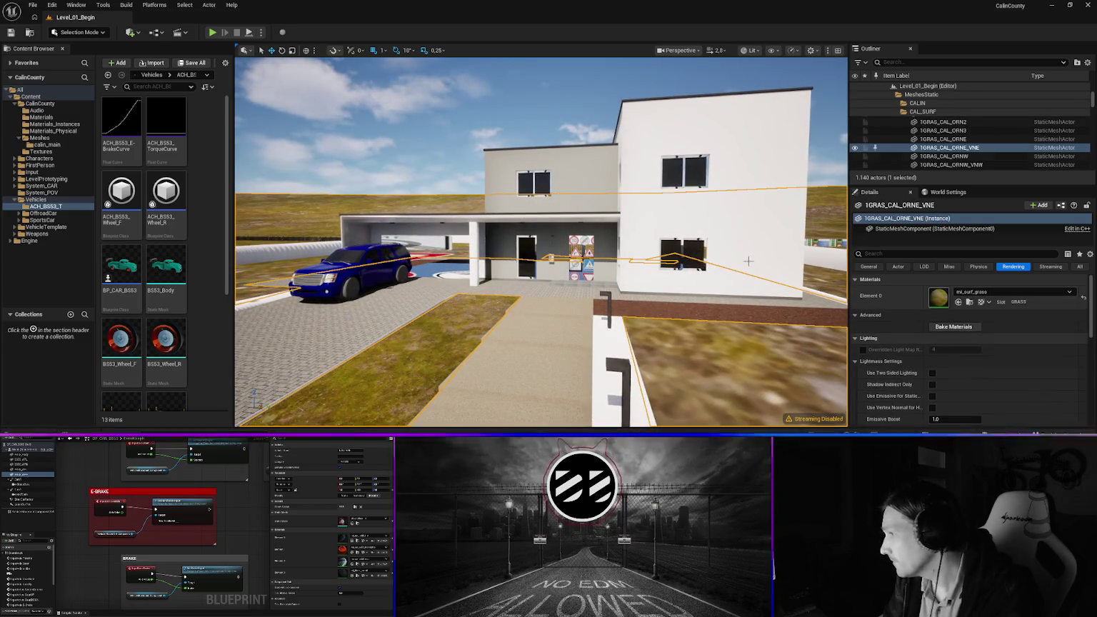
pyautogui.click(634, 287)
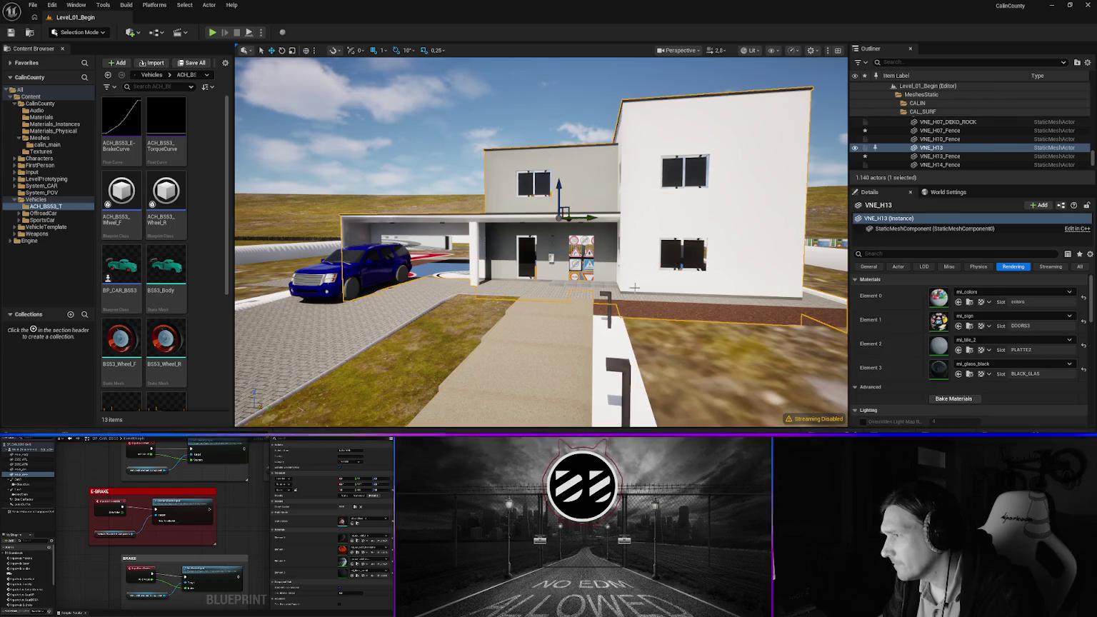
pyautogui.click(1003, 315)
pyautogui.write('oo')
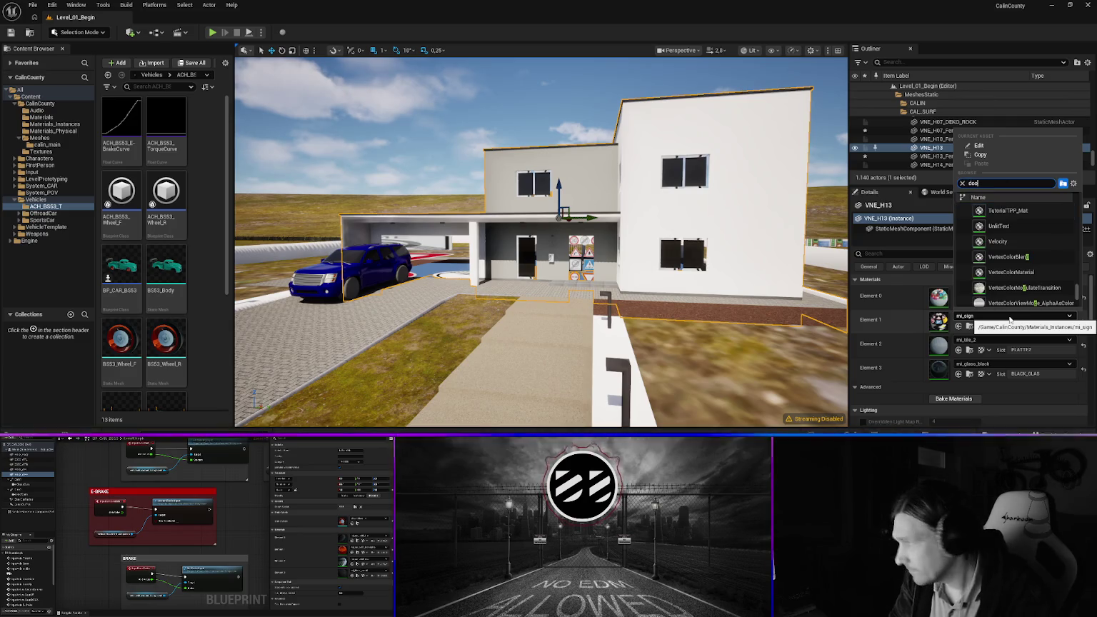
pyautogui.press('Down')
pyautogui.press('Down')
pyautogui.press('Down')
pyautogui.press('Return')
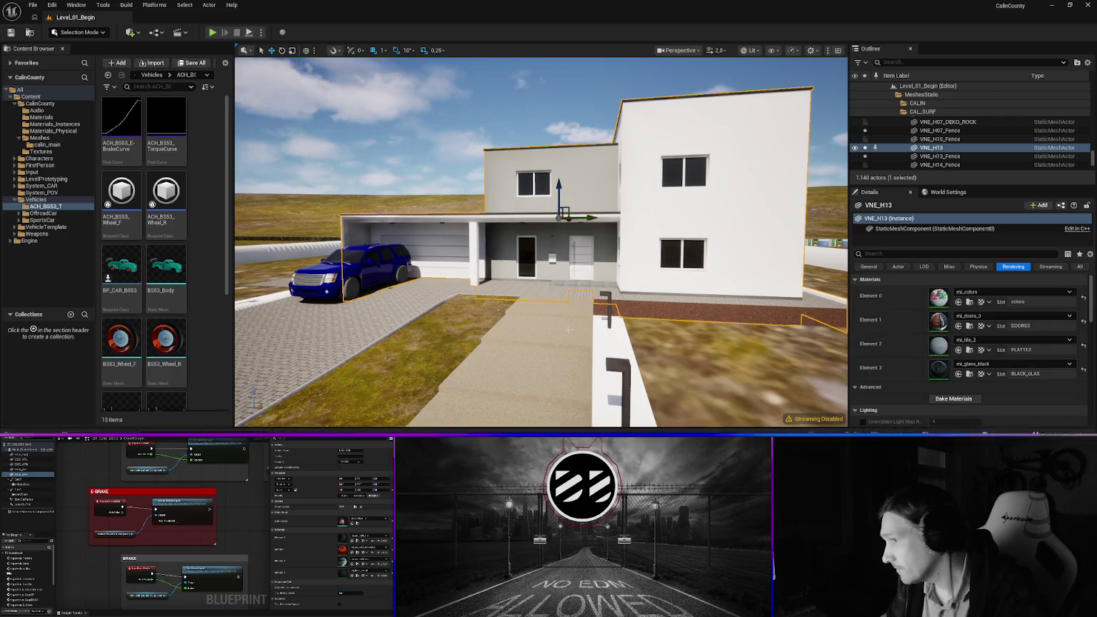
pyautogui.moveTo(497, 307); pyautogui.dragTo(658, 285)
pyautogui.click(660, 284)
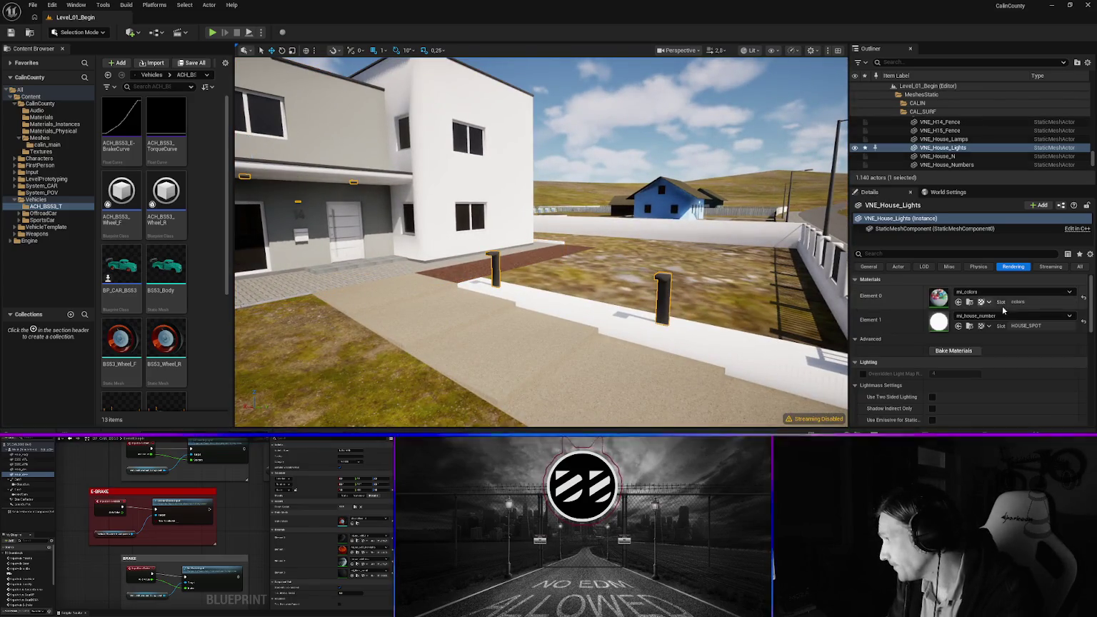
pyautogui.moveTo(431, 303)
pyautogui.mouseDown()
pyautogui.moveTo(321, 327)
pyautogui.moveTo(500, 318)
pyautogui.moveTo(436, 318)
pyautogui.mouseUp()
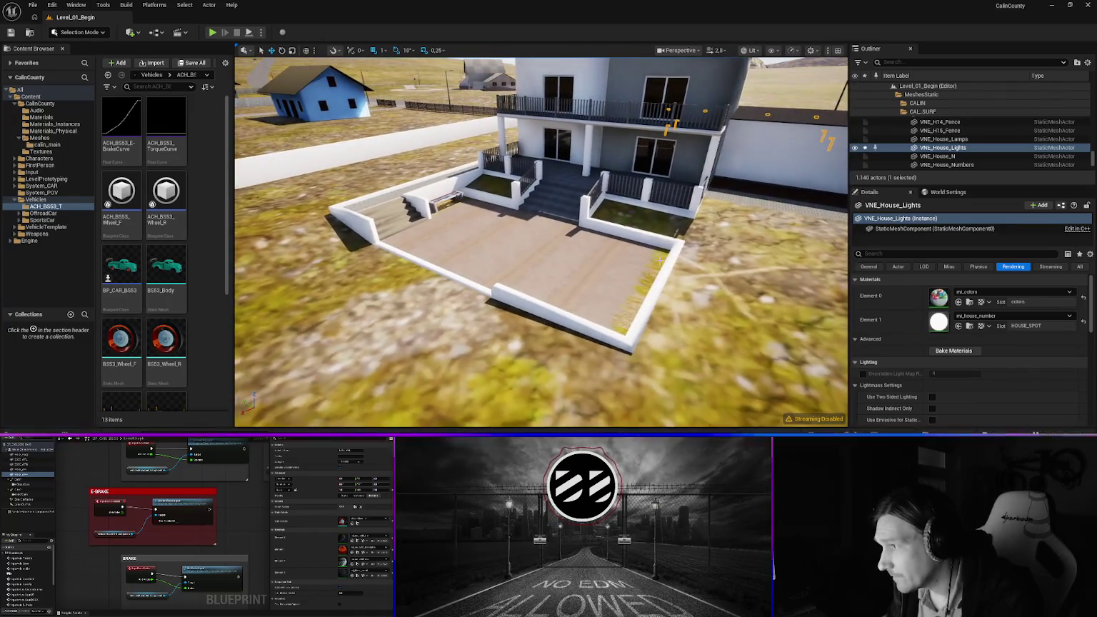
pyautogui.click(504, 240)
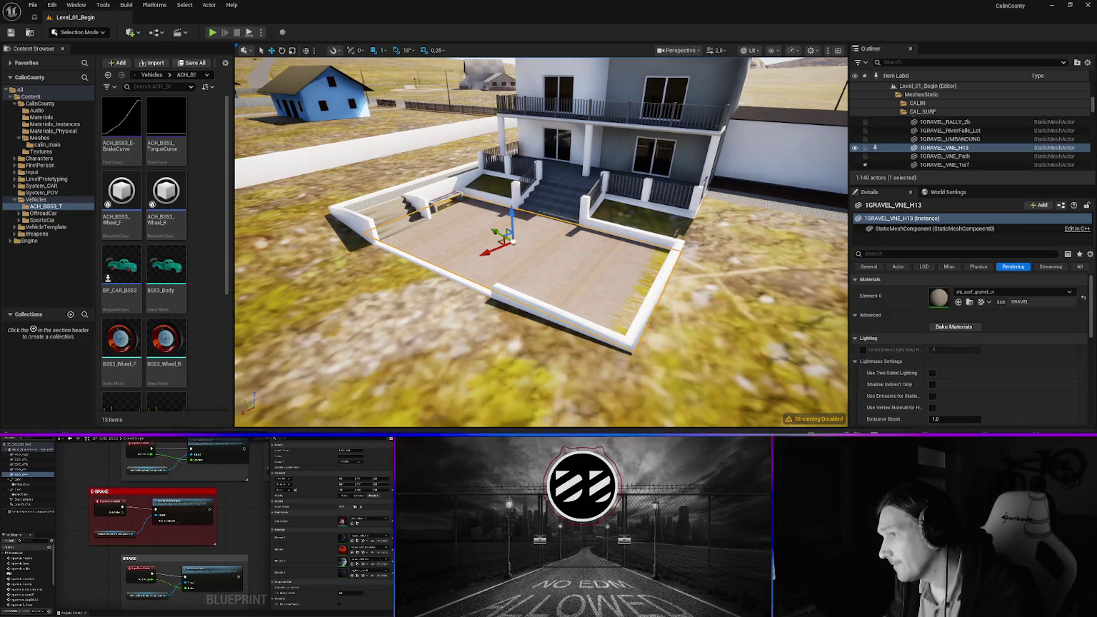
# Try mi_gravel_blank on terrace floor 1GRAVEL_VNE_H13, then settle on mi_surf_turf
pyautogui.click(994, 292)
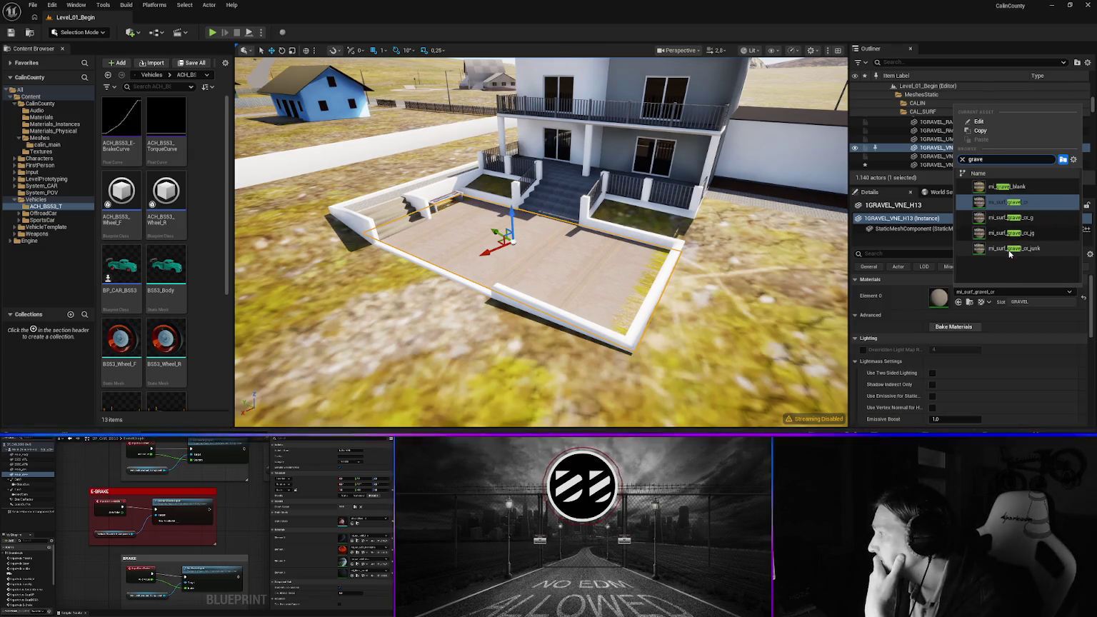
pyautogui.click(1010, 187)
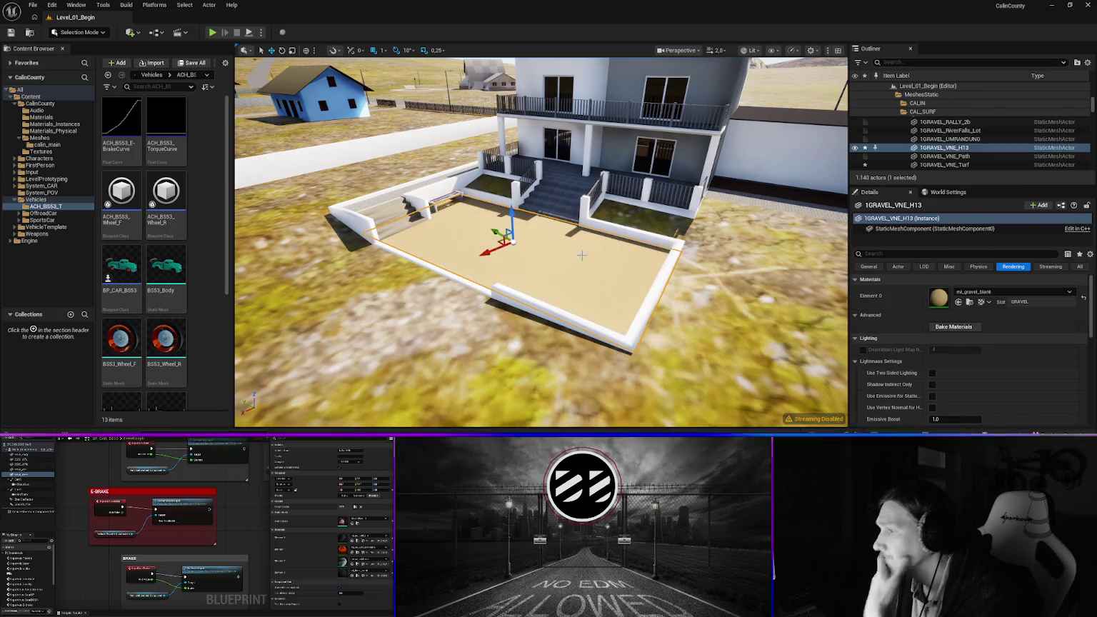
pyautogui.click(988, 292)
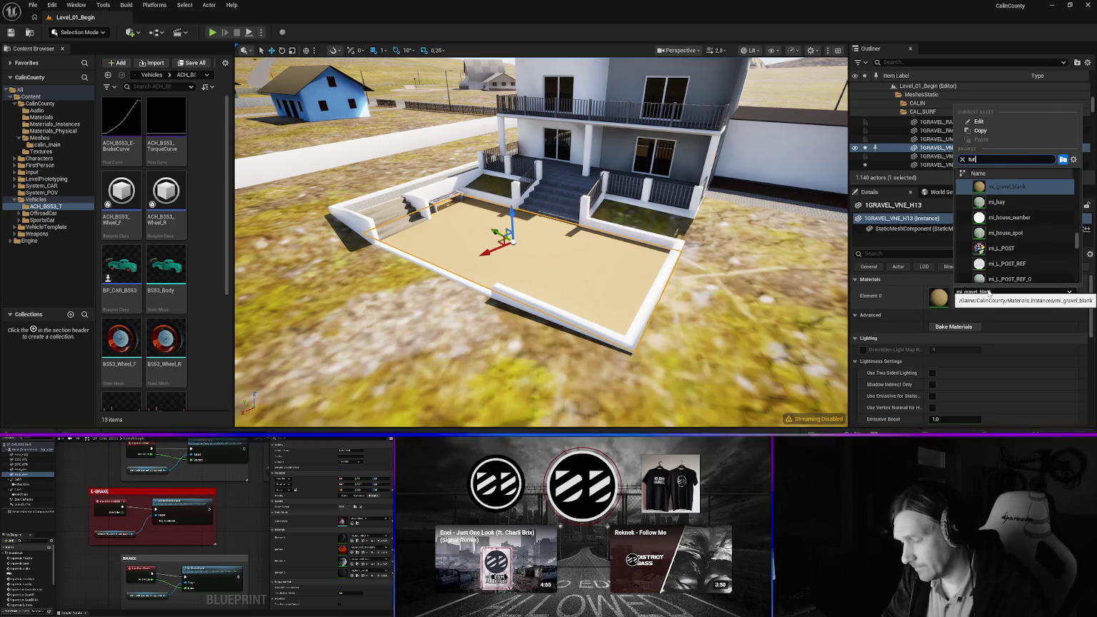
pyautogui.click(1004, 202)
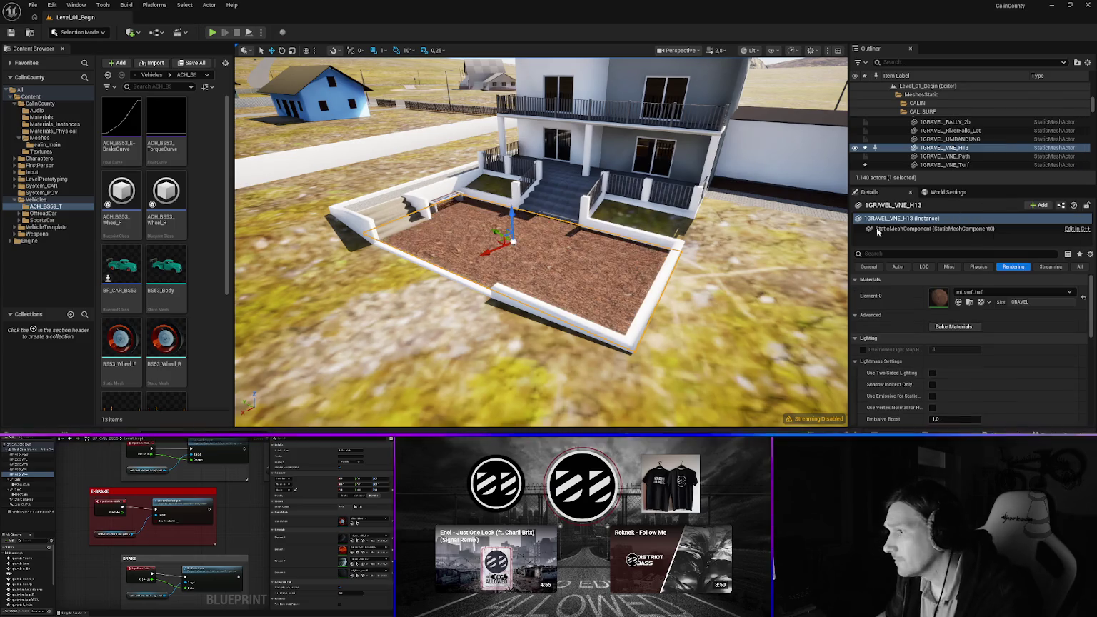
pyautogui.click(608, 237)
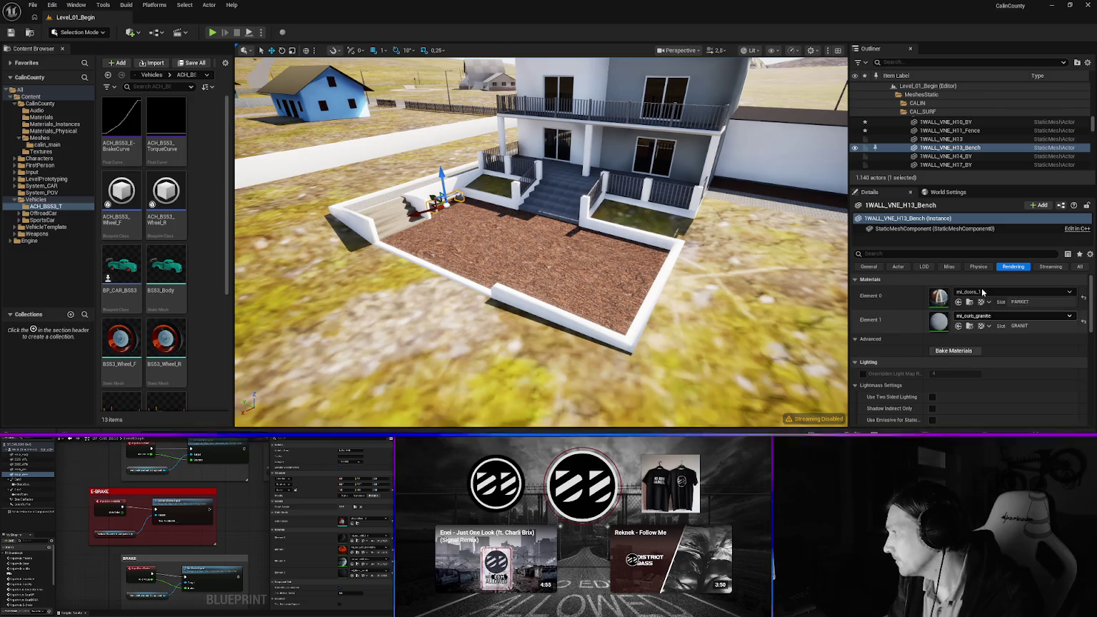
# Replace mi_doors_1 with mi_parket in the bench wall's Element 0 material slot
pyautogui.click(983, 292)
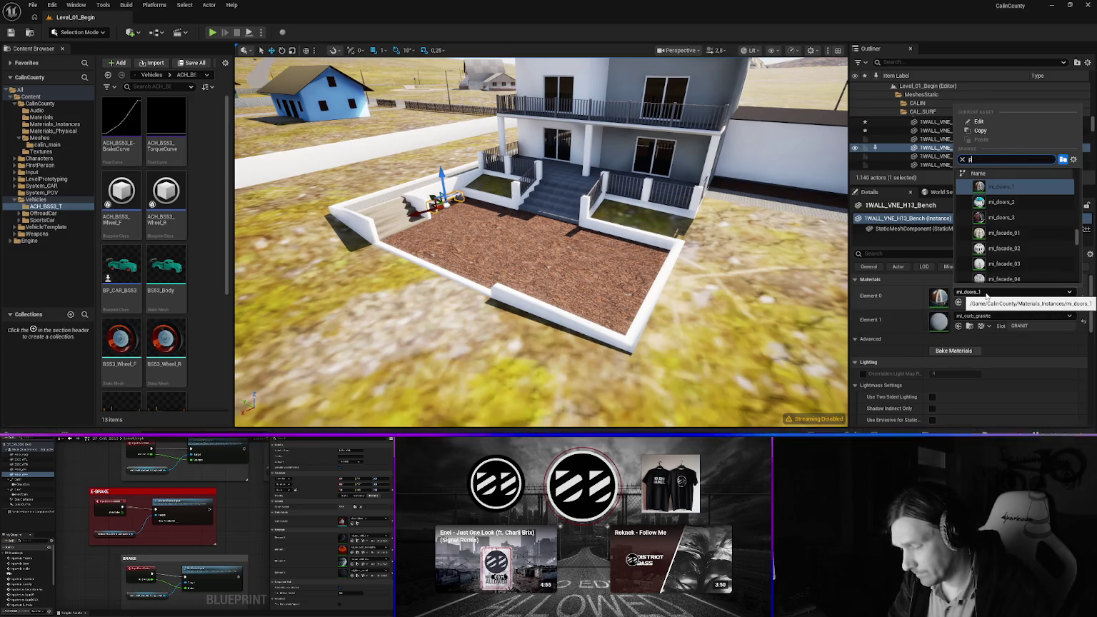
pyautogui.write('arket')
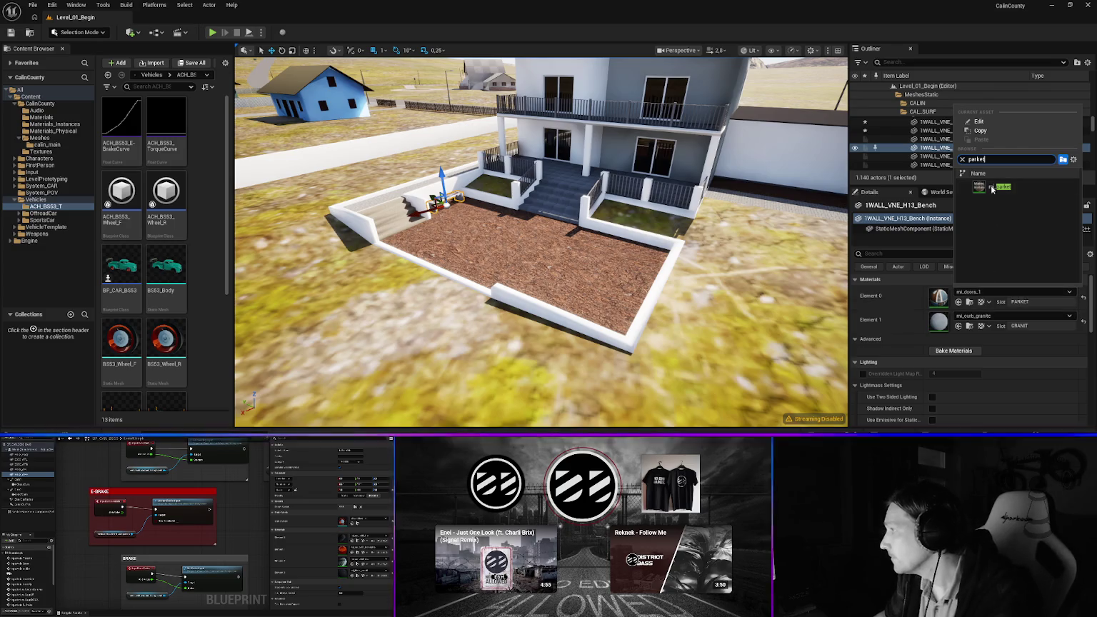
pyautogui.click(992, 189)
pyautogui.press('w')
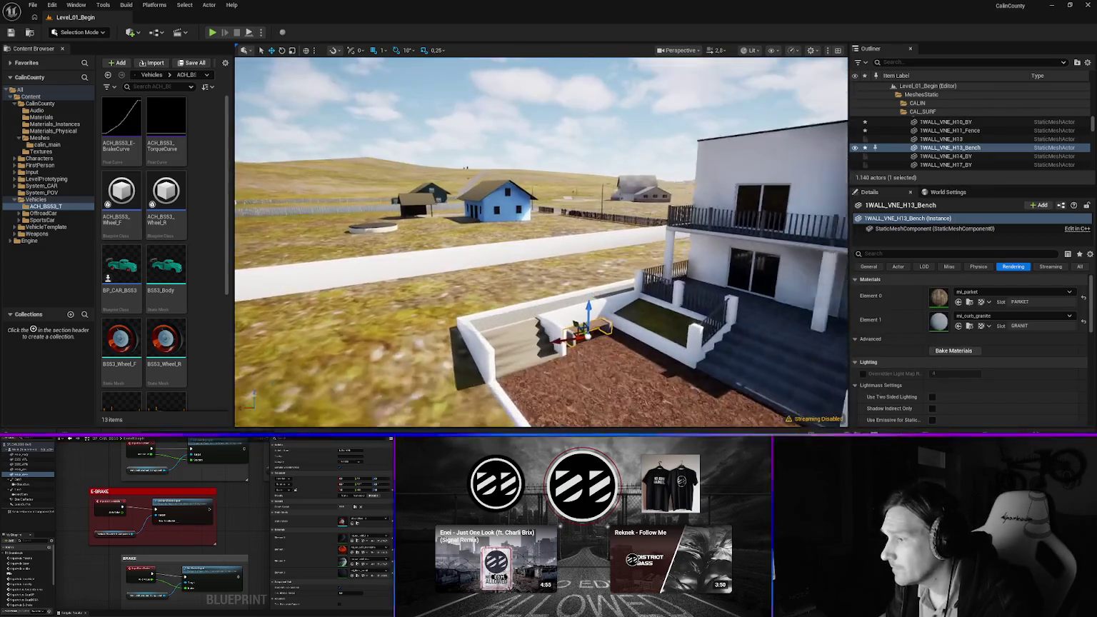
pyautogui.press('w')
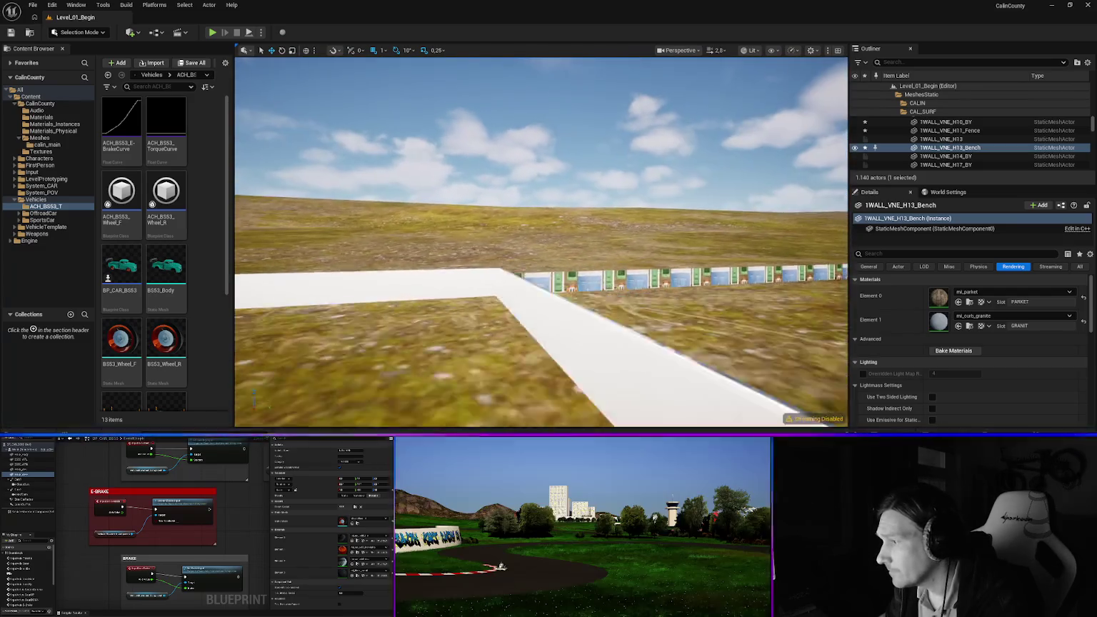
# Select the 1WALL_VNE_H14_BY wall and assign mi_fence_wood to its Element 0 slot
pyautogui.click(643, 303)
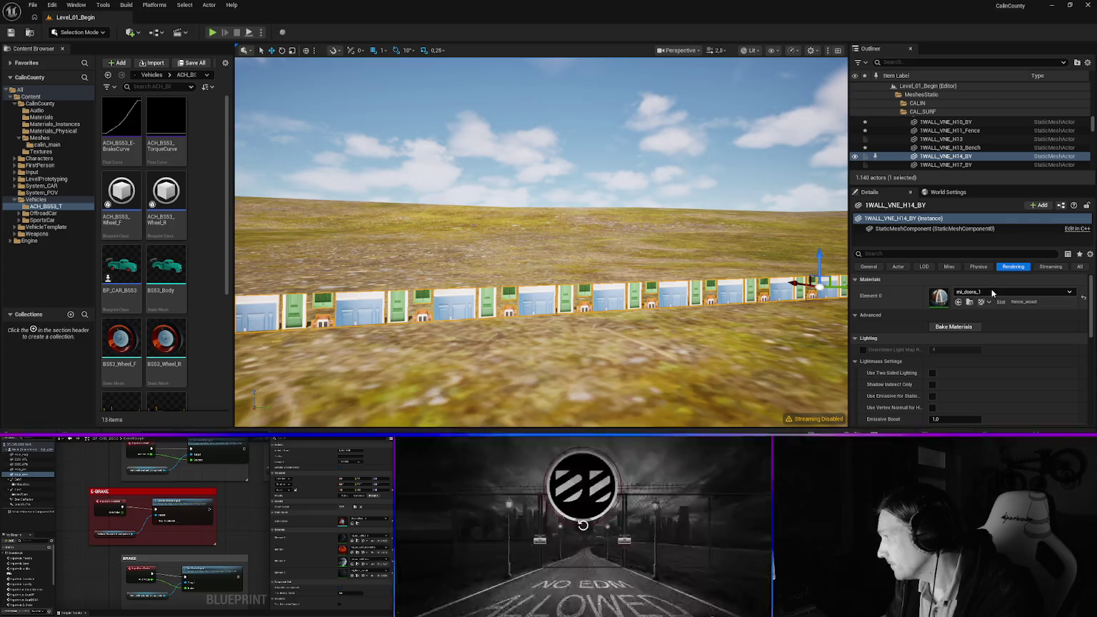
pyautogui.click(993, 292)
pyautogui.write('ood')
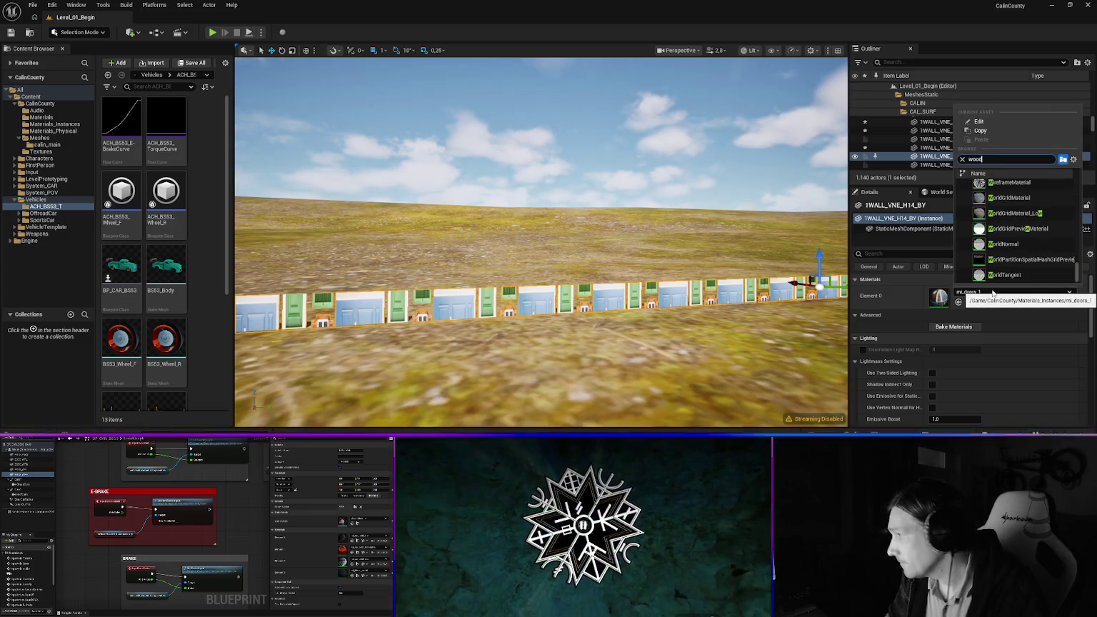
pyautogui.click(1007, 187)
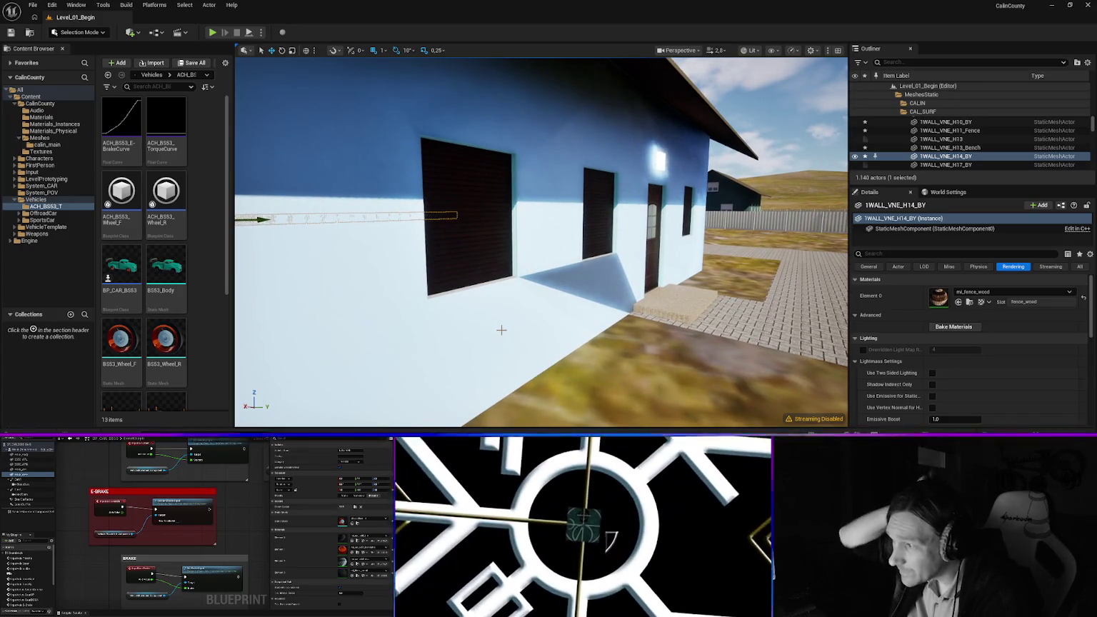
pyautogui.click(549, 260)
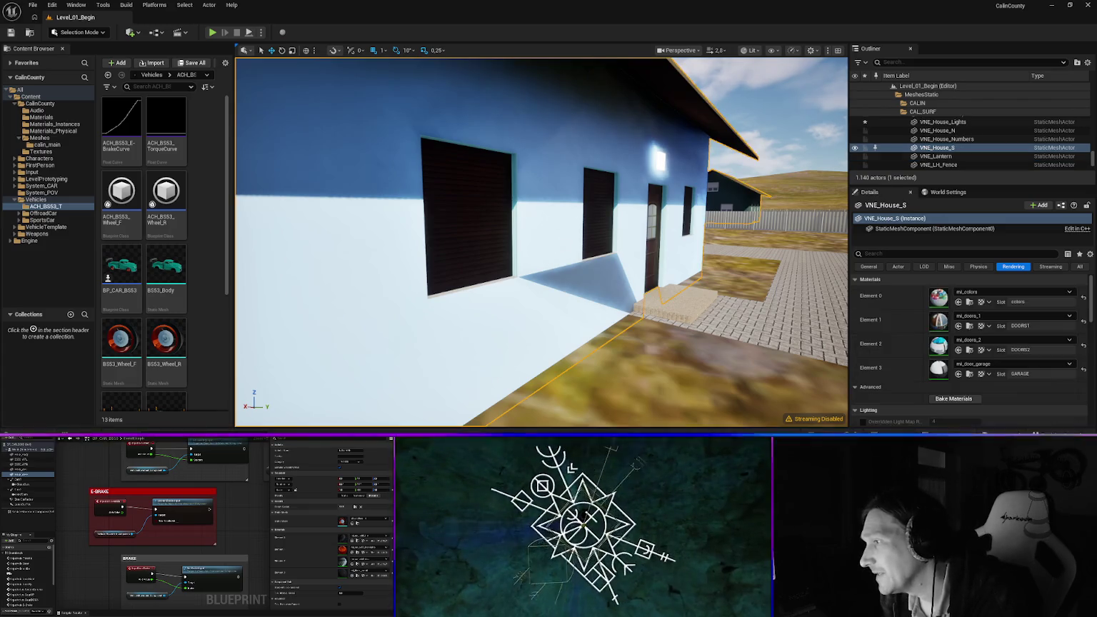
# Open the blue house's static mesh Cube_1900 with Edit Cube_1900 from its context menu
pyautogui.rightClick(567, 260)
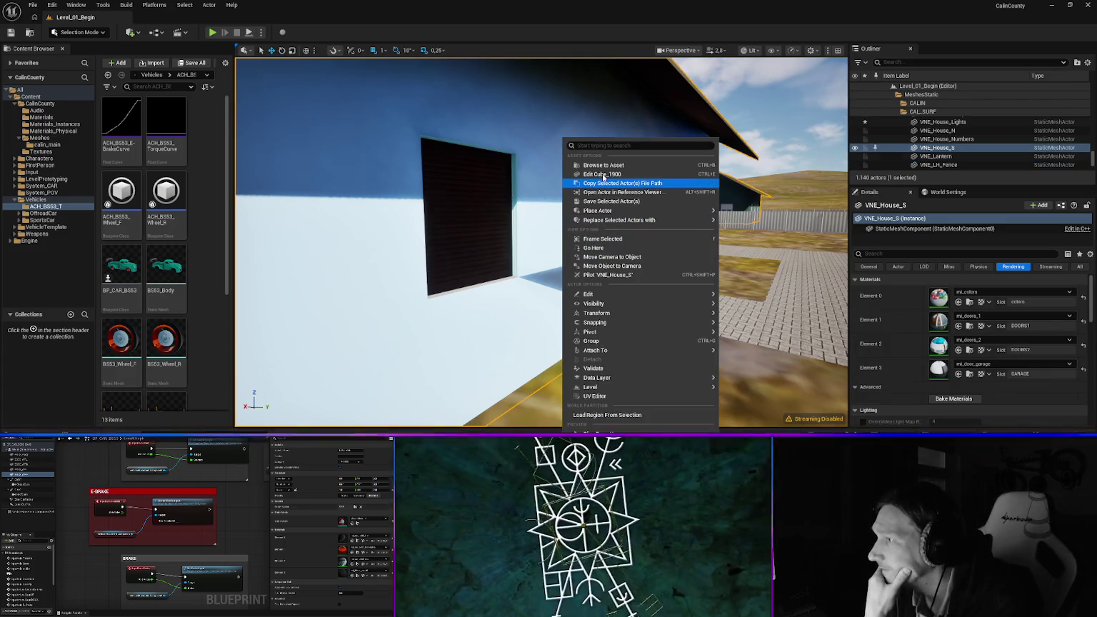
pyautogui.click(603, 177)
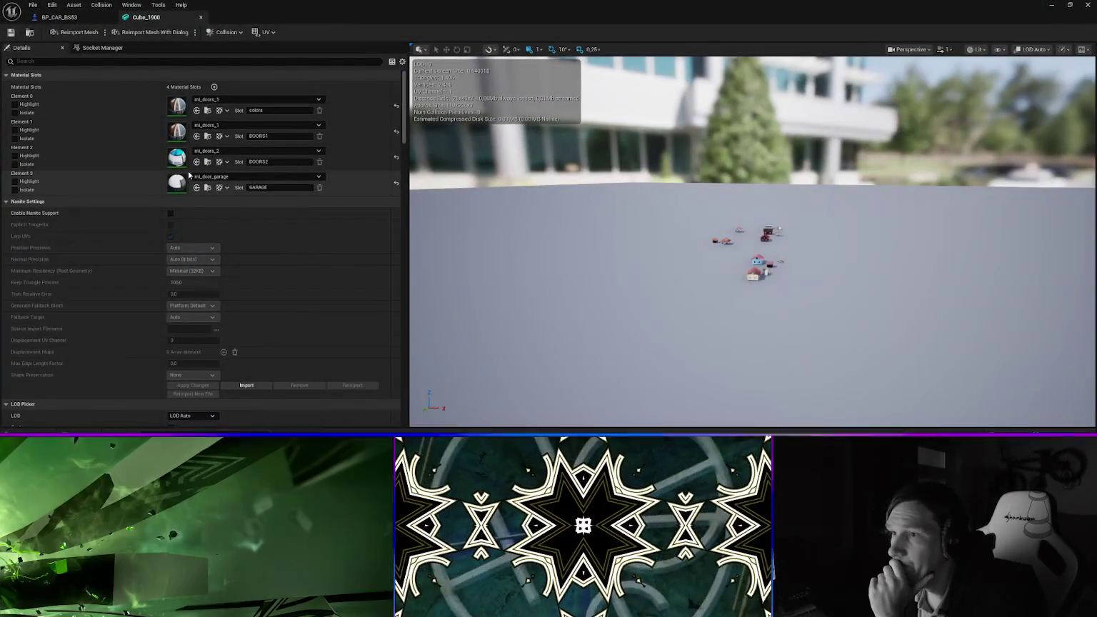
pyautogui.scroll(8, 754, 265)
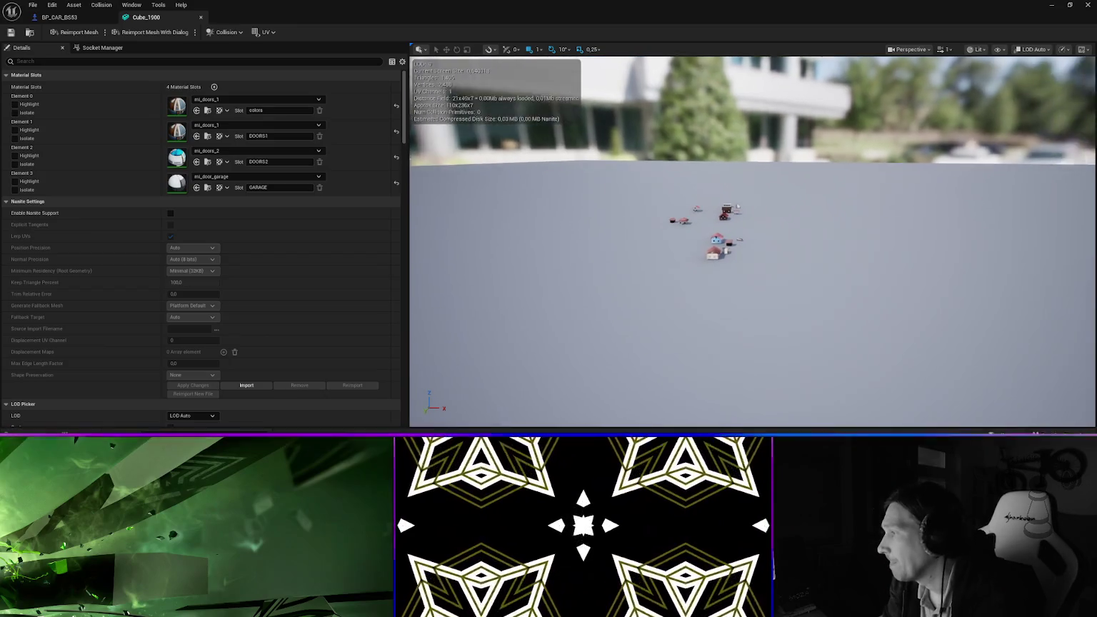
pyautogui.scroll(-5, 752, 241)
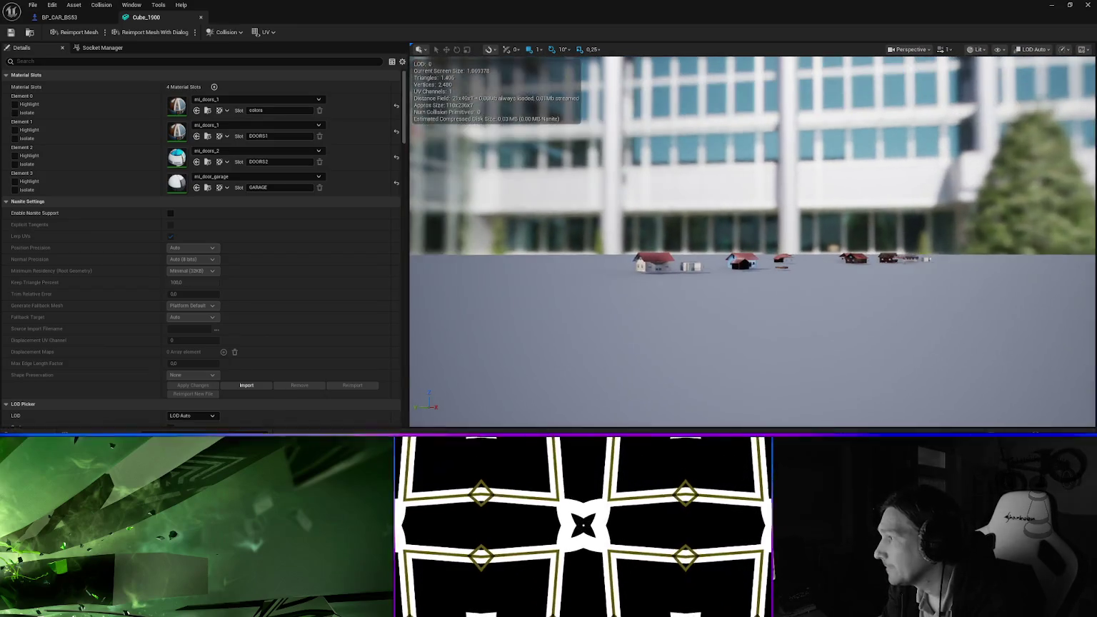
pyautogui.scroll(-3, 752, 241)
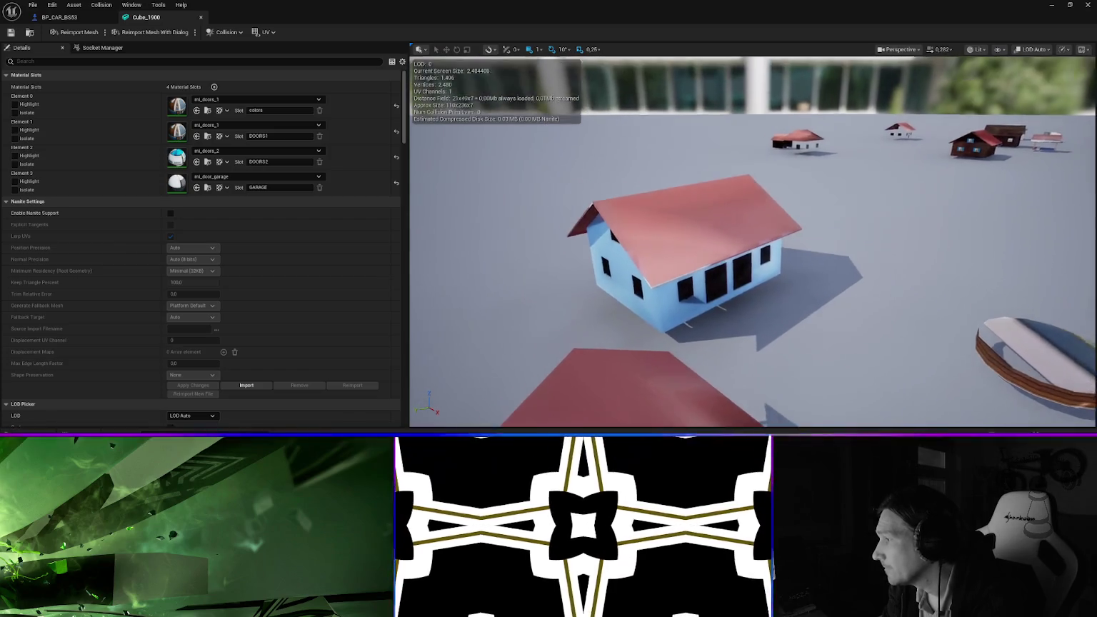
pyautogui.scroll(5, 752, 242)
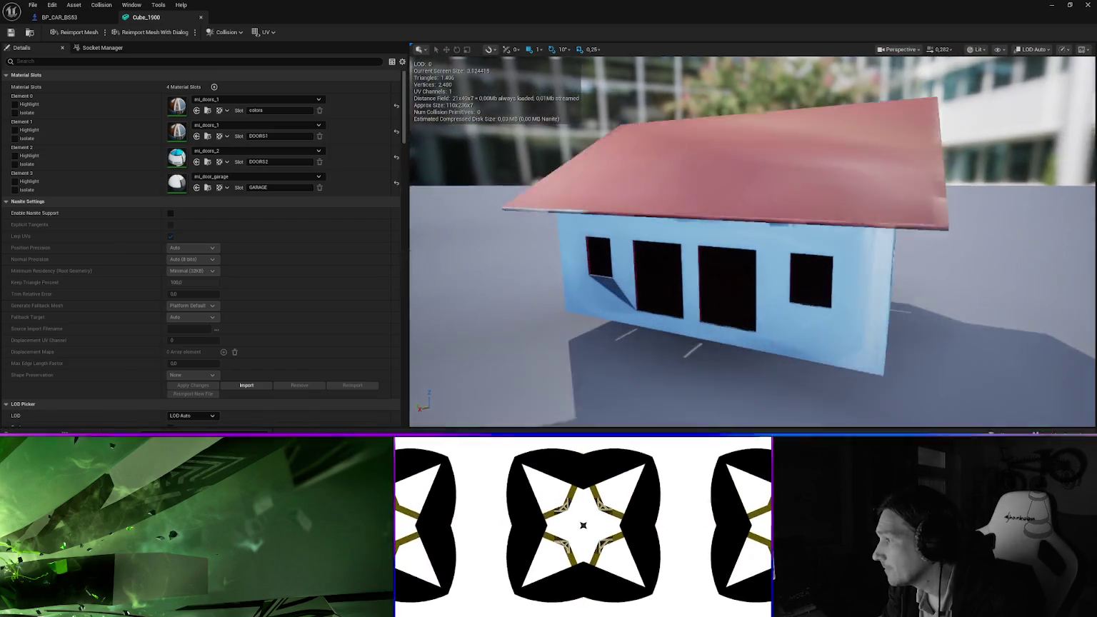
pyautogui.scroll(-4, 752, 241)
pyautogui.scroll(2, 752, 241)
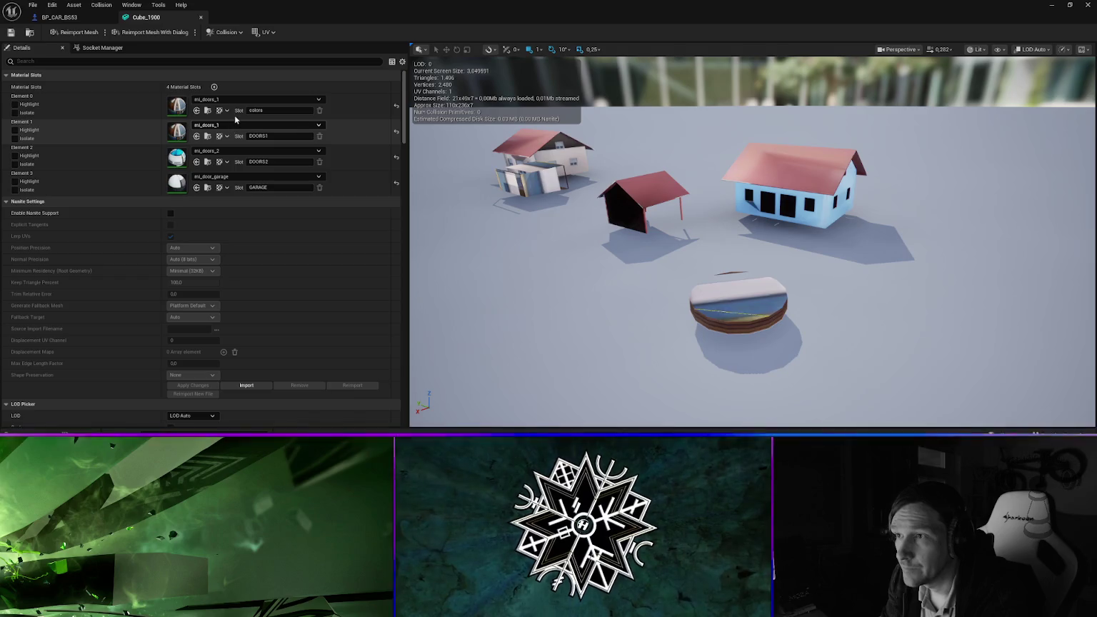
pyautogui.moveTo(771, 314)
pyautogui.mouseDown()
pyautogui.moveTo(771, 329)
pyautogui.moveTo(742, 335)
pyautogui.moveTo(771, 315)
pyautogui.moveTo(800, 314)
pyautogui.moveTo(799, 264)
pyautogui.moveTo(793, 318)
pyautogui.moveTo(770, 307)
pyautogui.mouseUp()
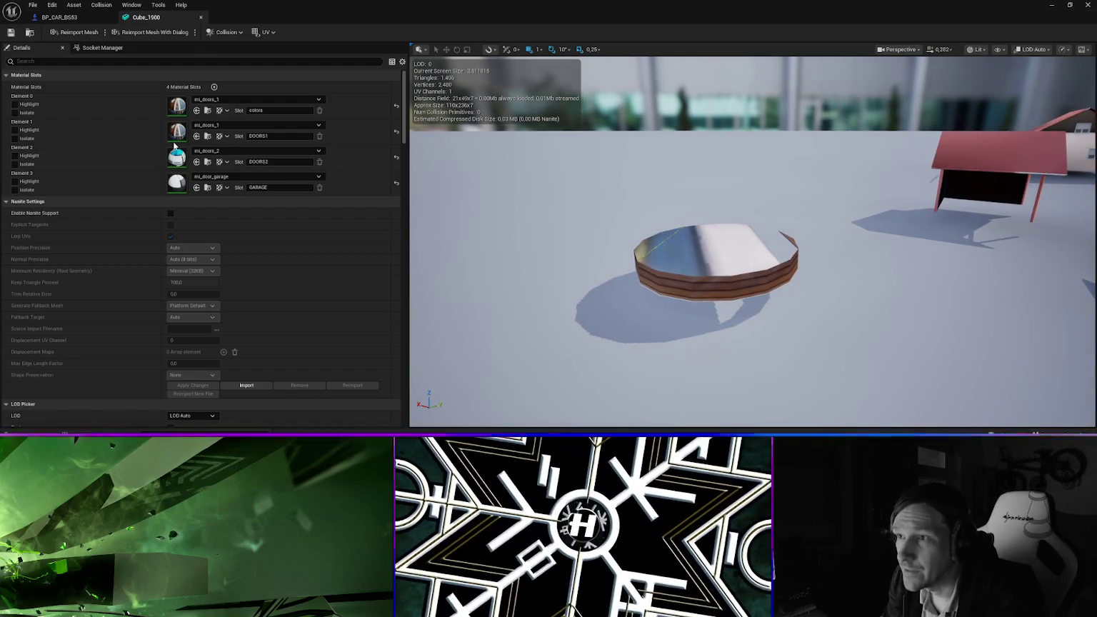
# Assign mi_colors to Cube_1900's first material slot and enable Nanite support
pyautogui.click(222, 99)
pyautogui.write('colo')
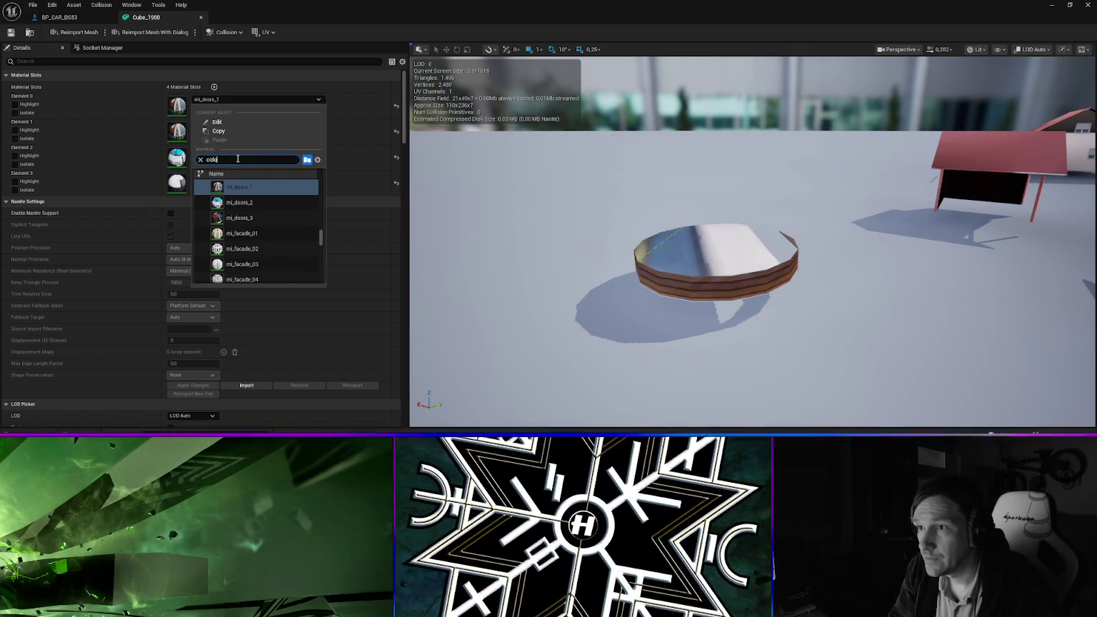
pyautogui.write('r')
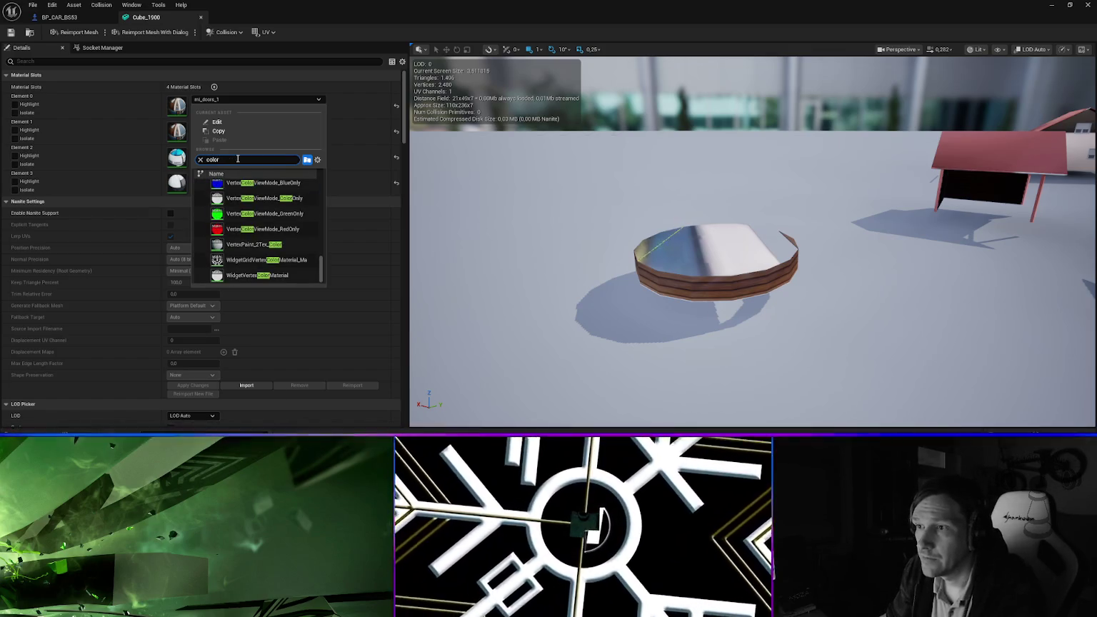
pyautogui.write('s')
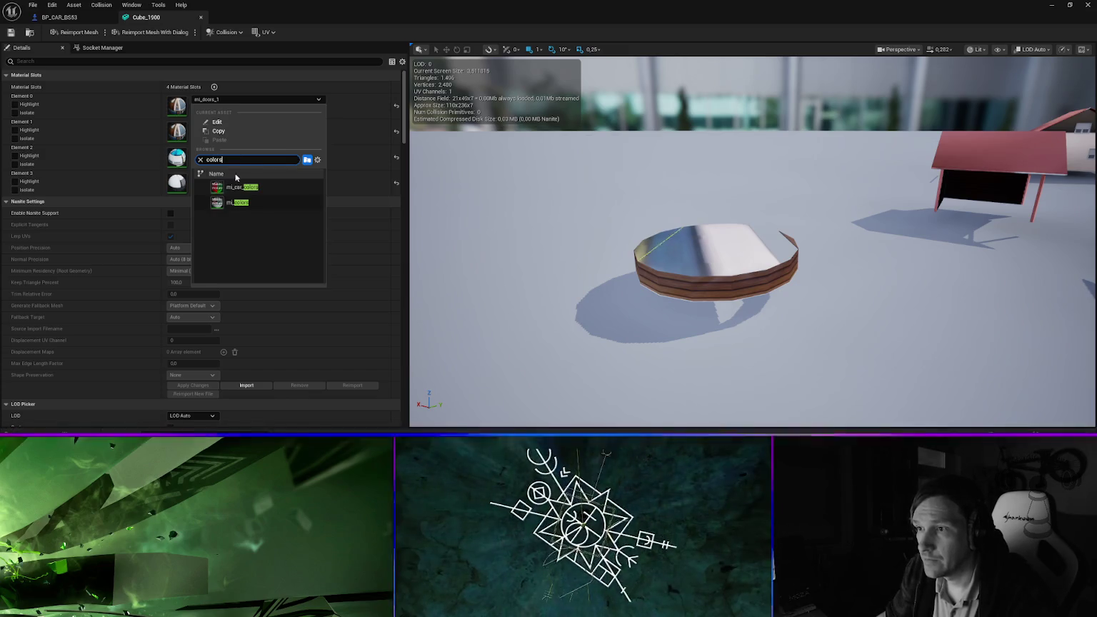
pyautogui.click(235, 202)
pyautogui.moveTo(709, 282)
pyautogui.mouseDown()
pyautogui.moveTo(719, 270)
pyautogui.moveTo(696, 245)
pyautogui.moveTo(733, 258)
pyautogui.mouseUp()
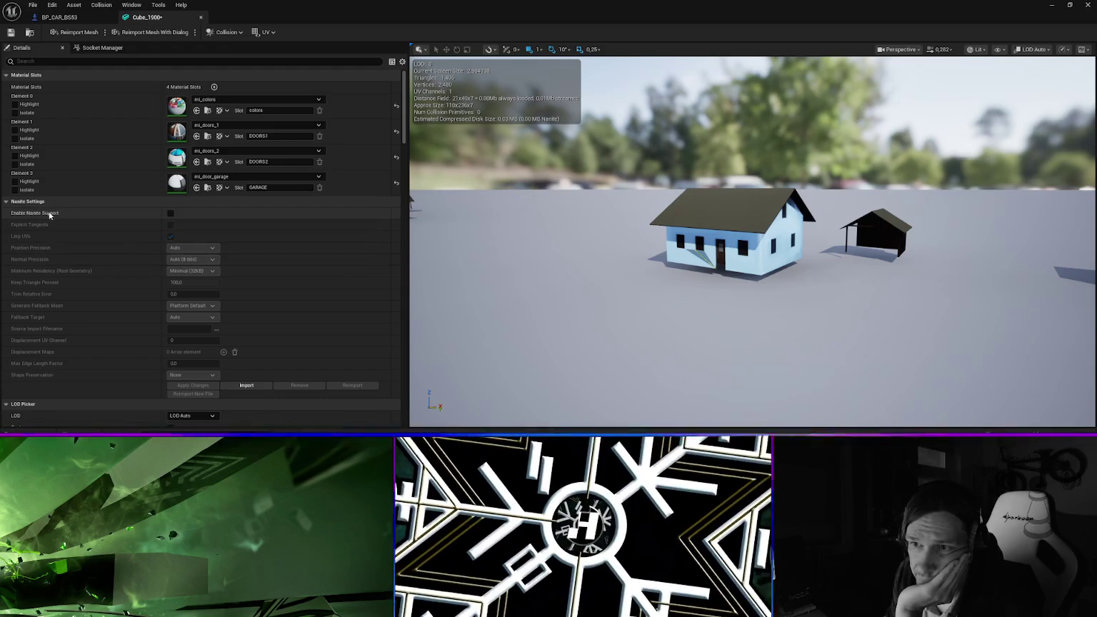
pyautogui.click(171, 213)
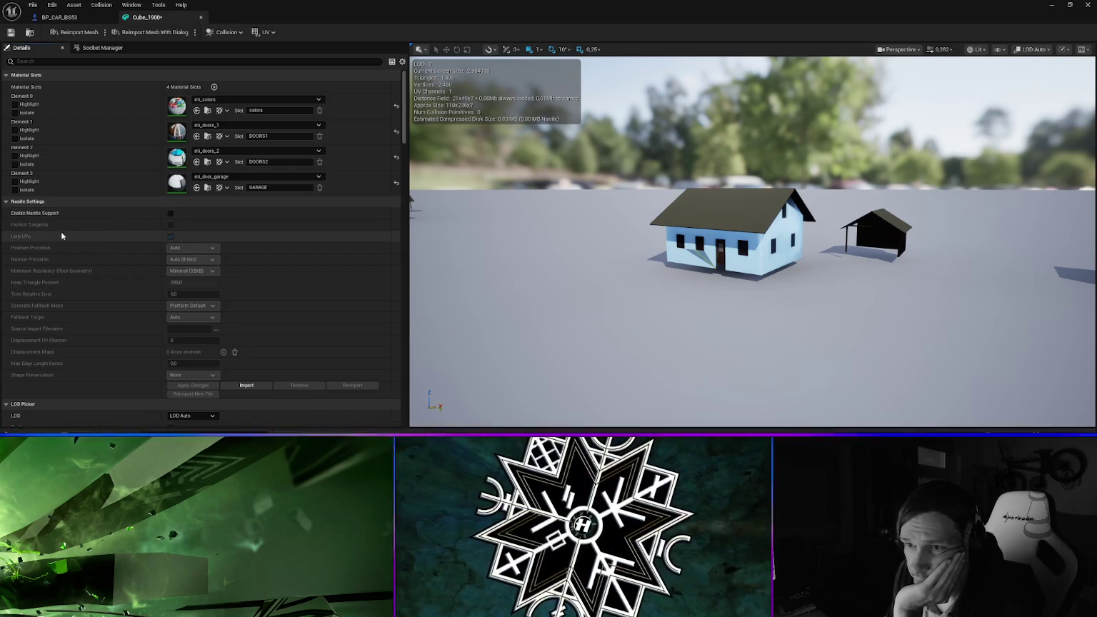
pyautogui.hotkey('ctrl', 'z')
pyautogui.scroll(-2, 97, 266)
pyautogui.scroll(-2, 98, 279)
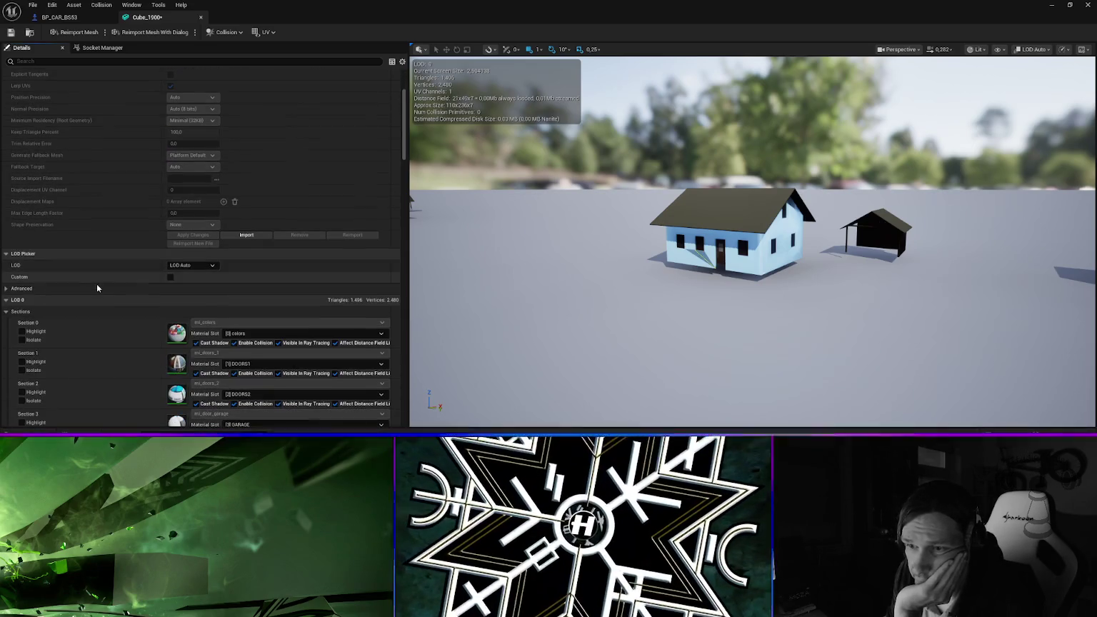
pyautogui.scroll(-2, 118, 270)
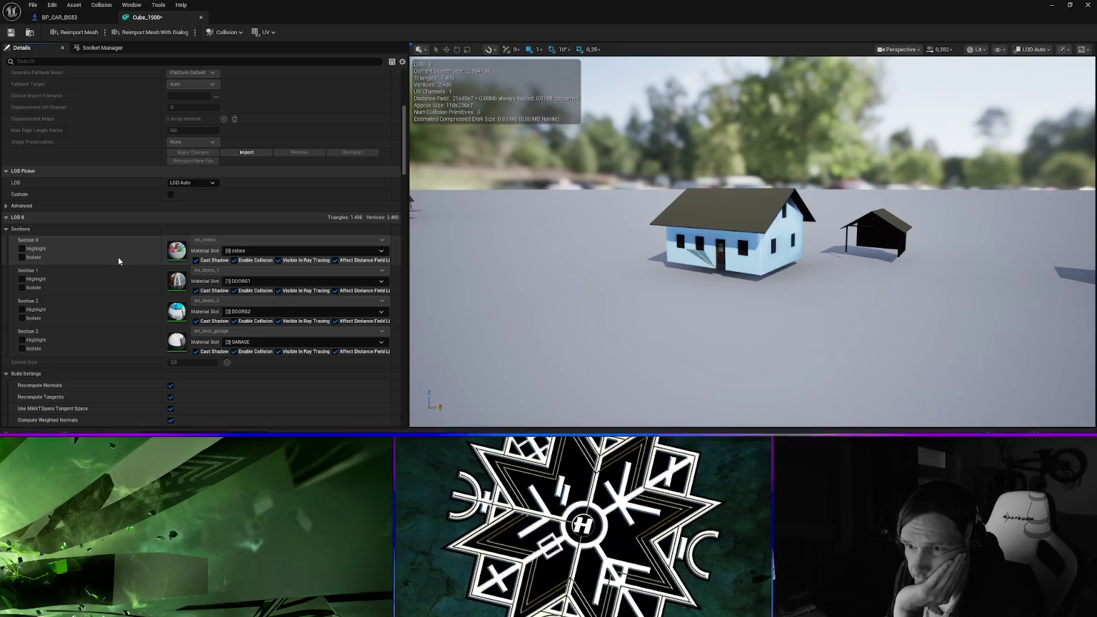
pyautogui.scroll(-3, 117, 257)
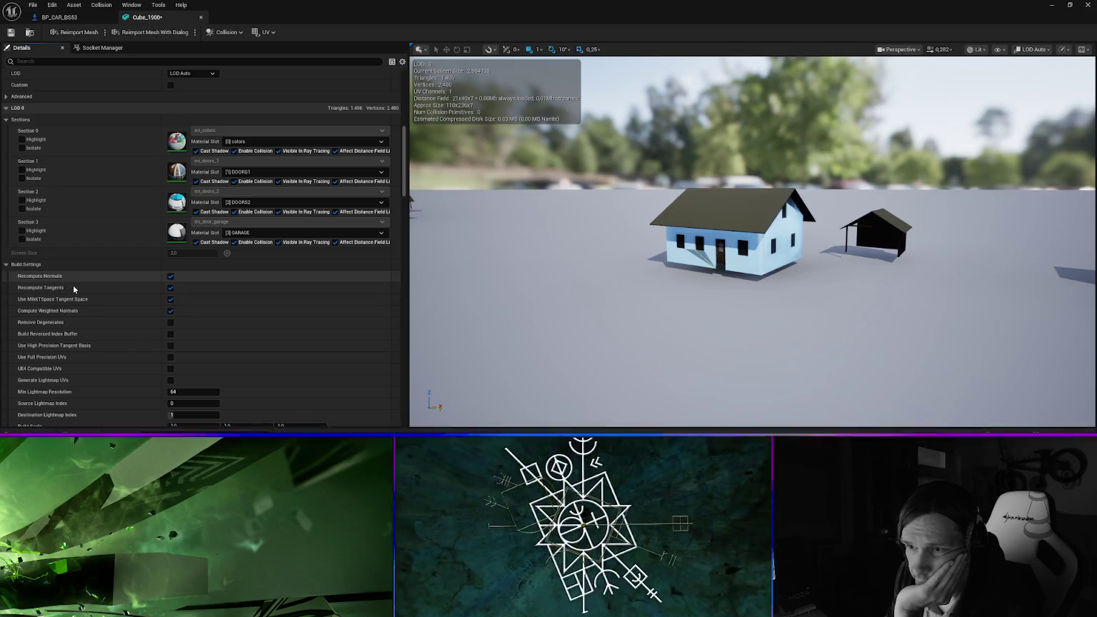
pyautogui.click(171, 277)
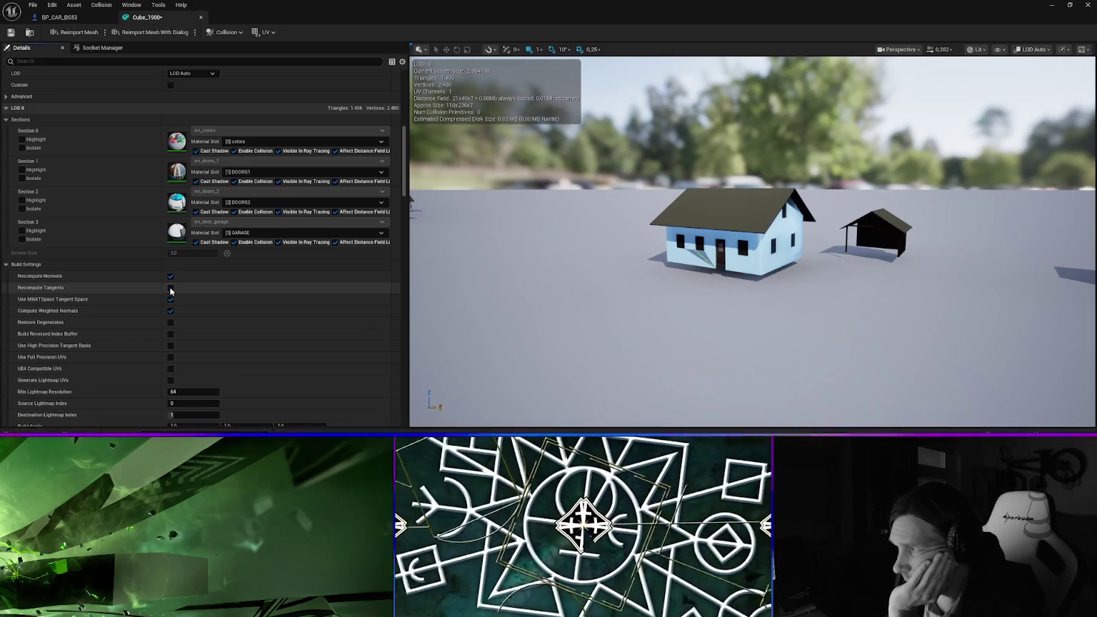
pyautogui.click(171, 288)
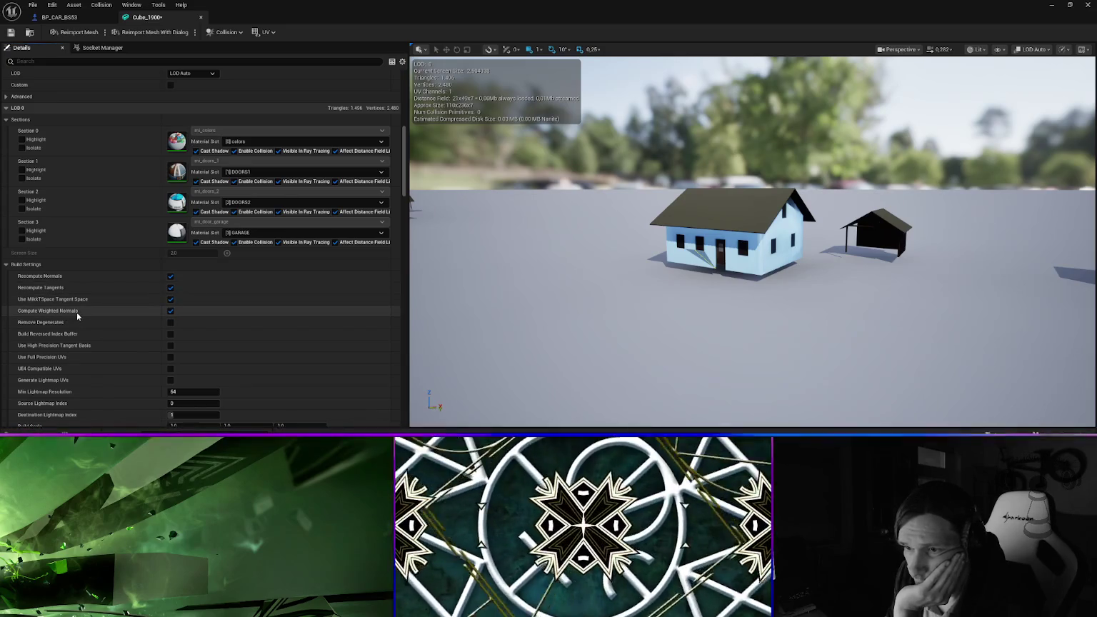
pyautogui.click(170, 314)
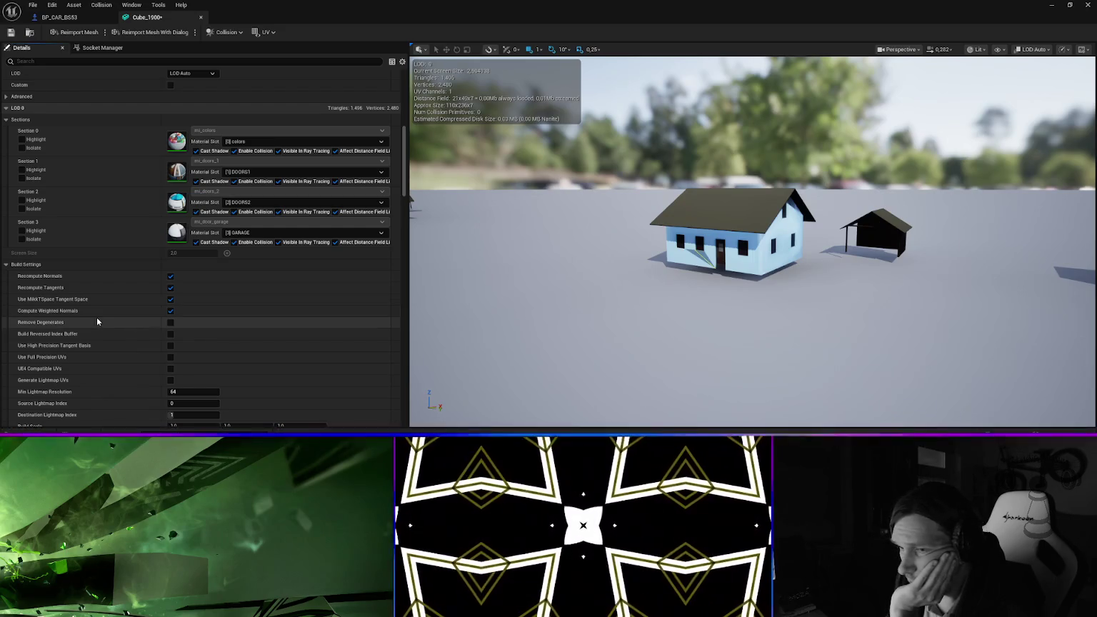
pyautogui.scroll(-1, 94, 316)
pyautogui.scroll(-1, 62, 298)
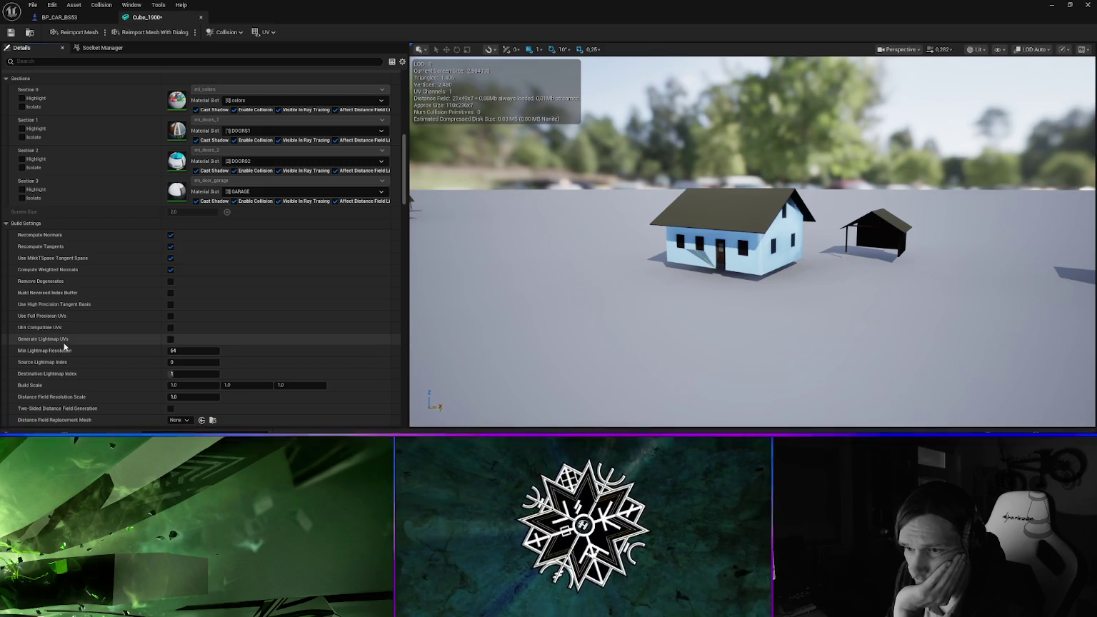
pyautogui.scroll(-3, 68, 321)
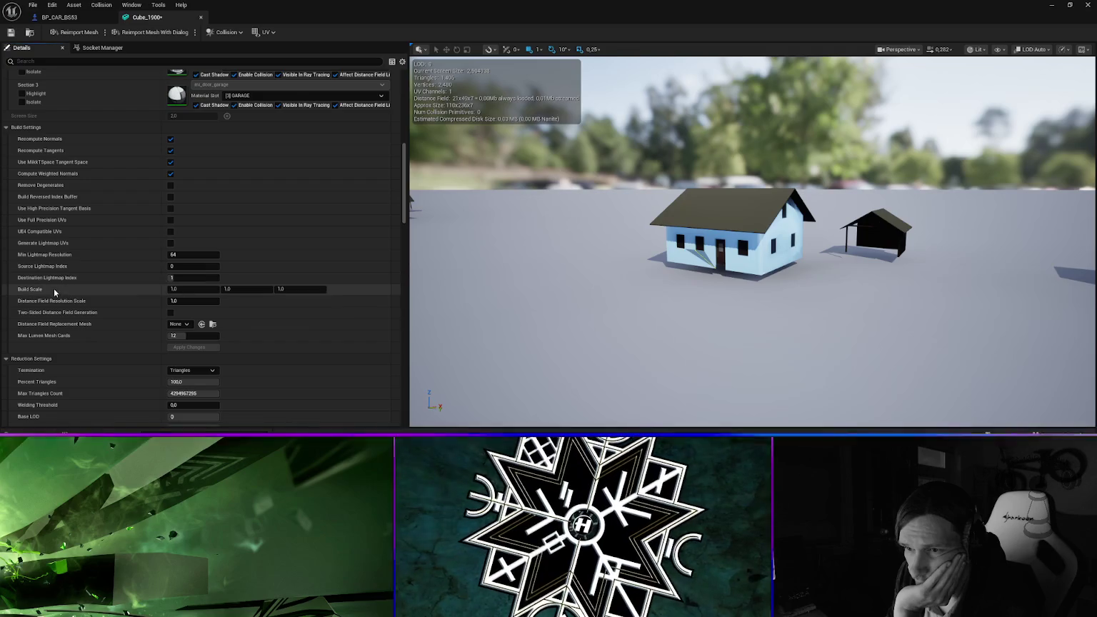
pyautogui.scroll(-1, 57, 318)
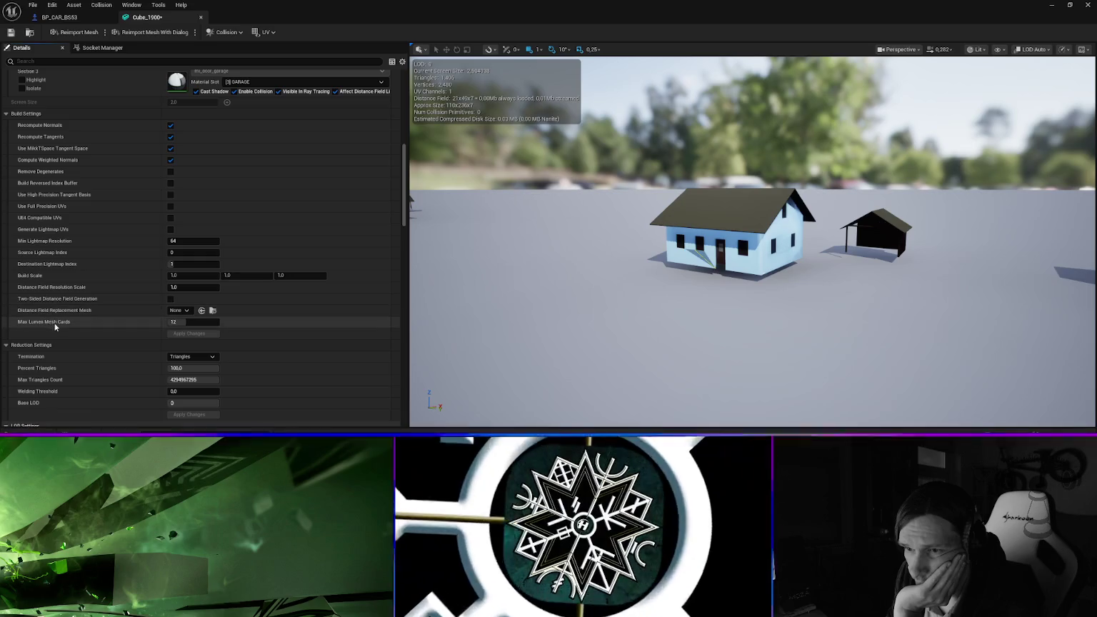
pyautogui.scroll(-5, 60, 317)
pyautogui.scroll(-3, 59, 282)
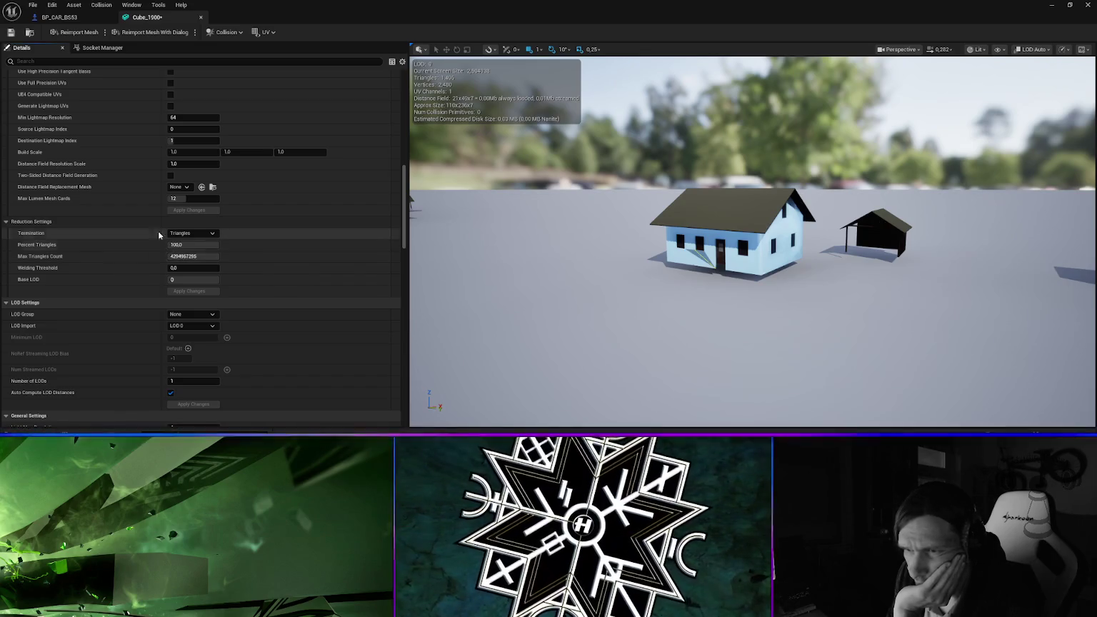
pyautogui.click(212, 234)
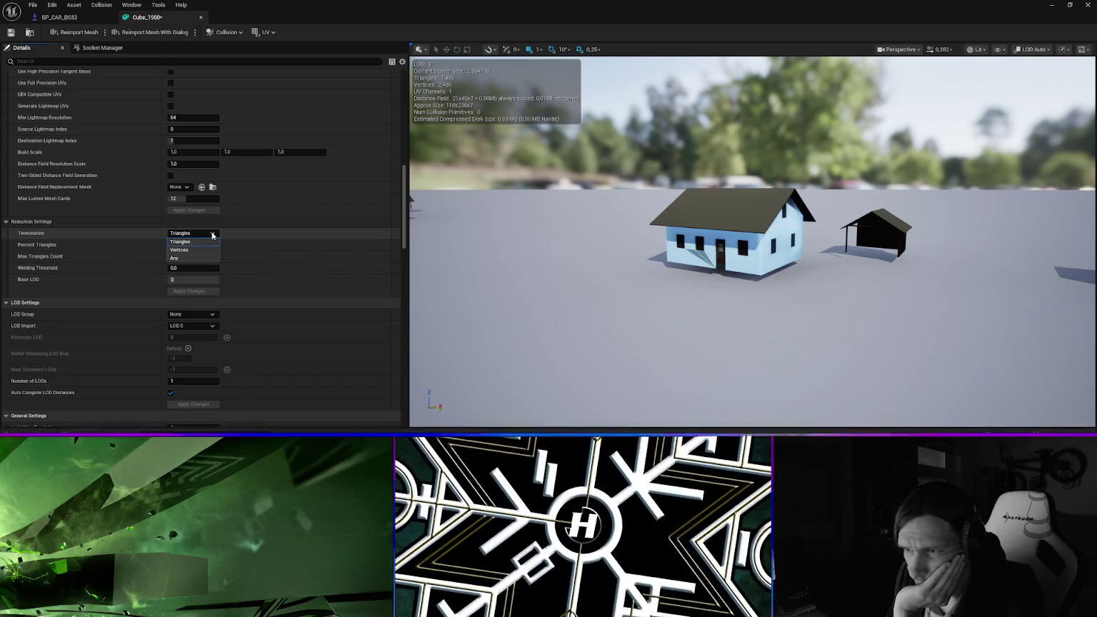
pyautogui.click(212, 235)
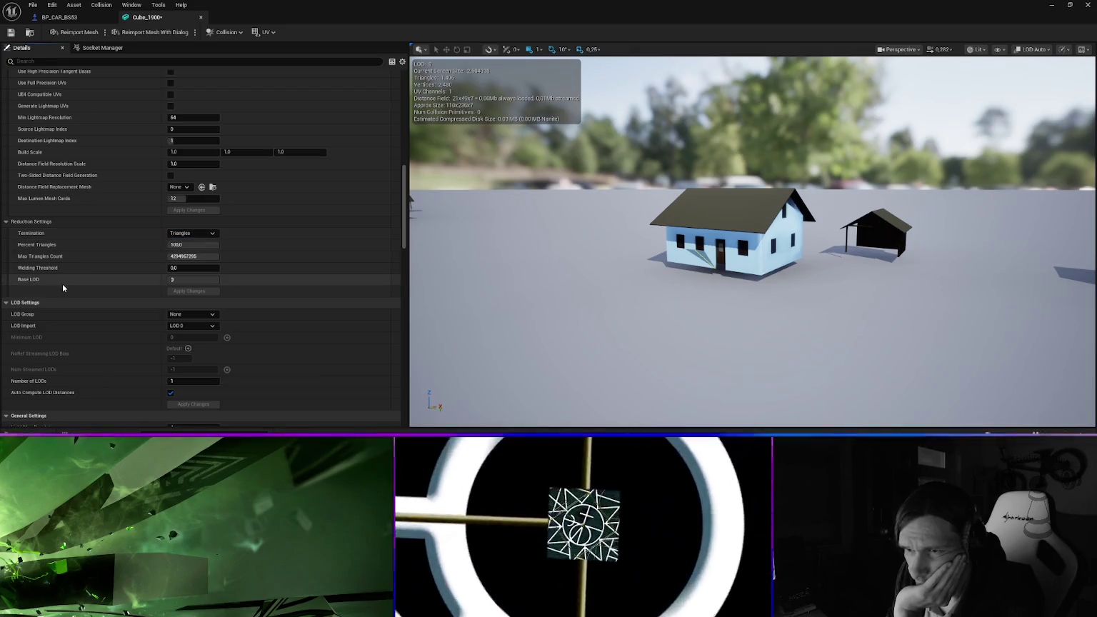
pyautogui.scroll(-2, 64, 300)
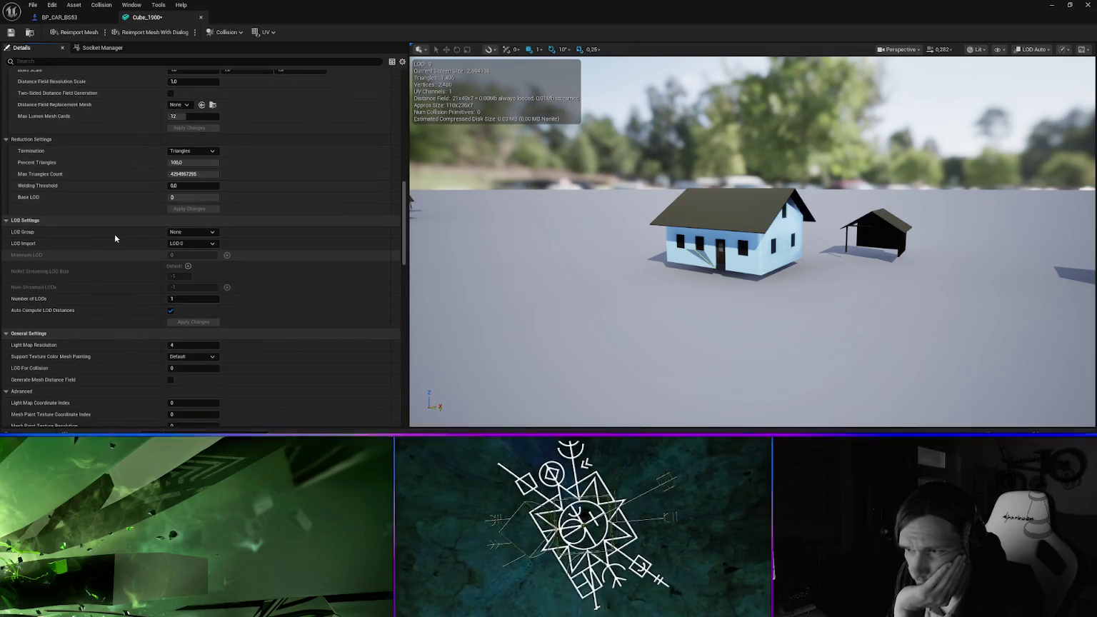
pyautogui.scroll(-4, 113, 293)
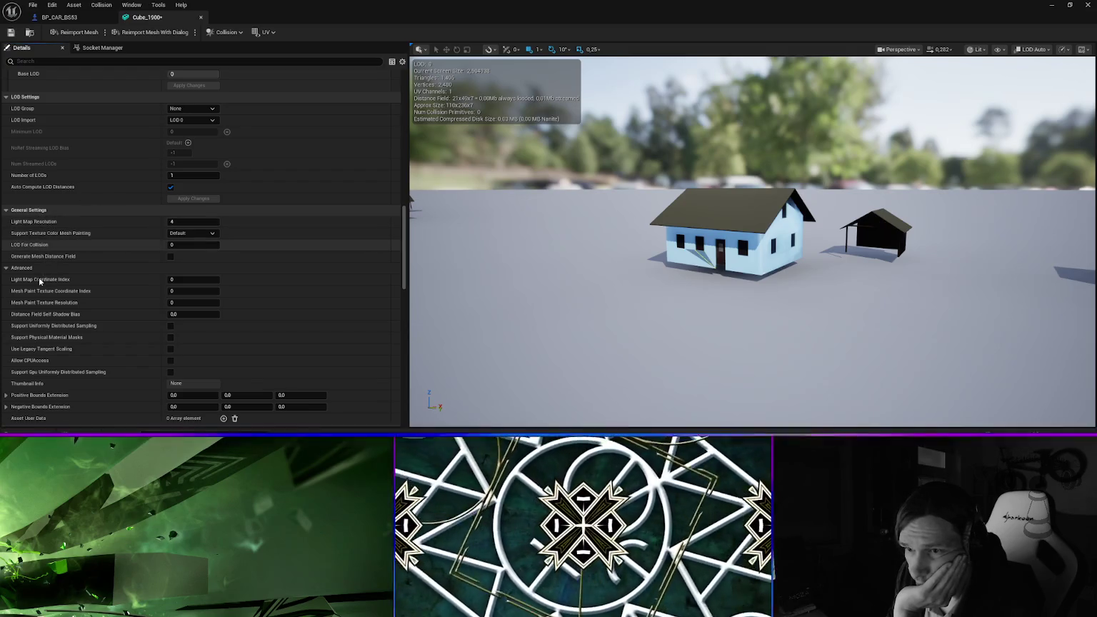
pyautogui.scroll(-2, 72, 331)
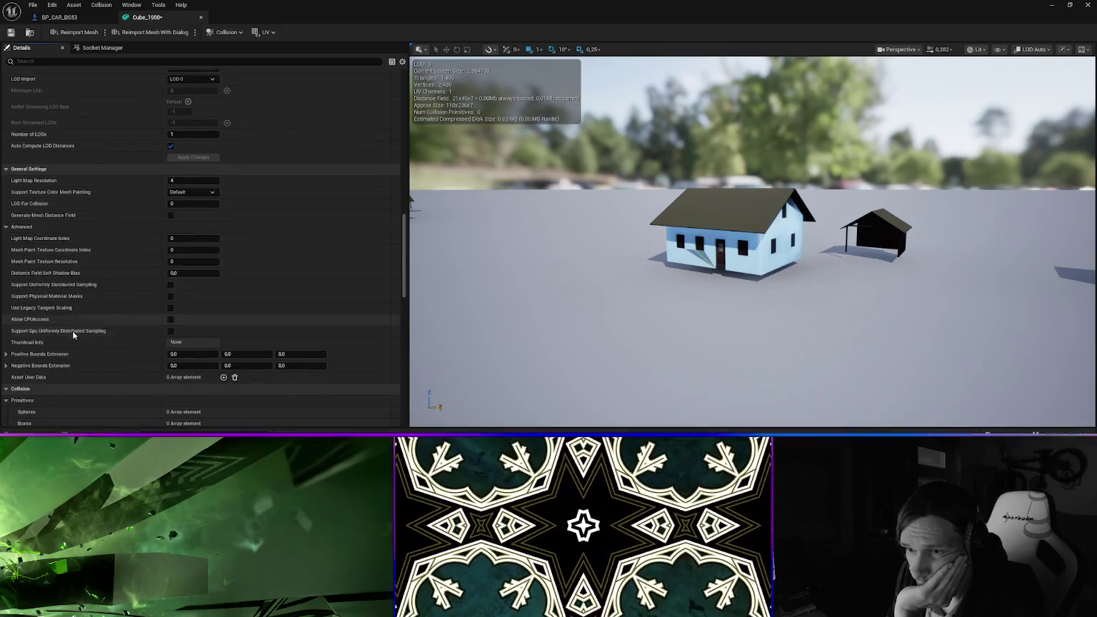
pyautogui.scroll(-1, 81, 291)
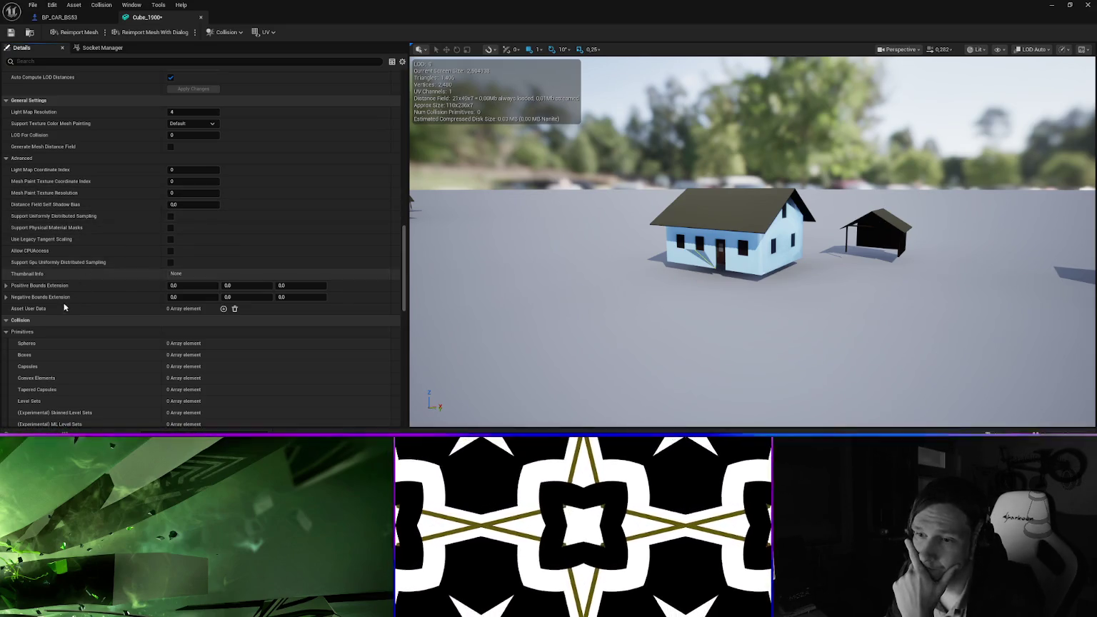
pyautogui.click(22, 322)
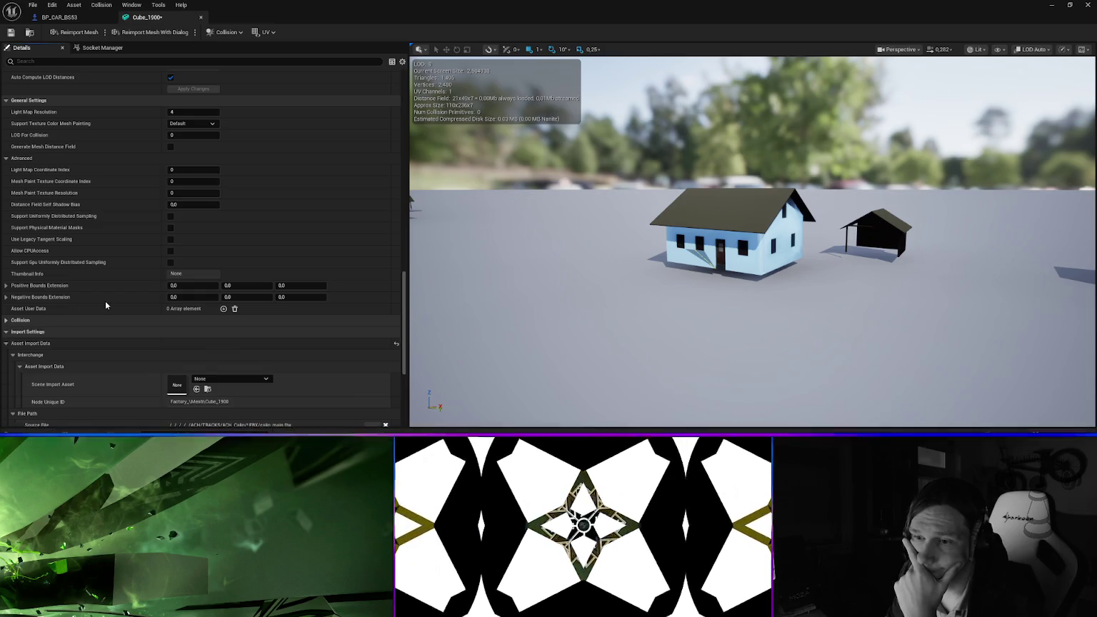
pyautogui.scroll(-2, 104, 301)
pyautogui.scroll(-2, 107, 299)
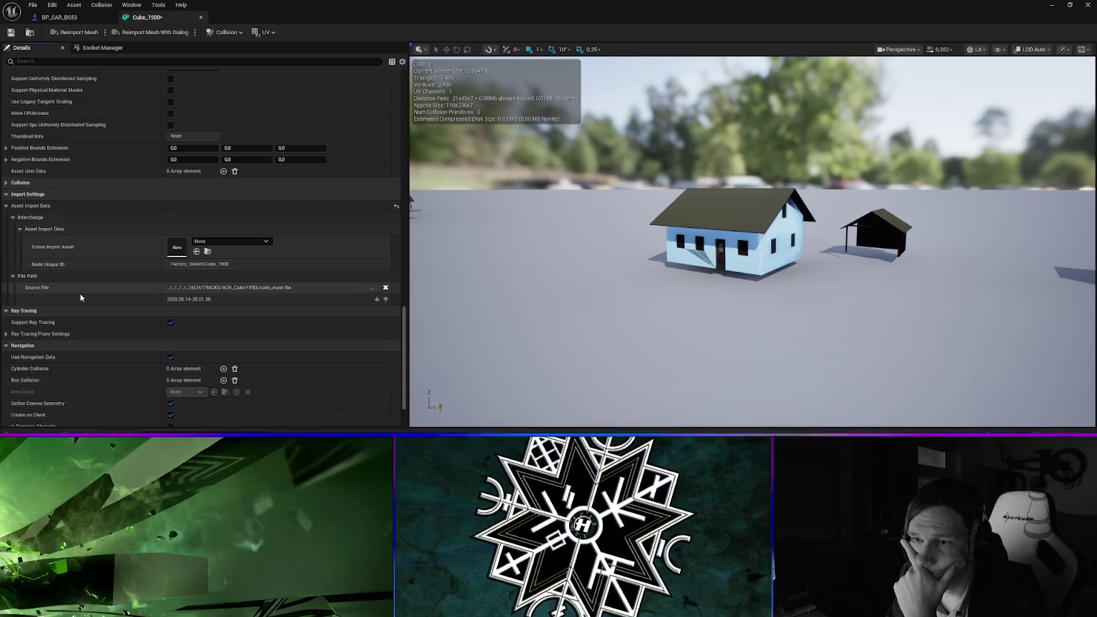
pyautogui.scroll(-3, 74, 300)
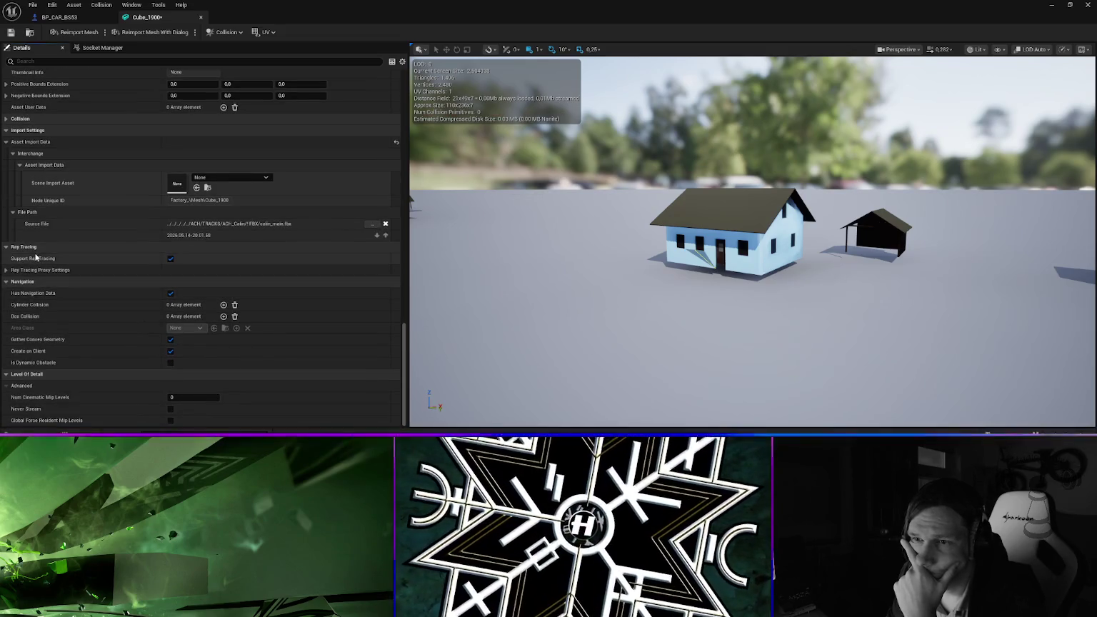
pyautogui.click(170, 259)
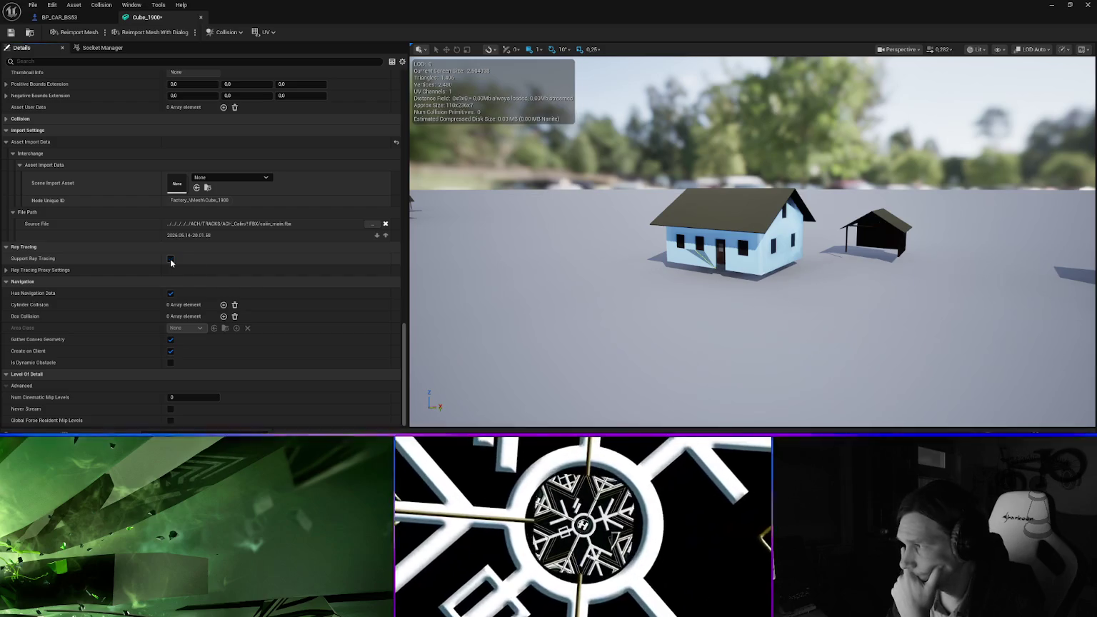
pyautogui.click(170, 259)
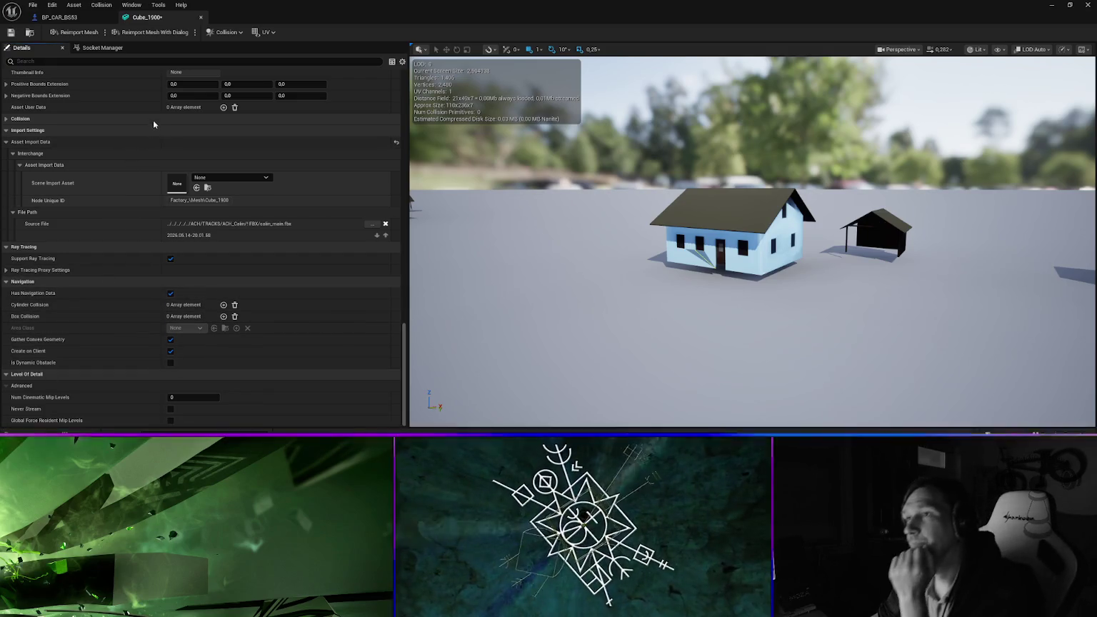
pyautogui.click(275, 32)
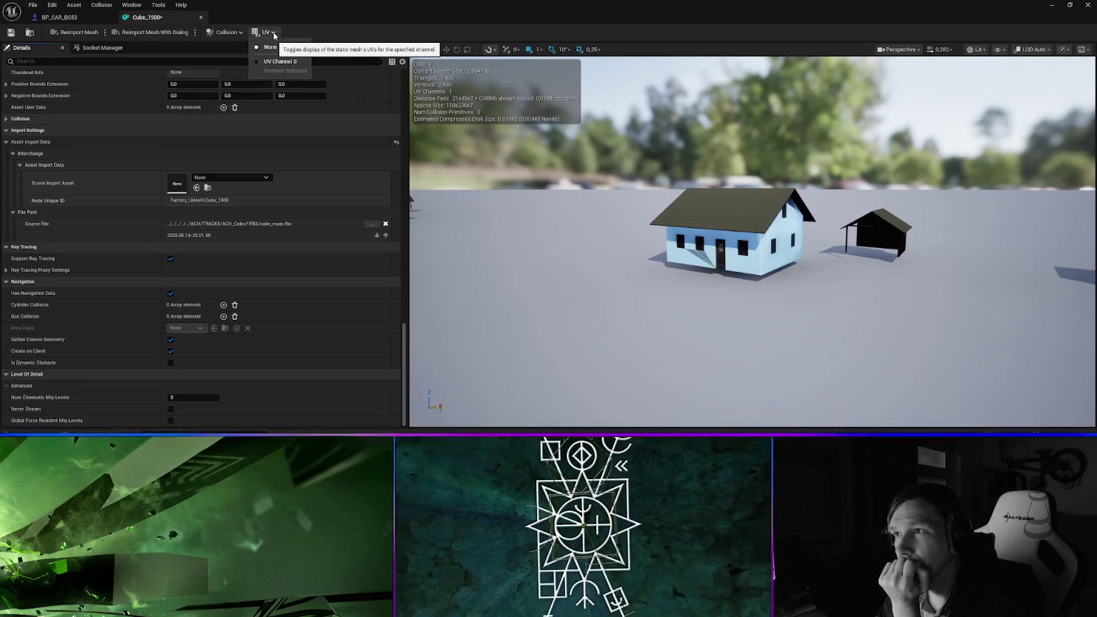
# Dismiss the UV channel menu and look over the mesh's sockets and details
pyautogui.click(270, 46)
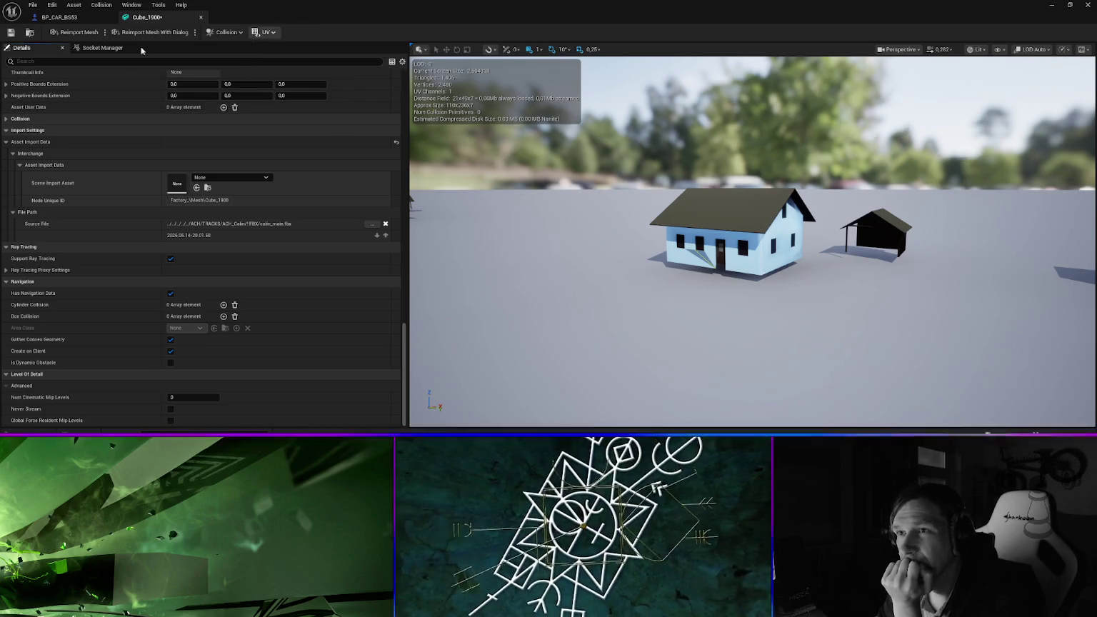
pyautogui.click(96, 48)
pyautogui.click(43, 48)
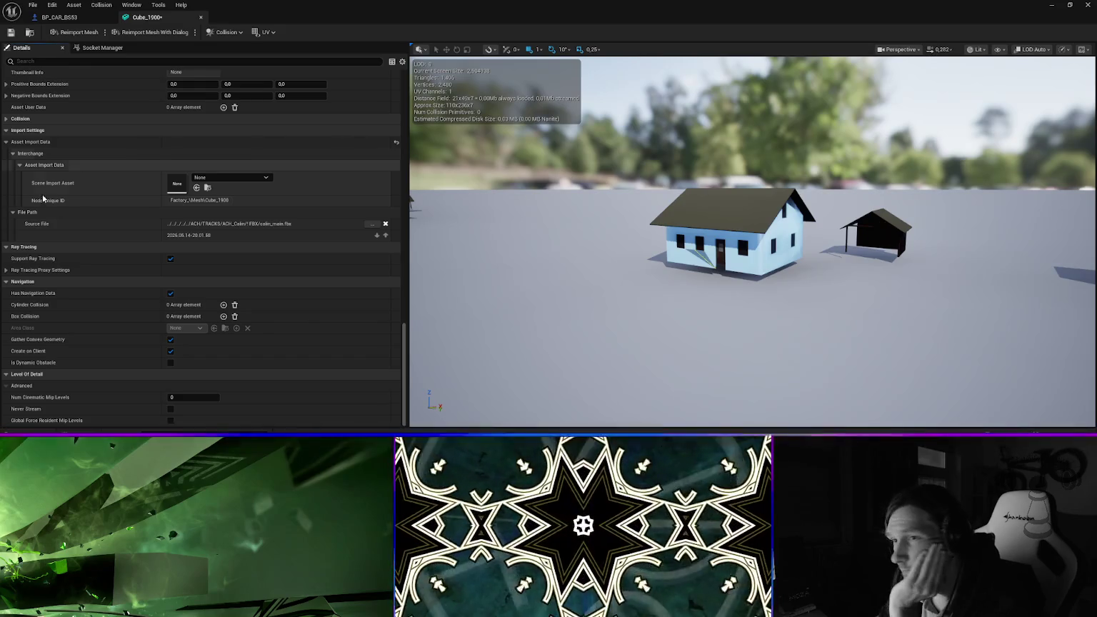
pyautogui.scroll(1, 63, 213)
pyautogui.scroll(6, 62, 212)
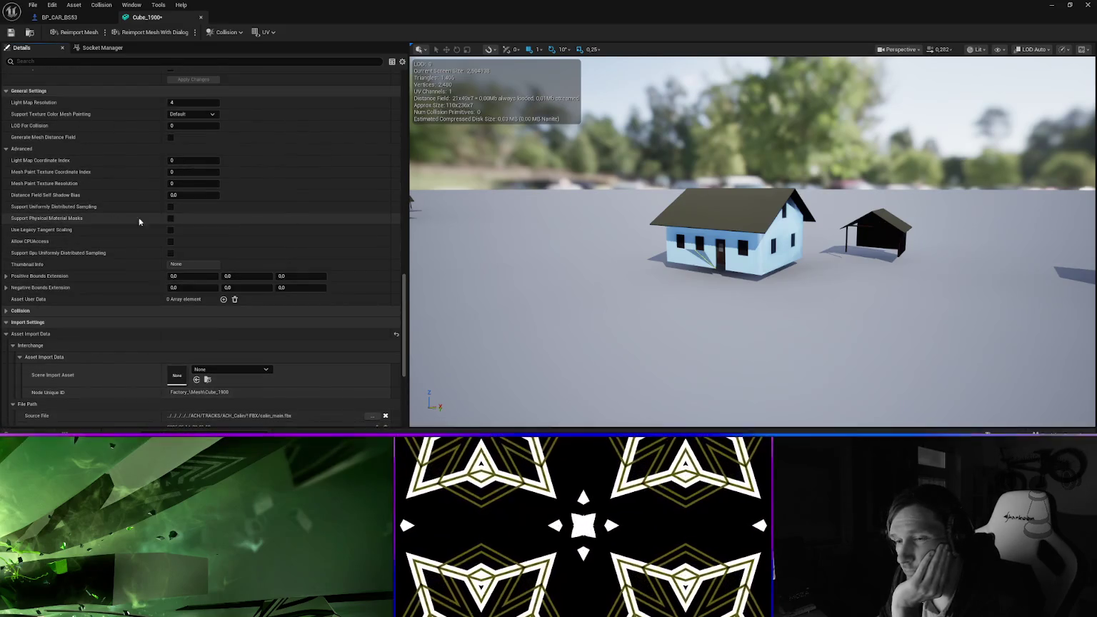
pyautogui.moveTo(405, 289); pyautogui.dragTo(405, 80)
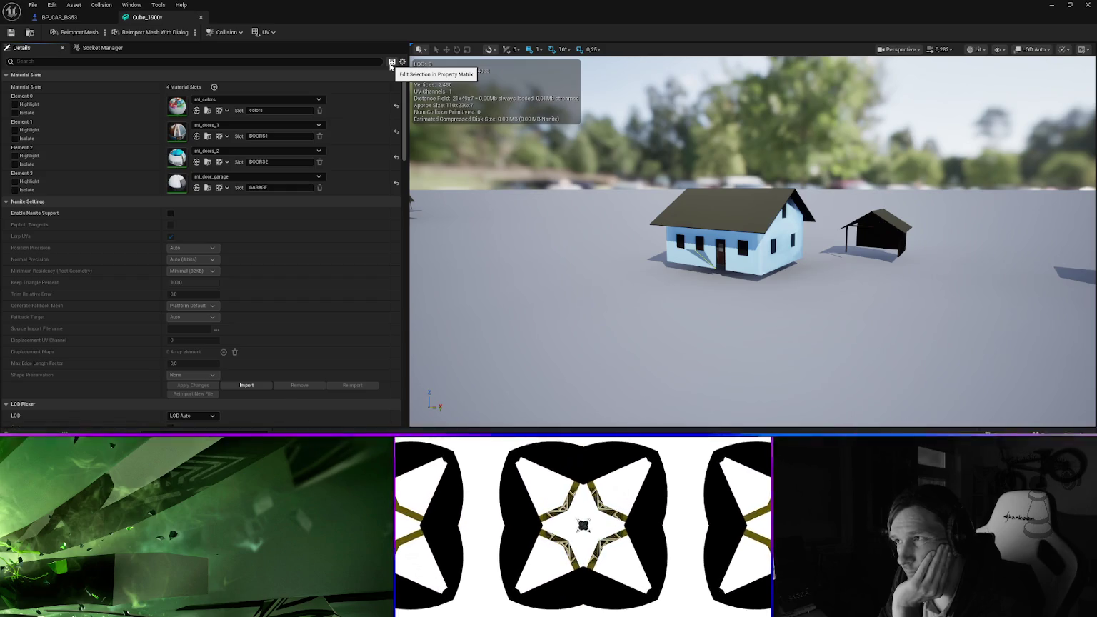
# View the mesh's properties in the Property Matrix, then close it
pyautogui.click(402, 63)
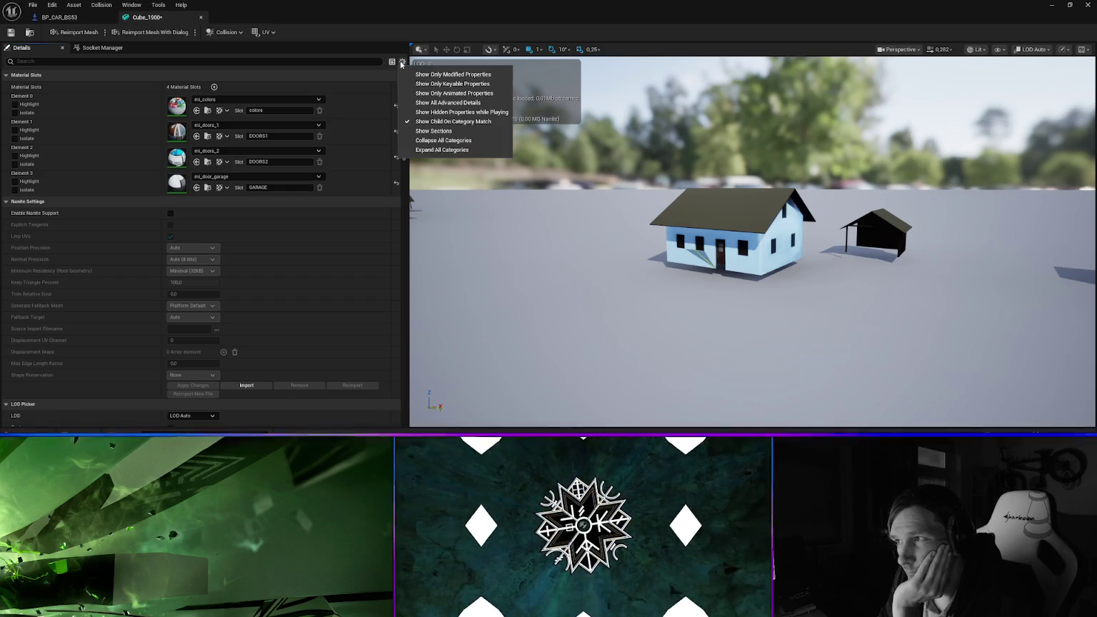
pyautogui.click(392, 62)
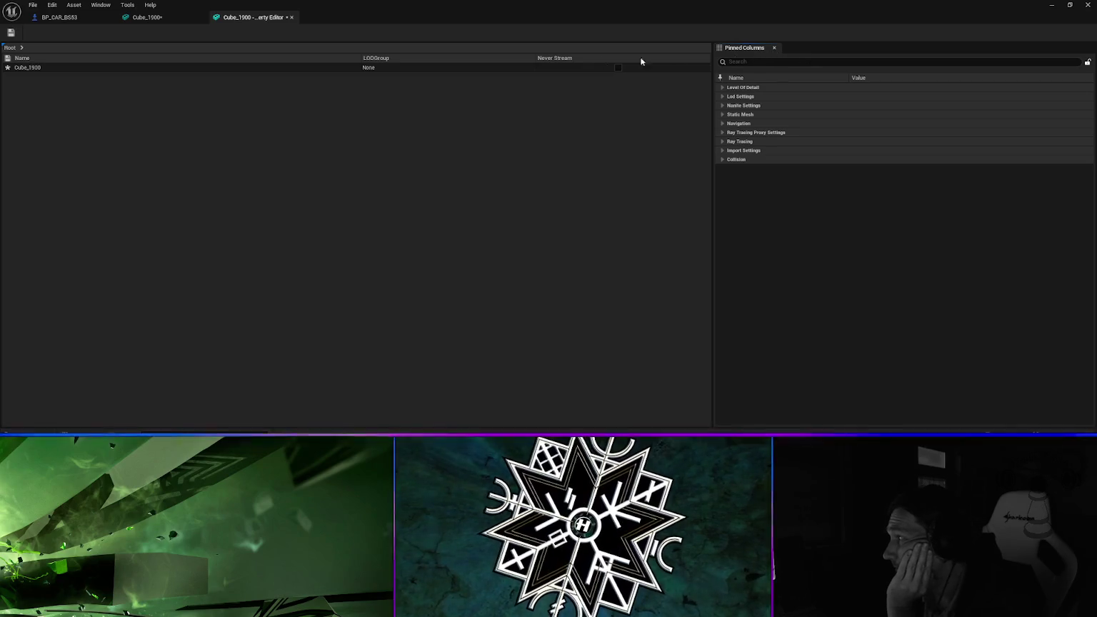
pyautogui.click(163, 19)
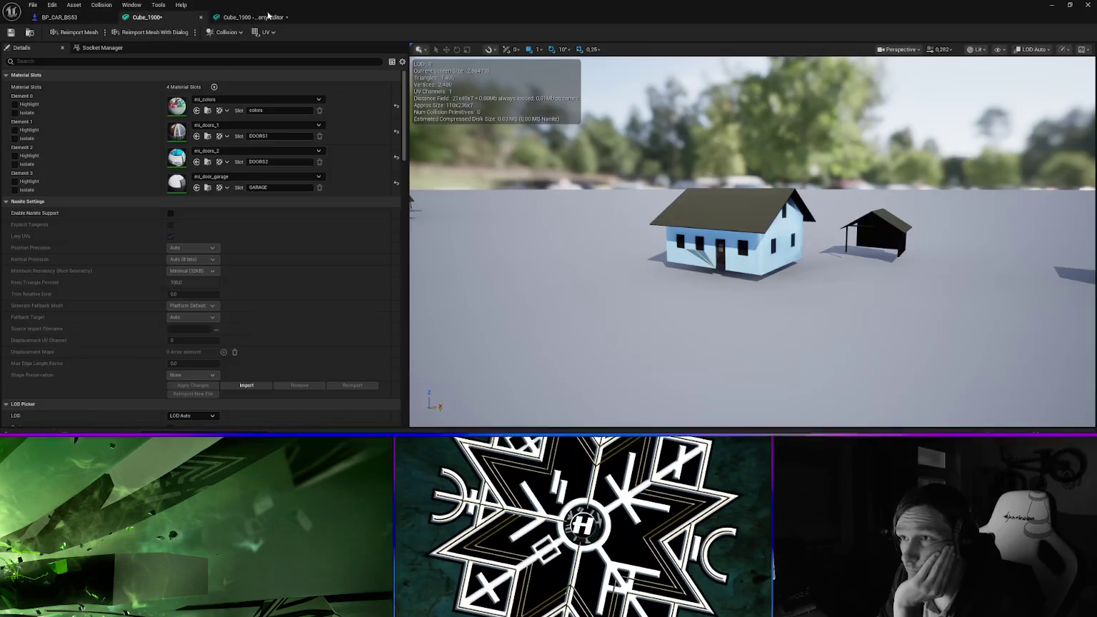
pyautogui.click(292, 18)
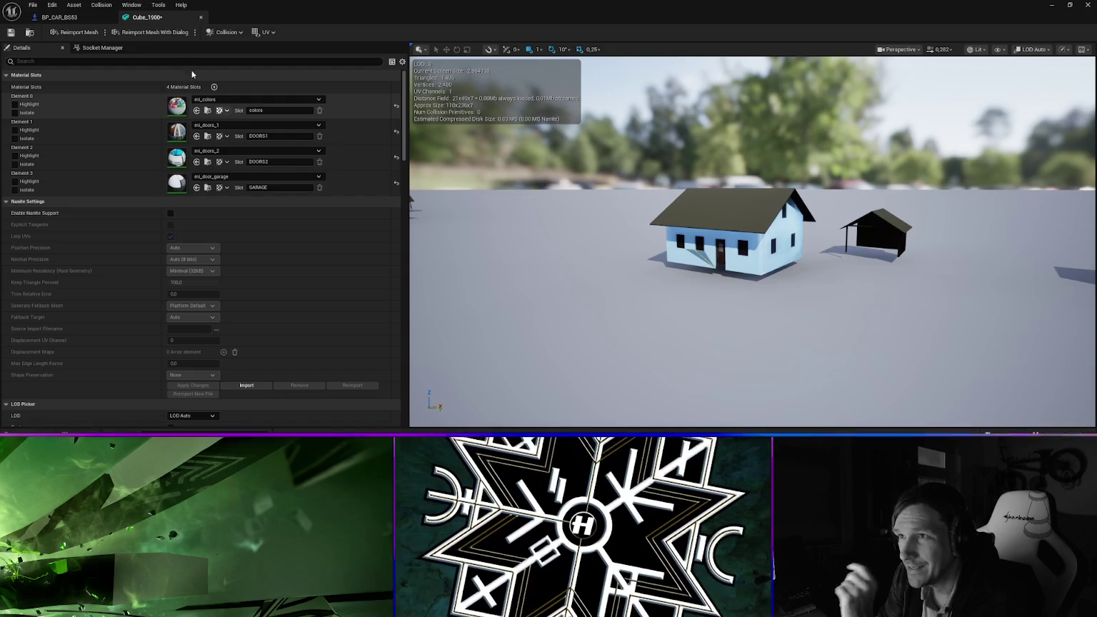
# Close the Cube_1900 mesh editor tab to return to the level
pyautogui.click(82, 20)
pyautogui.click(171, 19)
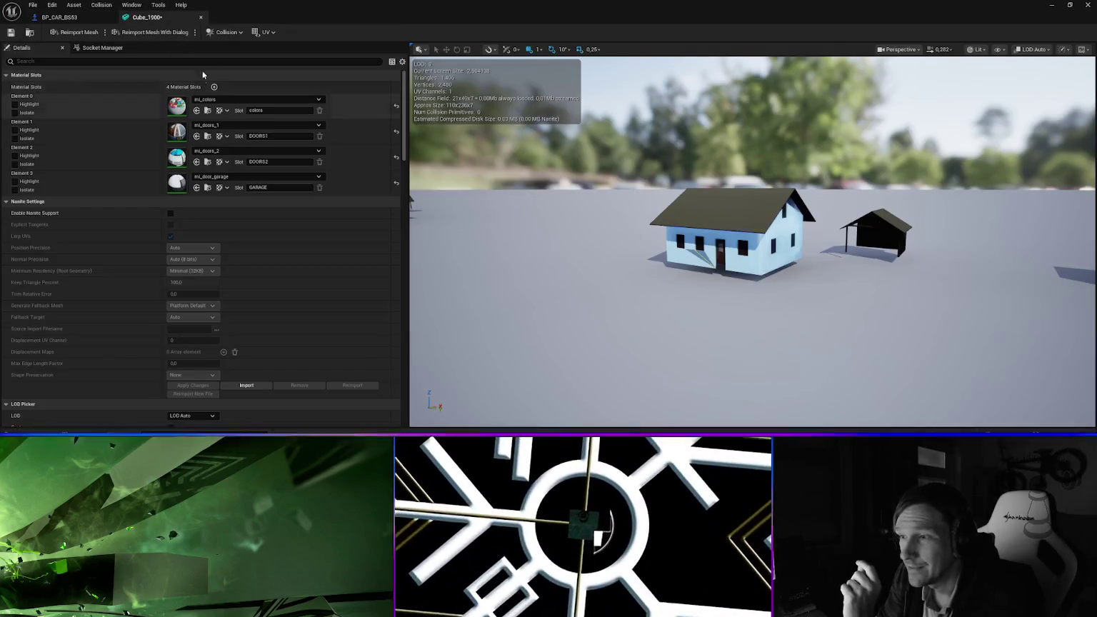
pyautogui.click(201, 17)
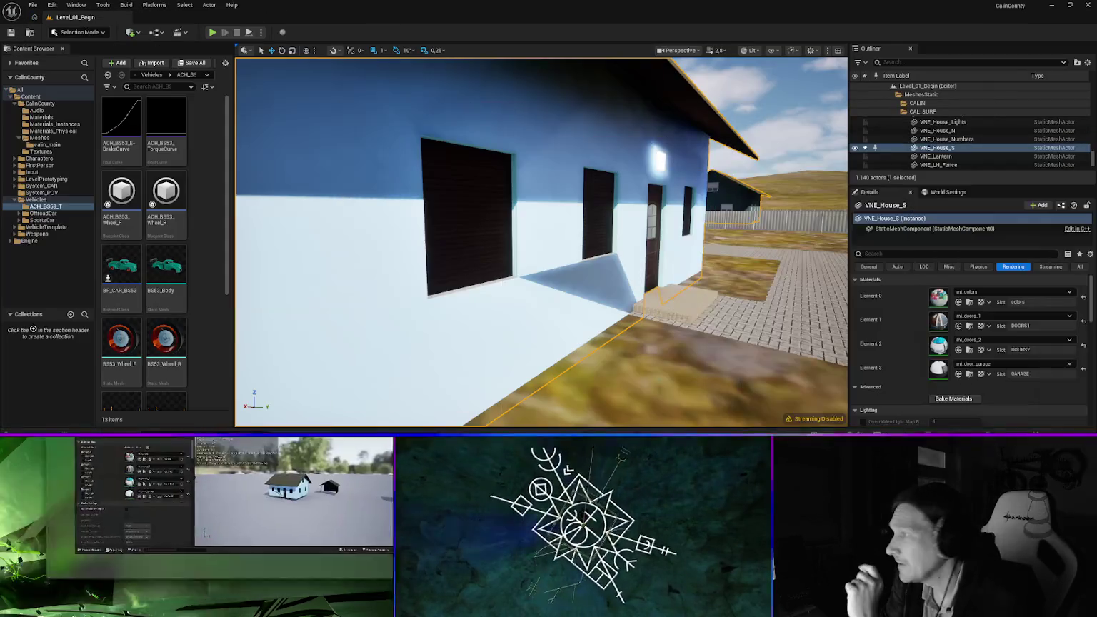
# Select the grass ground mesh beside the house and browse its context menu actions
pyautogui.click(678, 358)
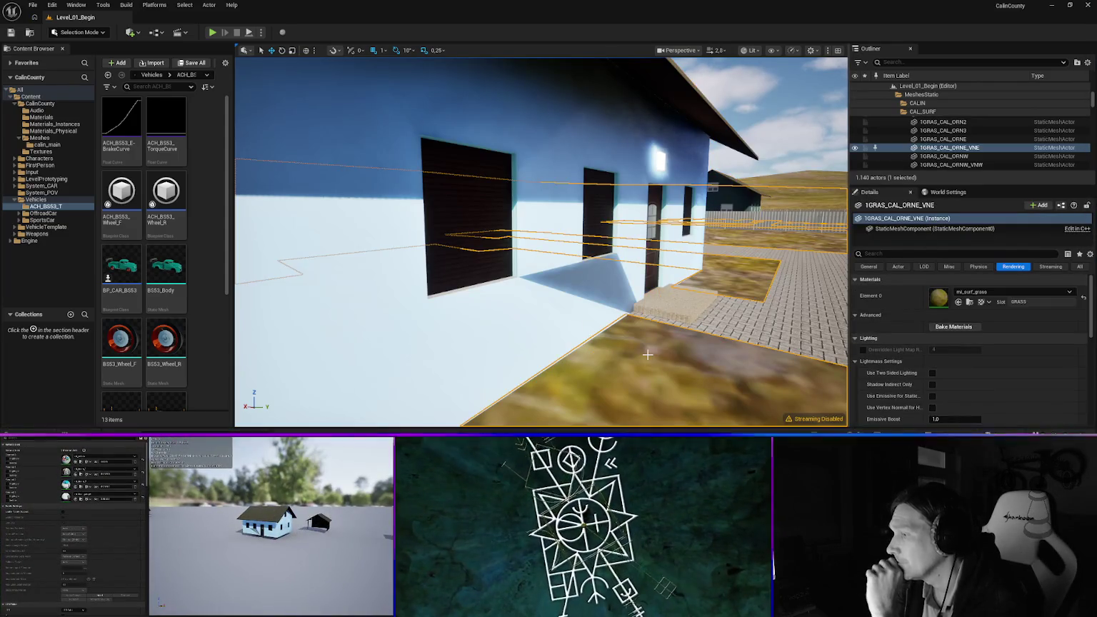
pyautogui.rightClick(647, 357)
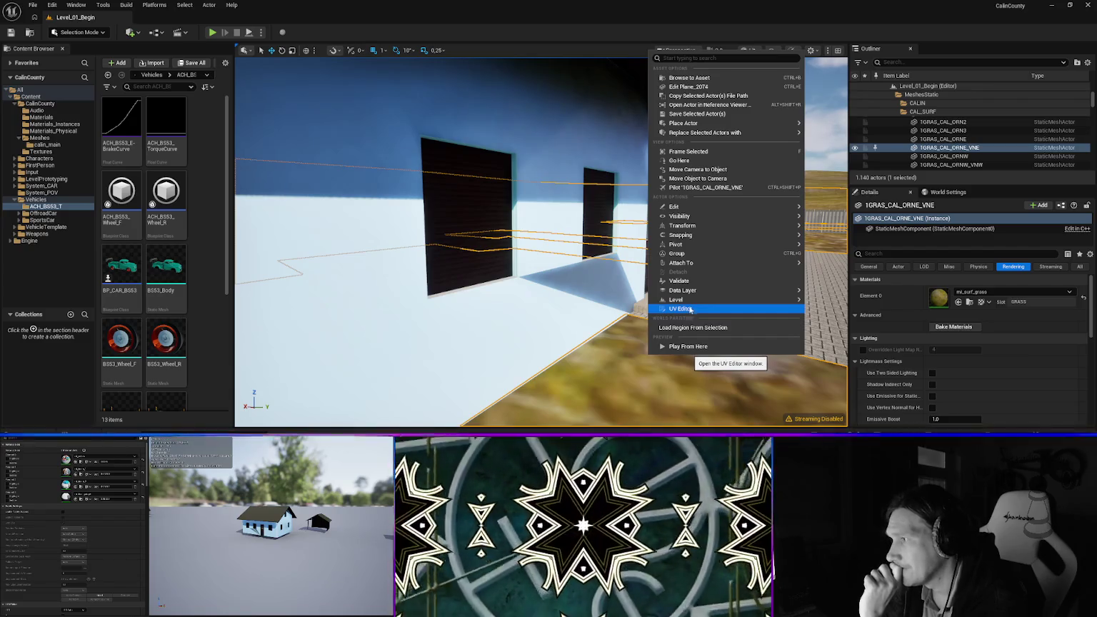
pyautogui.moveTo(677, 244)
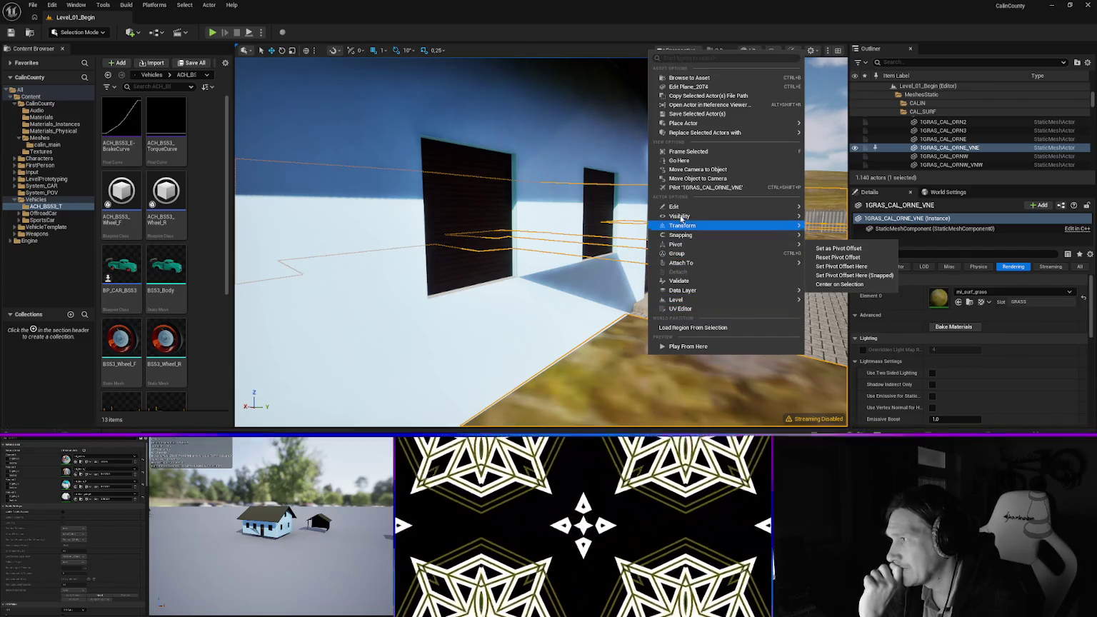
pyautogui.moveTo(680, 218)
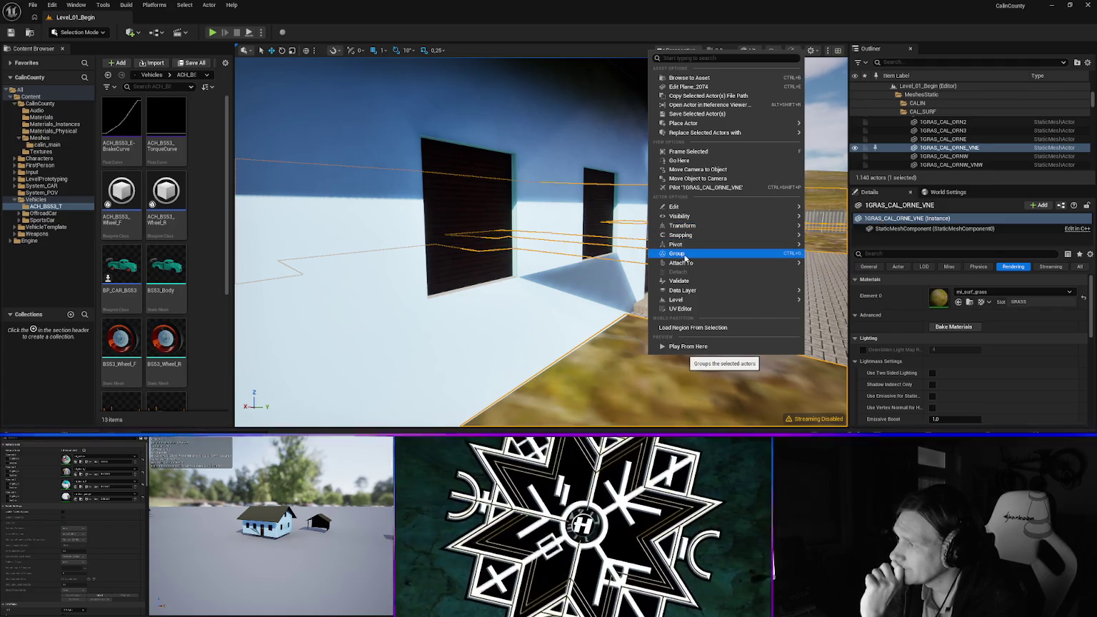
pyautogui.moveTo(688, 268)
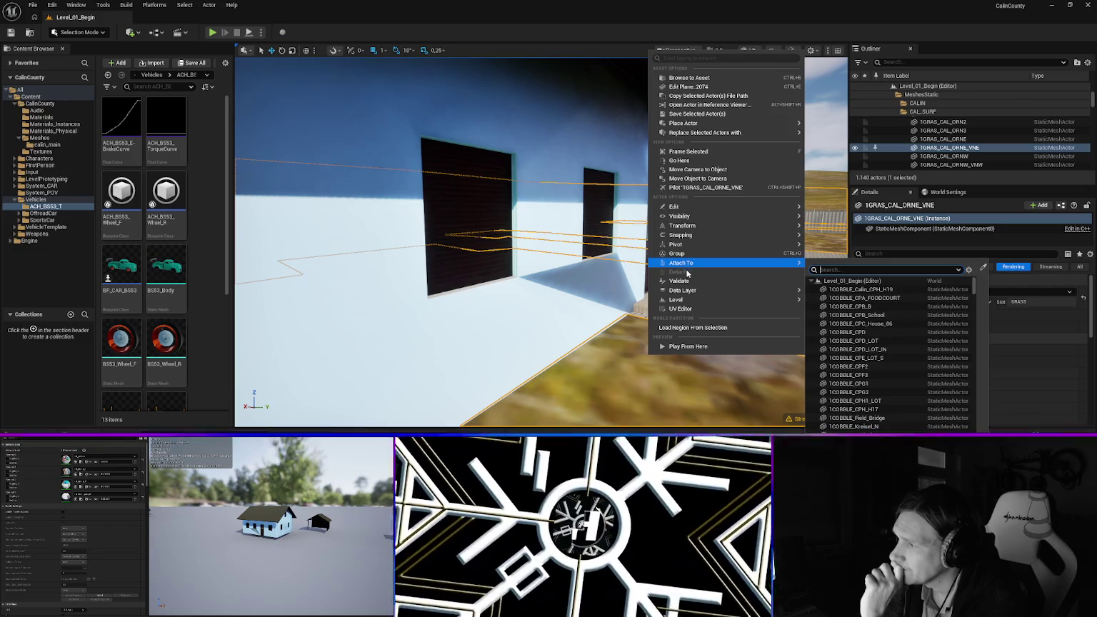
pyautogui.moveTo(687, 290)
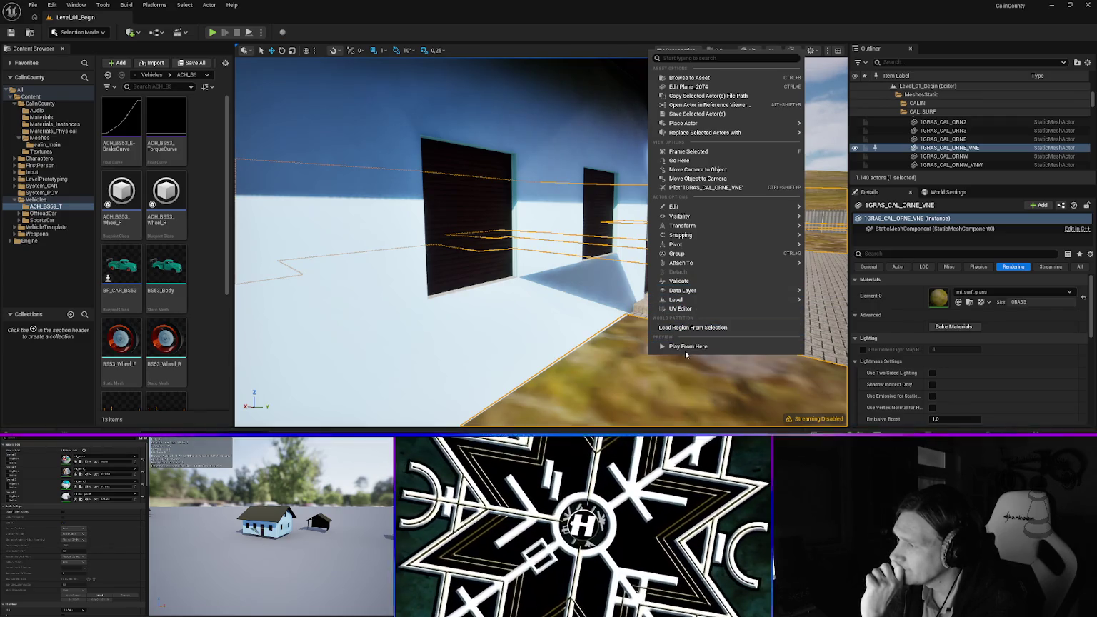
# Fly back to see the whole house, then bring up the Save Content prompt with Ctrl+S
pyautogui.moveTo(431, 274)
pyautogui.mouseDown()
pyautogui.moveTo(414, 332)
pyautogui.moveTo(529, 271)
pyautogui.mouseUp()
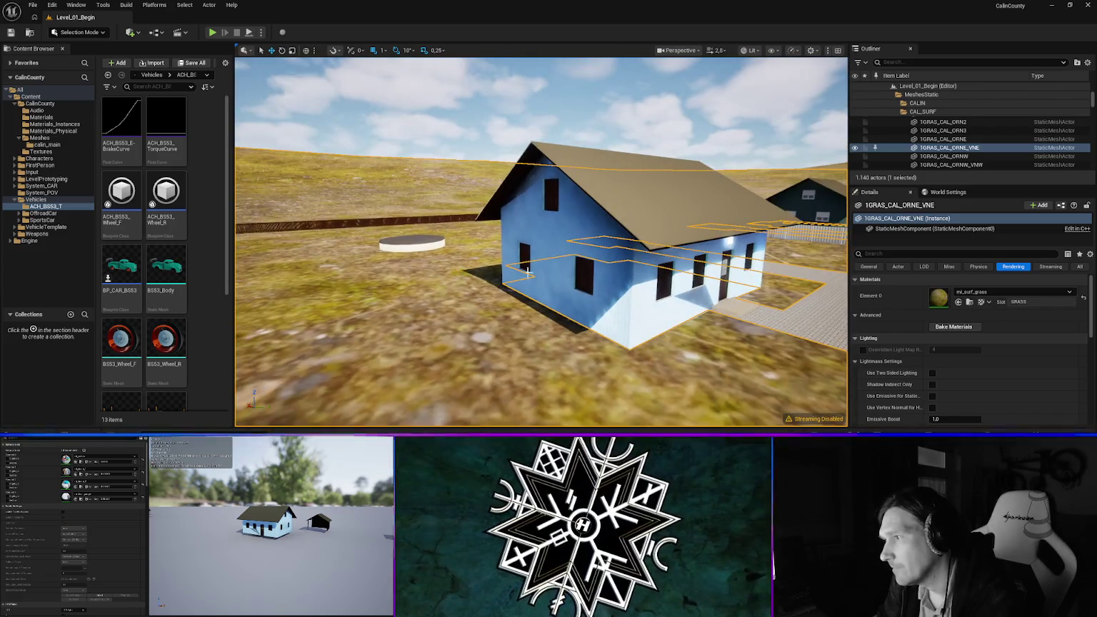
pyautogui.moveTo(596, 268)
pyautogui.mouseDown()
pyautogui.moveTo(585, 239)
pyautogui.moveTo(557, 233)
pyautogui.mouseUp()
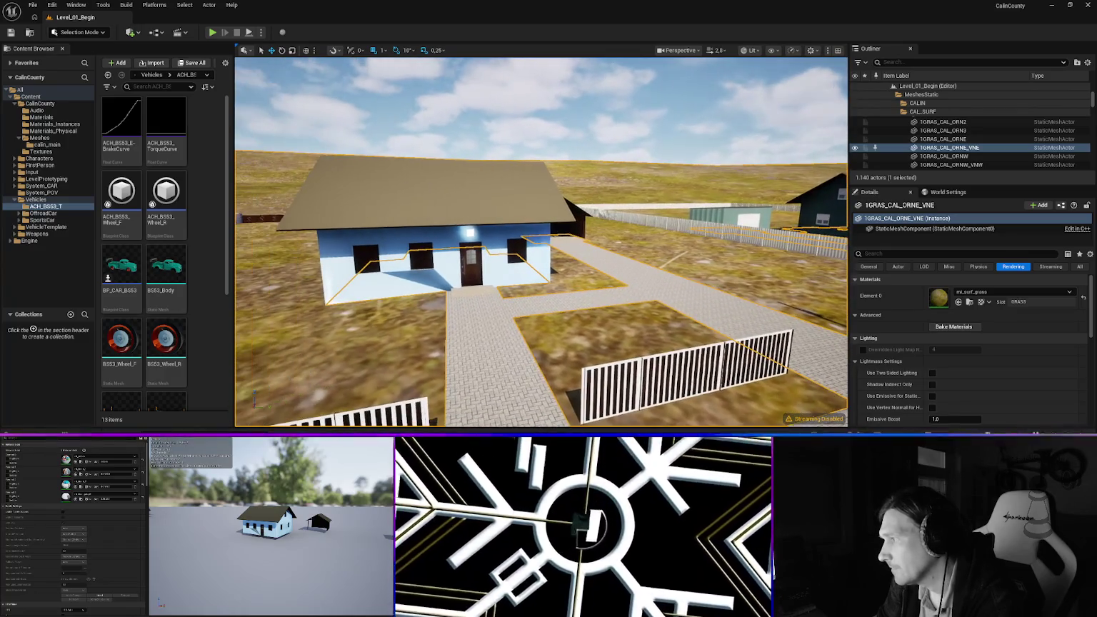
pyautogui.hotkey('ctrl', 's')
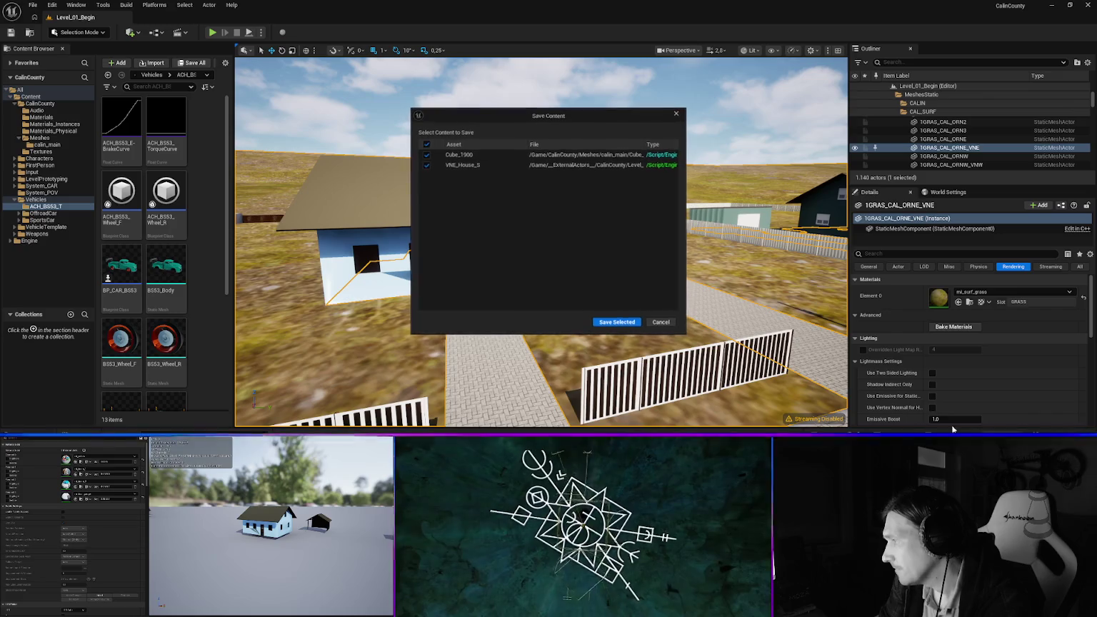
# Save the listed modified assets and fly along the road past the house
pyautogui.click(618, 323)
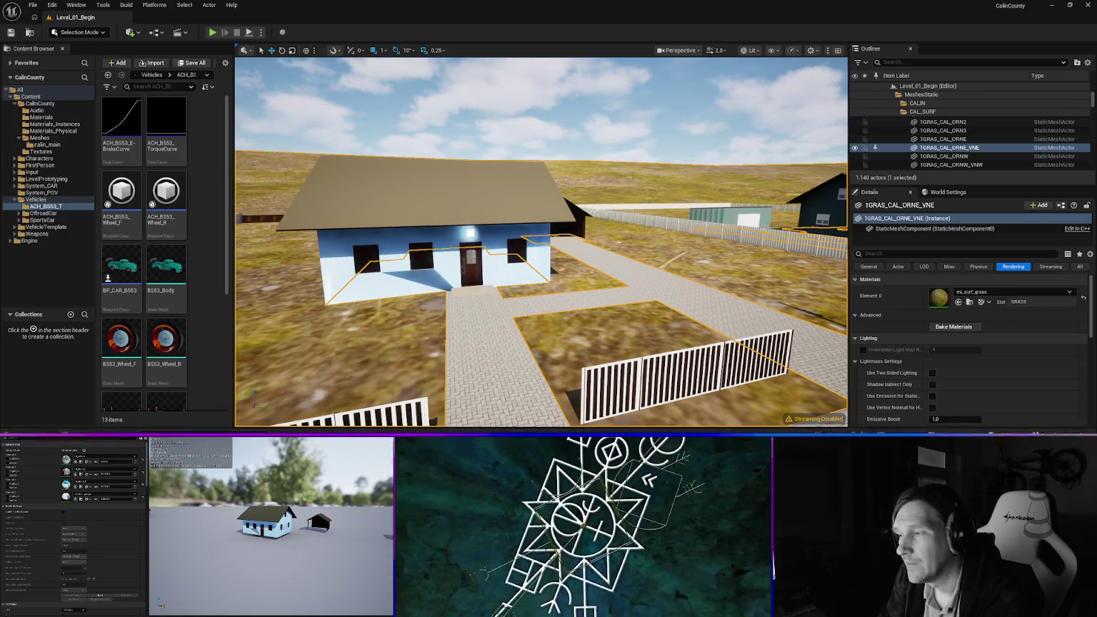
pyautogui.moveTo(557, 233); pyautogui.dragTo(635, 232)
pyautogui.moveTo(540, 285)
pyautogui.mouseDown()
pyautogui.moveTo(522, 228)
pyautogui.moveTo(539, 246)
pyautogui.moveTo(486, 292)
pyautogui.mouseUp()
# Inspect the VNE_H15_Fence, VNE_Lantern lamps and VNE_House_S, heading toward the roundabout
pyautogui.moveTo(338, 283); pyautogui.dragTo(398, 327)
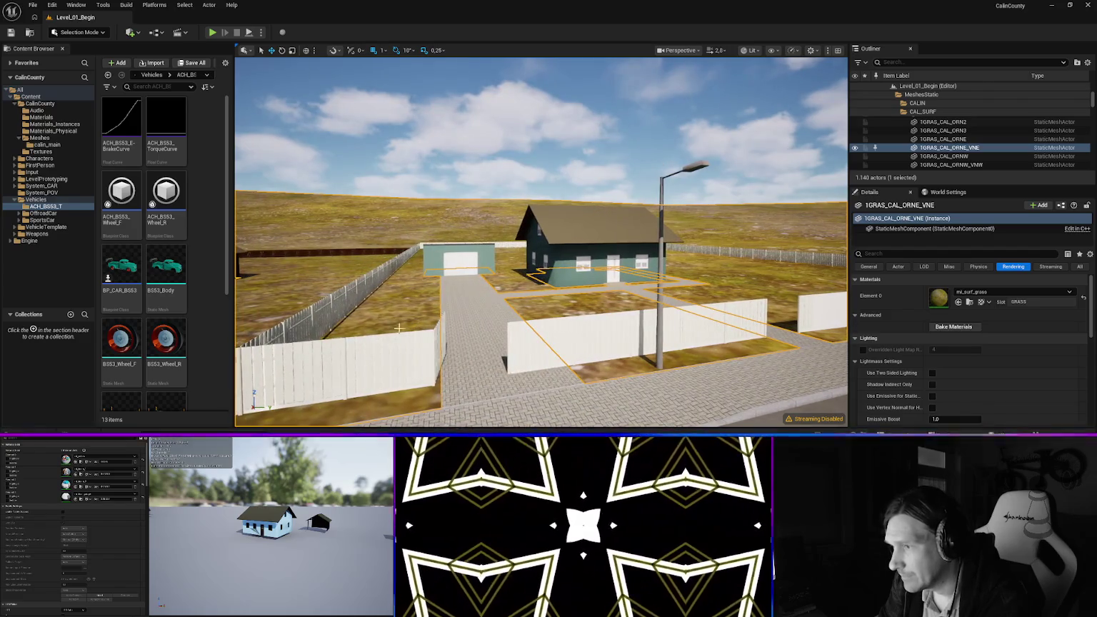
pyautogui.click(312, 315)
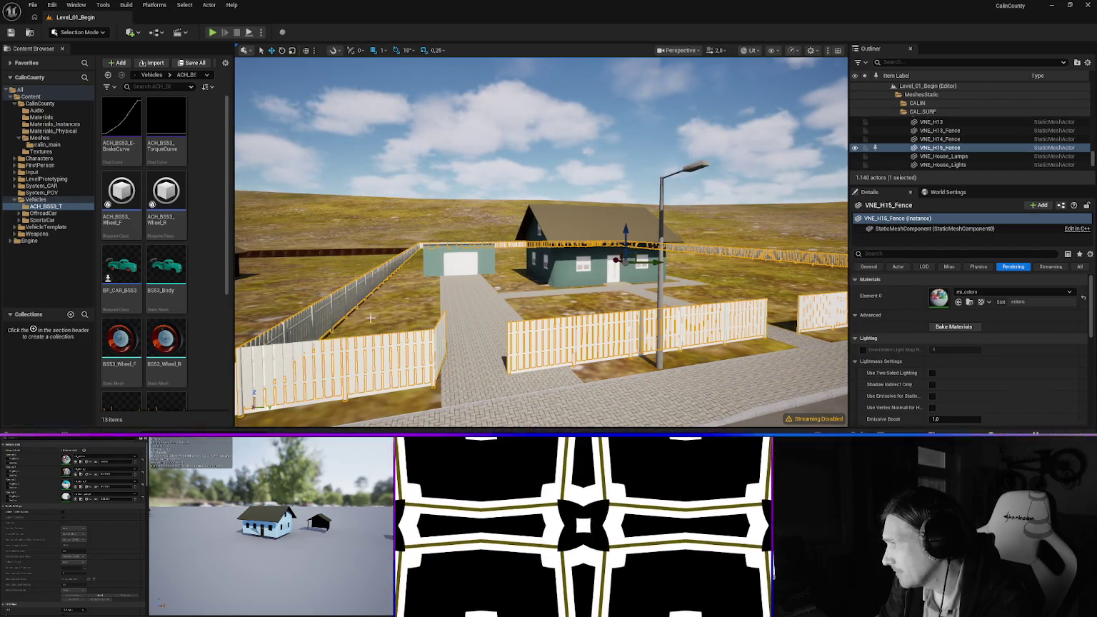
pyautogui.moveTo(403, 315); pyautogui.dragTo(483, 320)
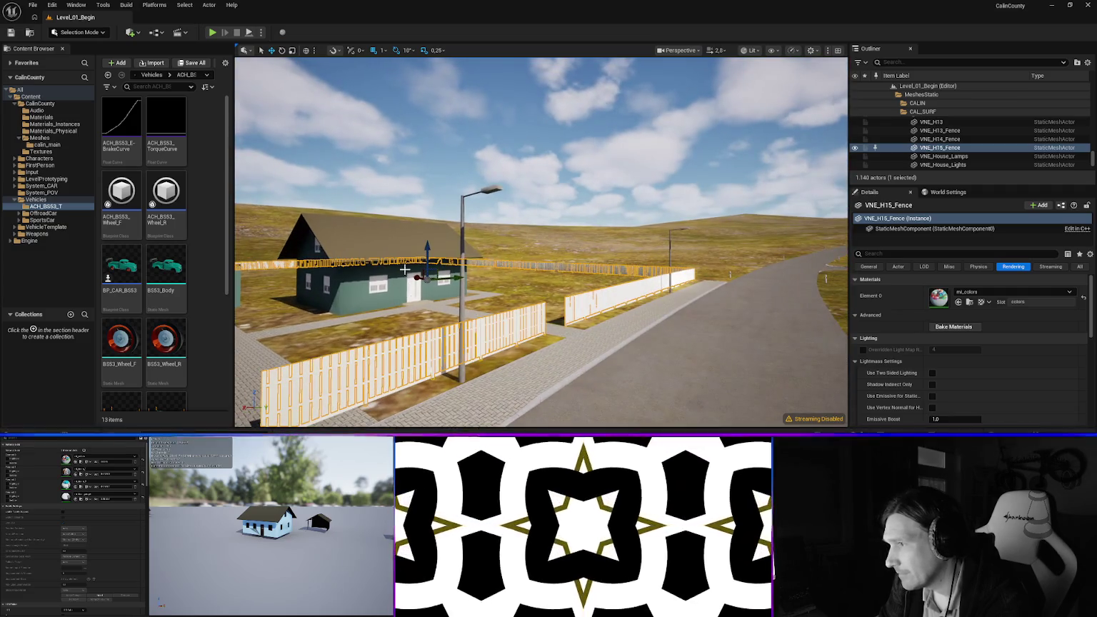
pyautogui.click(462, 213)
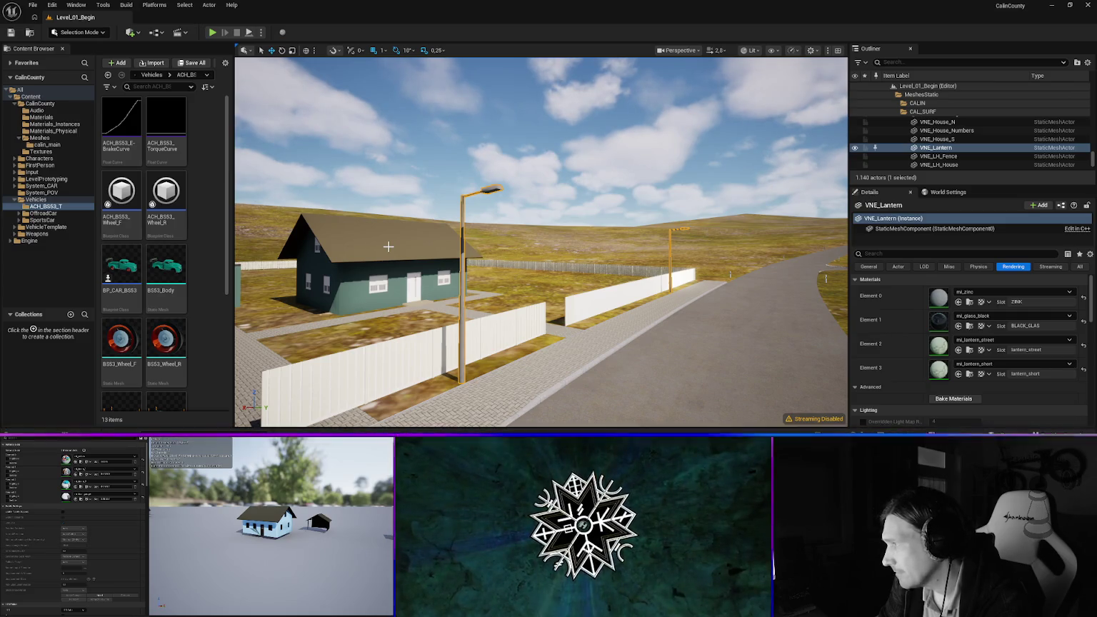
pyautogui.click(388, 247)
pyautogui.moveTo(444, 289)
pyautogui.mouseDown()
pyautogui.moveTo(514, 284)
pyautogui.moveTo(515, 270)
pyautogui.moveTo(542, 266)
pyautogui.moveTo(541, 218)
pyautogui.mouseUp()
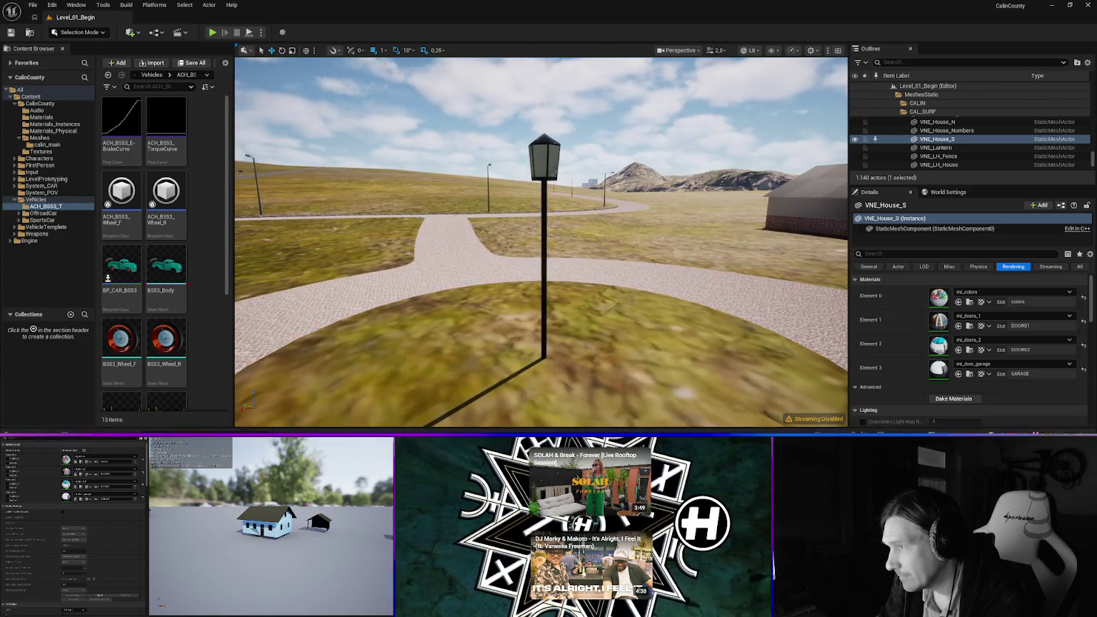
# Assign mi_house_number to the VNE_LH_Lantern's Element 1 material slot
pyautogui.click(542, 156)
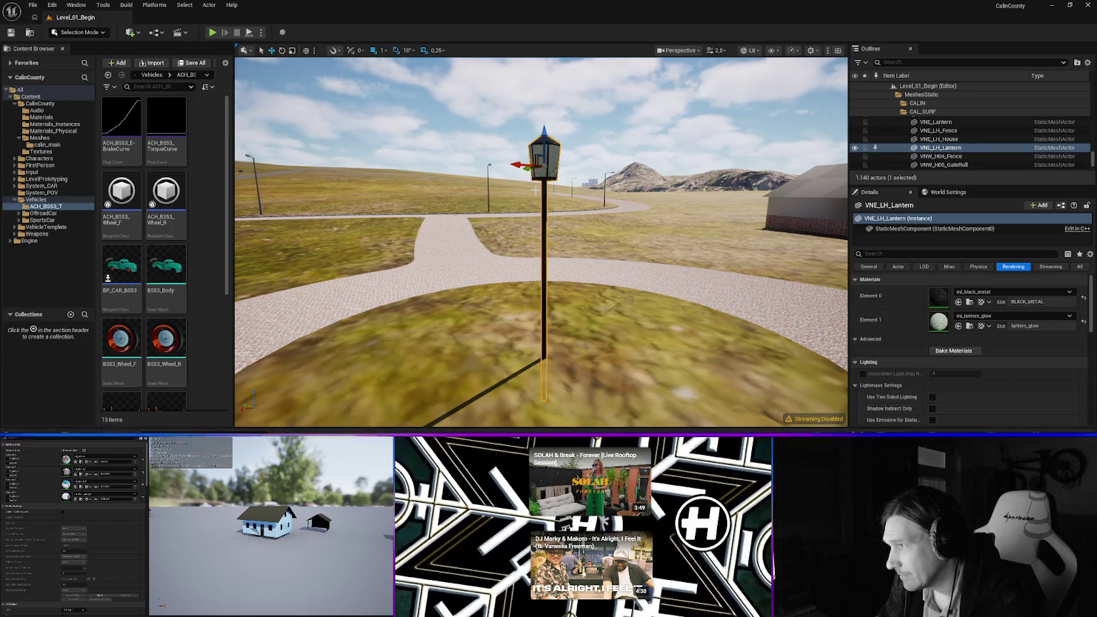
pyautogui.click(1003, 318)
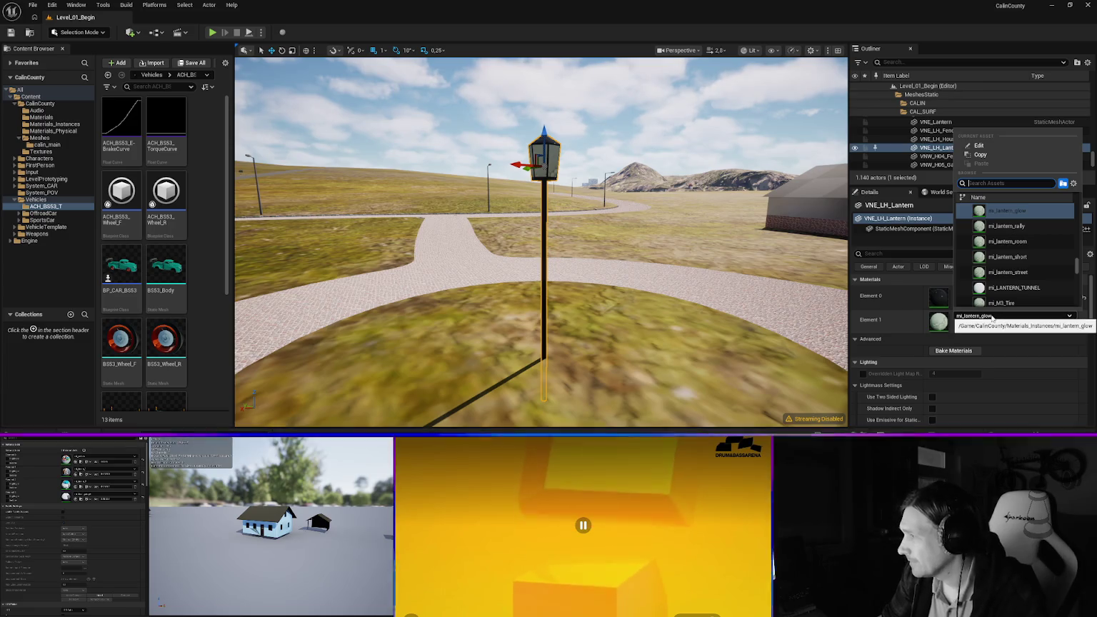
pyautogui.click(994, 319)
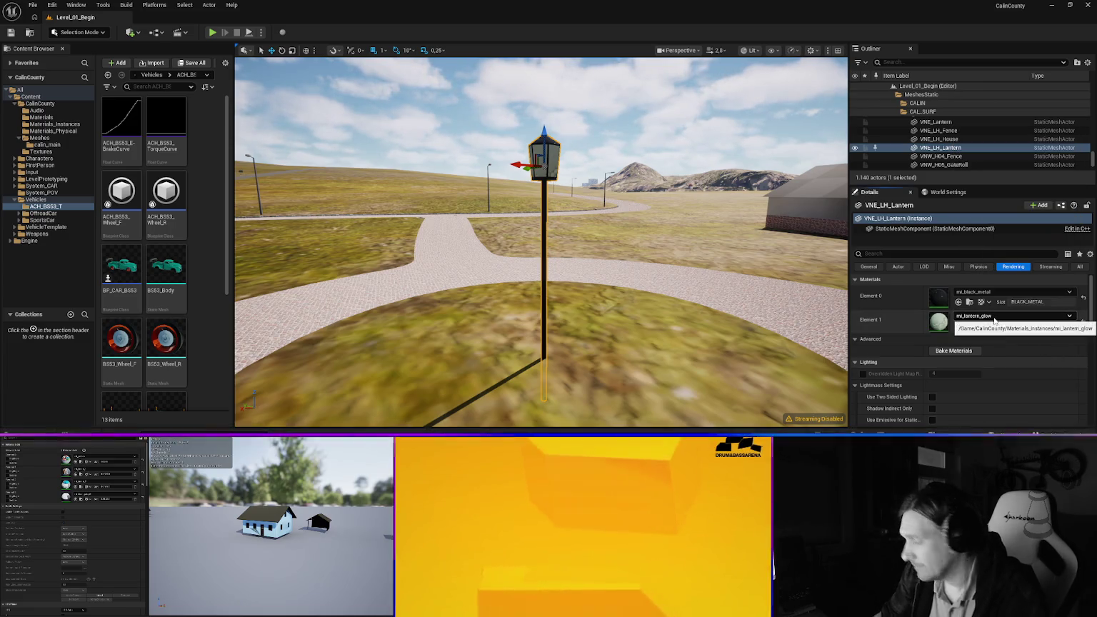
pyautogui.click(993, 319)
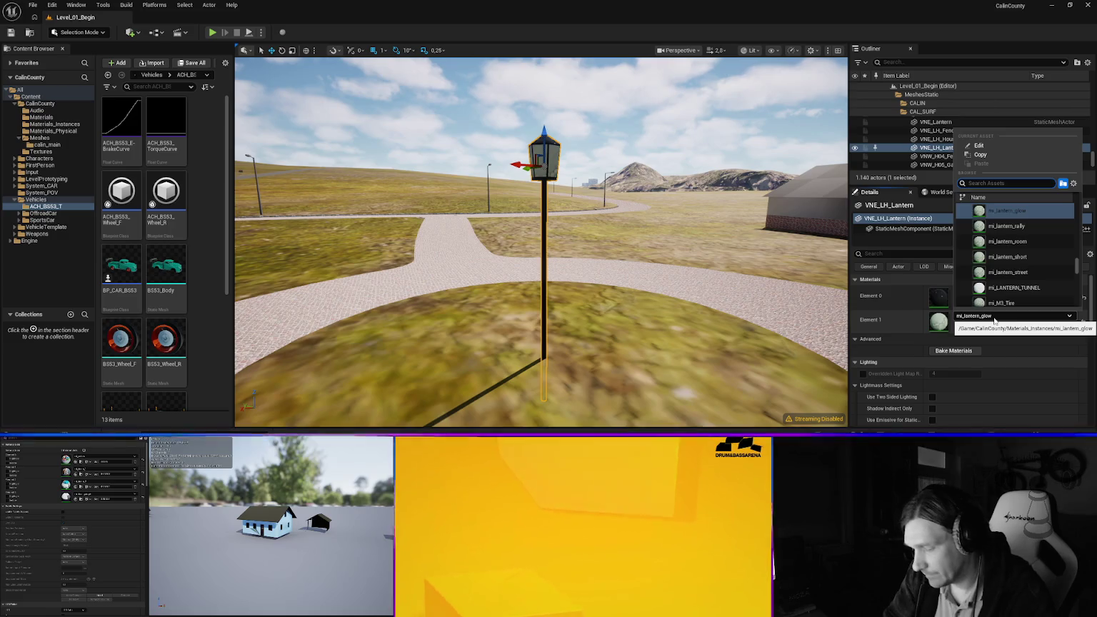
pyautogui.write('rumber')
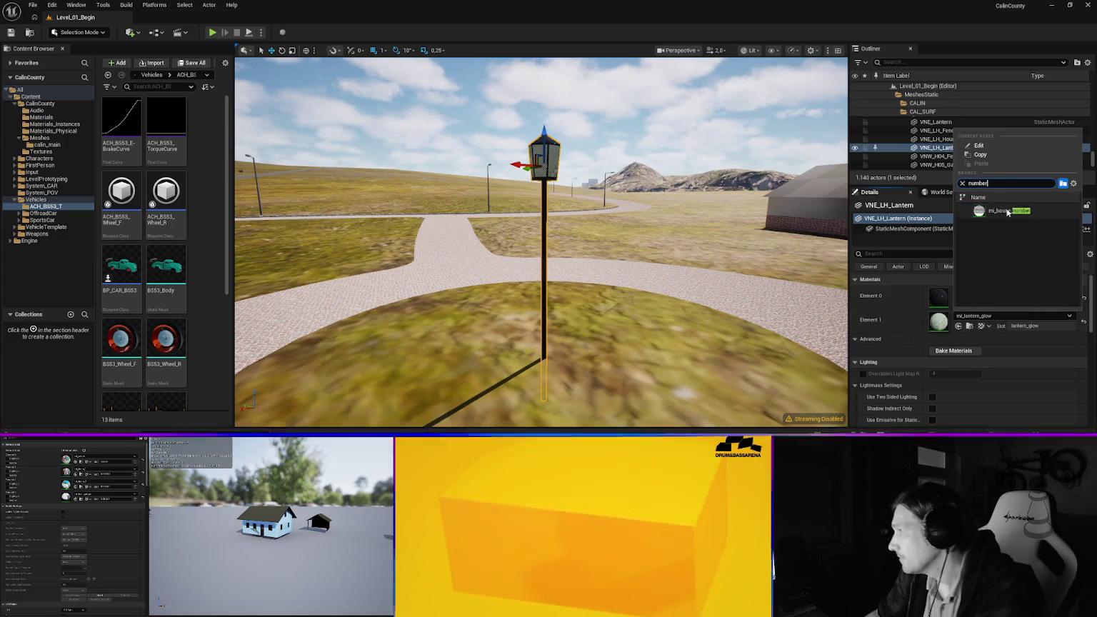
pyautogui.click(1007, 211)
# Set the curb 1CURB_VNE_LH's Element 0 material to mi_curb_granite
pyautogui.moveTo(576, 332)
pyautogui.mouseDown()
pyautogui.moveTo(500, 314)
pyautogui.moveTo(502, 282)
pyautogui.moveTo(587, 335)
pyautogui.moveTo(587, 323)
pyautogui.mouseUp()
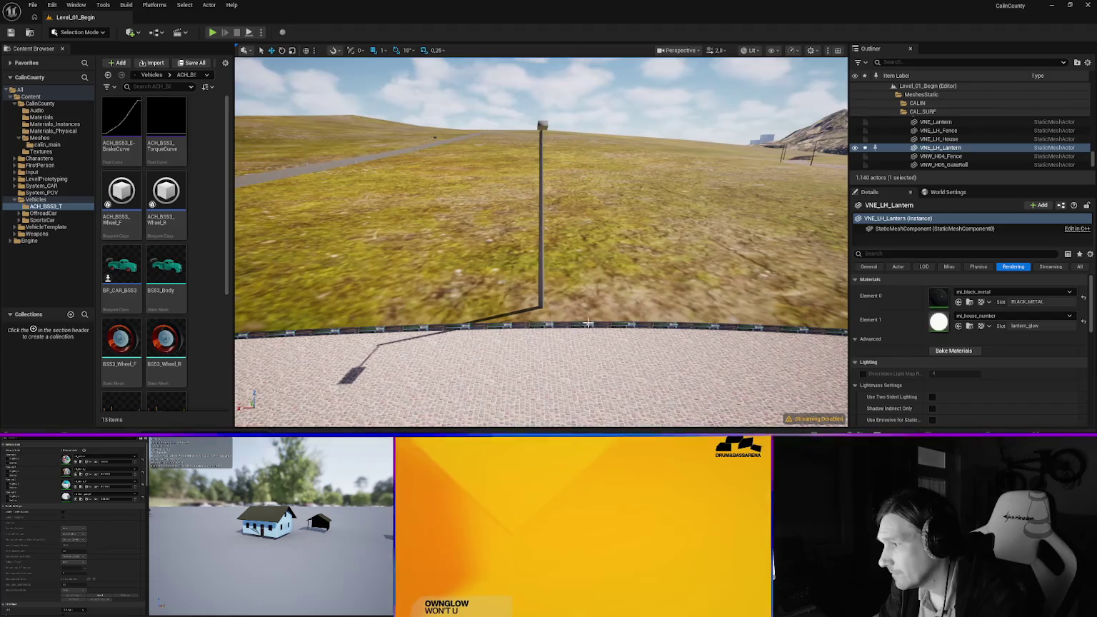
pyautogui.click(579, 324)
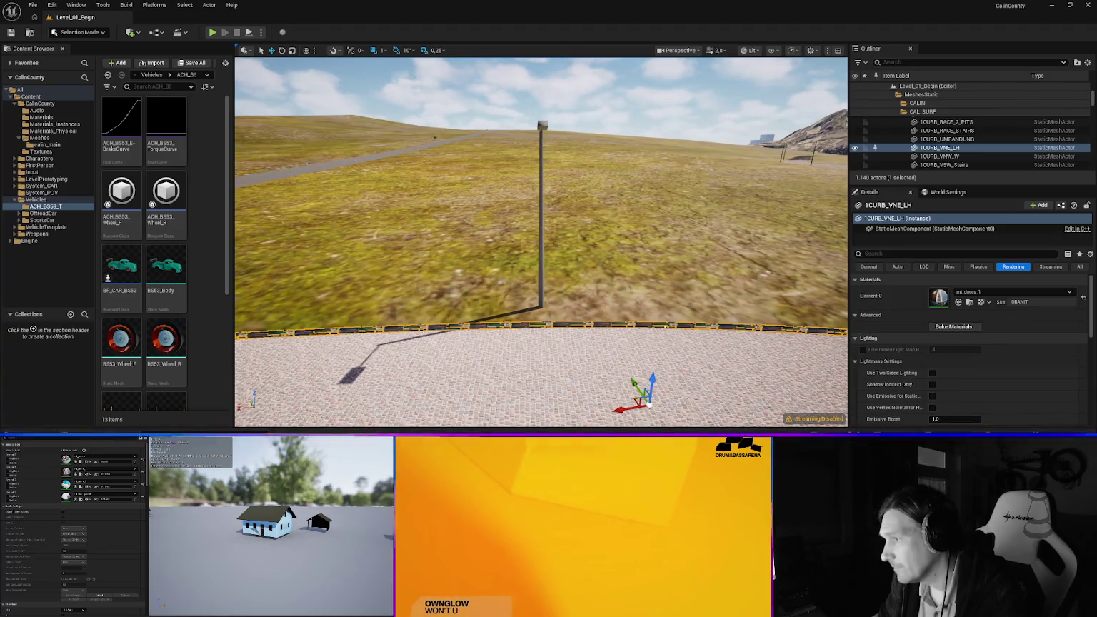
pyautogui.click(995, 292)
pyautogui.write('curb')
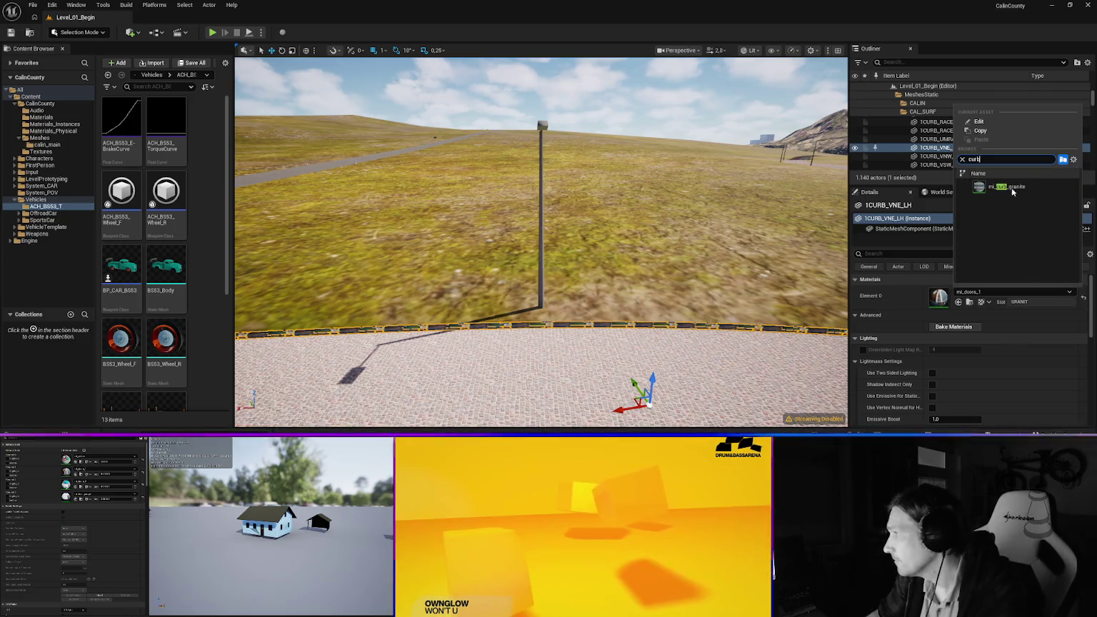
pyautogui.click(999, 187)
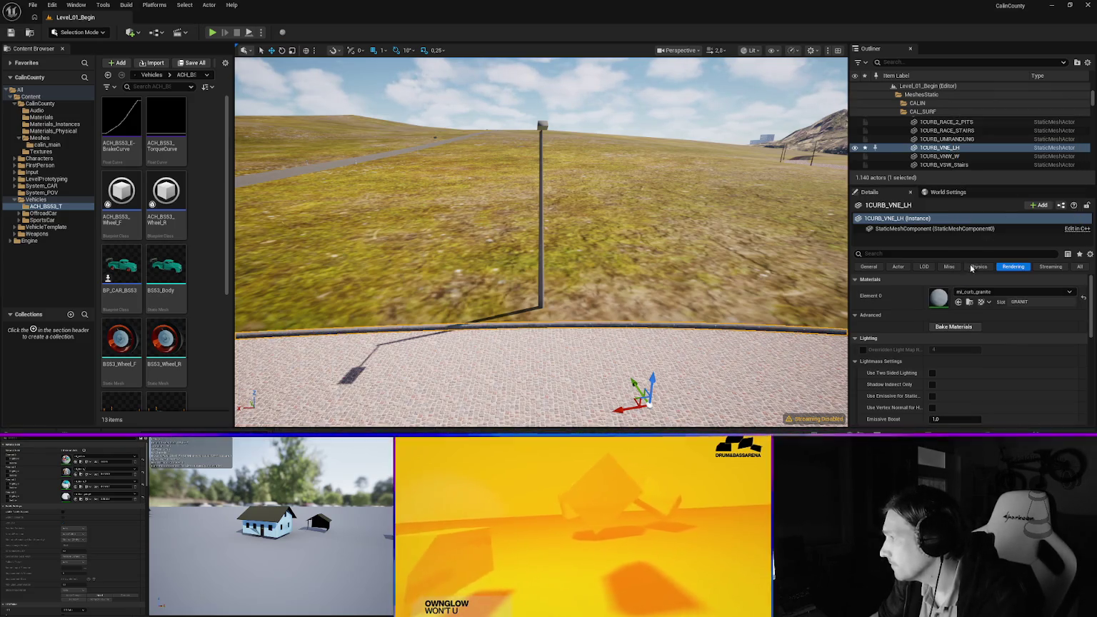
# Check the VNE_Lantern street slot without changes, then select the wall at the big house front
pyautogui.click(541, 221)
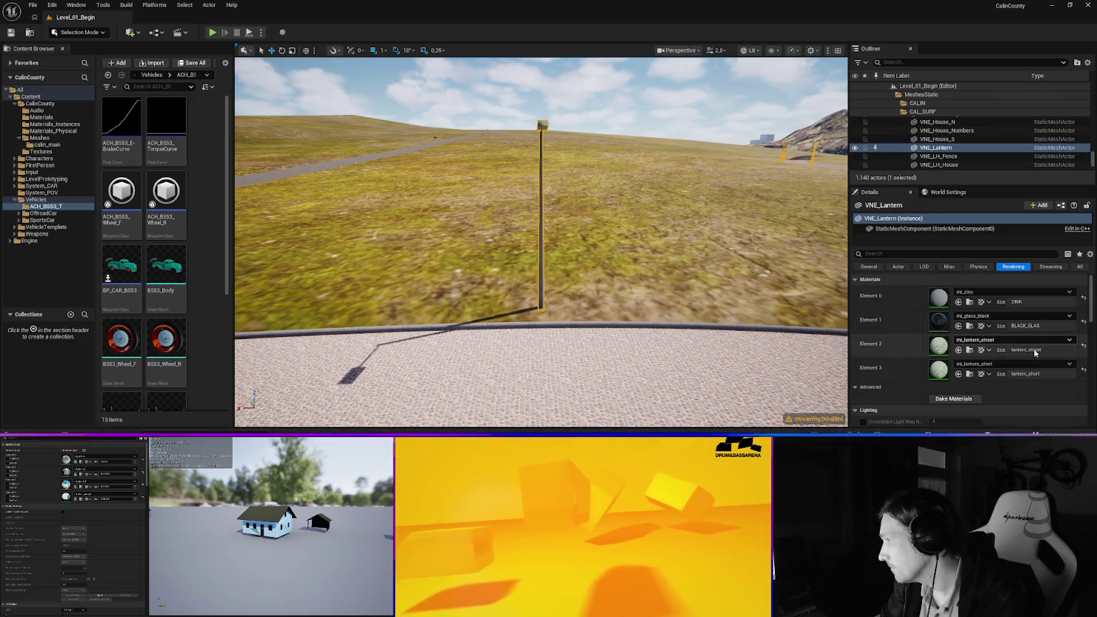
pyautogui.click(996, 340)
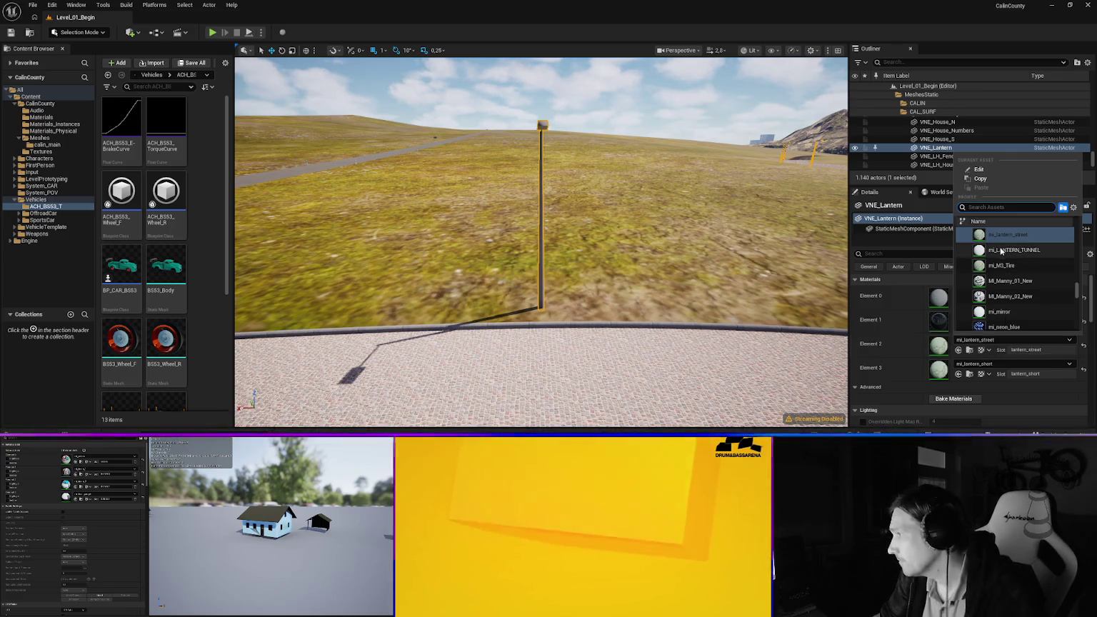
pyautogui.rightClick(661, 291)
pyautogui.moveTo(408, 227)
pyautogui.mouseDown()
pyautogui.moveTo(383, 216)
pyautogui.moveTo(559, 325)
pyautogui.moveTo(526, 307)
pyautogui.mouseUp()
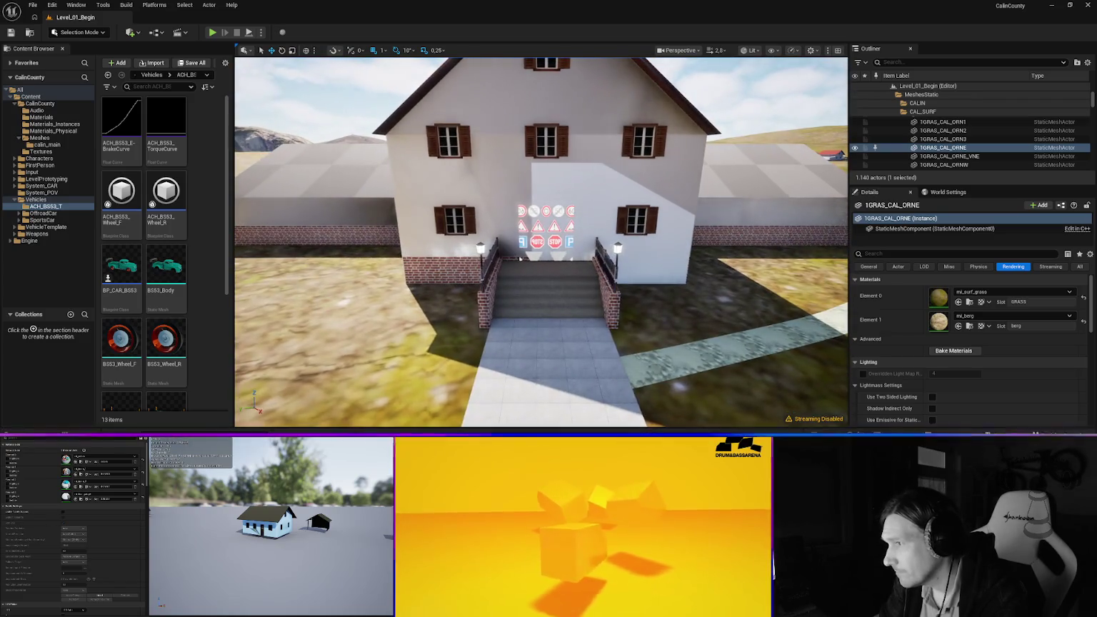
pyautogui.click(520, 259)
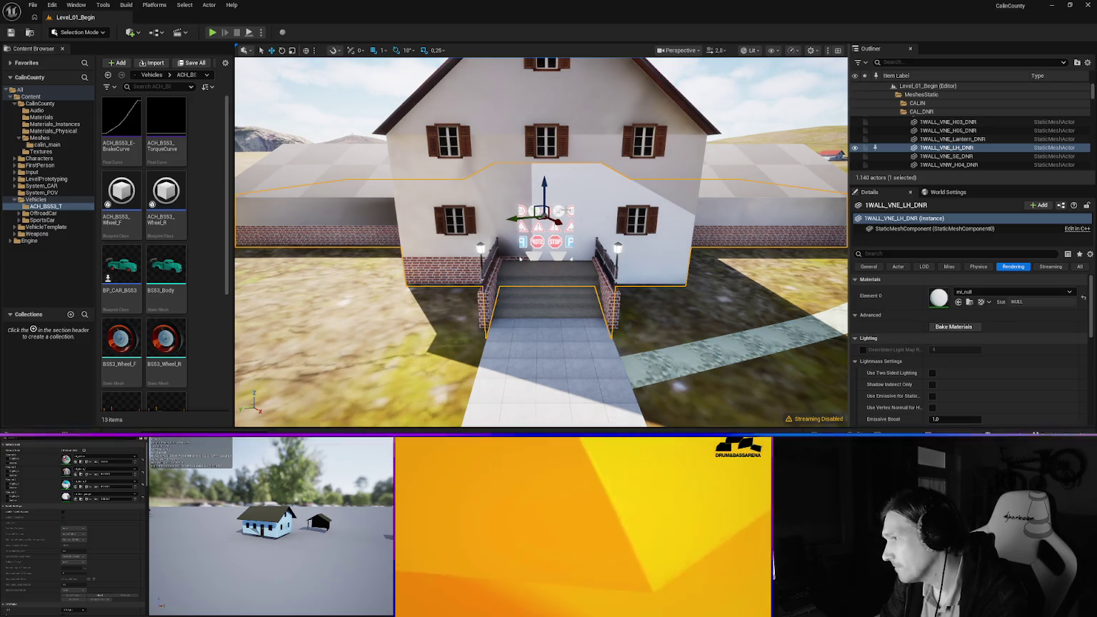
# Open the front wall's mesh Cube_374 for editing
pyautogui.rightClick(569, 136)
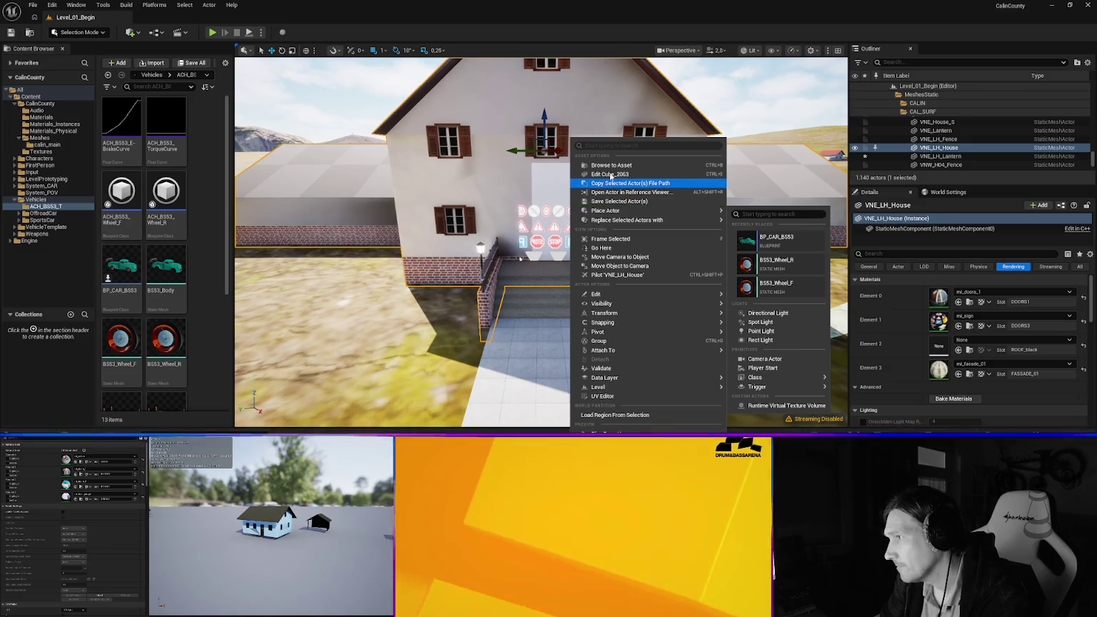
pyautogui.click(610, 179)
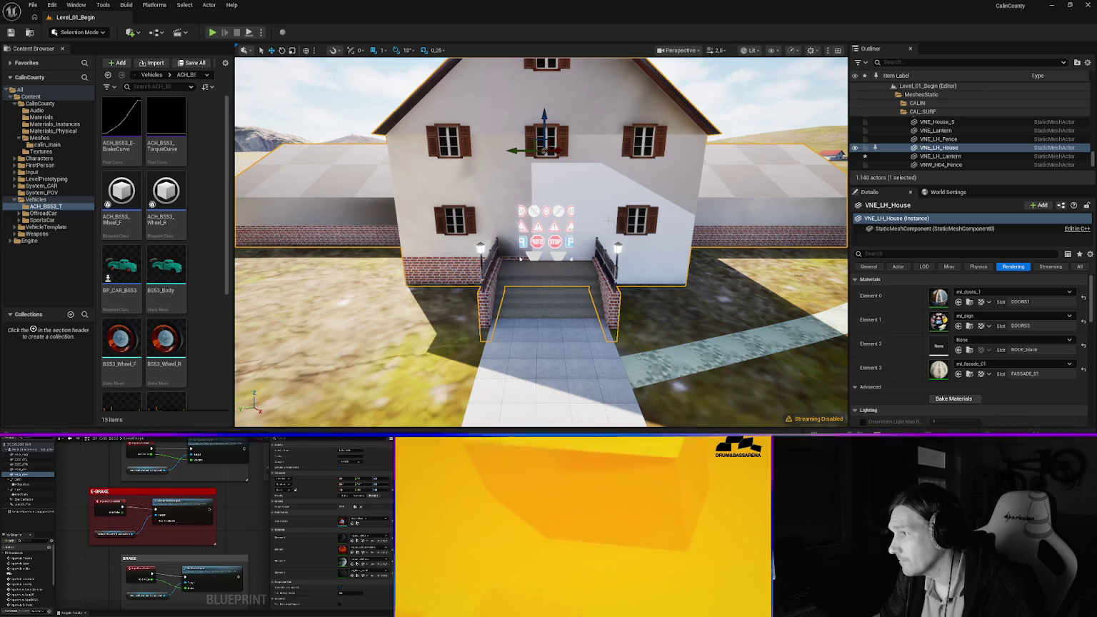
pyautogui.rightClick(610, 138)
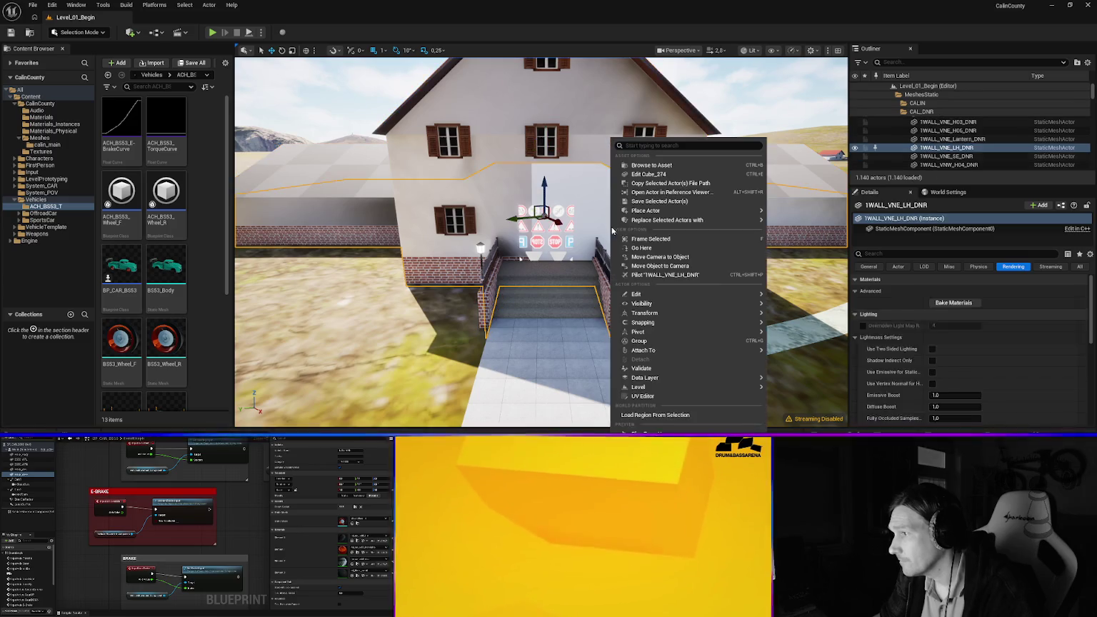
pyautogui.click(653, 175)
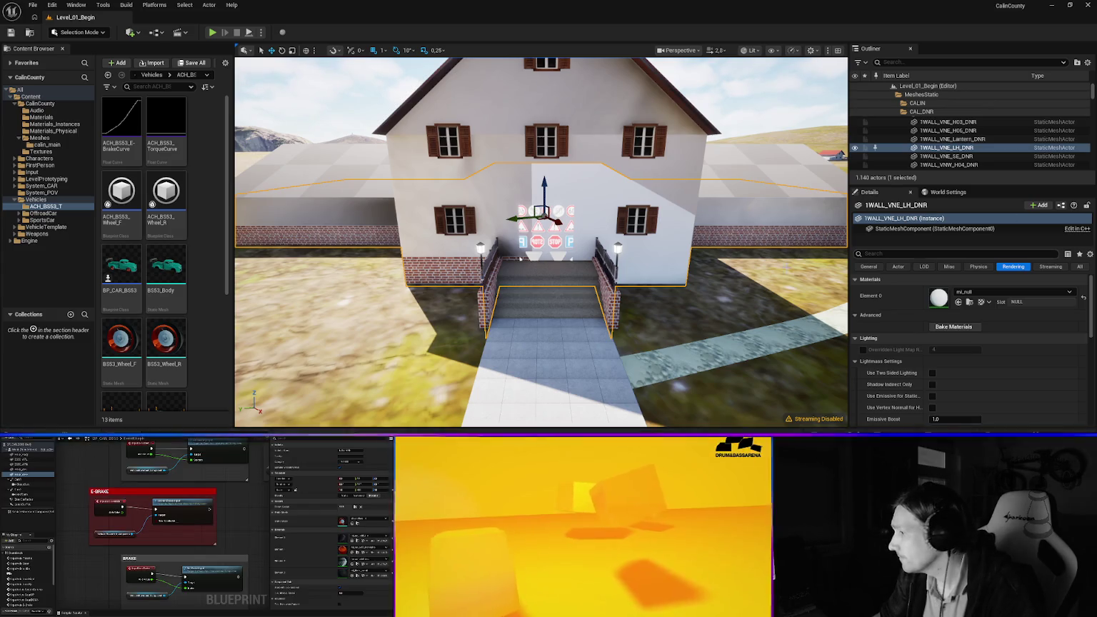
# Uncheck Cast Shadow and Visible for the 1WALL_VNE_LH_DNR wall, then select VNE_LH_House
pyautogui.scroll(-5, 957, 375)
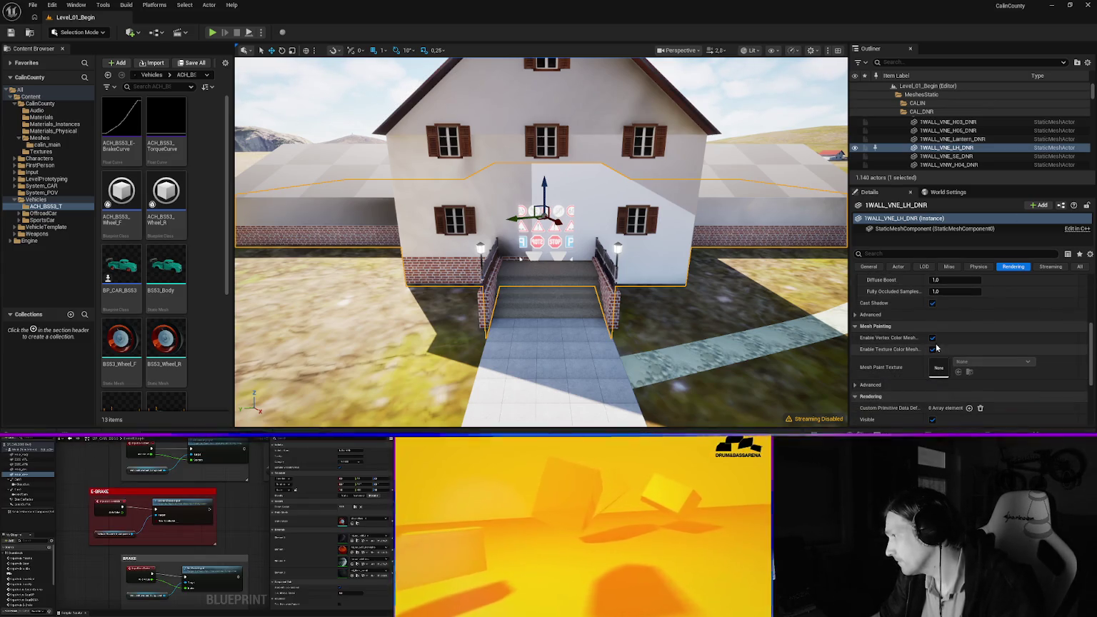
pyautogui.click(932, 303)
pyautogui.scroll(-1, 936, 325)
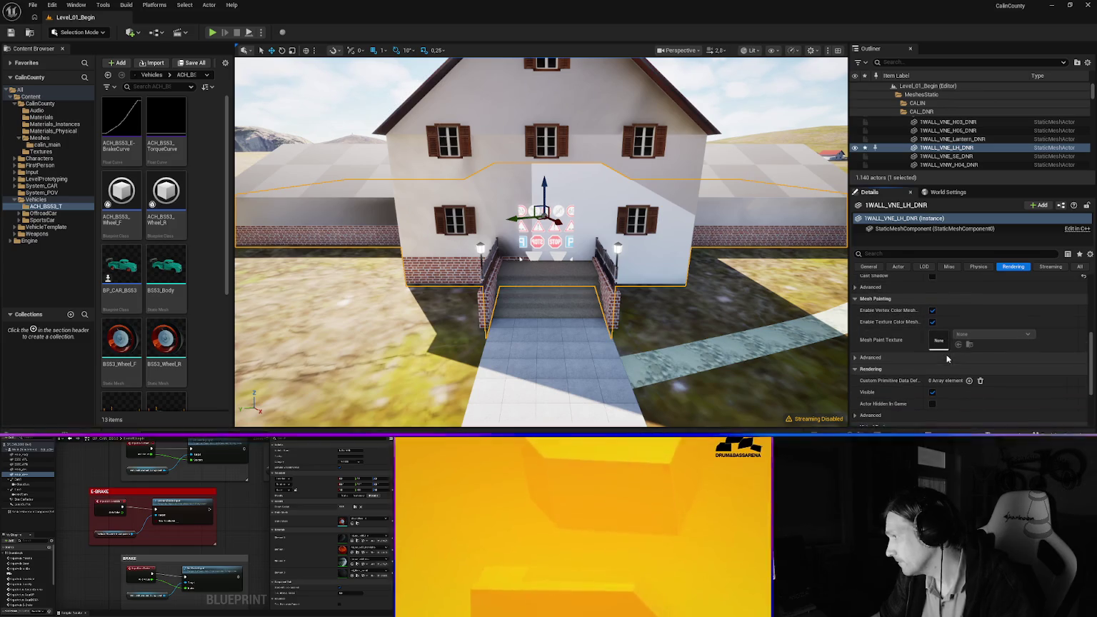
pyautogui.click(931, 392)
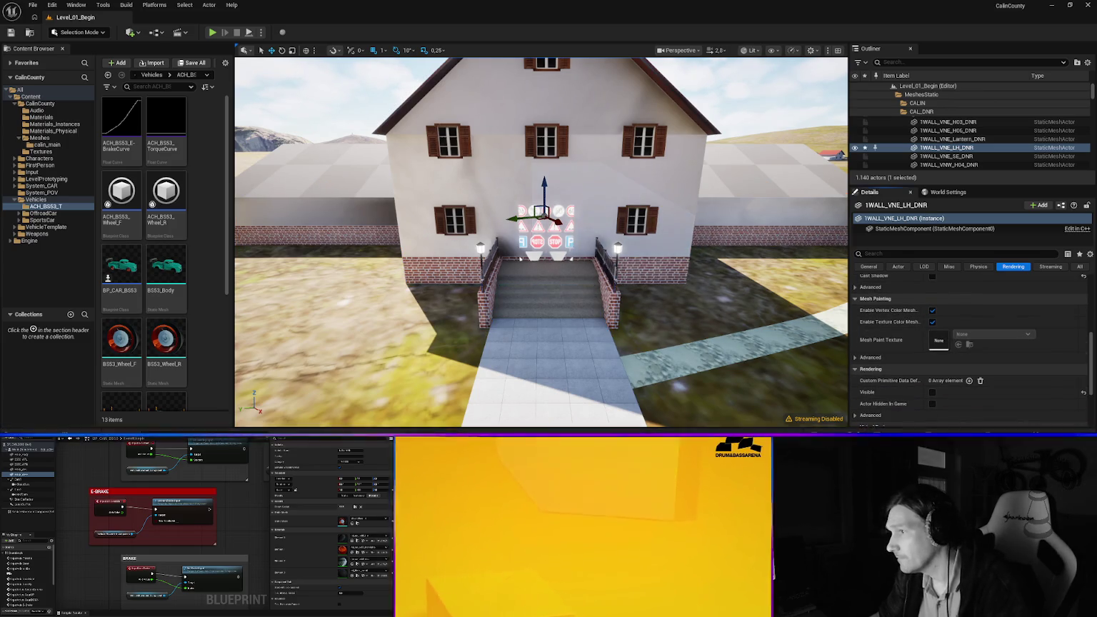
pyautogui.click(646, 282)
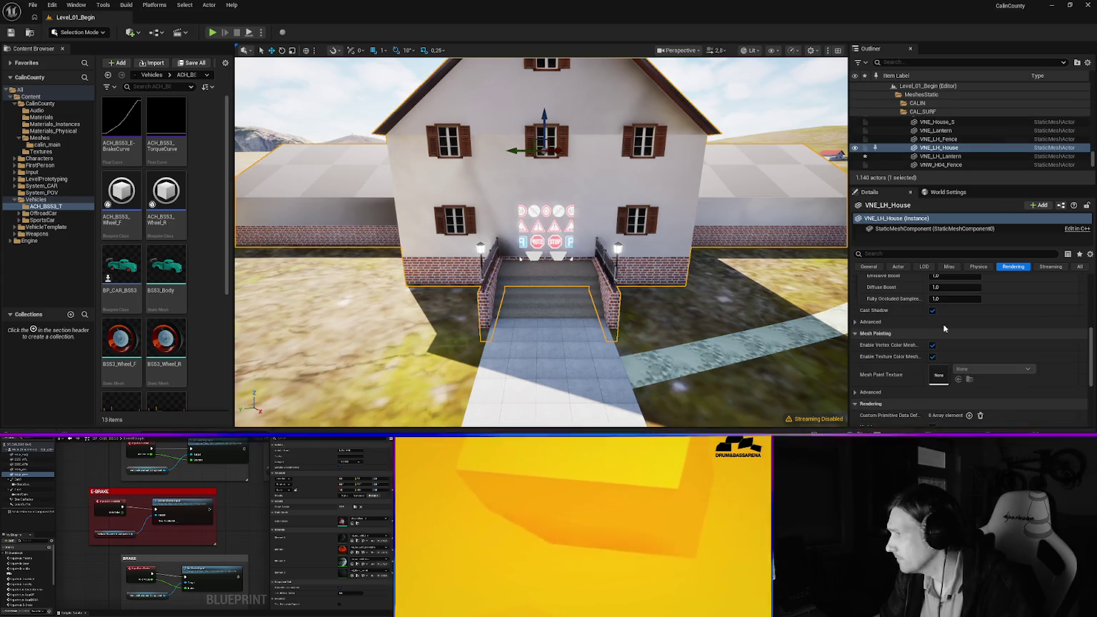
pyautogui.scroll(5, 970, 318)
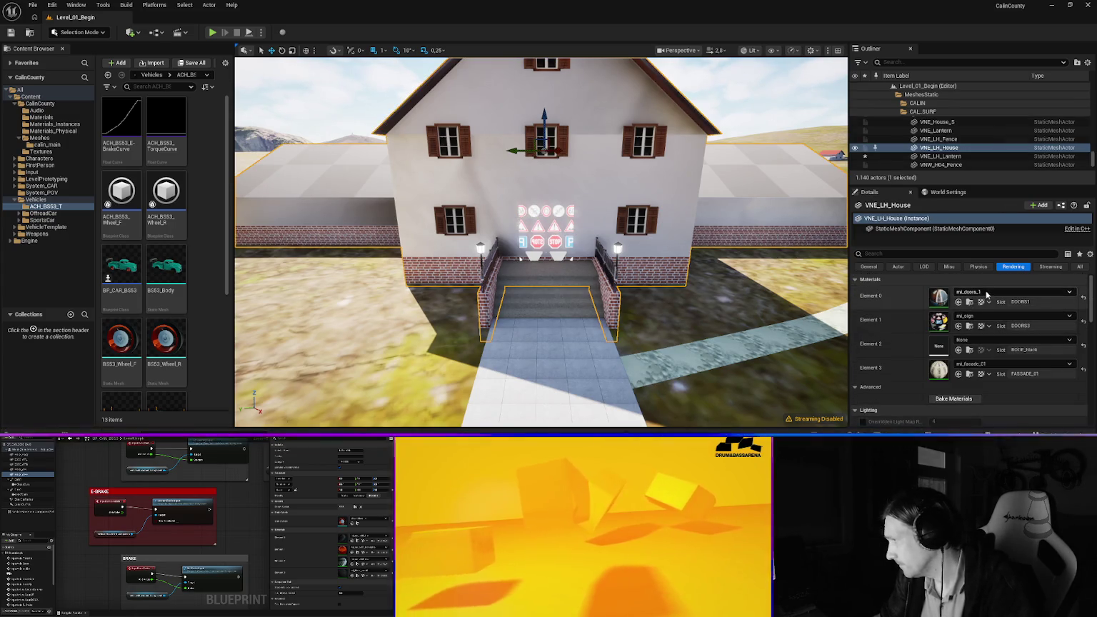
# Give the house's Element 1 slot the mi_doors_3 door material
pyautogui.click(983, 316)
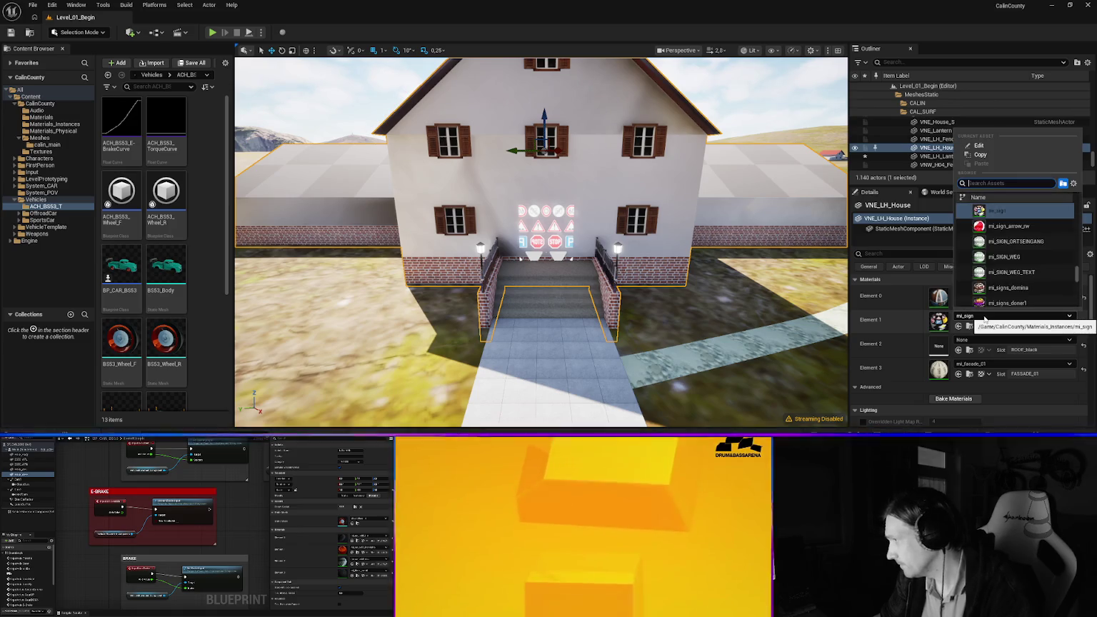
pyautogui.write('door')
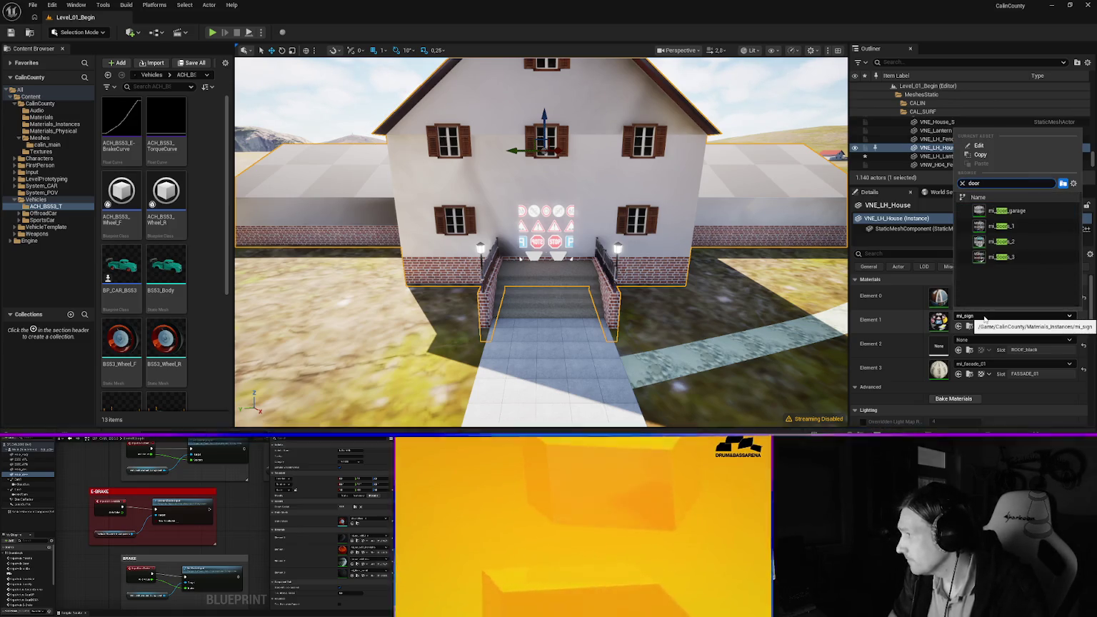
pyautogui.press('Down')
pyautogui.press('Down')
pyautogui.press('Down')
pyautogui.press('Return')
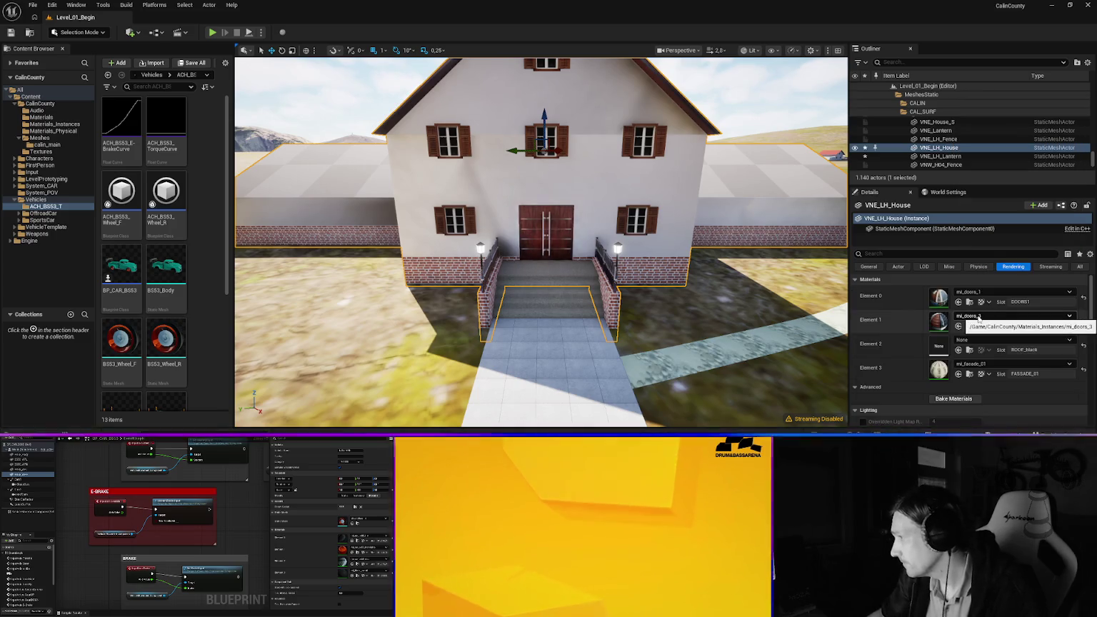
# Fill the empty Element 2 roof slot with mi_roof_black
pyautogui.click(986, 342)
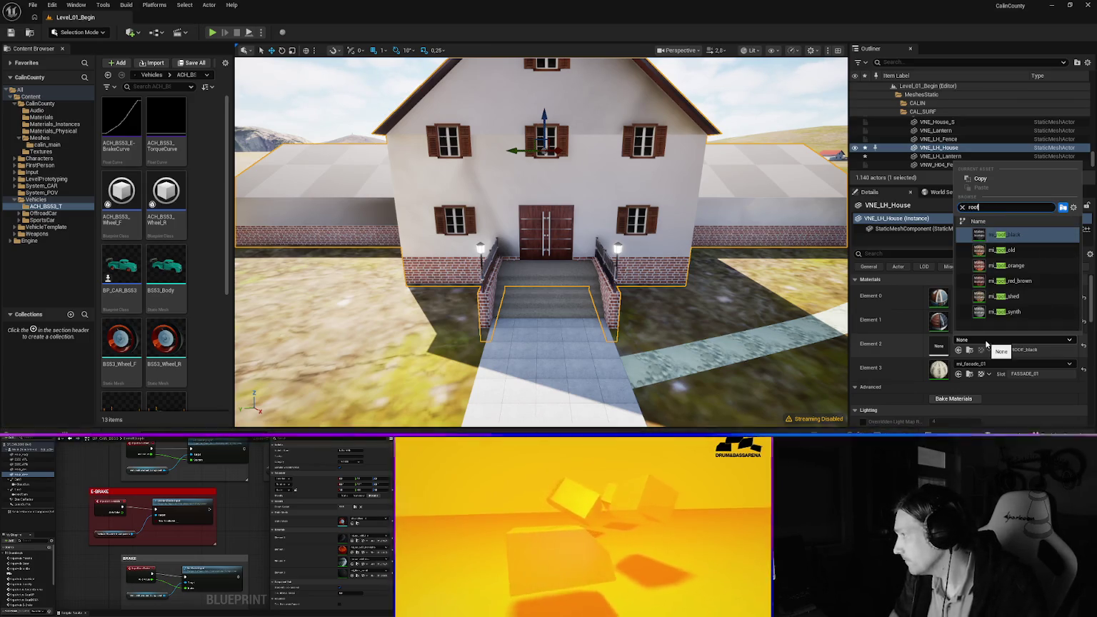
pyautogui.click(1007, 234)
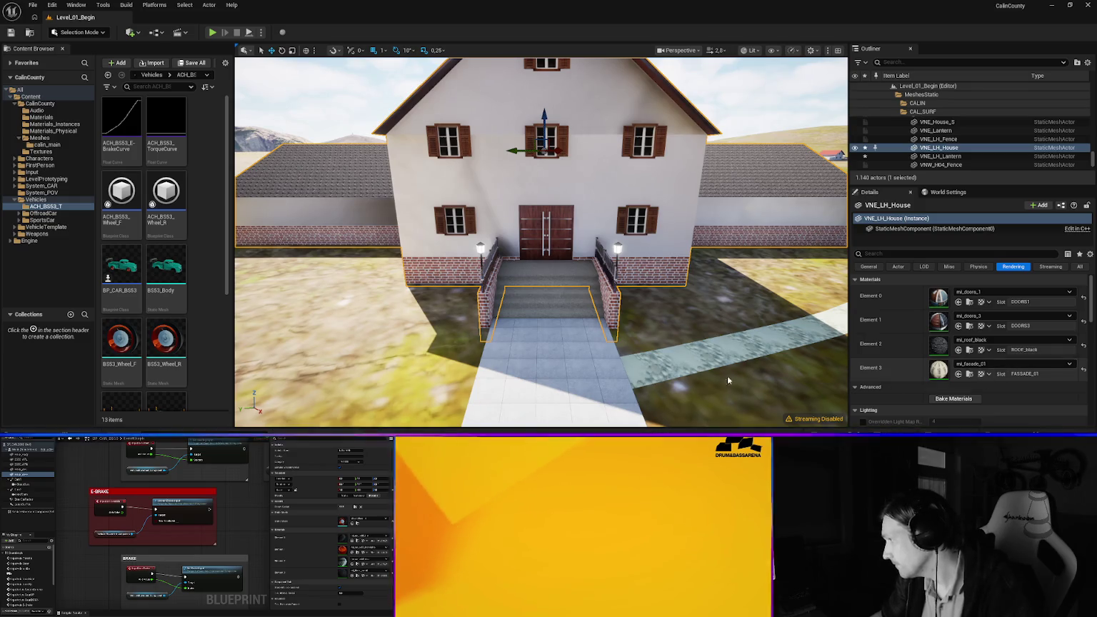
pyautogui.moveTo(550, 286)
pyautogui.mouseDown()
pyautogui.moveTo(635, 265)
pyautogui.moveTo(669, 218)
pyautogui.moveTo(582, 230)
pyautogui.mouseUp()
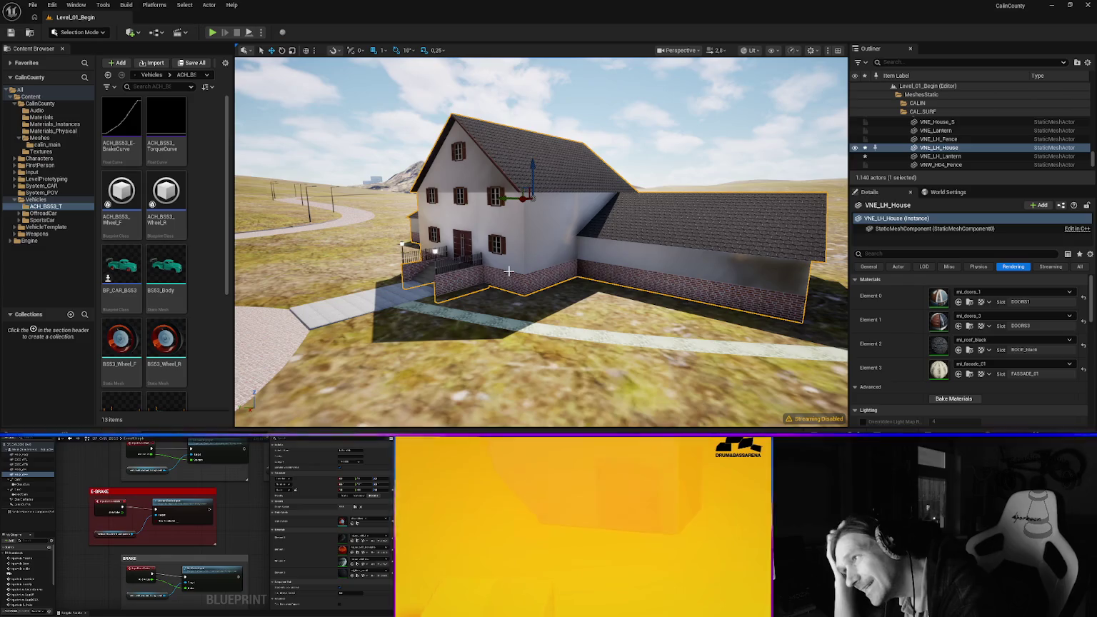
# Swing to a close front view of the white house and frame it in the viewport
pyautogui.moveTo(497, 231)
pyautogui.mouseDown()
pyautogui.moveTo(453, 232)
pyautogui.moveTo(546, 288)
pyautogui.mouseUp()
pyautogui.rightClick(547, 288)
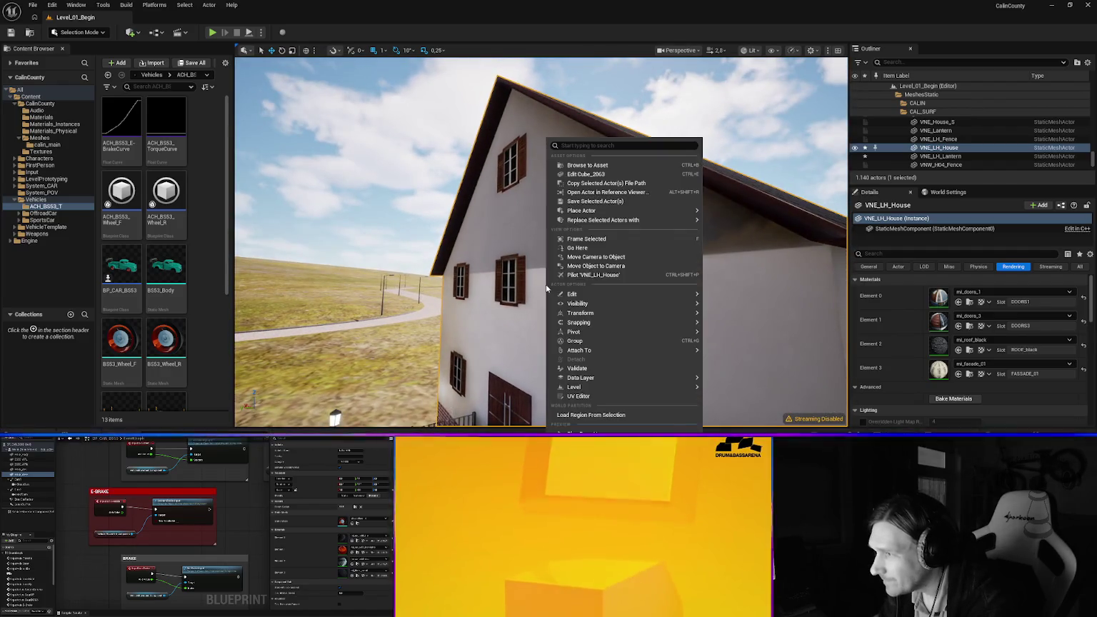
pyautogui.rightClick(528, 228)
pyautogui.click(511, 301)
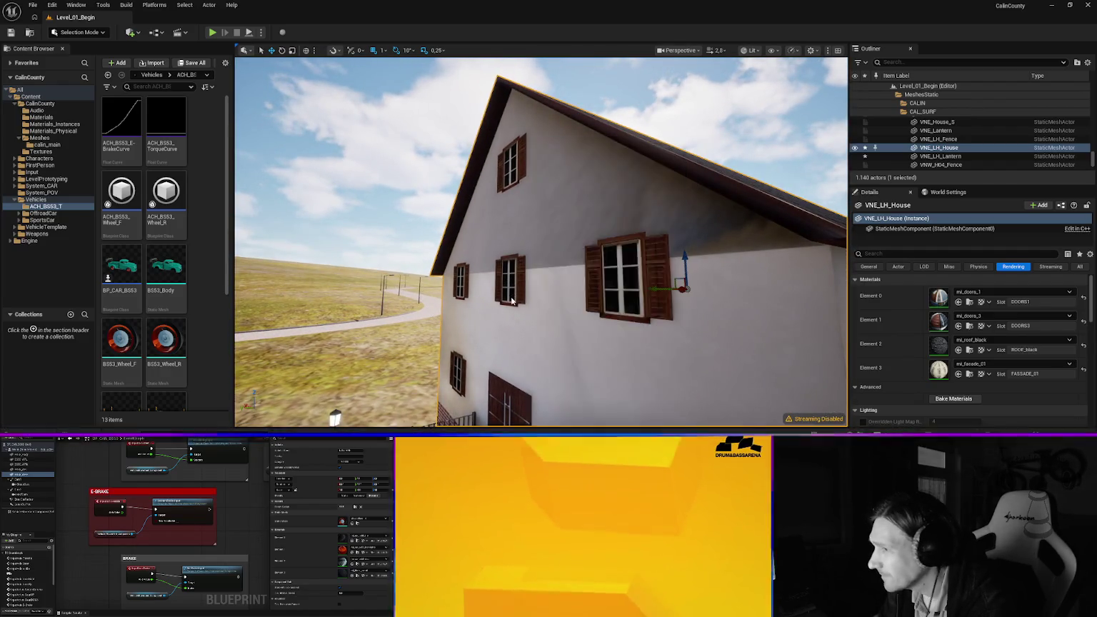
pyautogui.rightClick(511, 301)
pyautogui.moveTo(521, 316)
pyautogui.click(449, 277)
pyautogui.press('f')
# Look down over the house and driveway, then select the gravel path mesh 1GRAVEL_VNE_Path
pyautogui.moveTo(448, 277)
pyautogui.mouseDown()
pyautogui.moveTo(400, 279)
pyautogui.moveTo(442, 276)
pyautogui.mouseUp()
pyautogui.scroll(5, 541, 243)
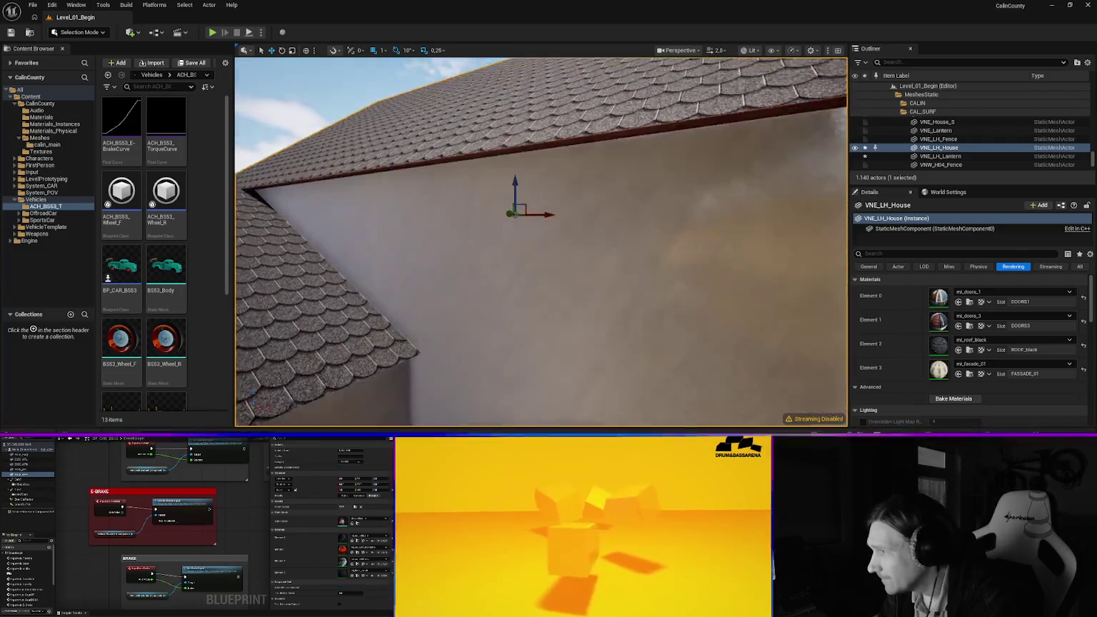
pyautogui.moveTo(541, 243); pyautogui.dragTo(564, 238)
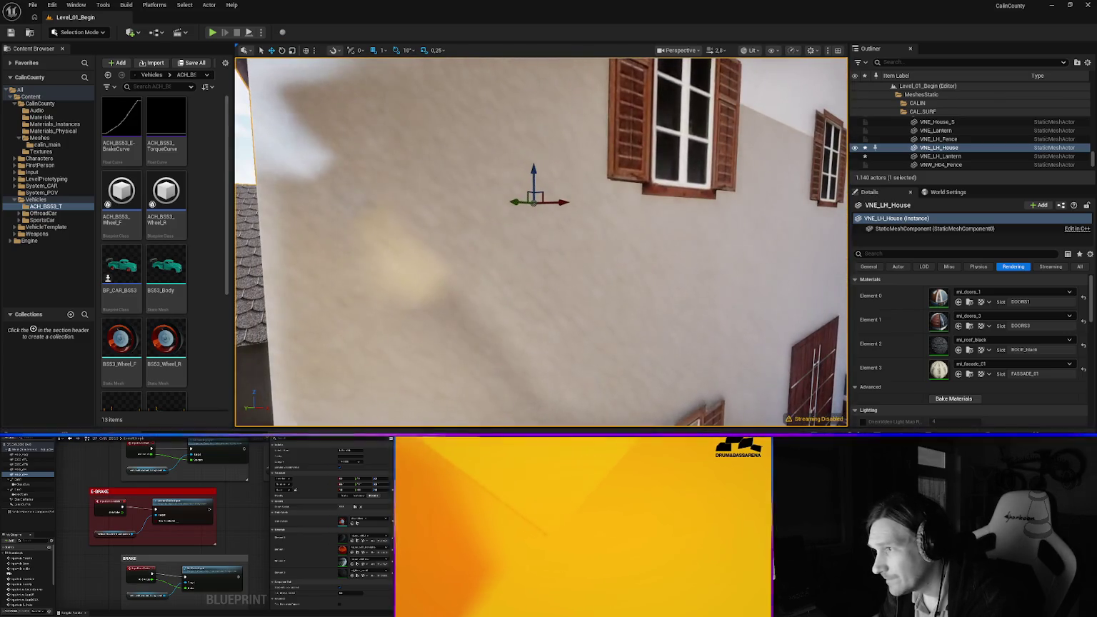
pyautogui.press('f')
pyautogui.moveTo(564, 238)
pyautogui.mouseDown()
pyautogui.moveTo(564, 266)
pyautogui.moveTo(550, 266)
pyautogui.moveTo(550, 194)
pyautogui.moveTo(599, 250)
pyautogui.moveTo(621, 250)
pyautogui.moveTo(577, 250)
pyautogui.mouseUp()
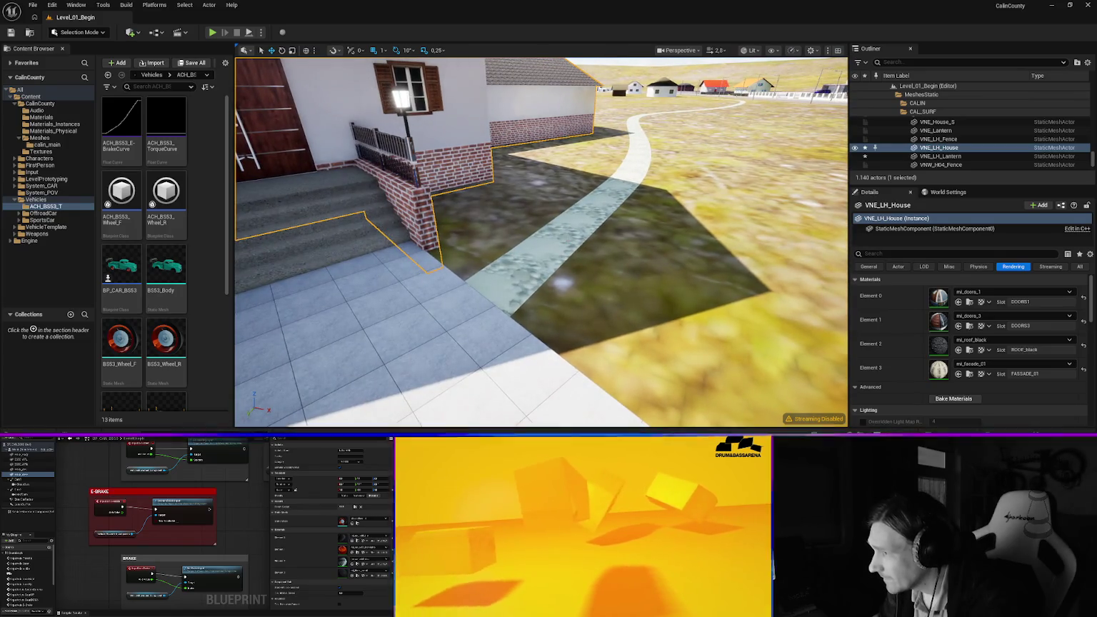
pyautogui.click(601, 242)
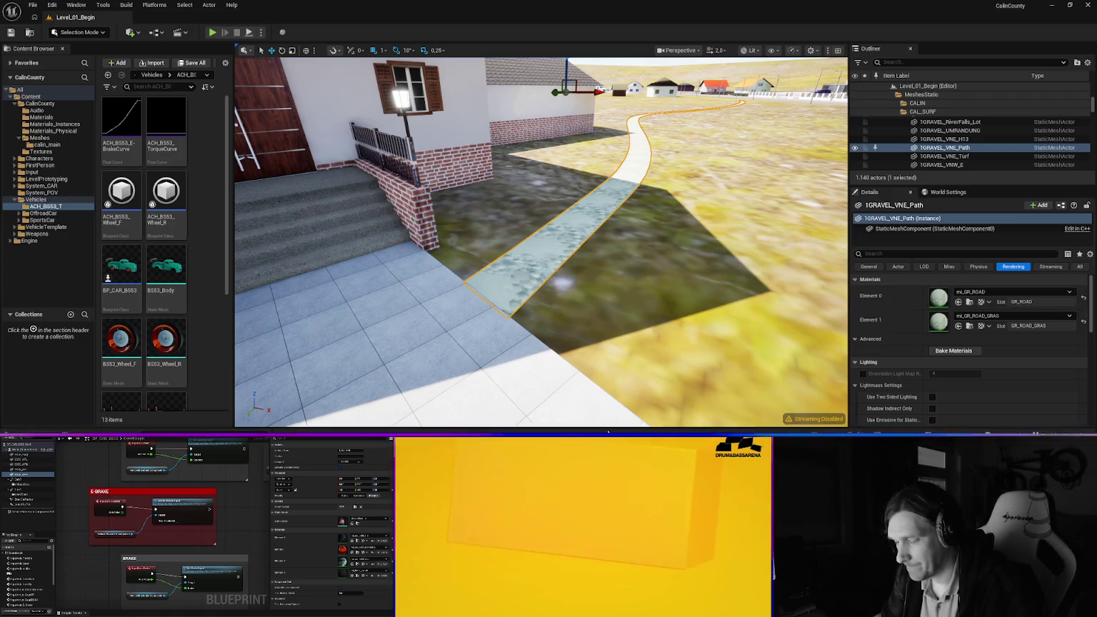
# Filter the Content Drawer's Materials_Instances folder by '_road', select mi_GR_ROAD, and shrink the drawer
pyautogui.hotkey('ctrl', 'space')
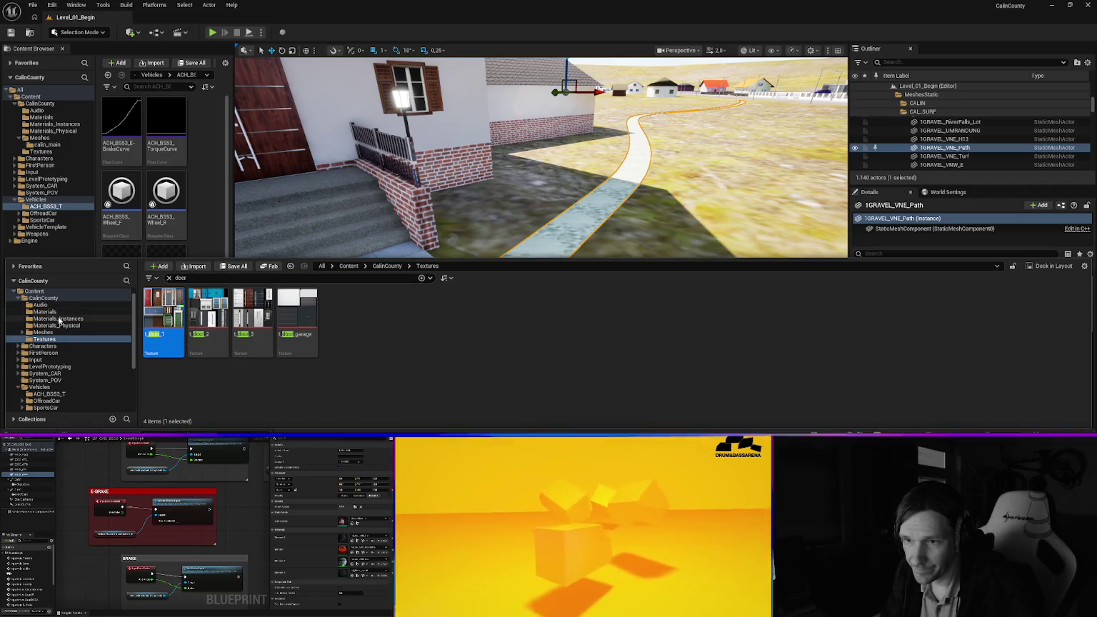
pyautogui.click(60, 319)
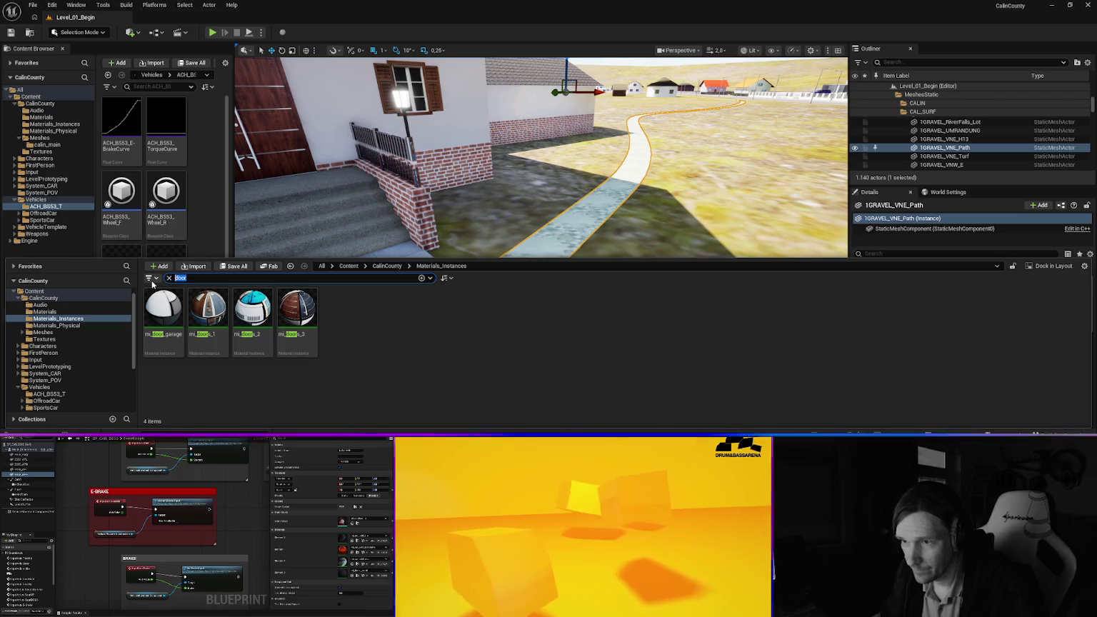
pyautogui.write('gra')
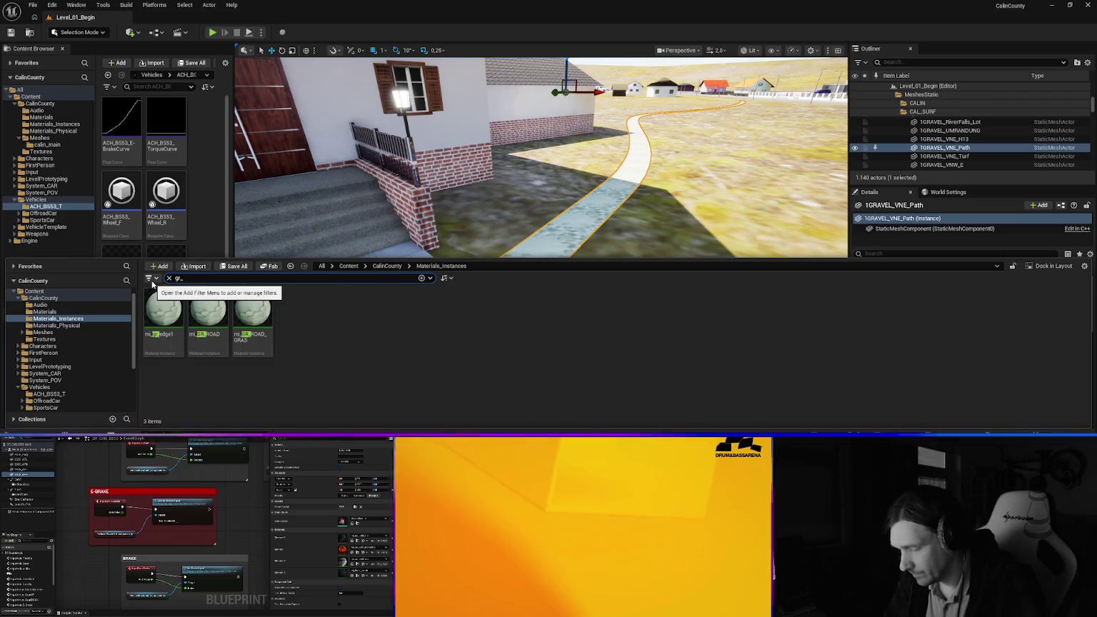
pyautogui.write('_road')
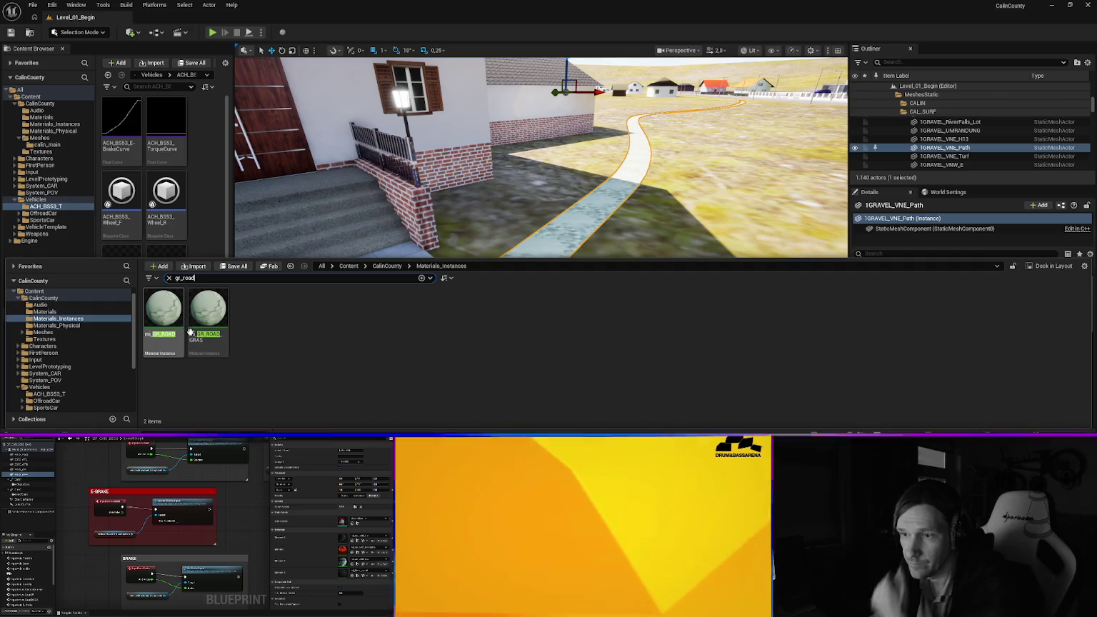
pyautogui.click(191, 334)
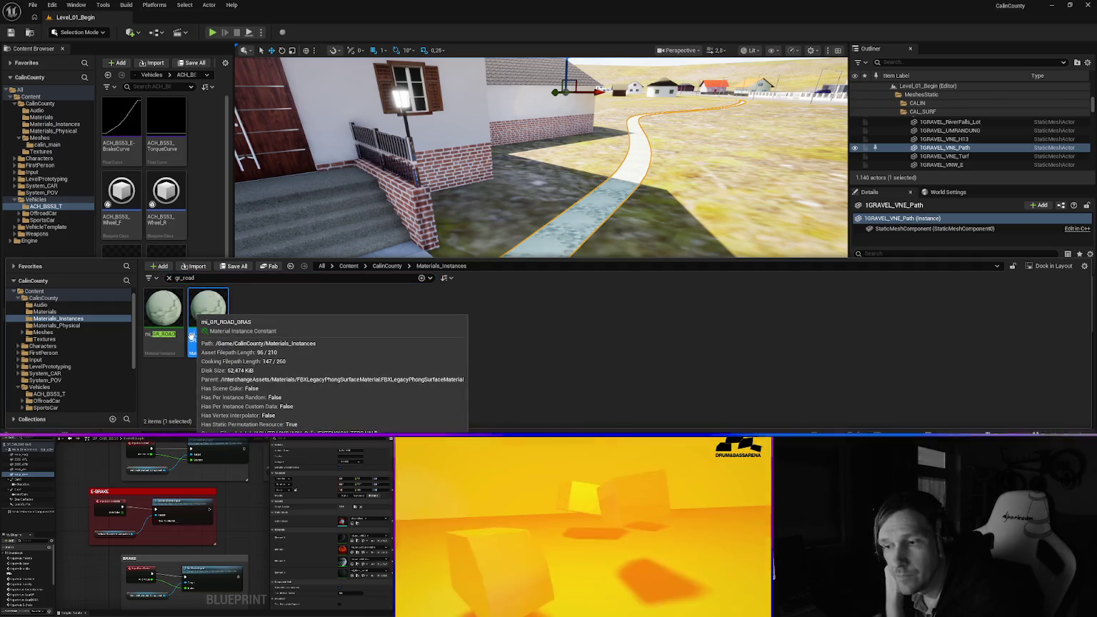
pyautogui.click(157, 317)
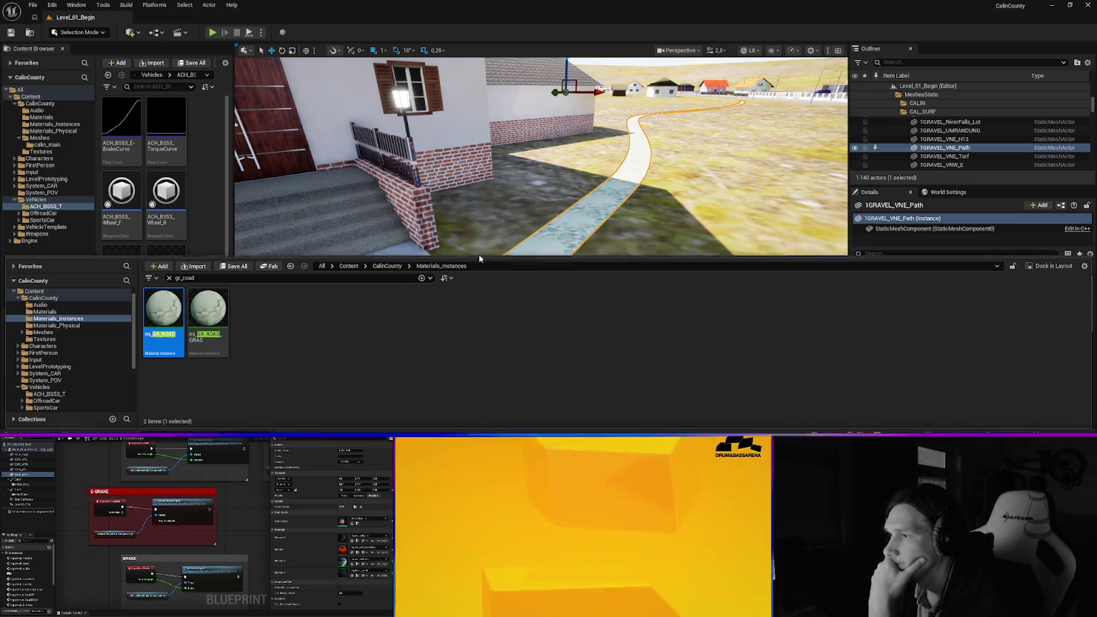
pyautogui.moveTo(478, 258)
pyautogui.mouseDown()
pyautogui.moveTo(504, 384)
pyautogui.moveTo(518, 281)
pyautogui.mouseUp()
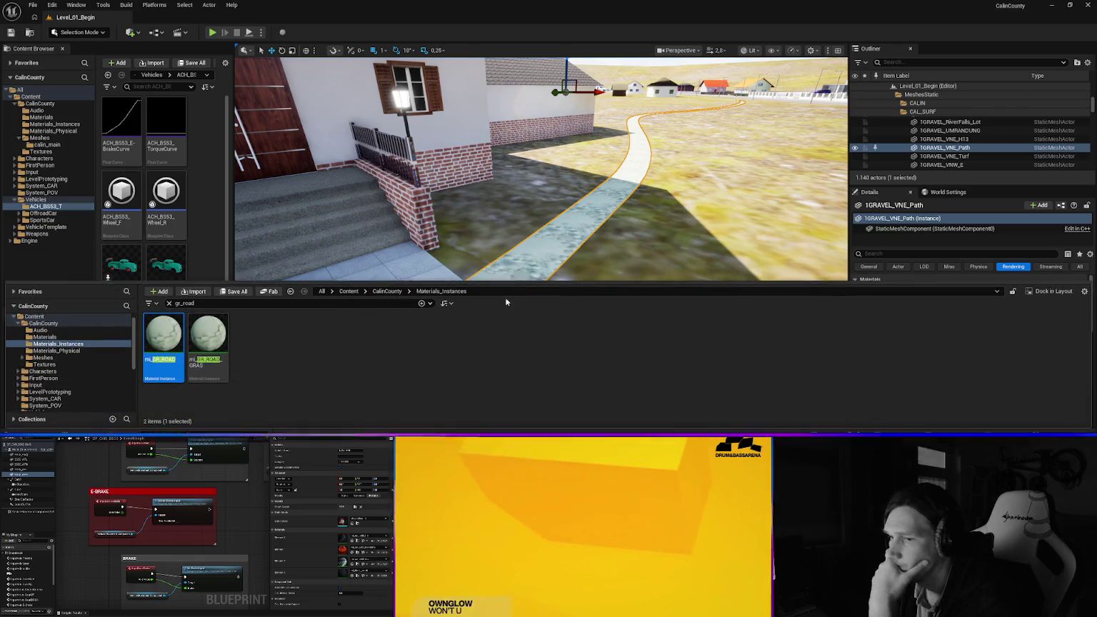
pyautogui.hotkey('alt', 'Tab')
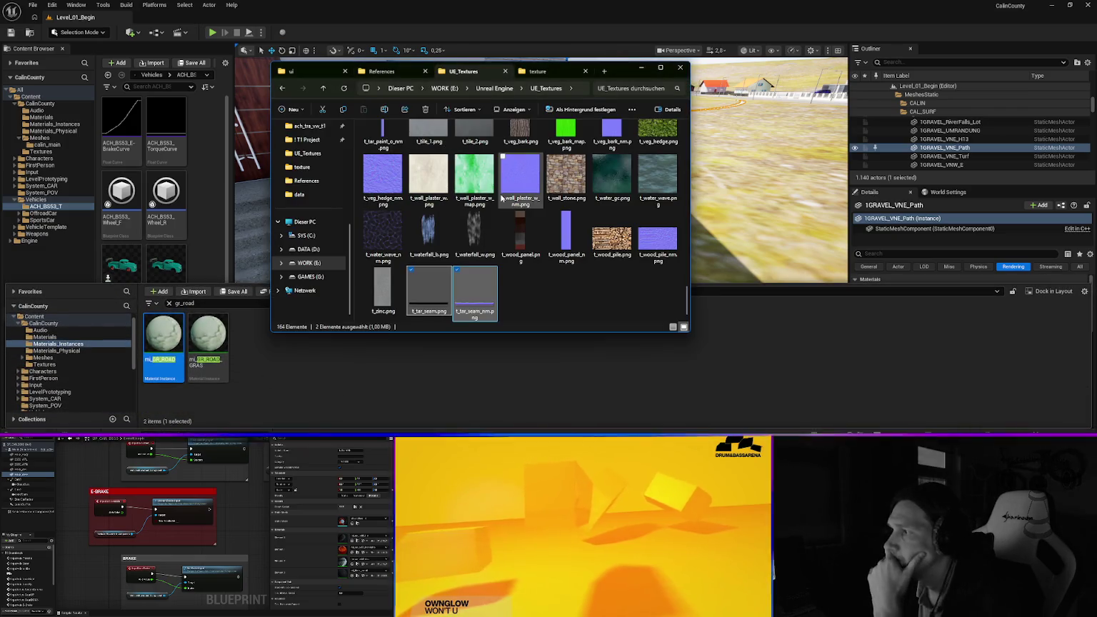
# In the ACH_Calin texture folder, find GRAVEL_ROAD.dds and open it in GIMP
pyautogui.click(549, 70)
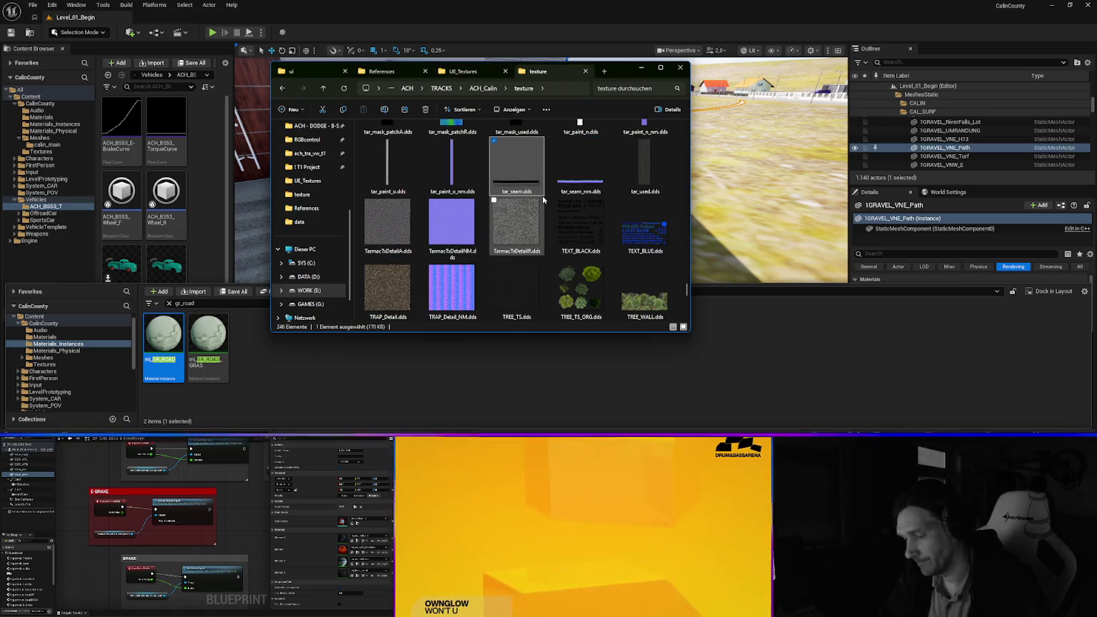
pyautogui.write('gr')
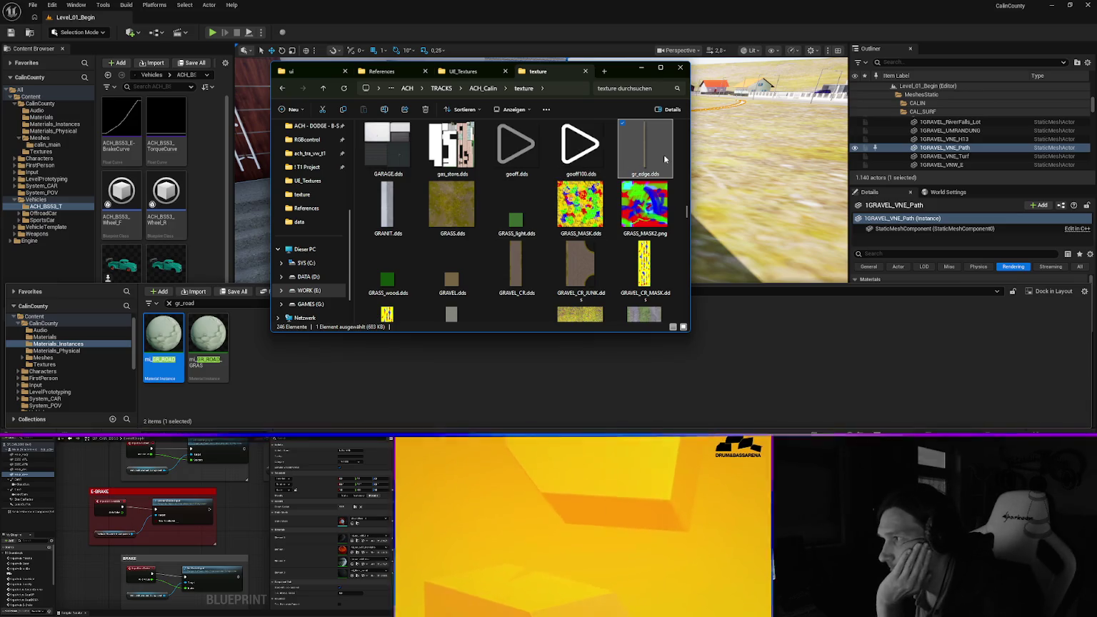
pyautogui.scroll(-2, 633, 226)
pyautogui.click(633, 226)
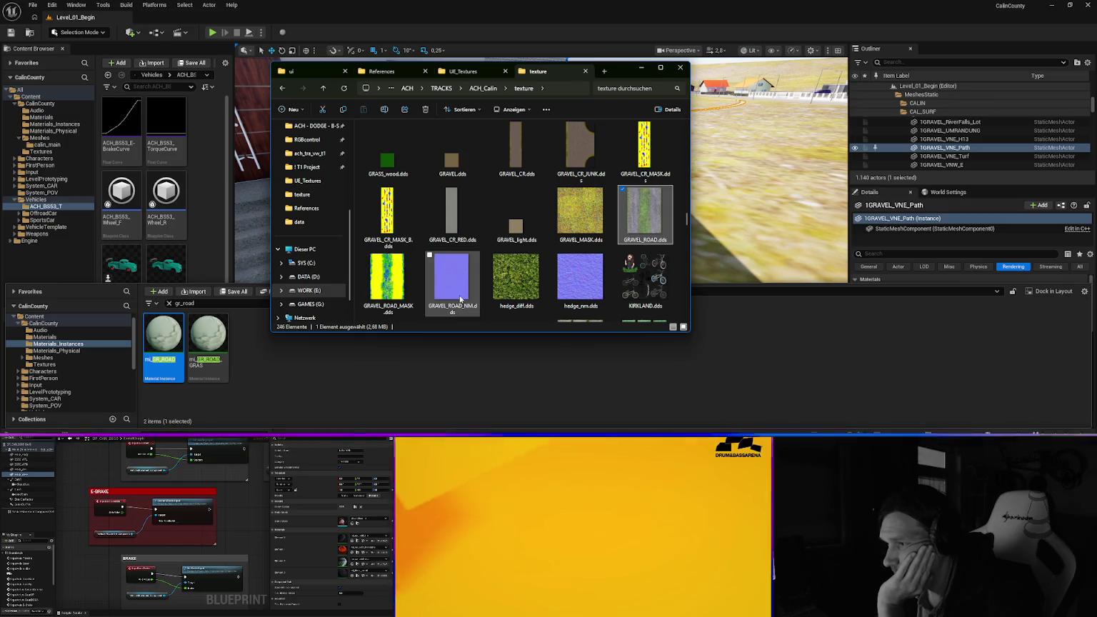
pyautogui.doubleClick(389, 277)
pyautogui.rightClick(389, 278)
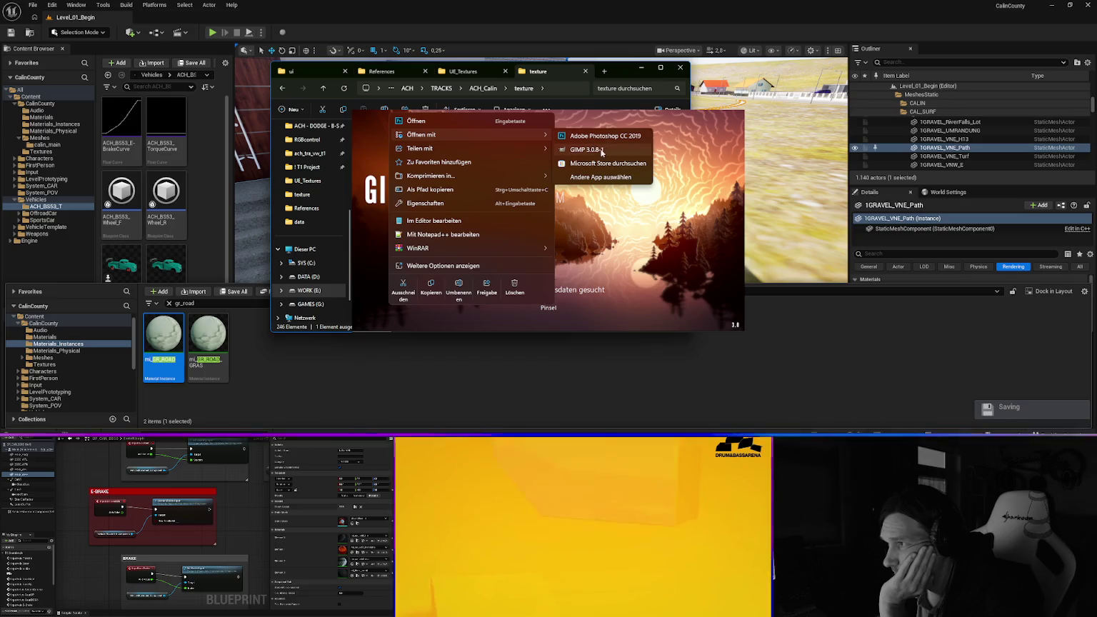
pyautogui.click(478, 224)
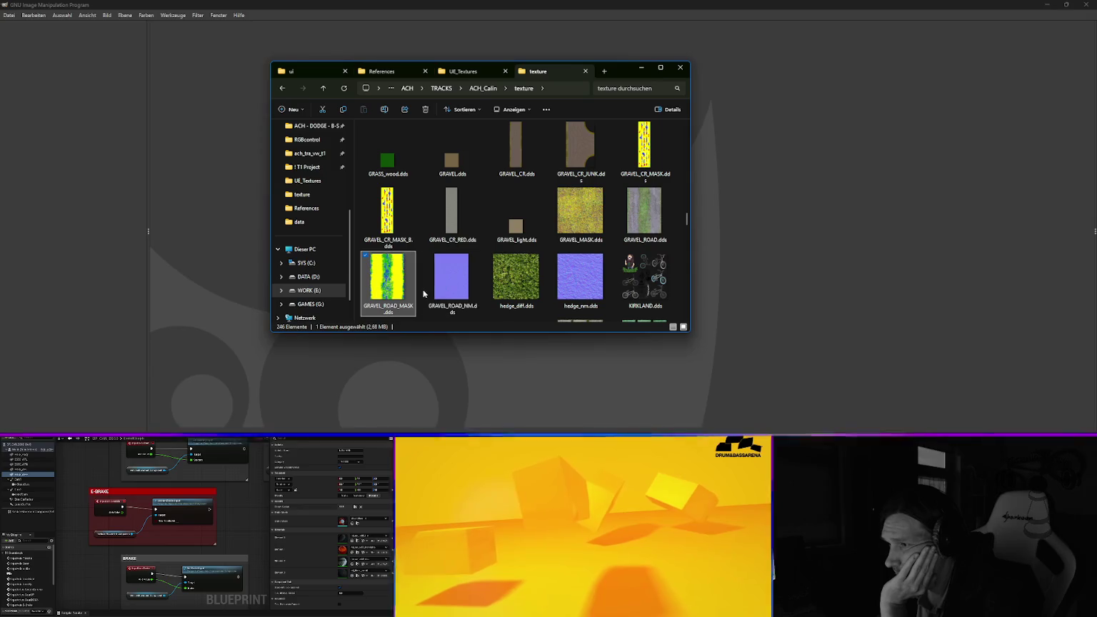
# Confirm the DDS import options, then close GIMP to return to the textures
pyautogui.click(108, 91)
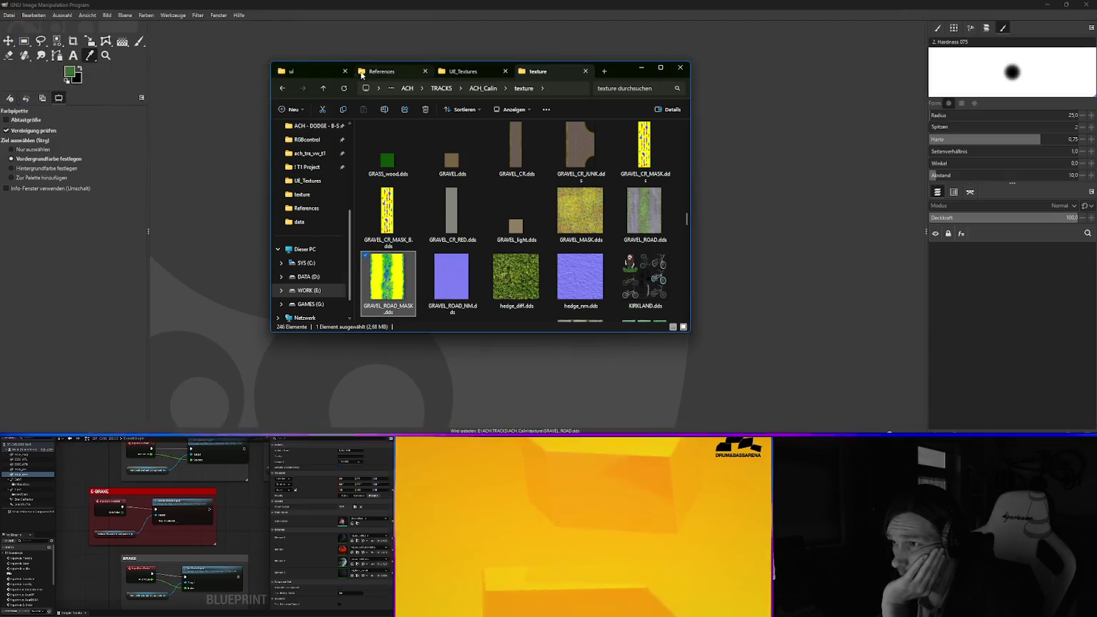
pyautogui.moveTo(622, 75)
pyautogui.mouseDown()
pyautogui.moveTo(992, 183)
pyautogui.moveTo(1056, 181)
pyautogui.moveTo(632, 42)
pyautogui.moveTo(575, 79)
pyautogui.mouseUp()
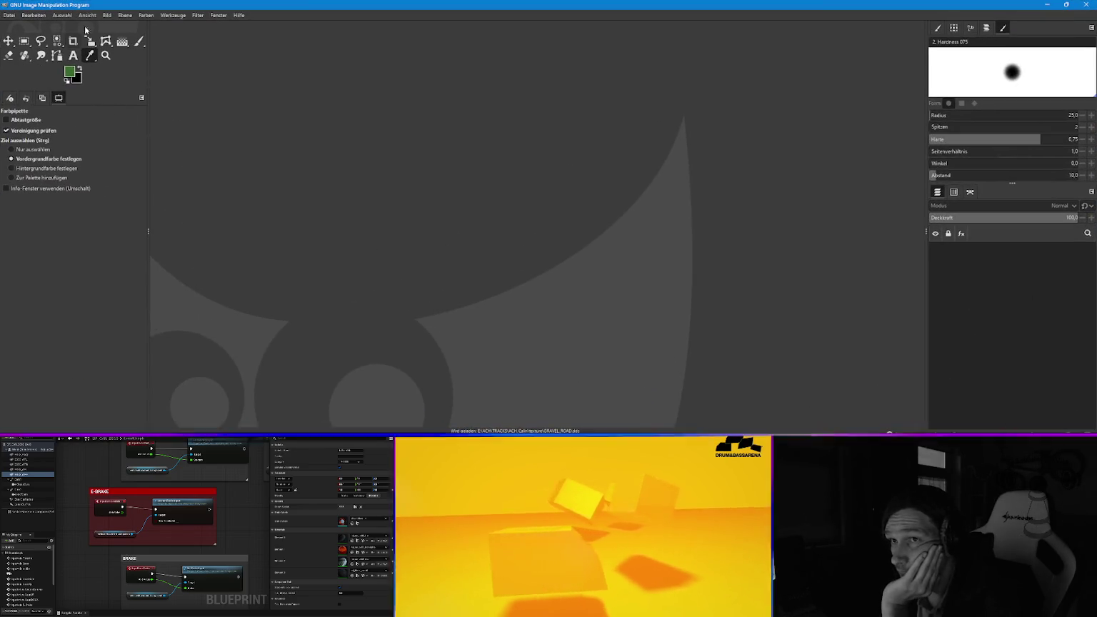
pyautogui.click(1083, 5)
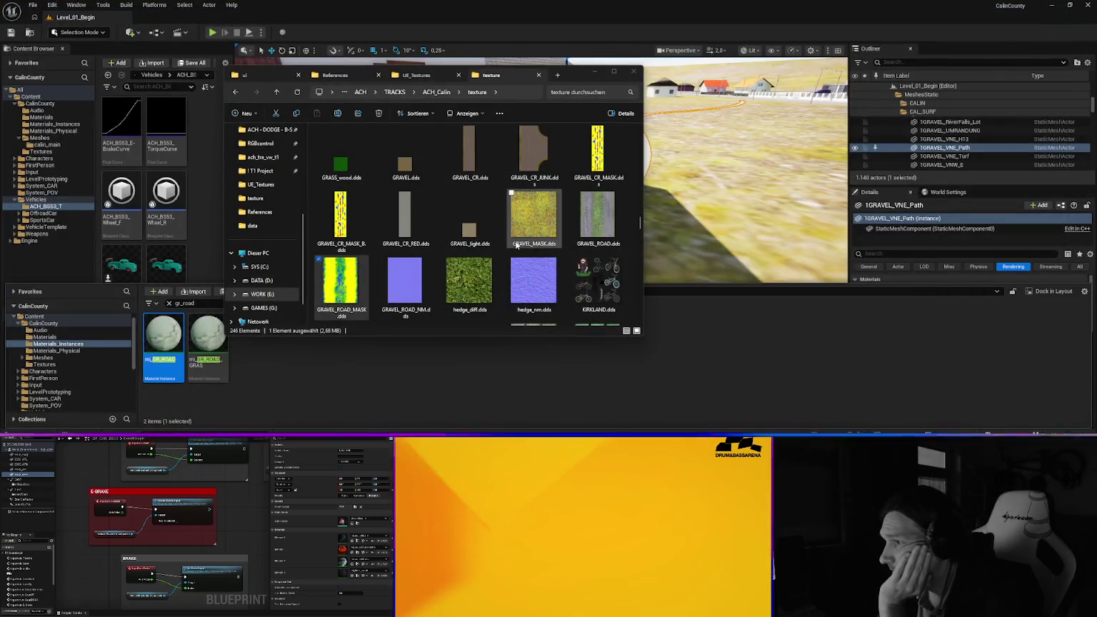
# Reopen GRAVEL_ROAD.dds with GIMP 3.0.8 and confirm the DDS import
pyautogui.rightClick(595, 210)
pyautogui.moveTo(714, 250)
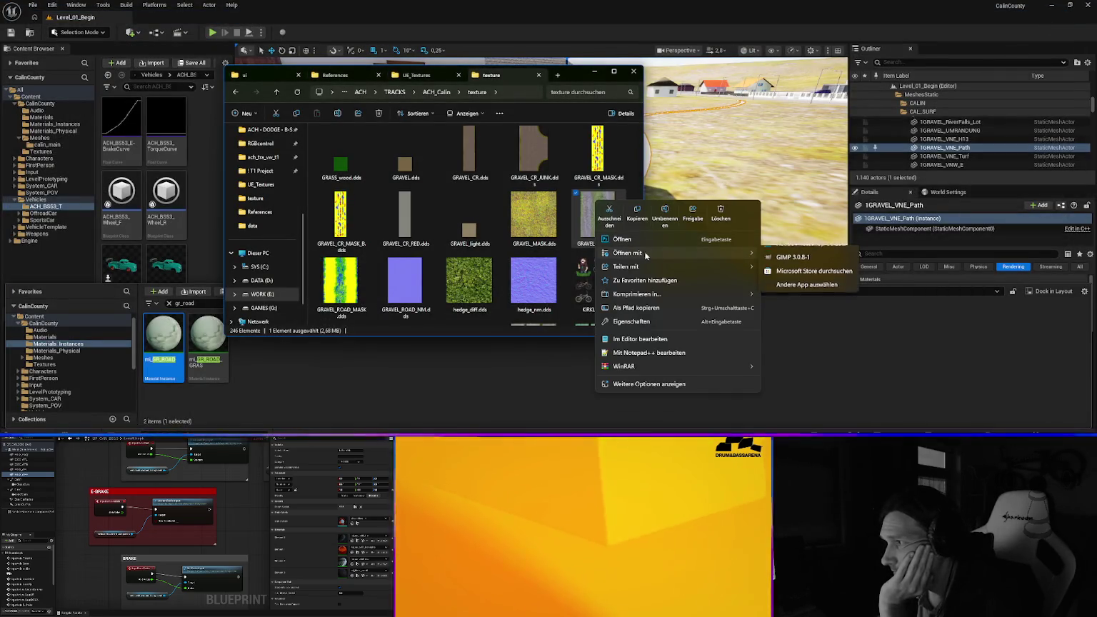
pyautogui.click(817, 271)
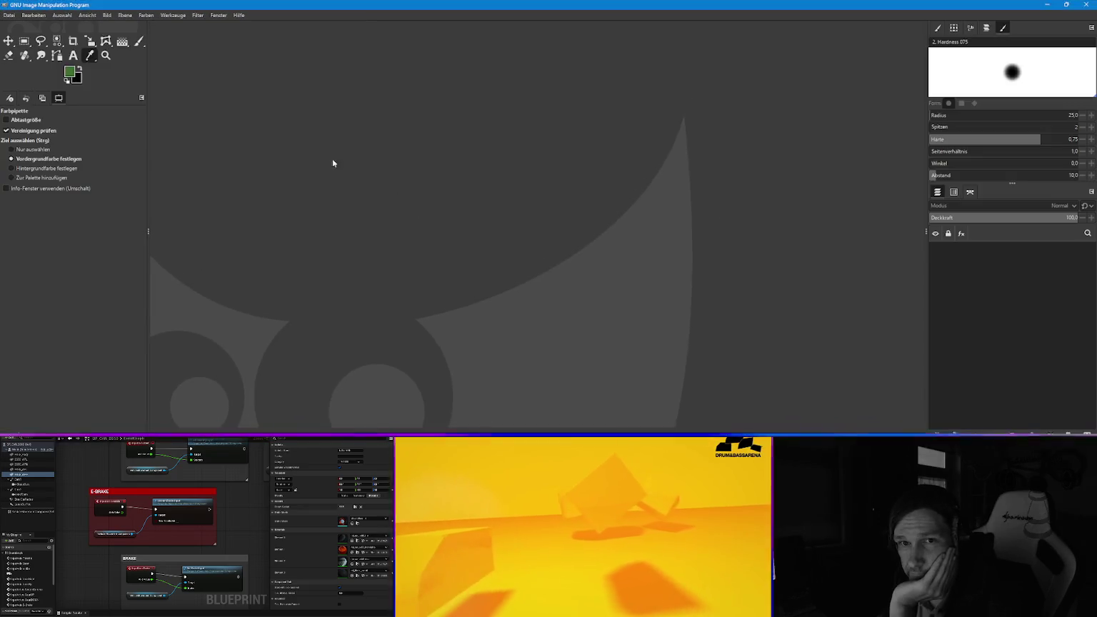
pyautogui.click(137, 123)
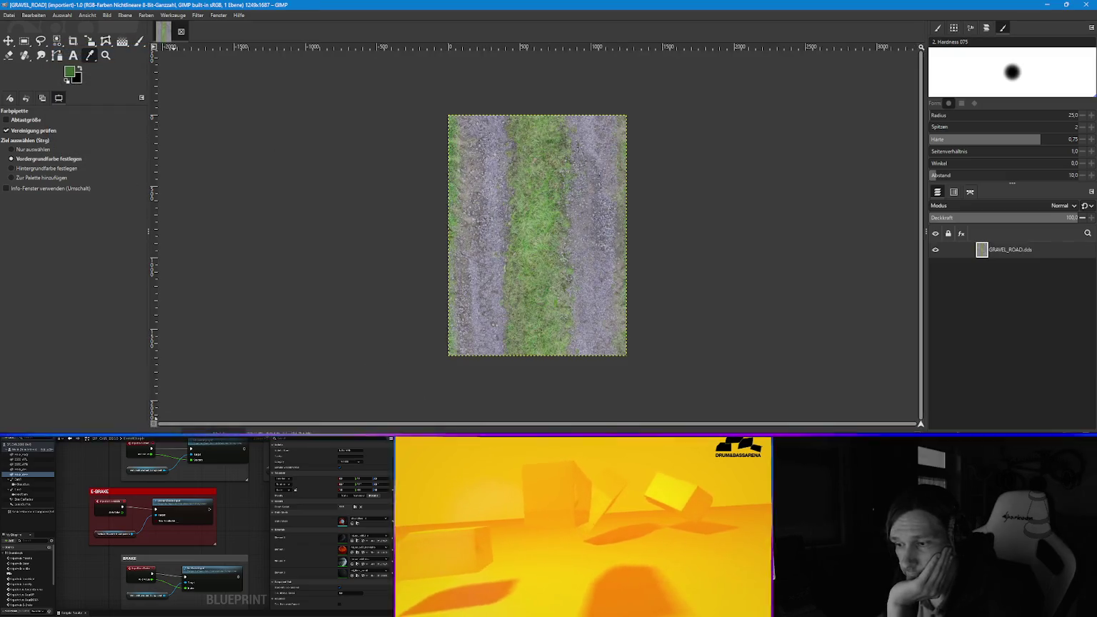
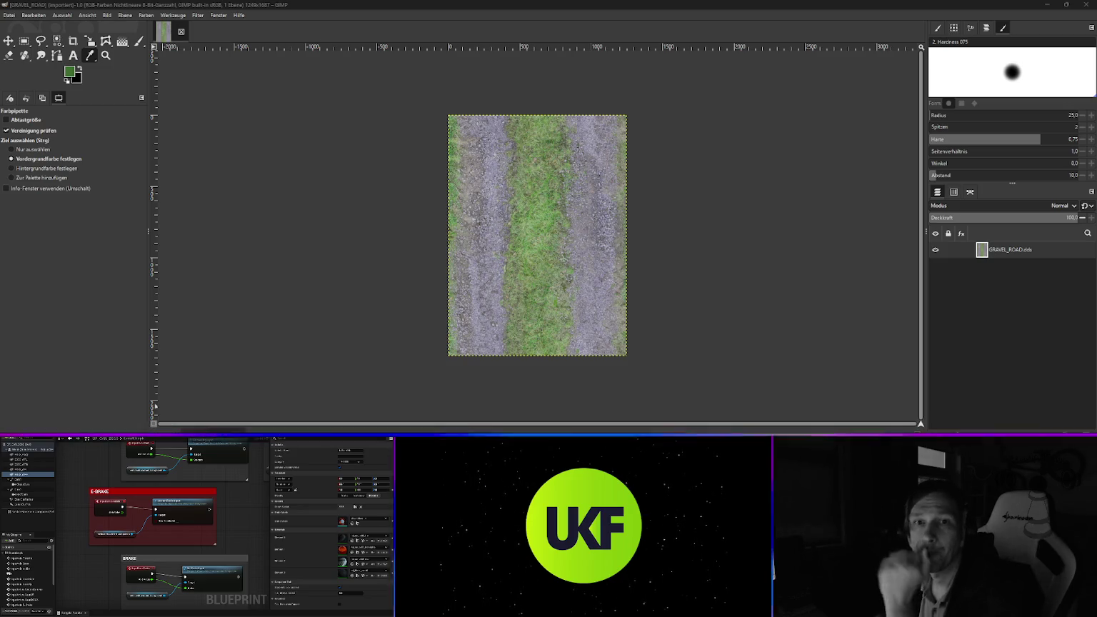
# Export the gravel road texture as t_gr_road.png into WORK (E:) > Unreal Engine > UE_Textures
pyautogui.hotkey('alt', 'Tab')
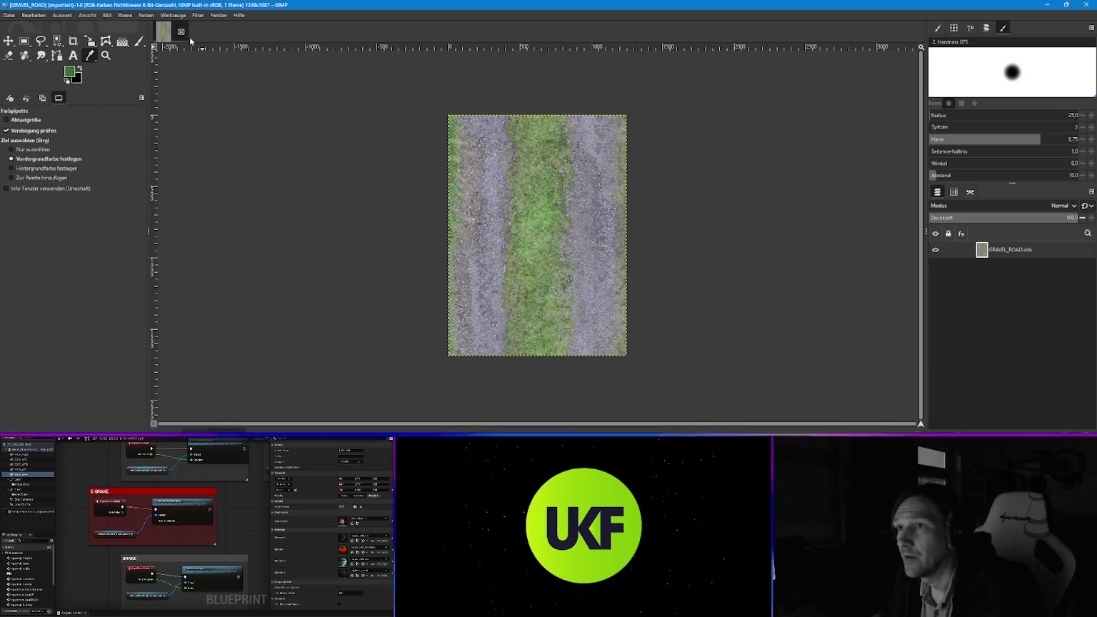
pyautogui.click(4, 16)
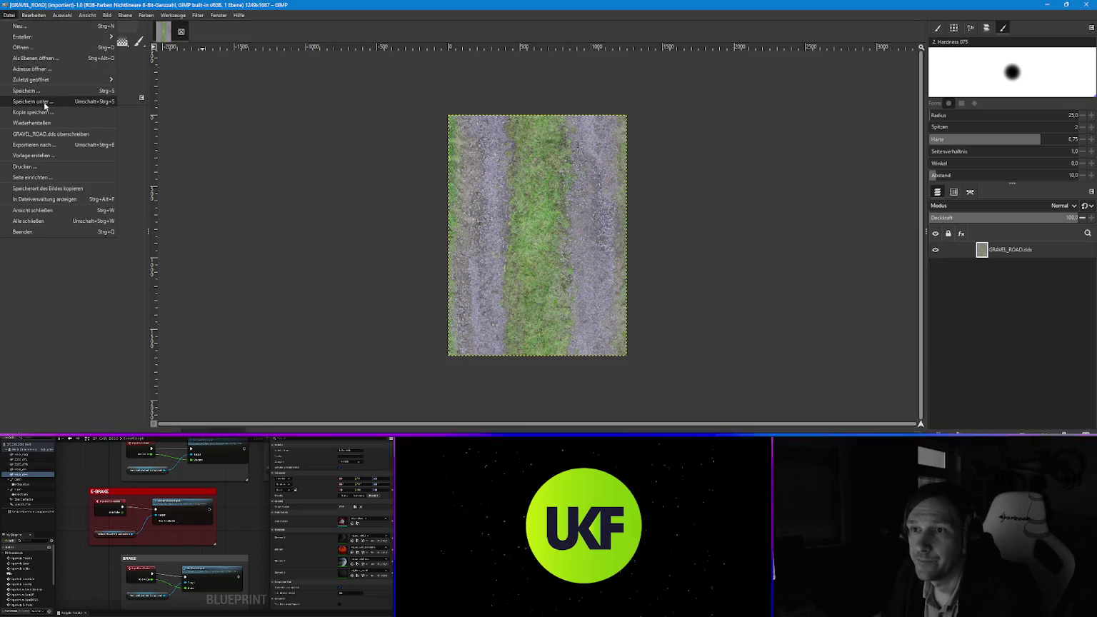
pyautogui.click(50, 145)
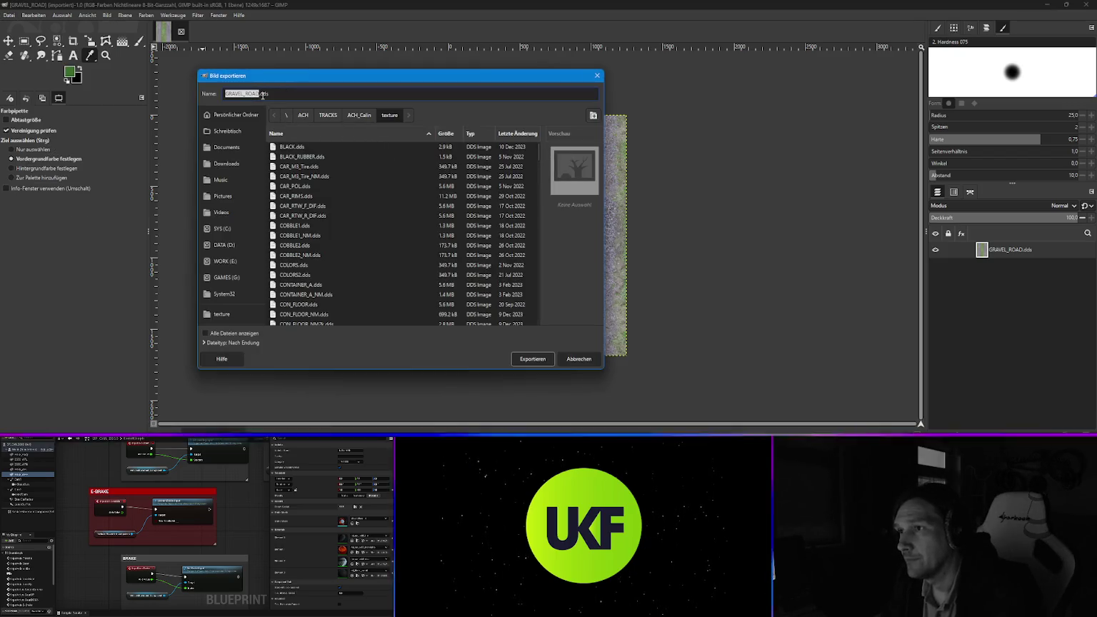
pyautogui.click(260, 93)
pyautogui.write('png')
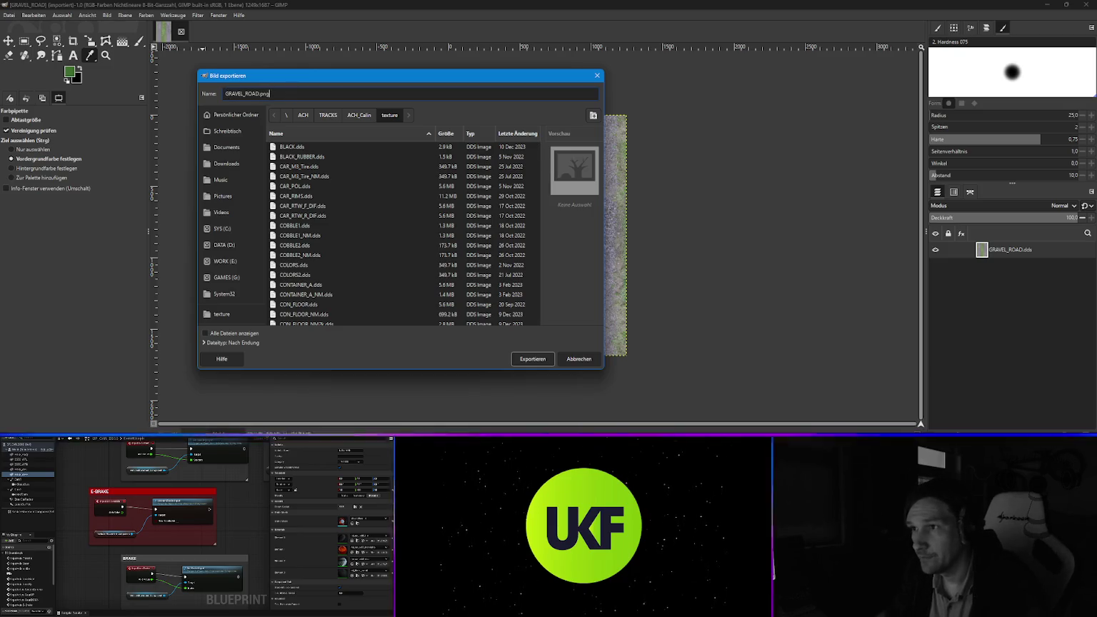
pyautogui.moveTo(259, 94); pyautogui.dragTo(208, 94)
pyautogui.write('t_gr_road')
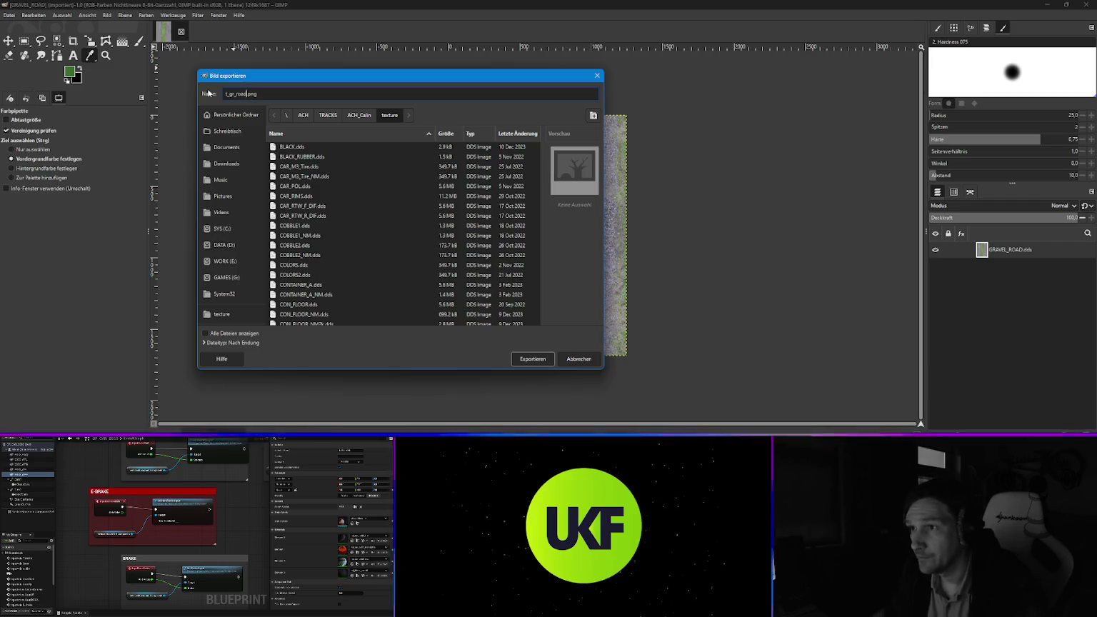
pyautogui.hotkey('ctrl', 'a')
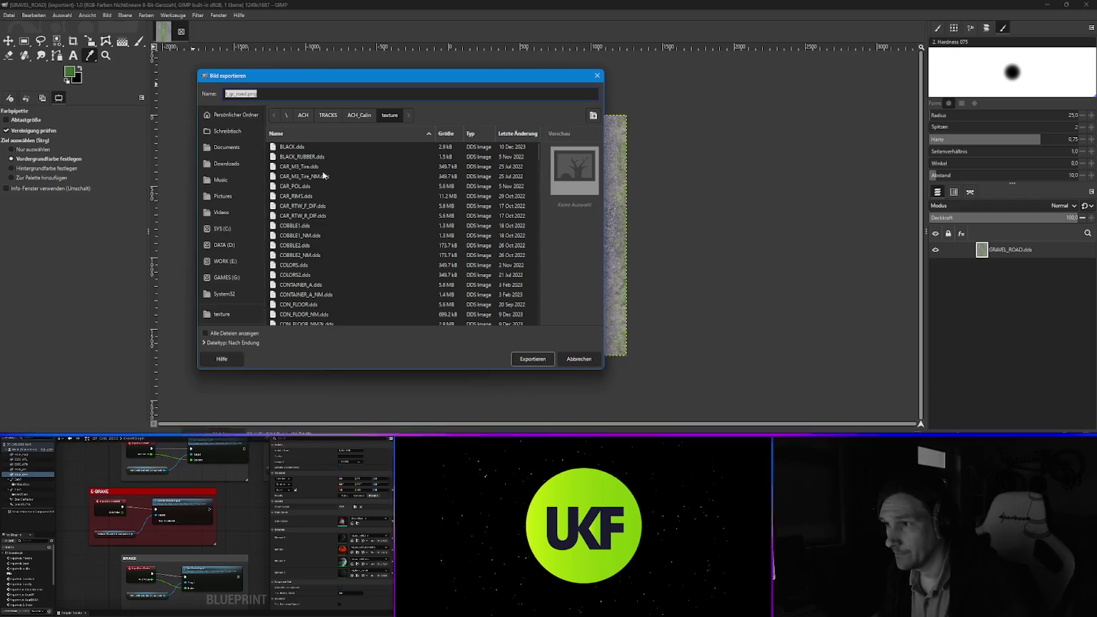
pyautogui.click(246, 261)
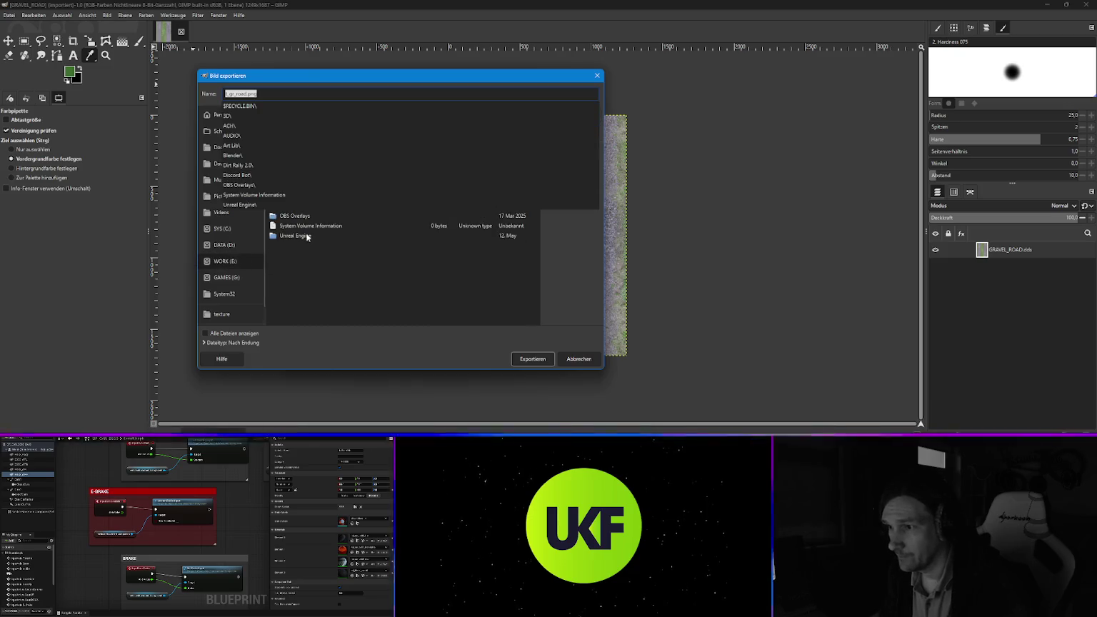
pyautogui.click(307, 237)
pyautogui.doubleClick(302, 236)
pyautogui.doubleClick(300, 187)
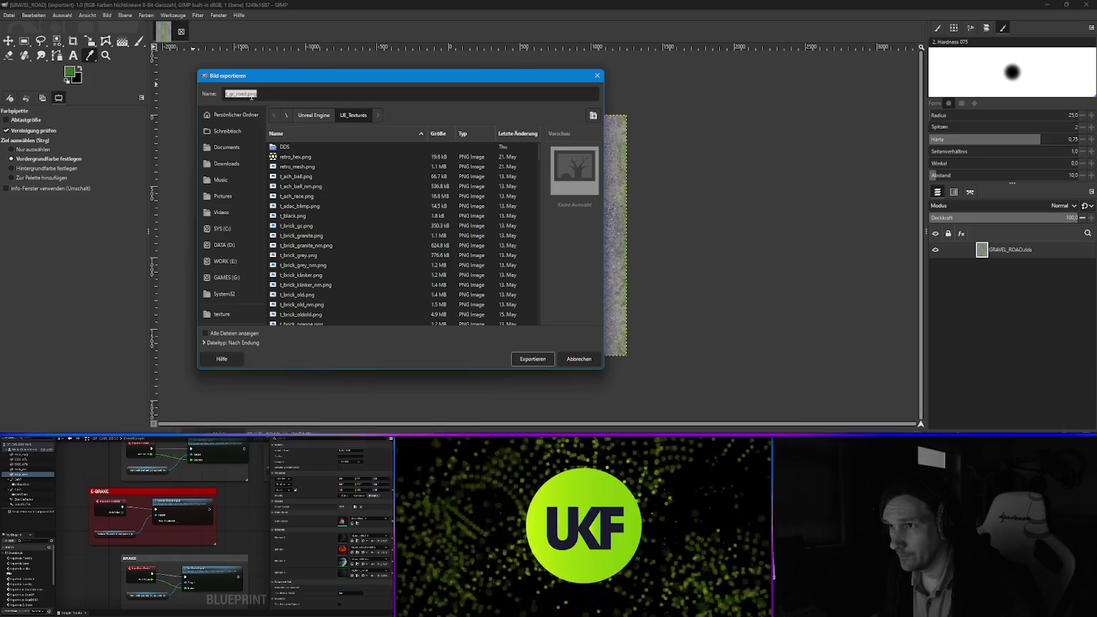
pyautogui.click(532, 359)
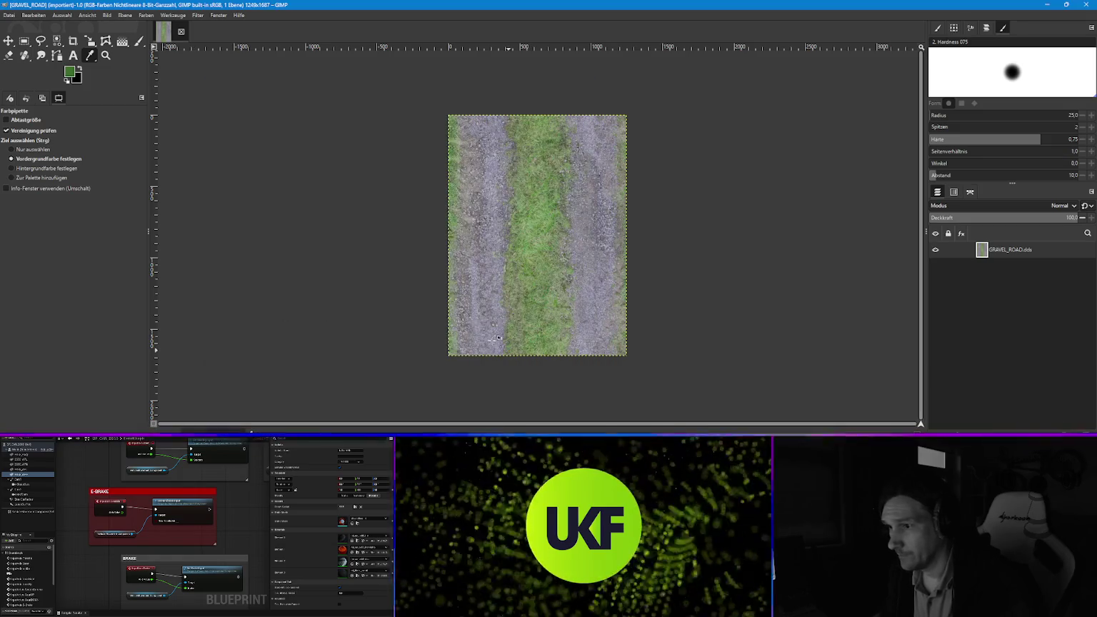
# Confirm the PNG export, then open GRAVEL_ROAD_MASK.dds in GIMP from File Explorer
pyautogui.click(173, 283)
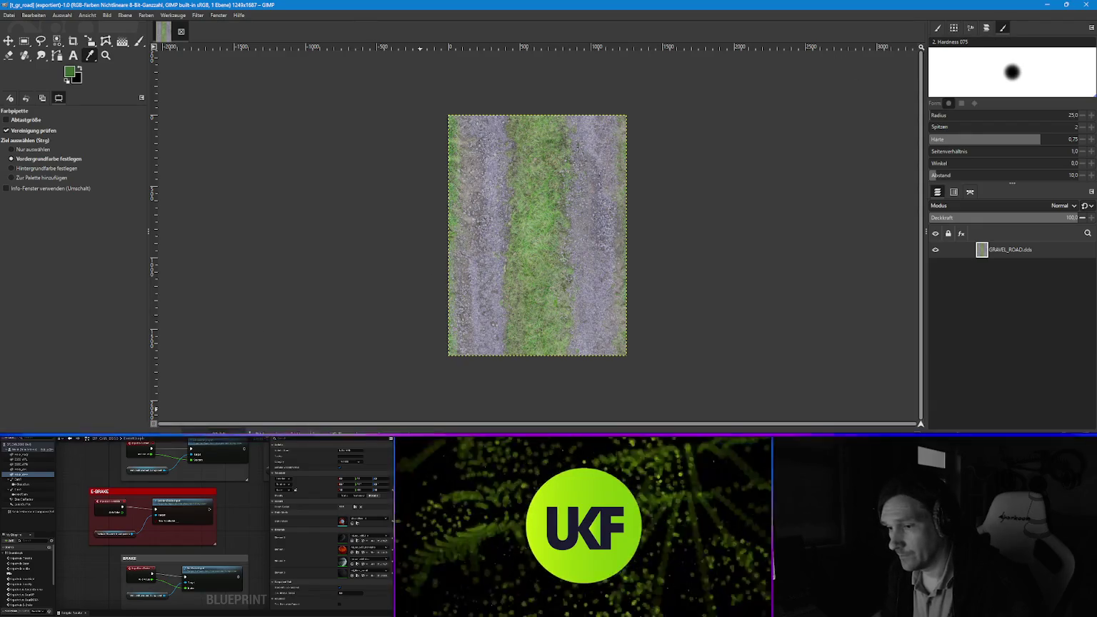
pyautogui.hotkey('alt', 'Tab')
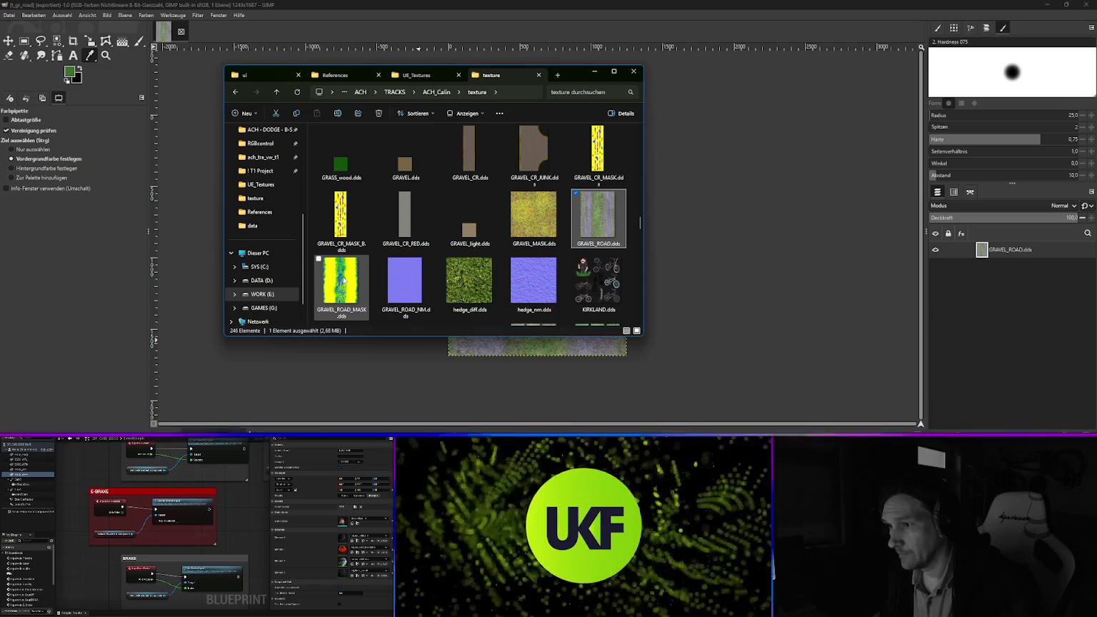
pyautogui.rightClick(343, 280)
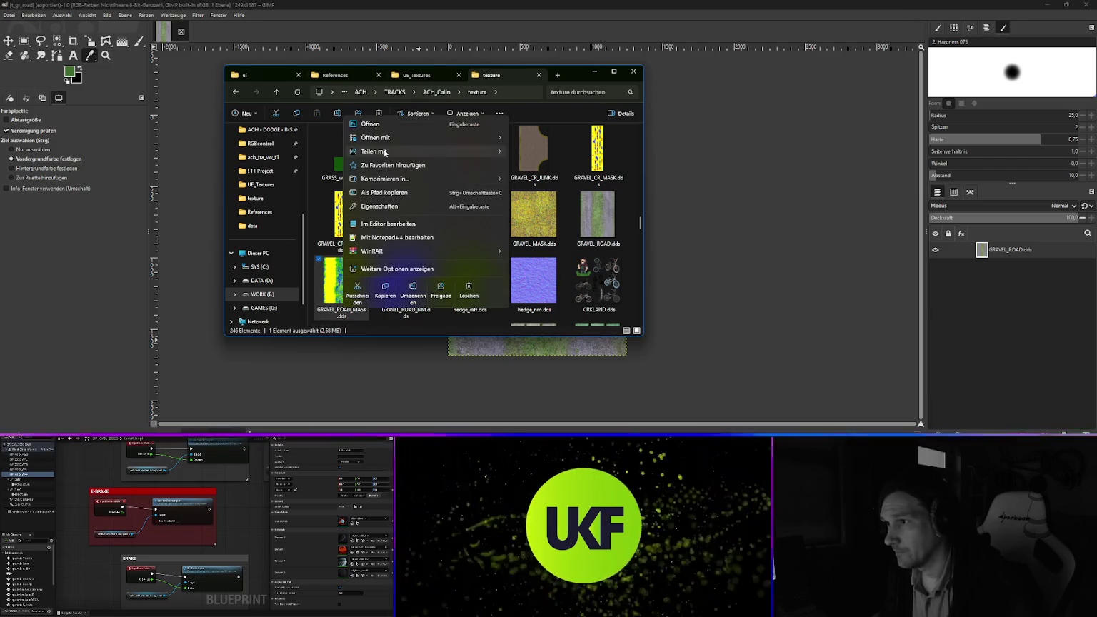
pyautogui.moveTo(384, 139)
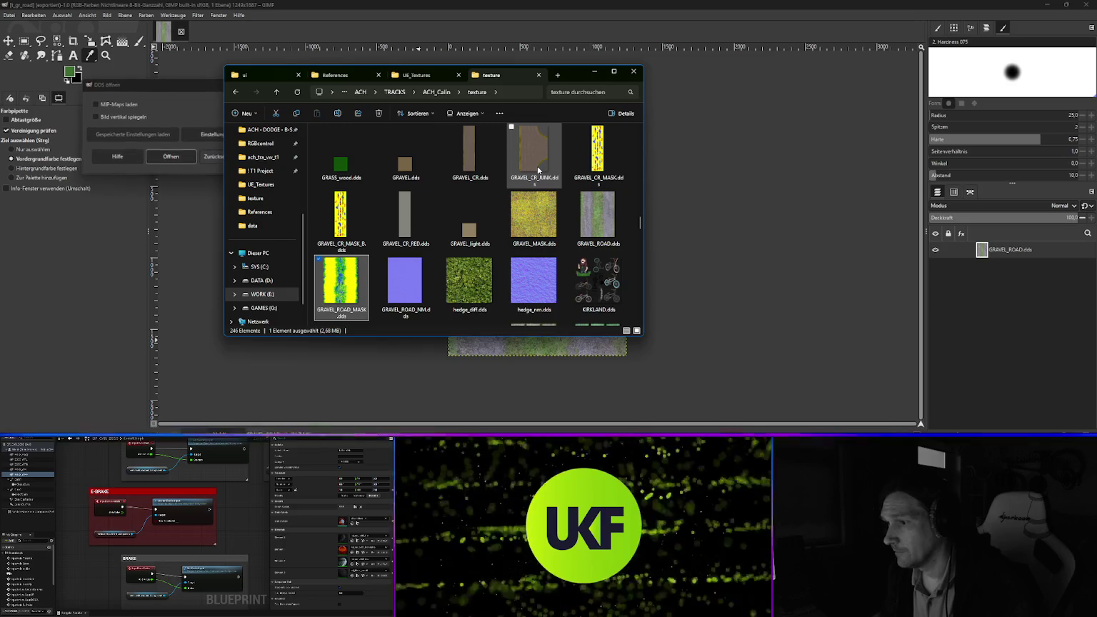
pyautogui.click(171, 158)
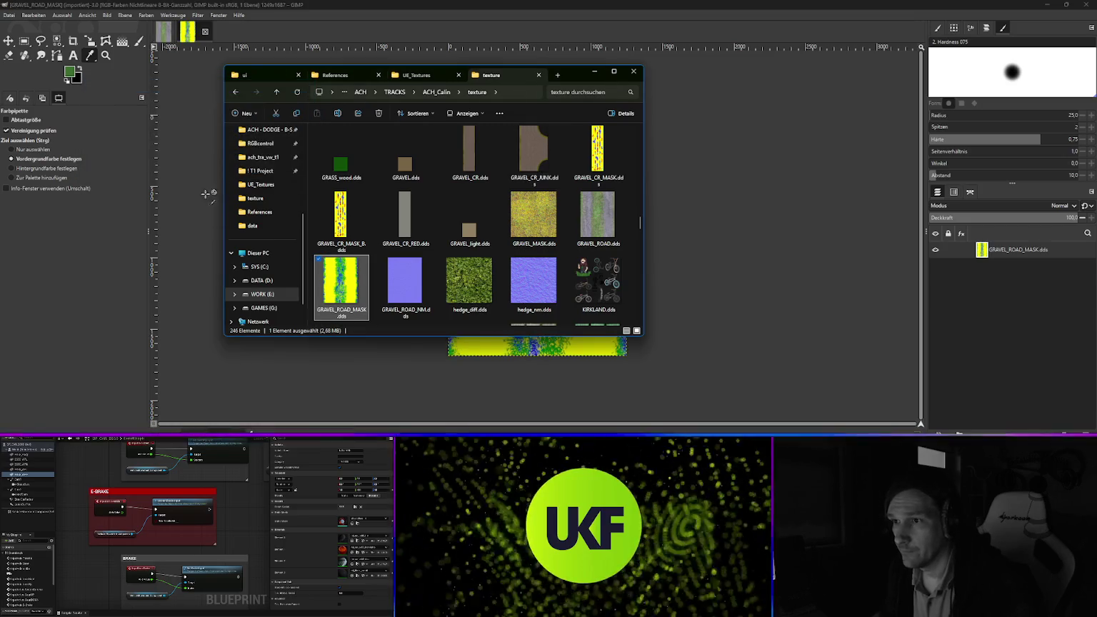
# Open GRAVEL_ROAD_NM.dds in GIMP and confirm its DDS import
pyautogui.rightClick(436, 286)
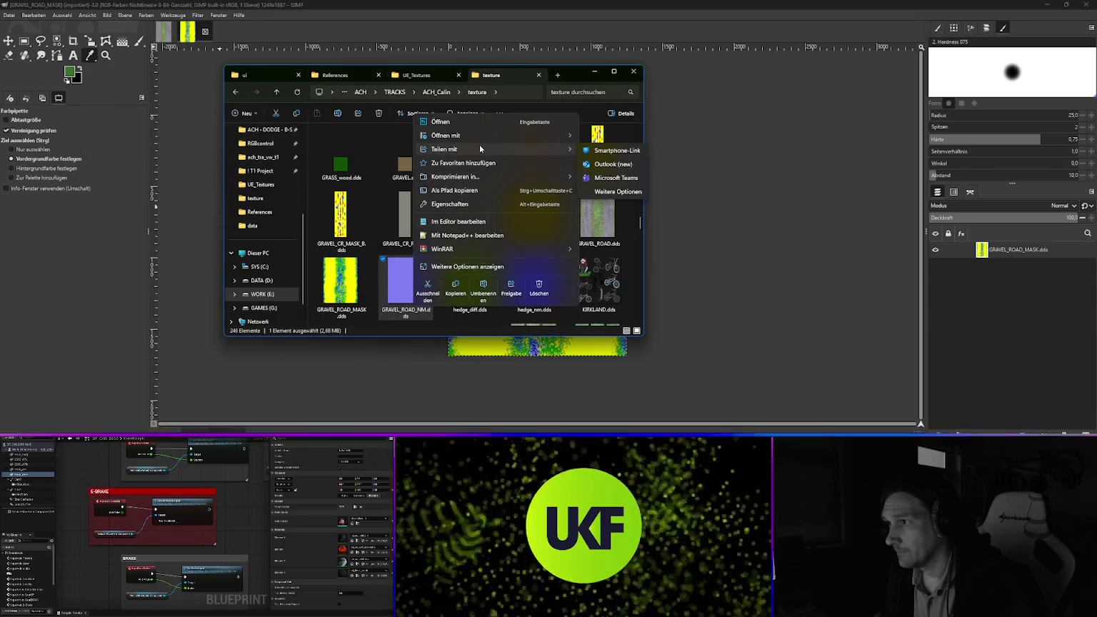
pyautogui.moveTo(564, 136)
pyautogui.click(609, 150)
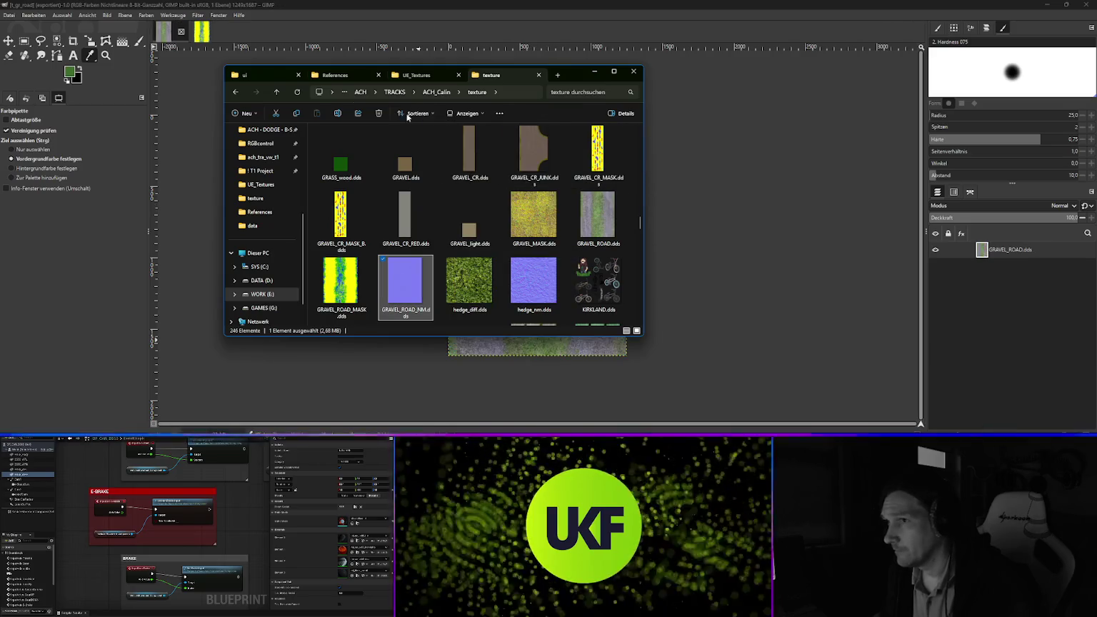
pyautogui.click(184, 165)
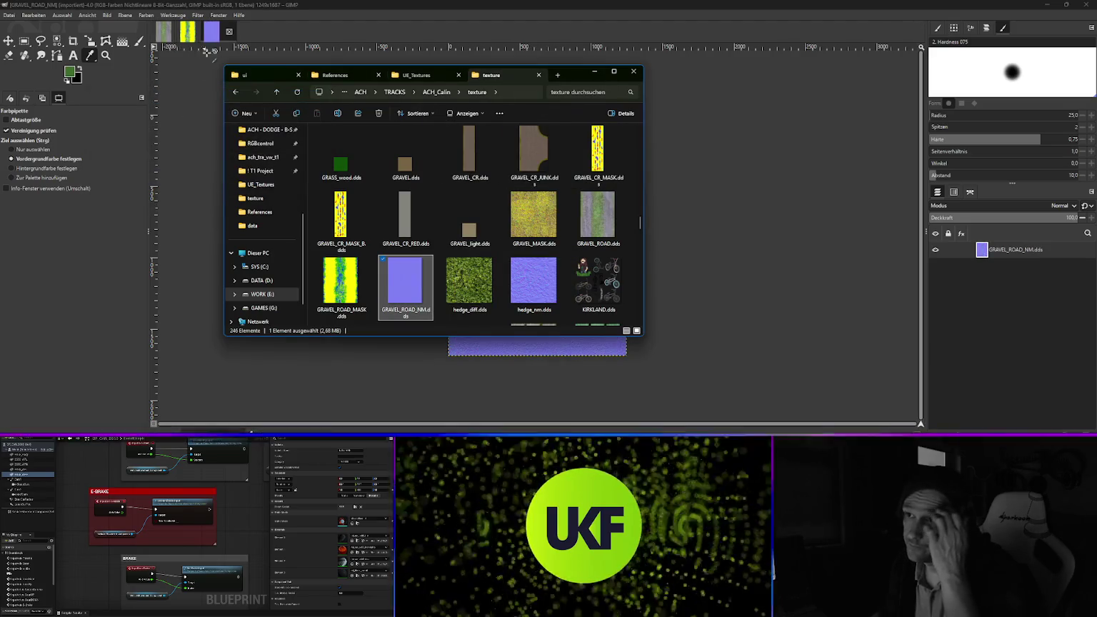
pyautogui.click(212, 32)
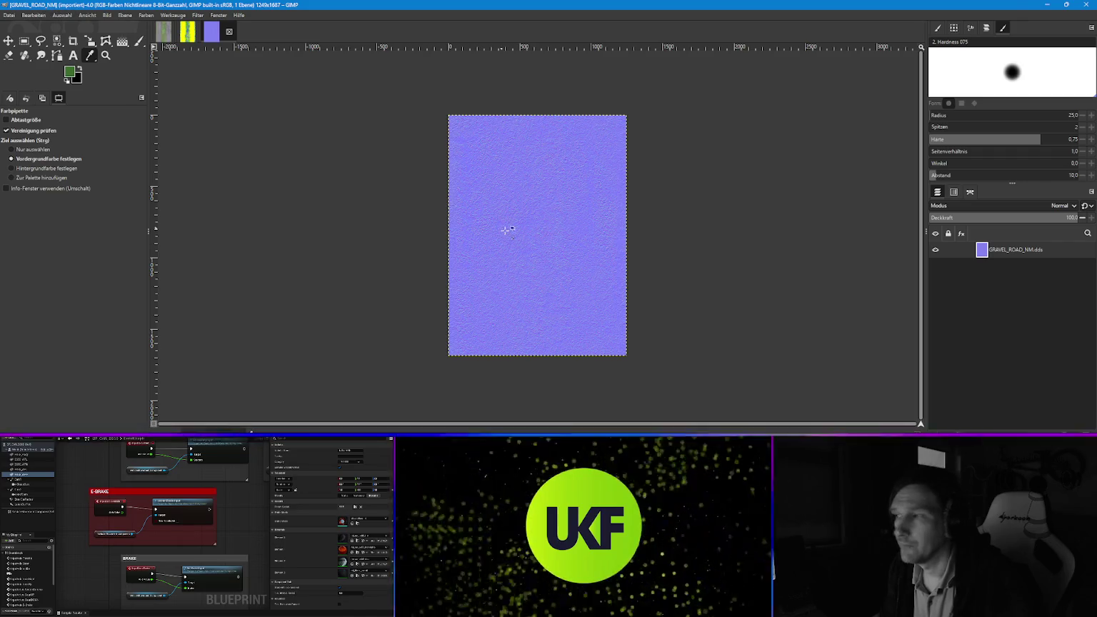
# Inspect the normal map, then return to the gravel road texture image
pyautogui.scroll(3, 547, 209)
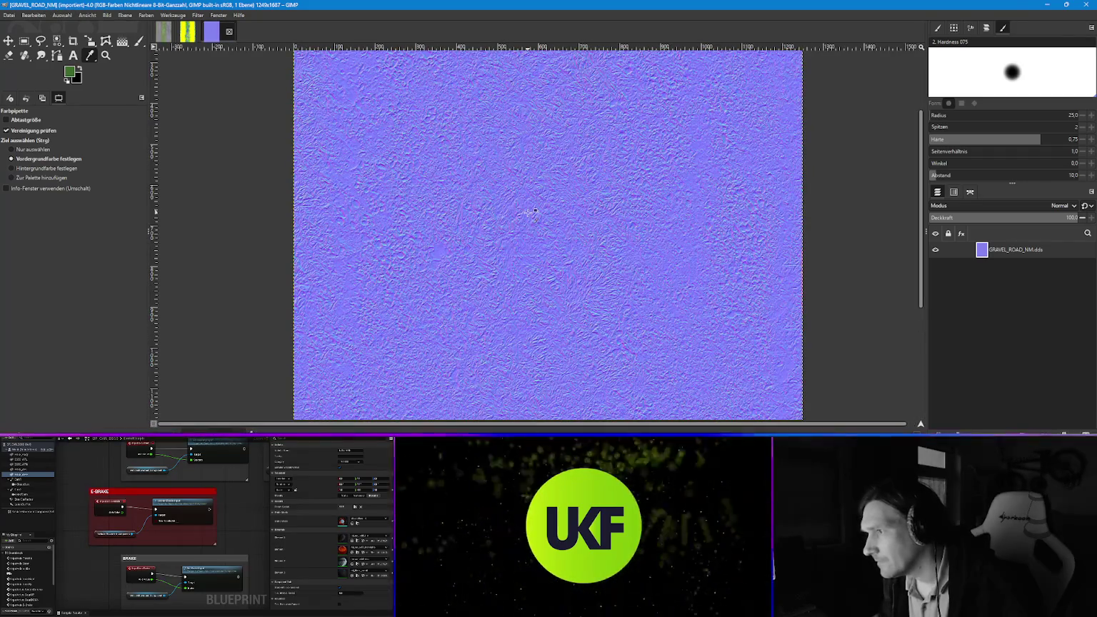
pyautogui.scroll(2, 530, 212)
pyautogui.scroll(-3, 530, 218)
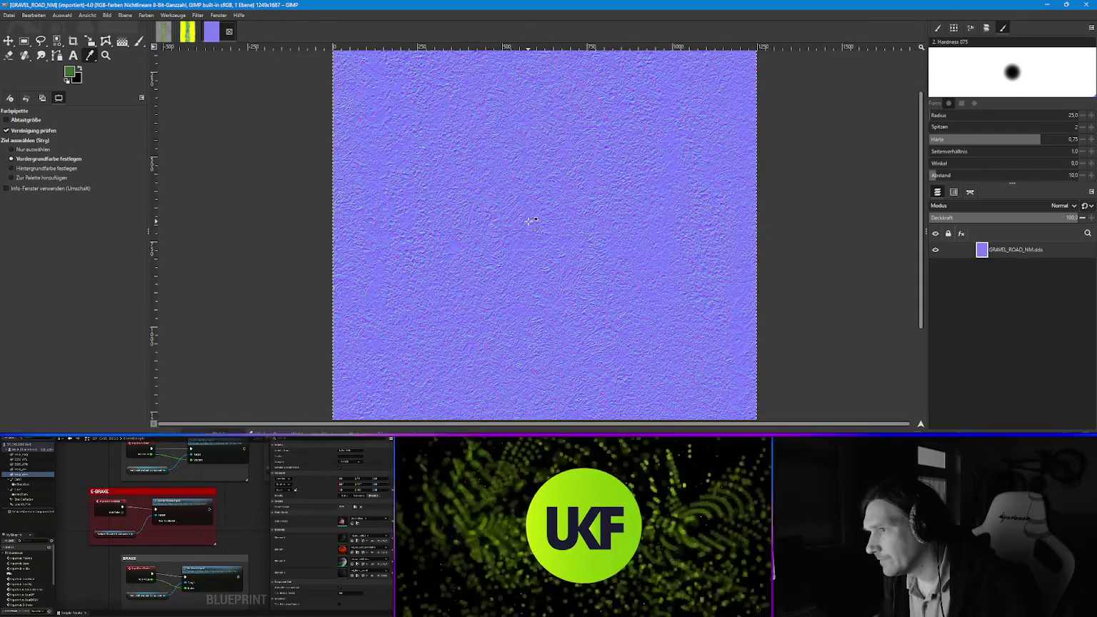
pyautogui.scroll(-2, 528, 221)
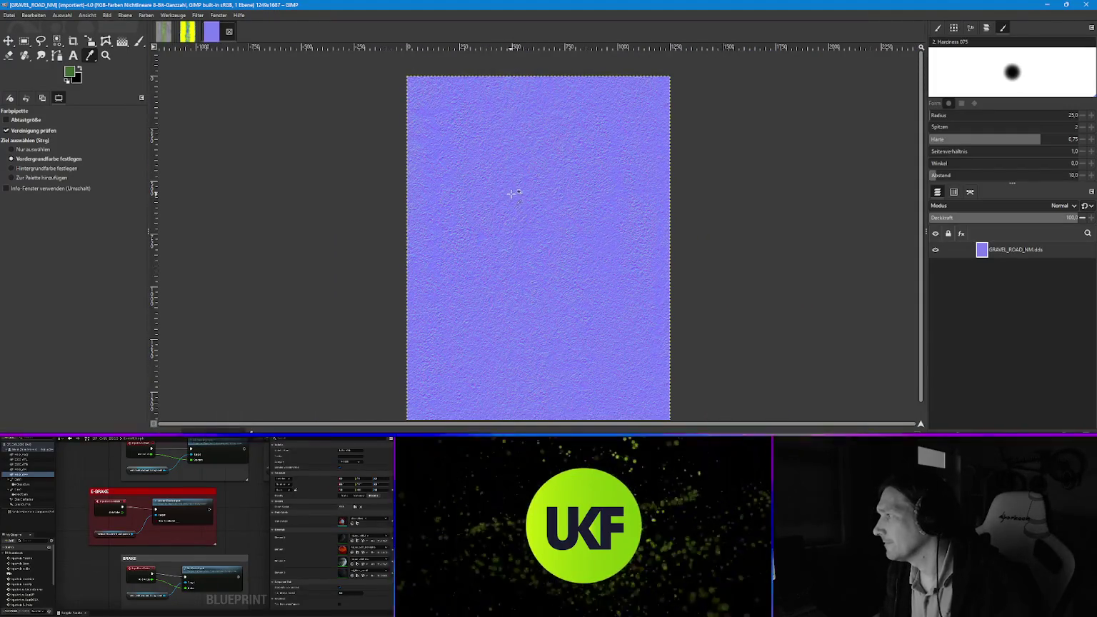
pyautogui.click(163, 31)
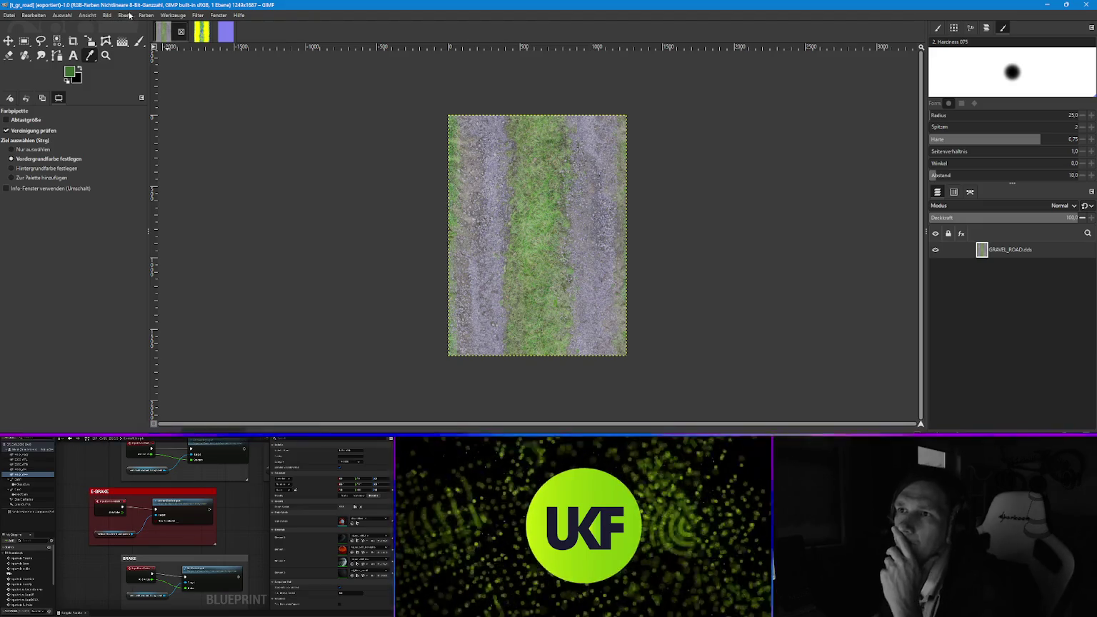
# Apply the Normal Map filter with increased scale and full Z range enabled
pyautogui.click(200, 15)
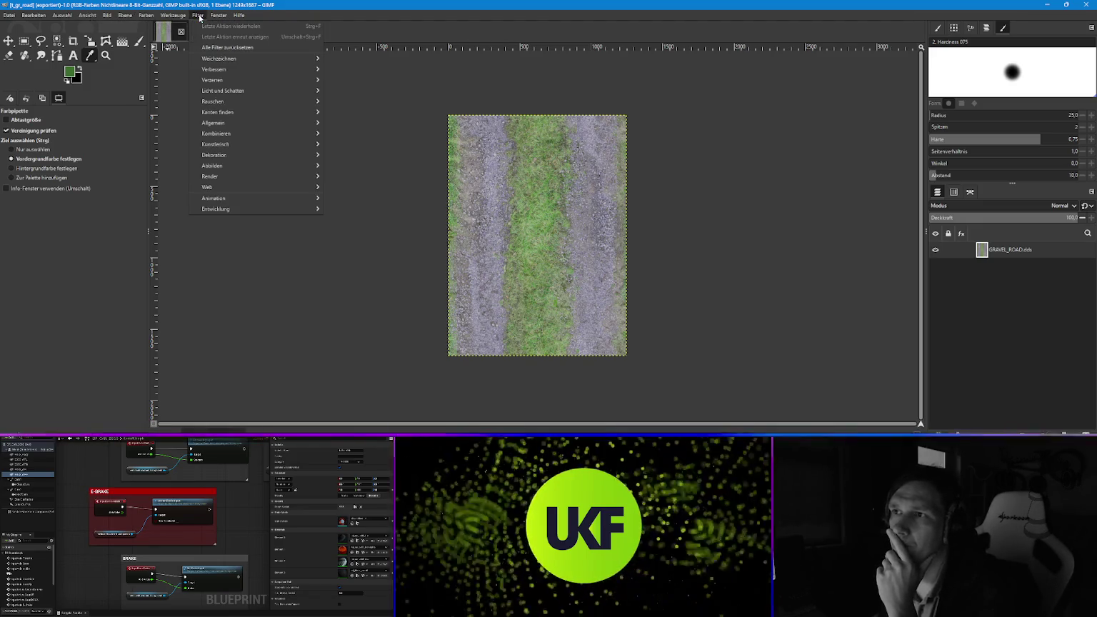
pyautogui.moveTo(240, 124)
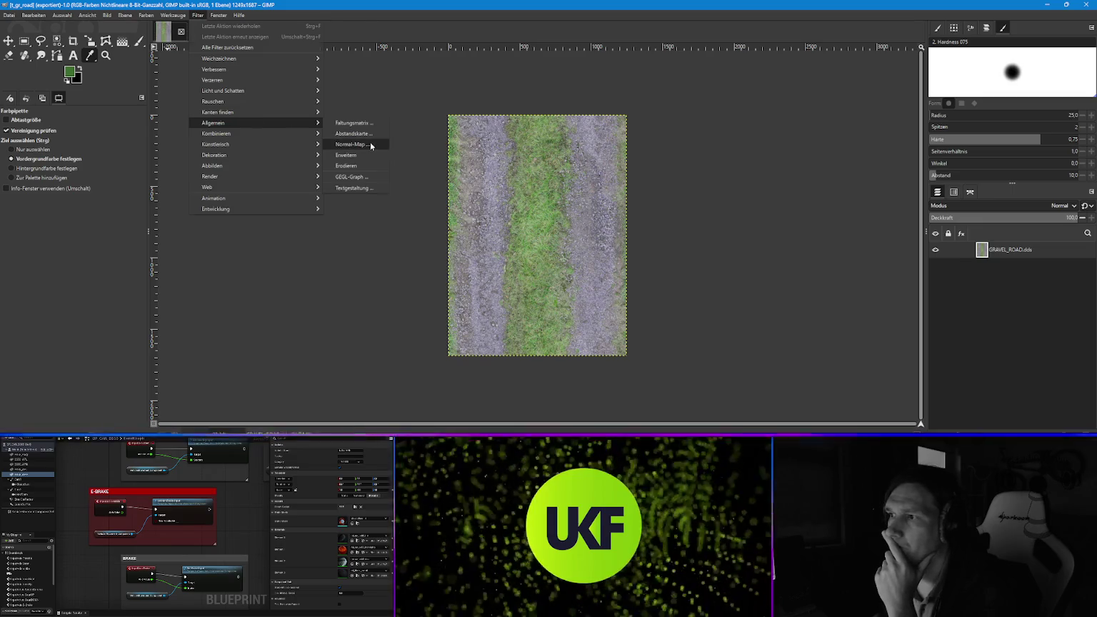
pyautogui.click(352, 144)
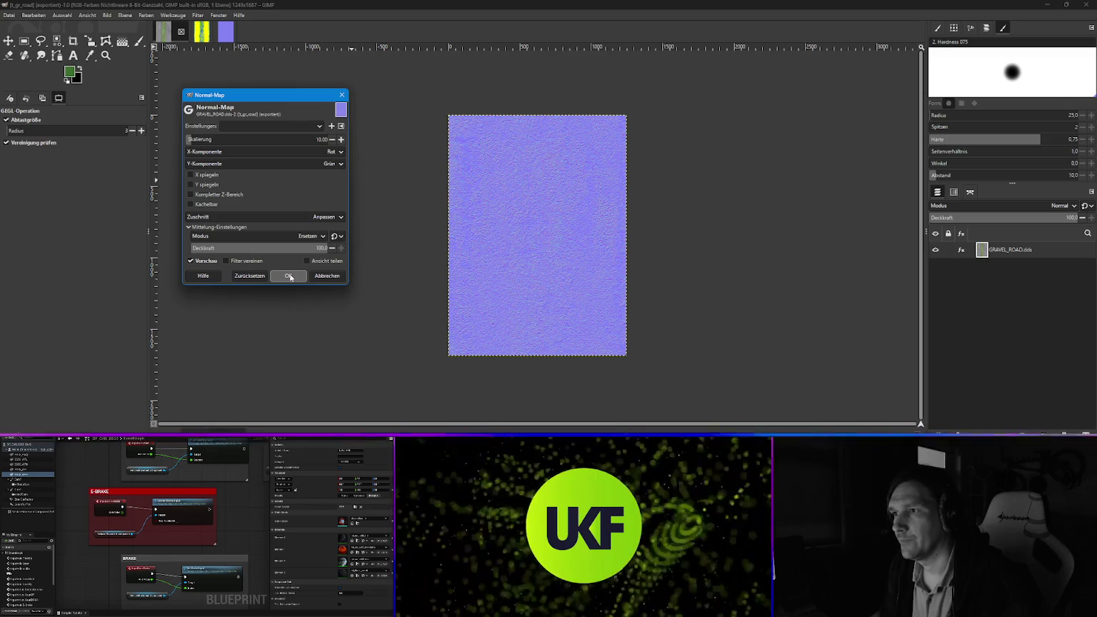
pyautogui.click(341, 140)
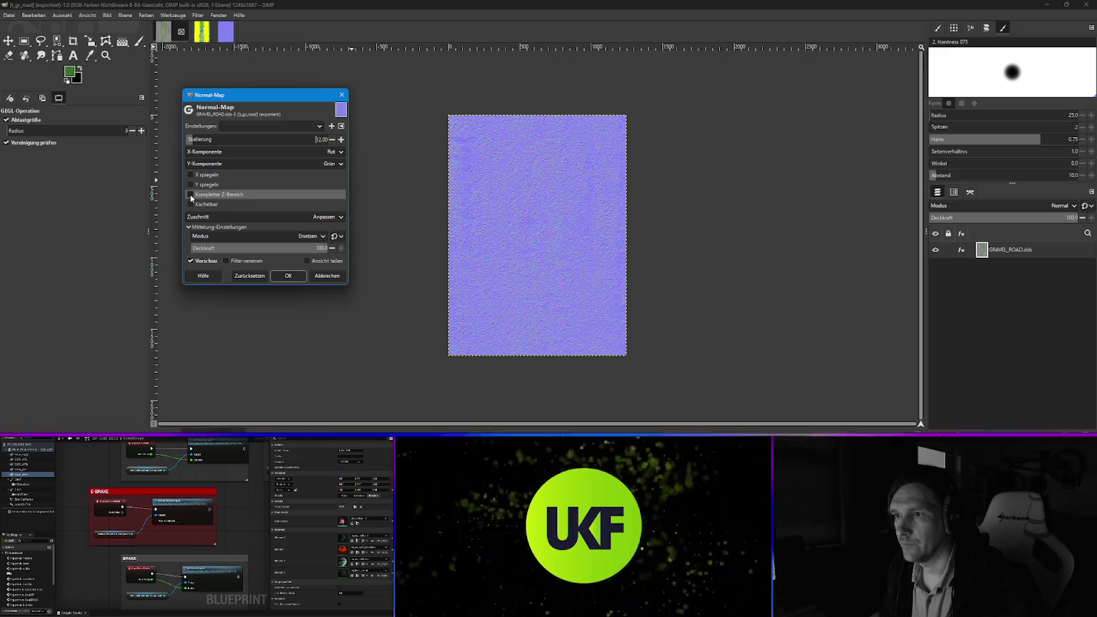
pyautogui.click(191, 194)
pyautogui.click(289, 276)
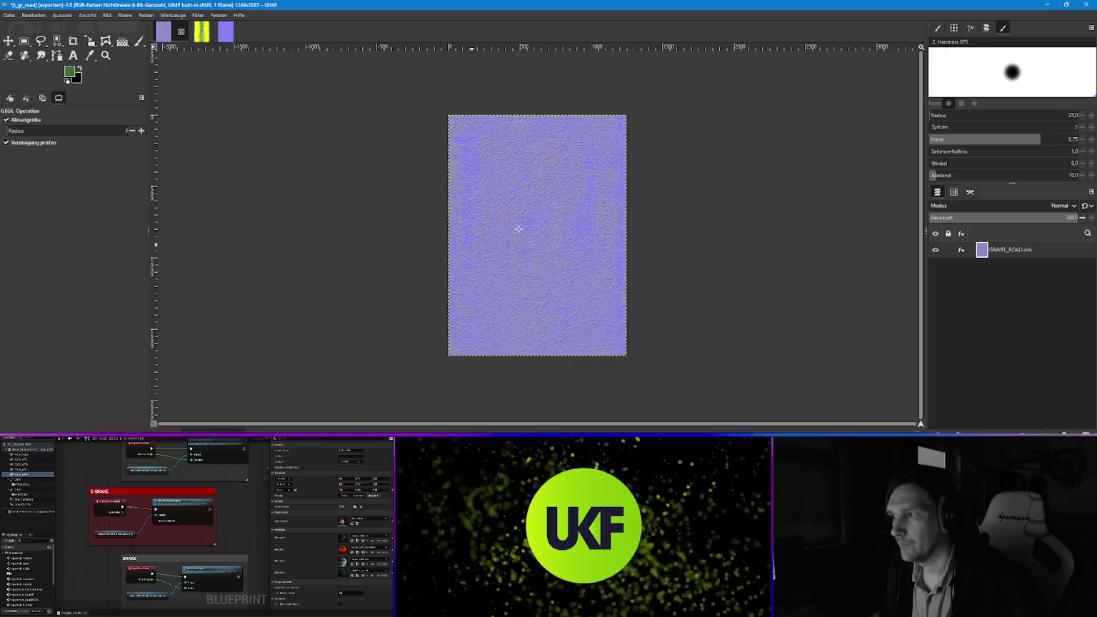
pyautogui.scroll(3, 524, 214)
pyautogui.scroll(1, 524, 214)
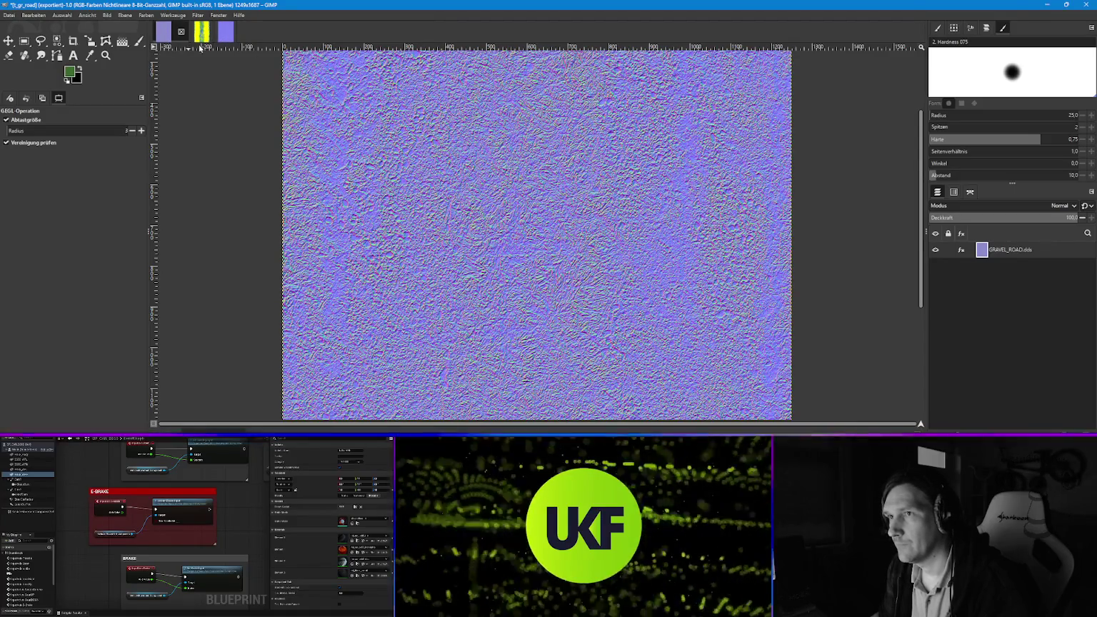
# Compare against GRAVEL_ROAD_NM, then close t_gr_road, discarding changes
pyautogui.click(227, 32)
pyautogui.scroll(4, 490, 222)
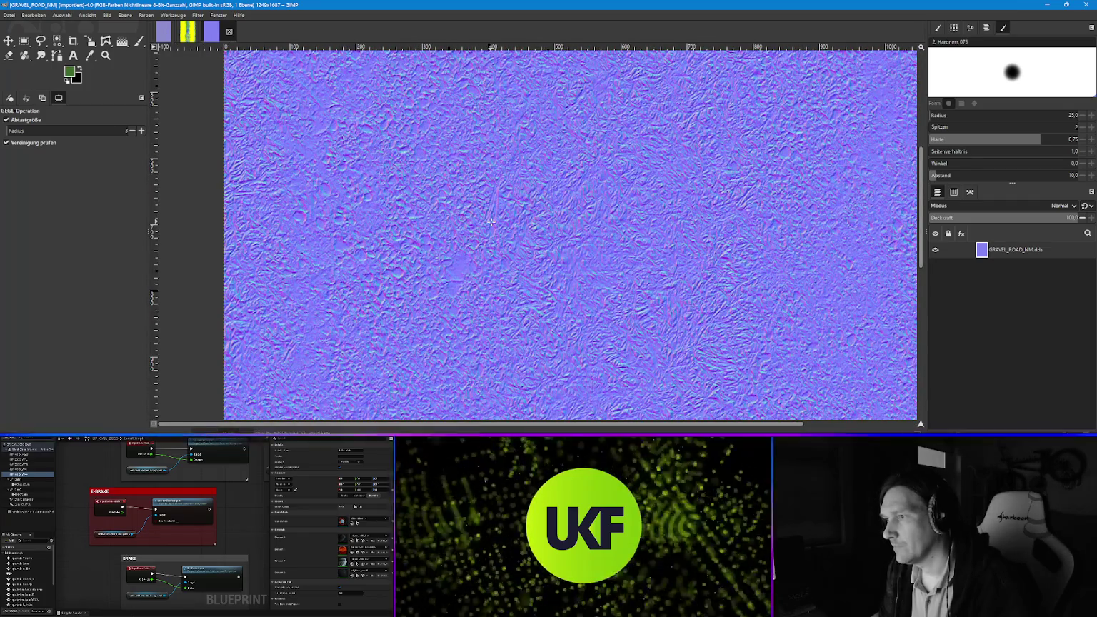
pyautogui.scroll(-2, 491, 222)
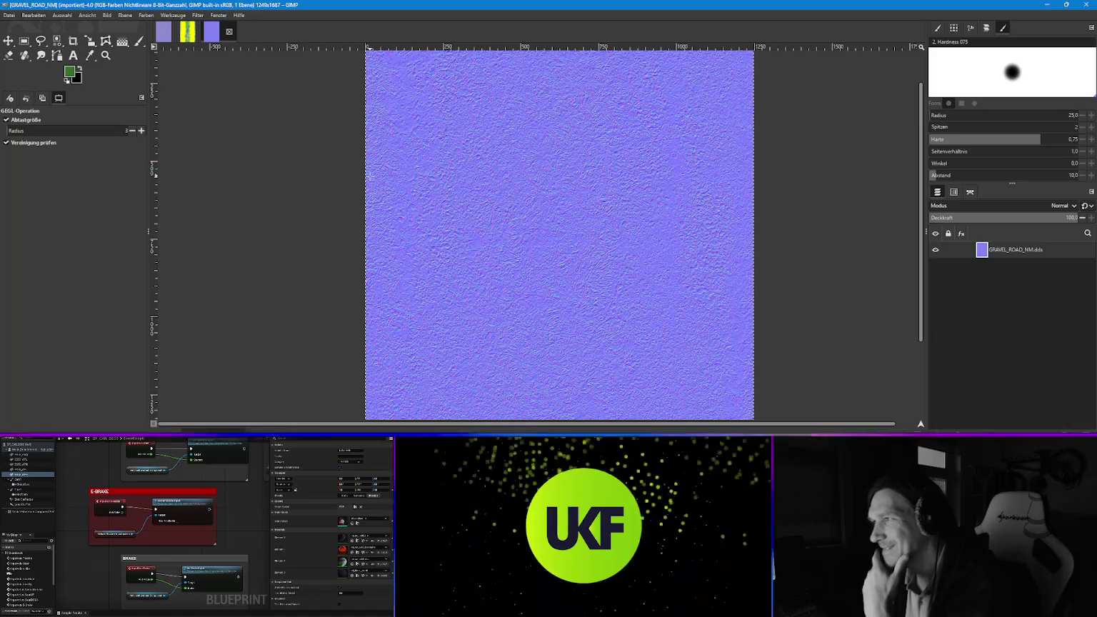
pyautogui.click(182, 33)
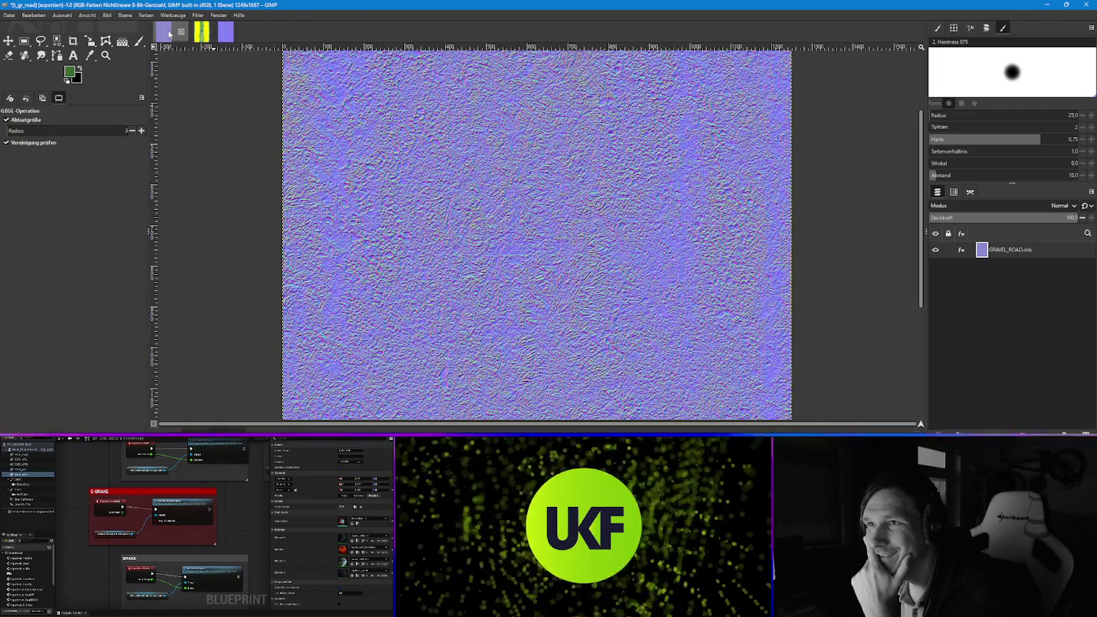
pyautogui.click(182, 32)
pyautogui.click(557, 267)
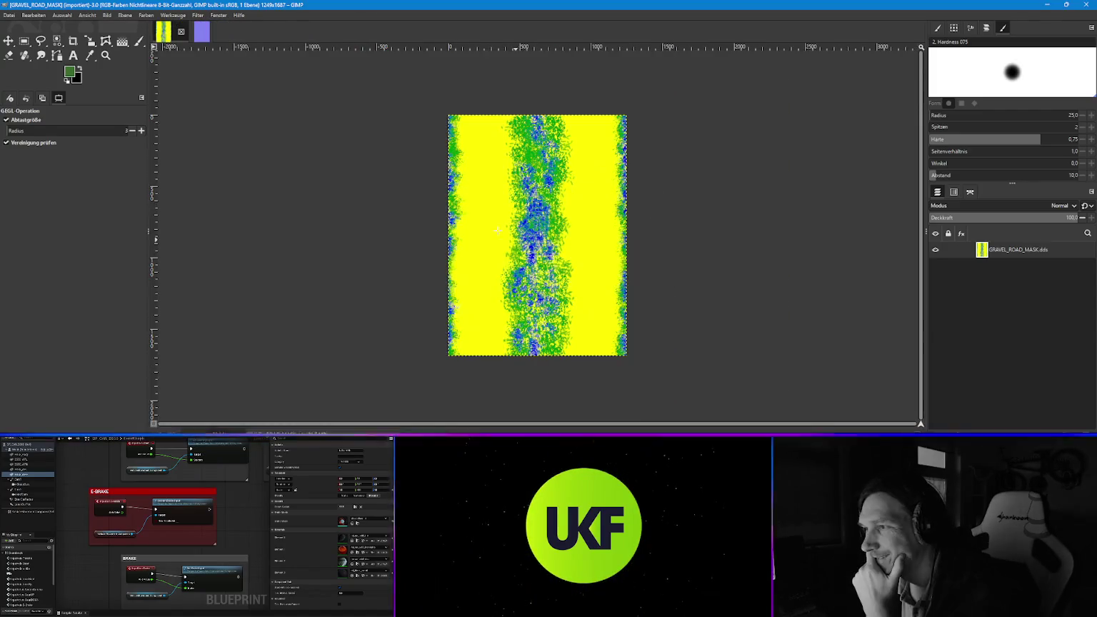
# Export the gravel road mask as t_gr_road_mask.png into UE_Textures and close it
pyautogui.click(10, 15)
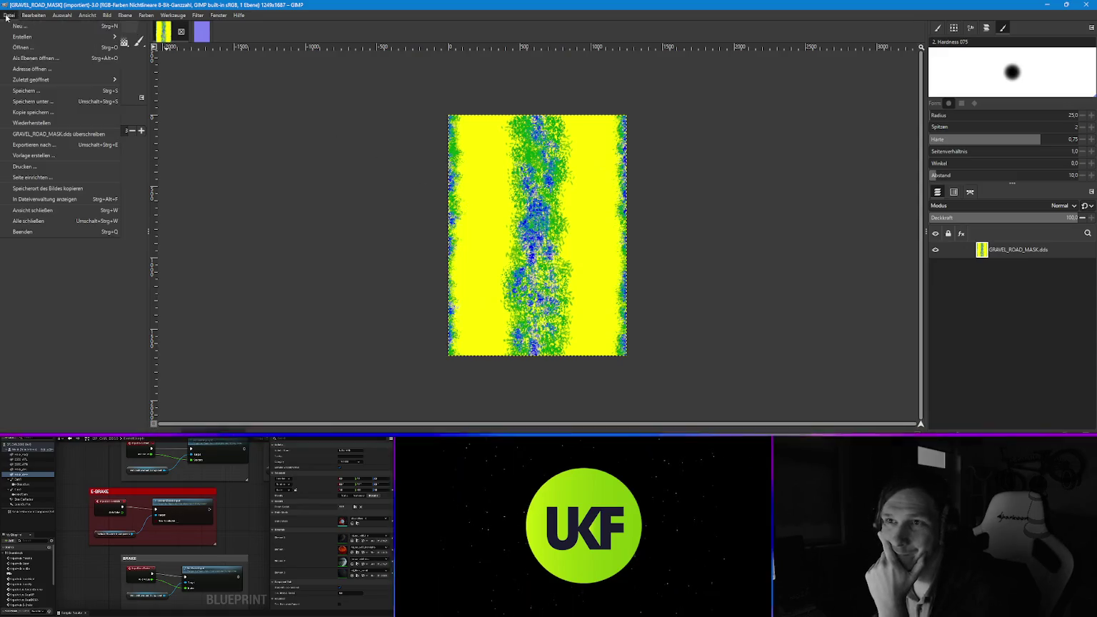
pyautogui.click(42, 145)
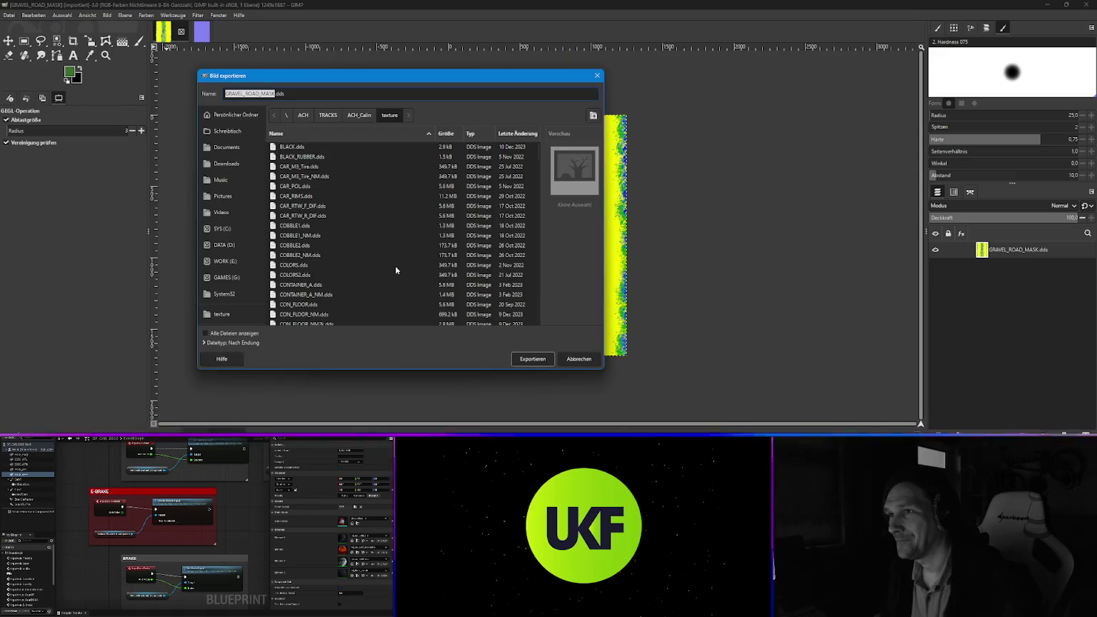
pyautogui.tripleClick(289, 96)
pyautogui.write('t_gr_road.png')
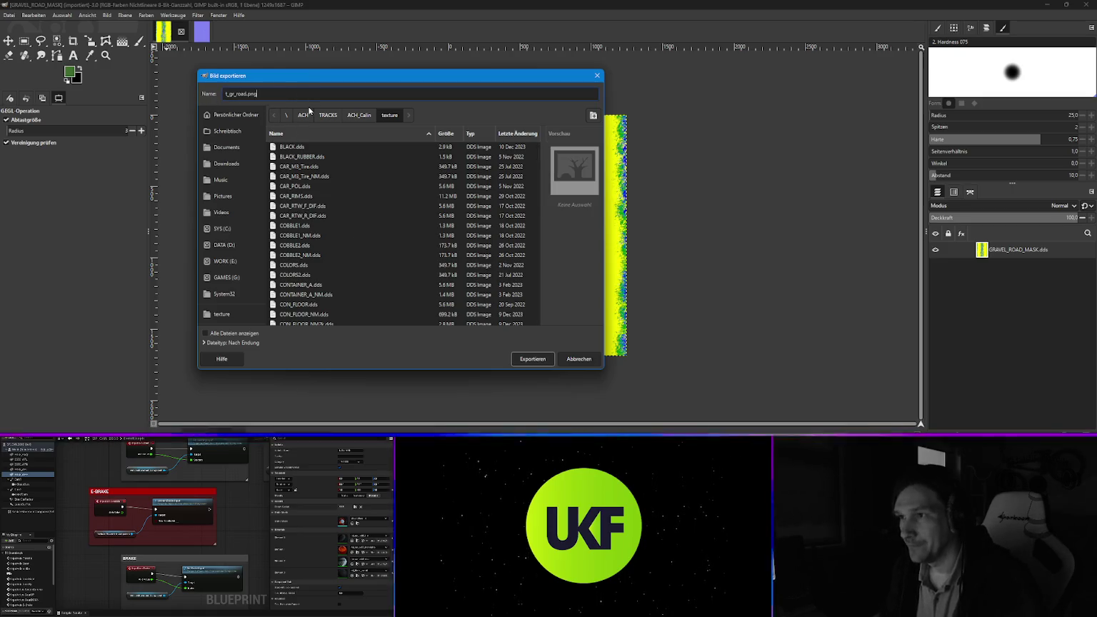
pyautogui.click(245, 93)
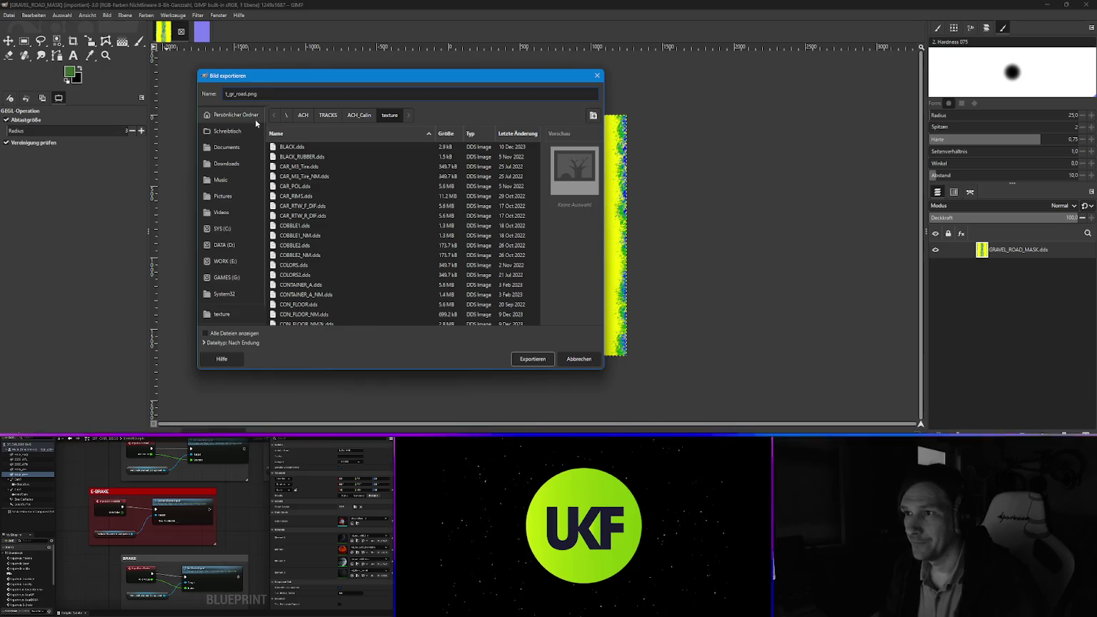
pyautogui.write('_mask')
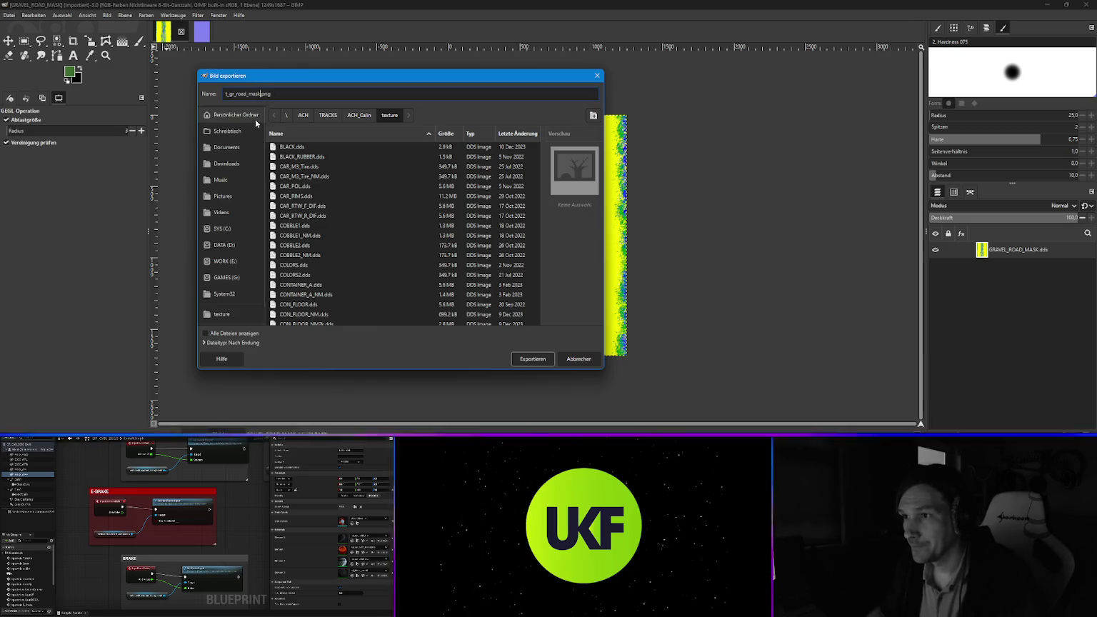
pyautogui.click(225, 261)
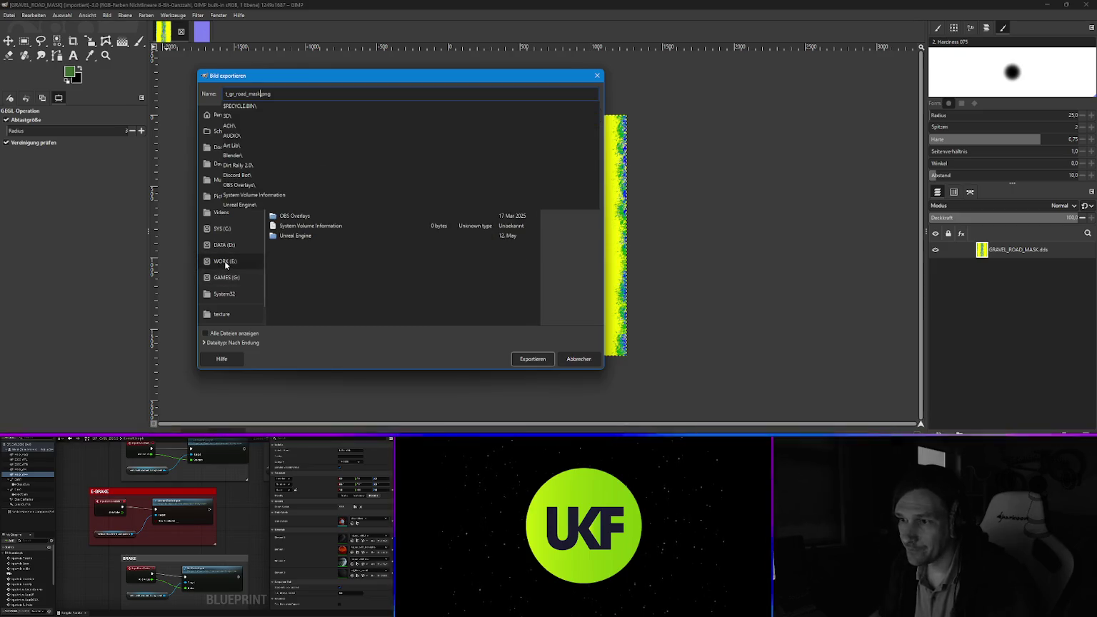
pyautogui.doubleClick(297, 237)
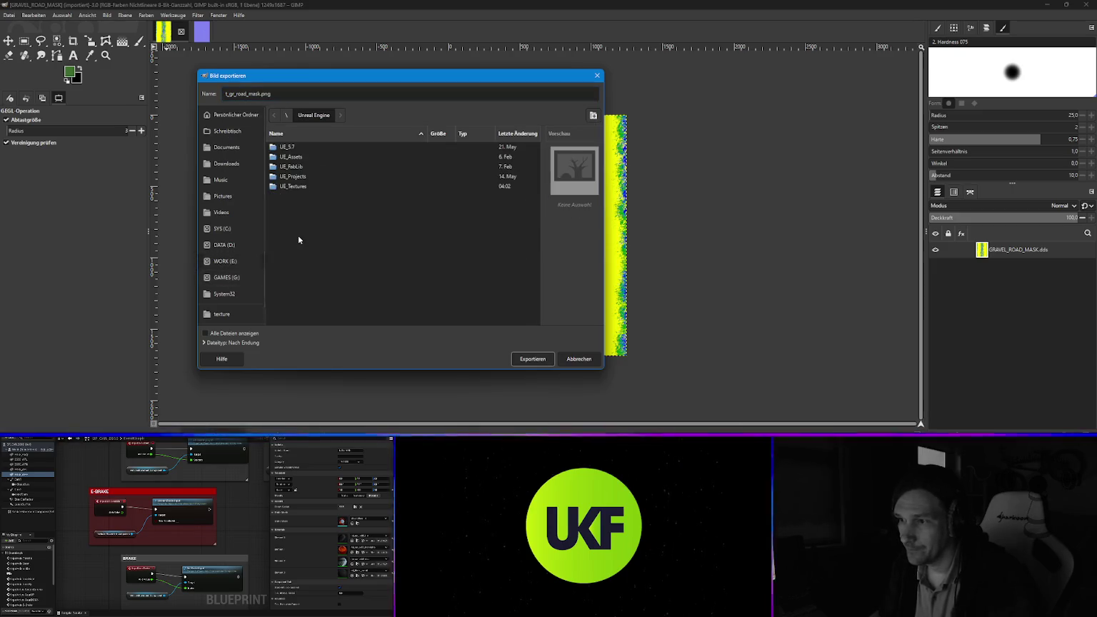
pyautogui.doubleClick(307, 186)
pyautogui.click(532, 358)
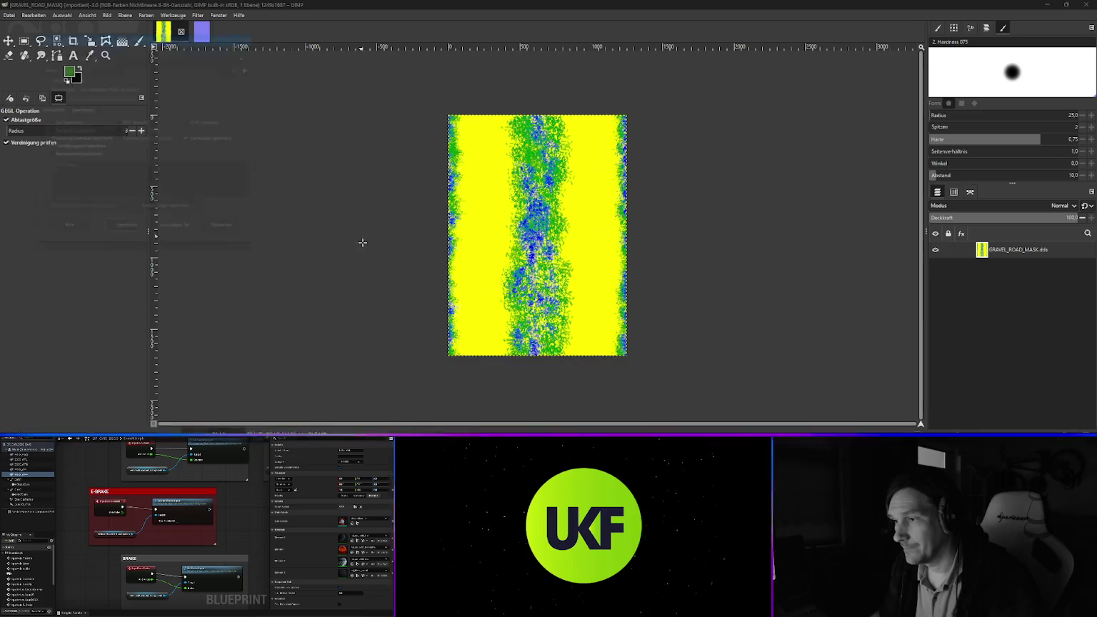
pyautogui.click(128, 241)
pyautogui.click(180, 32)
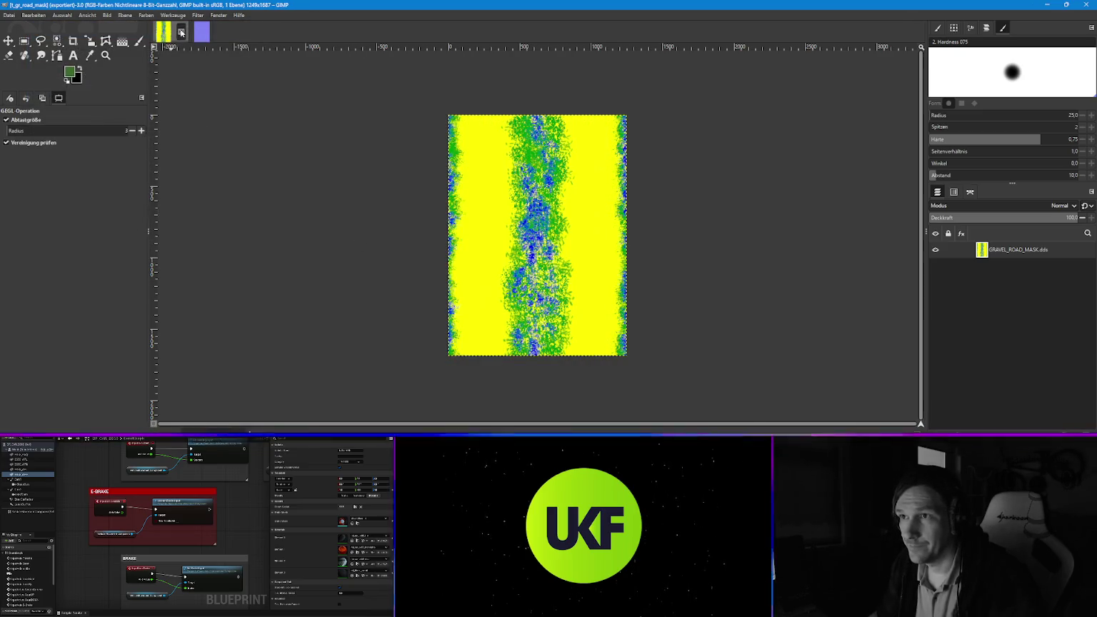
# Try exporting the normal map, cancel the mistyped t_gr_road.png_nm name, and restart
pyautogui.click(8, 15)
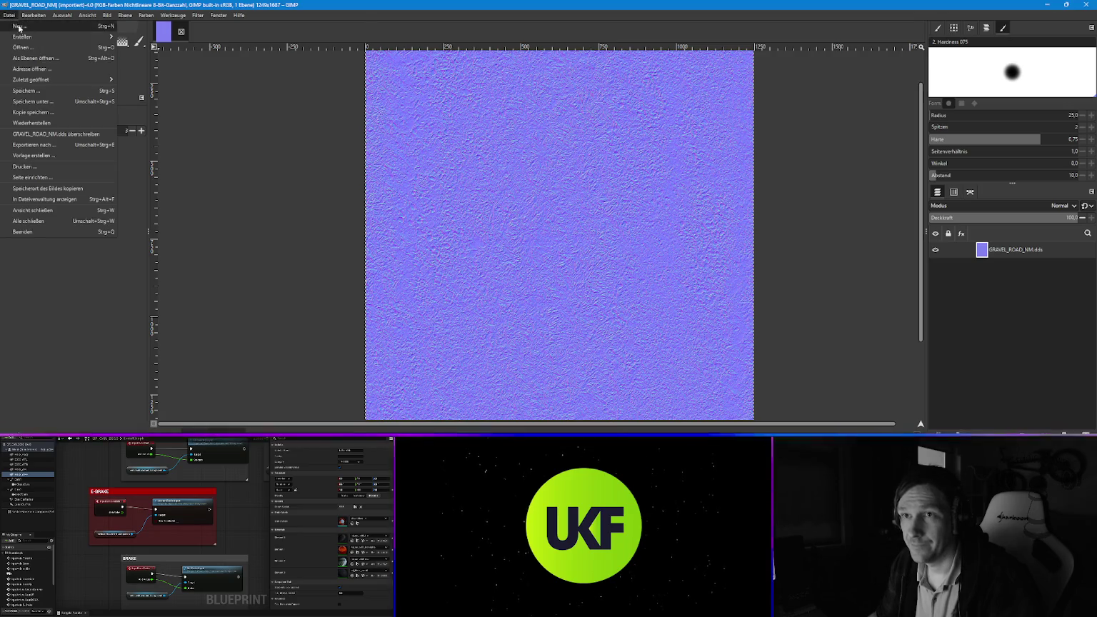
pyautogui.click(42, 145)
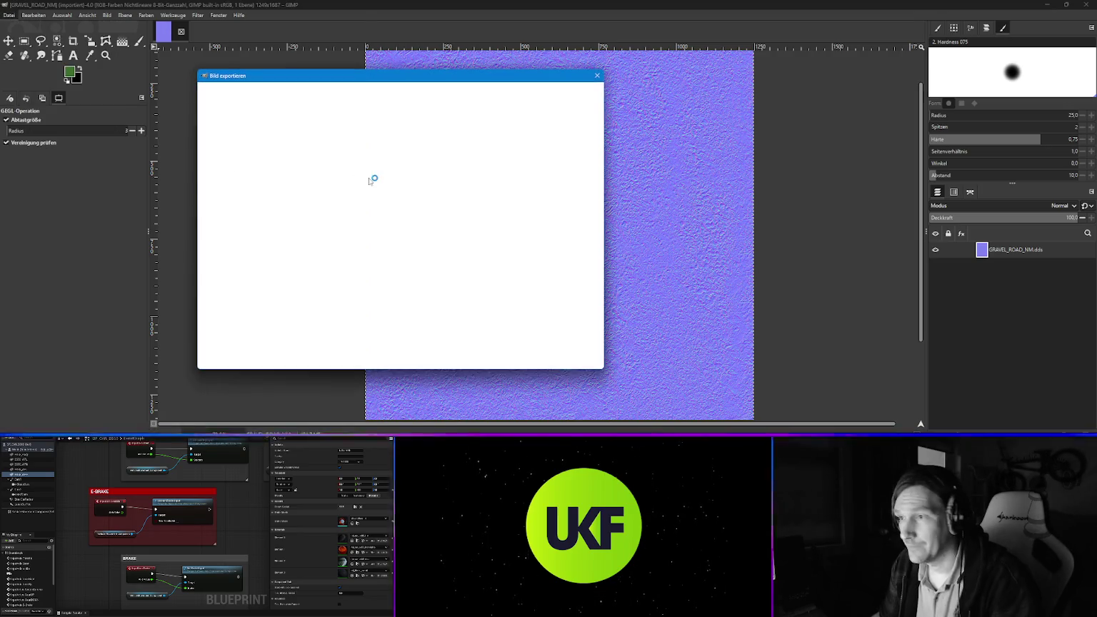
pyautogui.moveTo(281, 94); pyautogui.dragTo(231, 109)
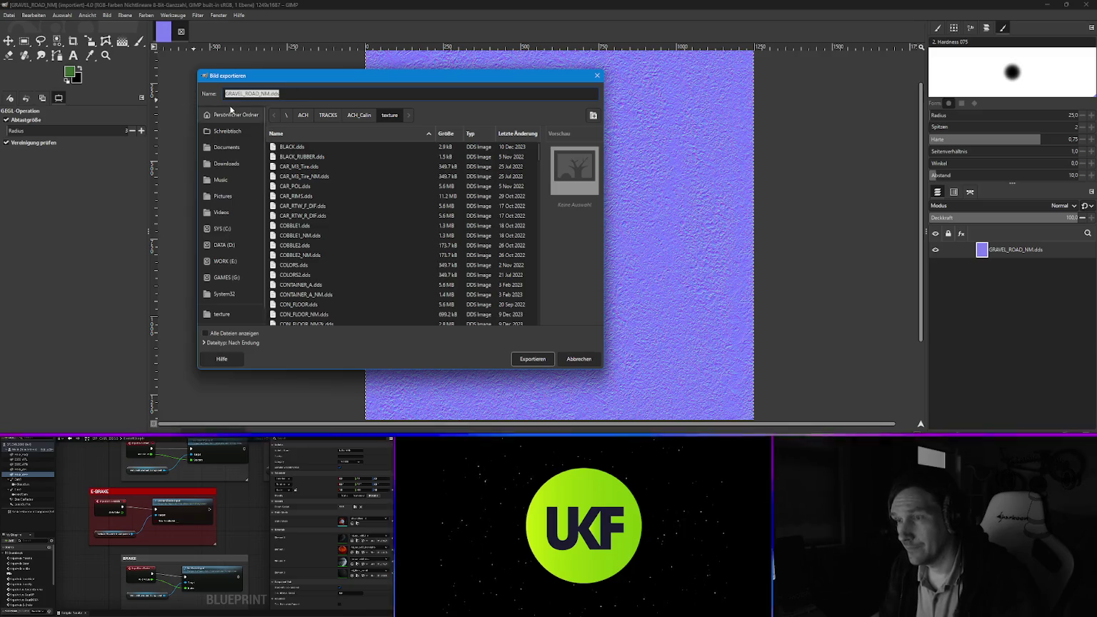
pyautogui.write('t_gr_road.png')
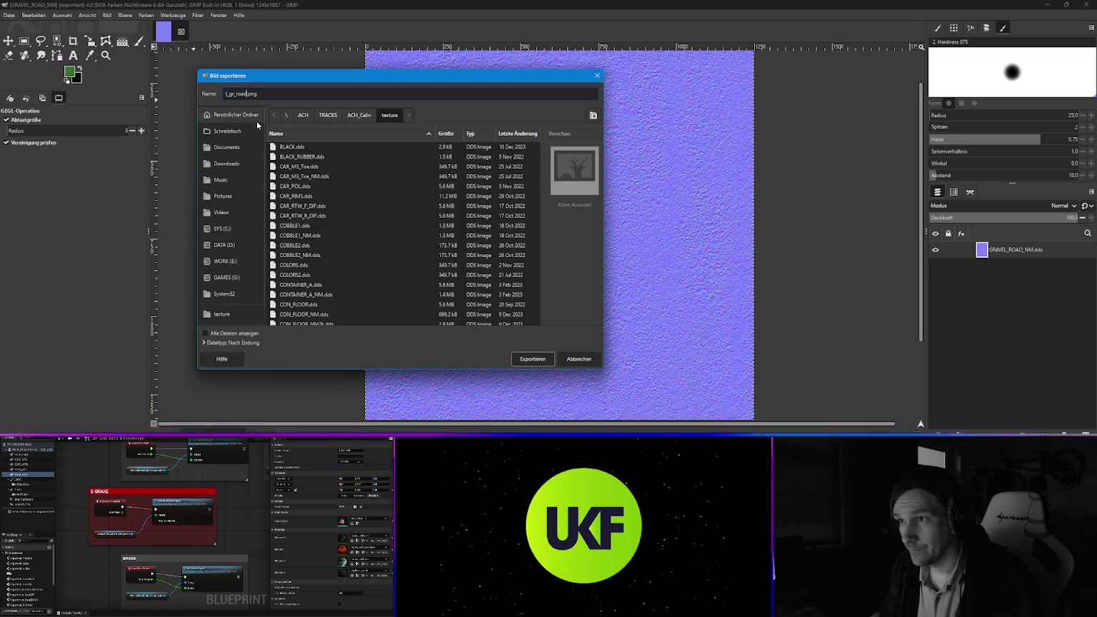
pyautogui.write('_nm')
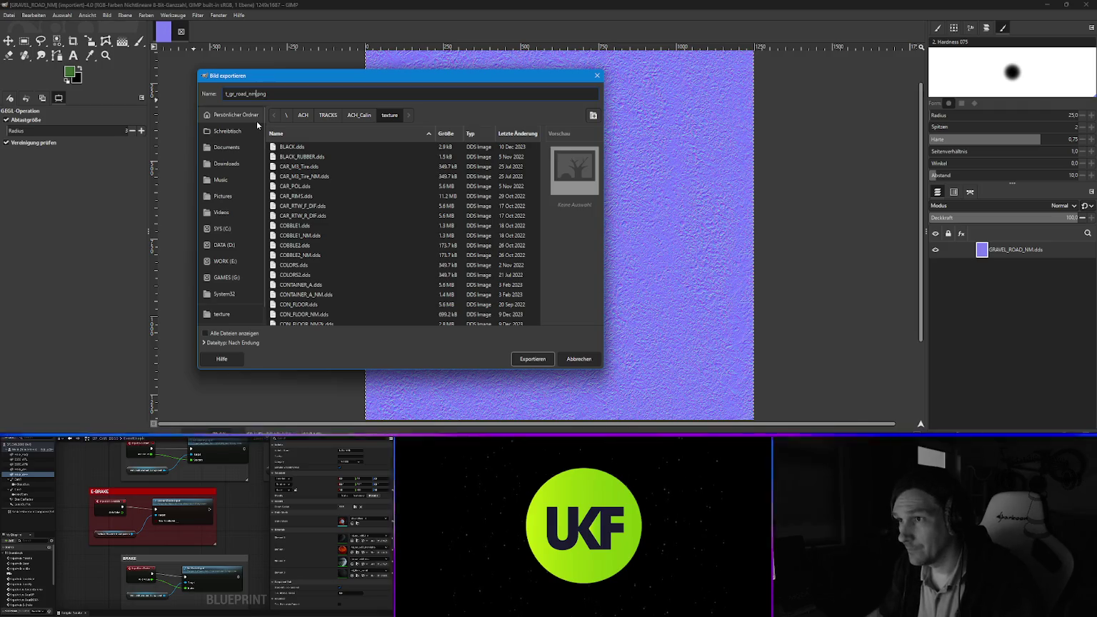
pyautogui.click(532, 359)
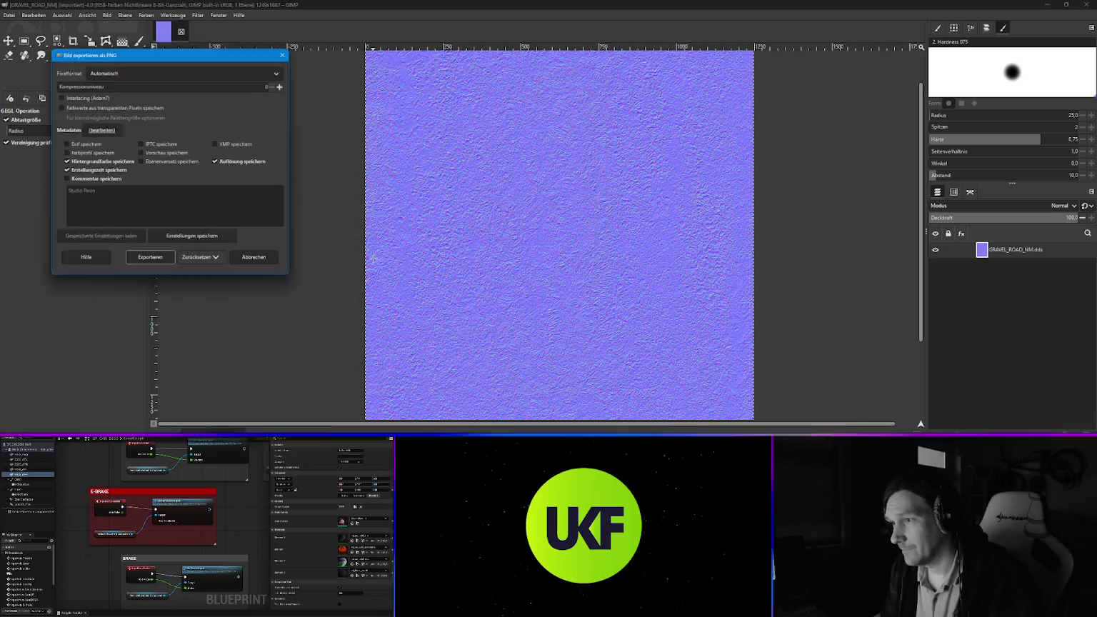
pyautogui.click(253, 258)
pyautogui.click(9, 15)
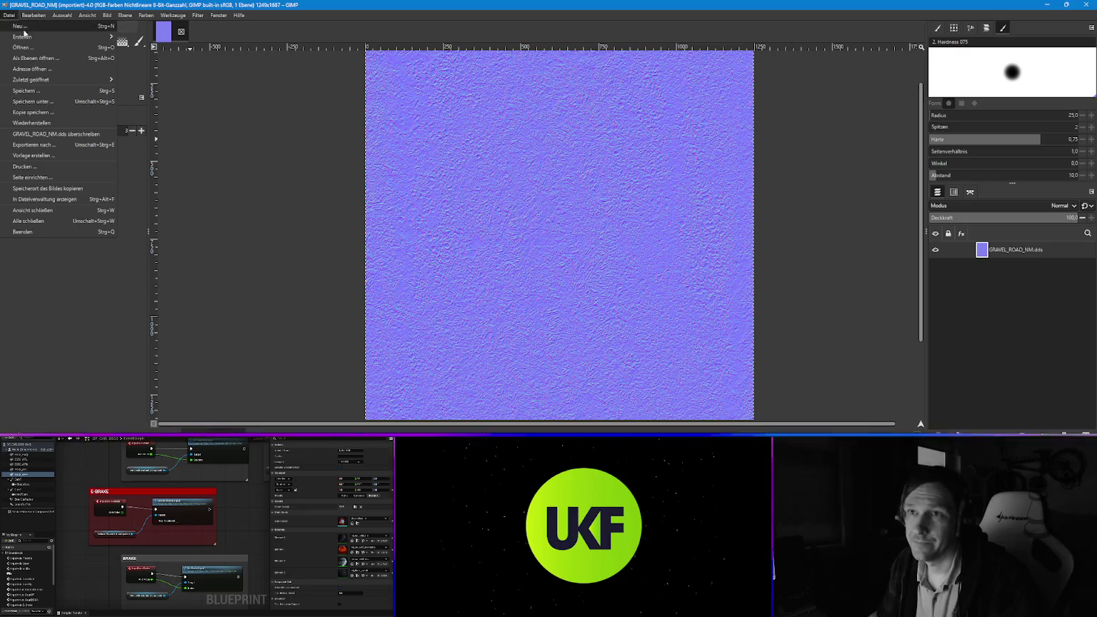
pyautogui.click(71, 133)
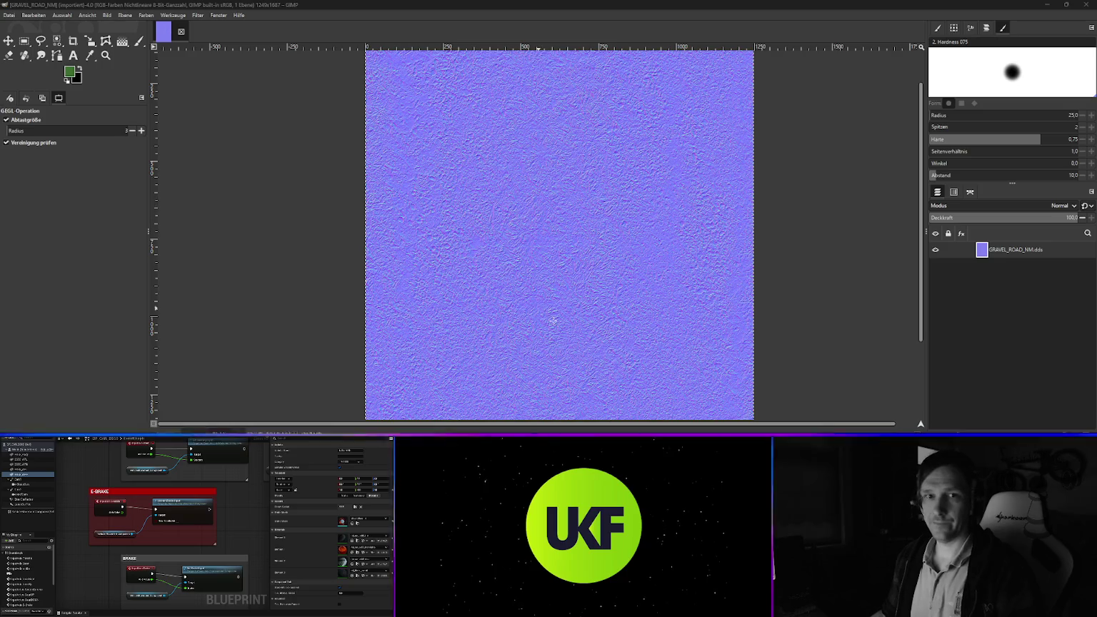
# Export the normal map as t_gr_road_nm.png into UE_Textures and close it
pyautogui.hotkey('shift', 'ctrl', 'e')
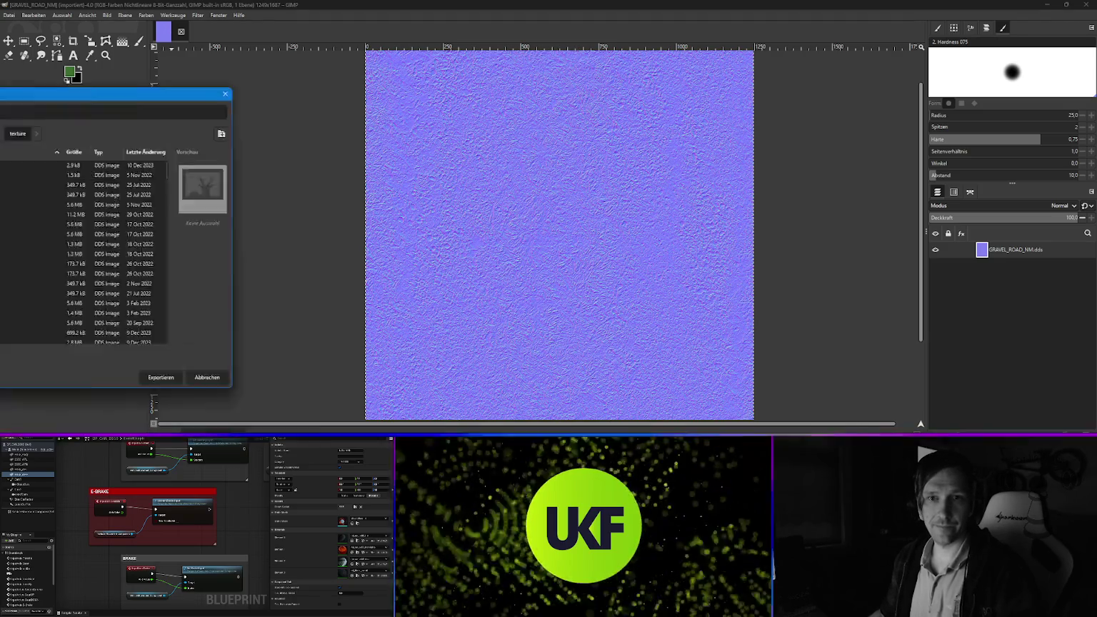
pyautogui.moveTo(433, 63); pyautogui.dragTo(307, 82)
pyautogui.hotkey('ctrl', 'v')
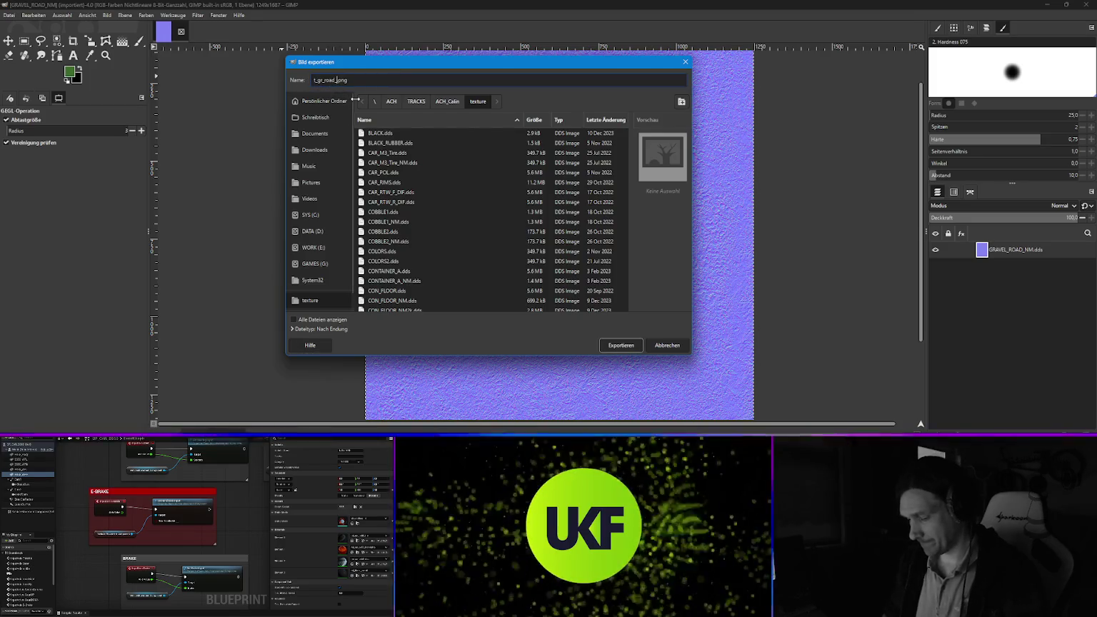
pyautogui.write('nm')
pyautogui.click(313, 247)
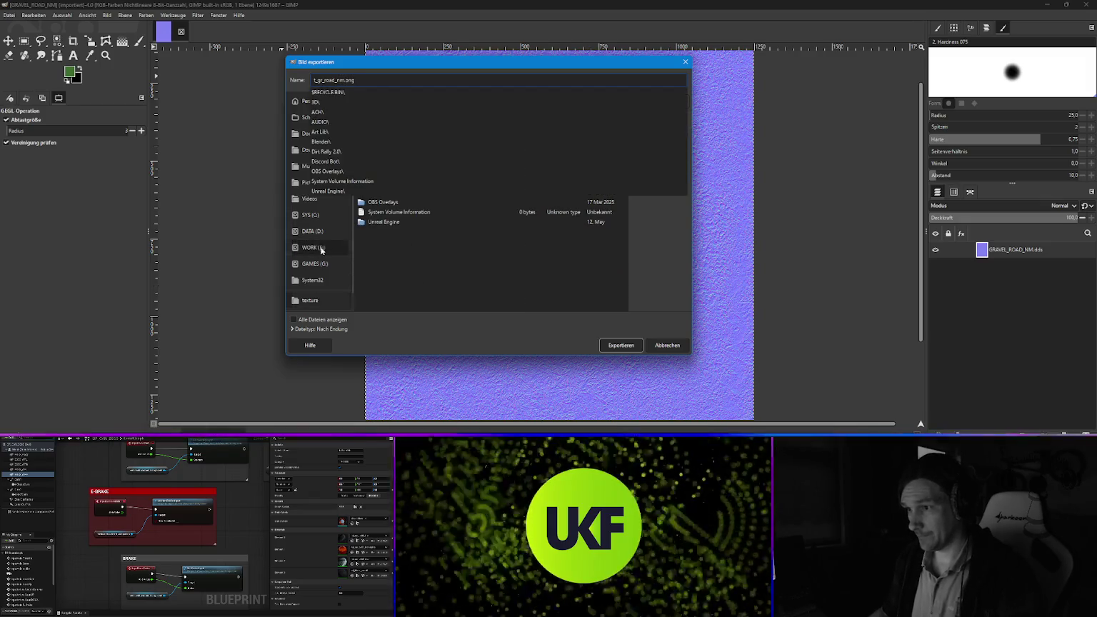
pyautogui.doubleClick(396, 224)
pyautogui.click(379, 174)
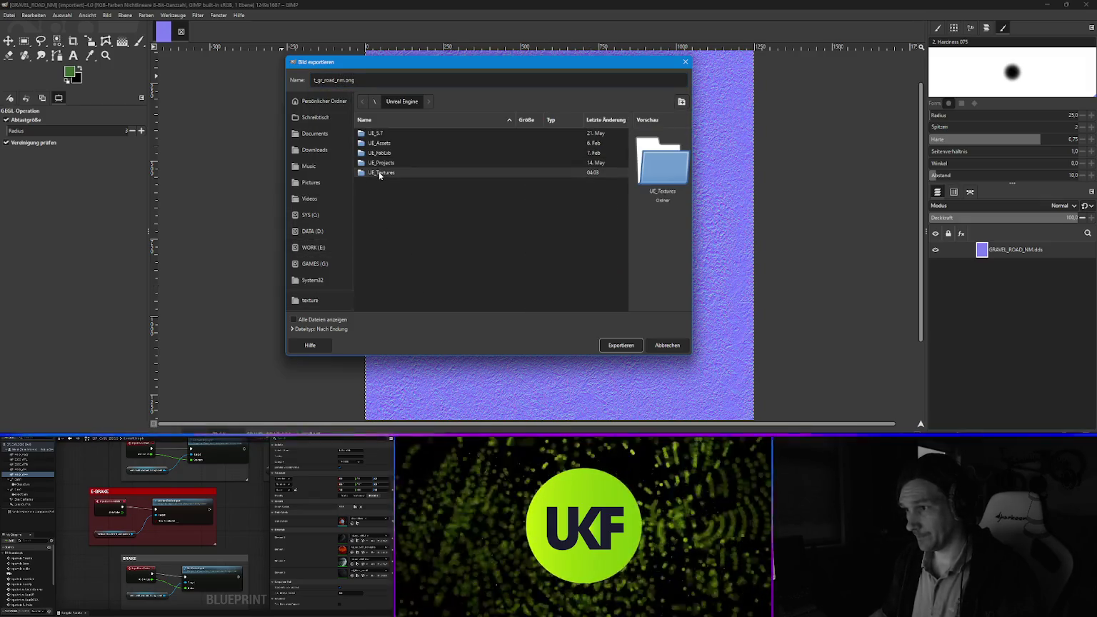
pyautogui.doubleClick(379, 173)
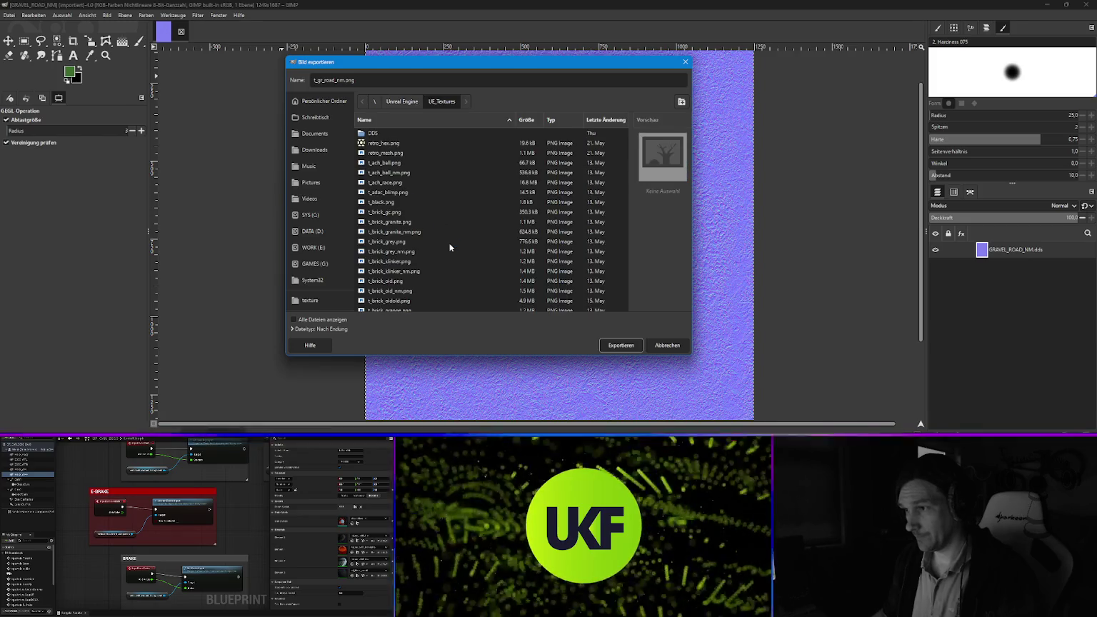
pyautogui.click(620, 345)
pyautogui.click(162, 273)
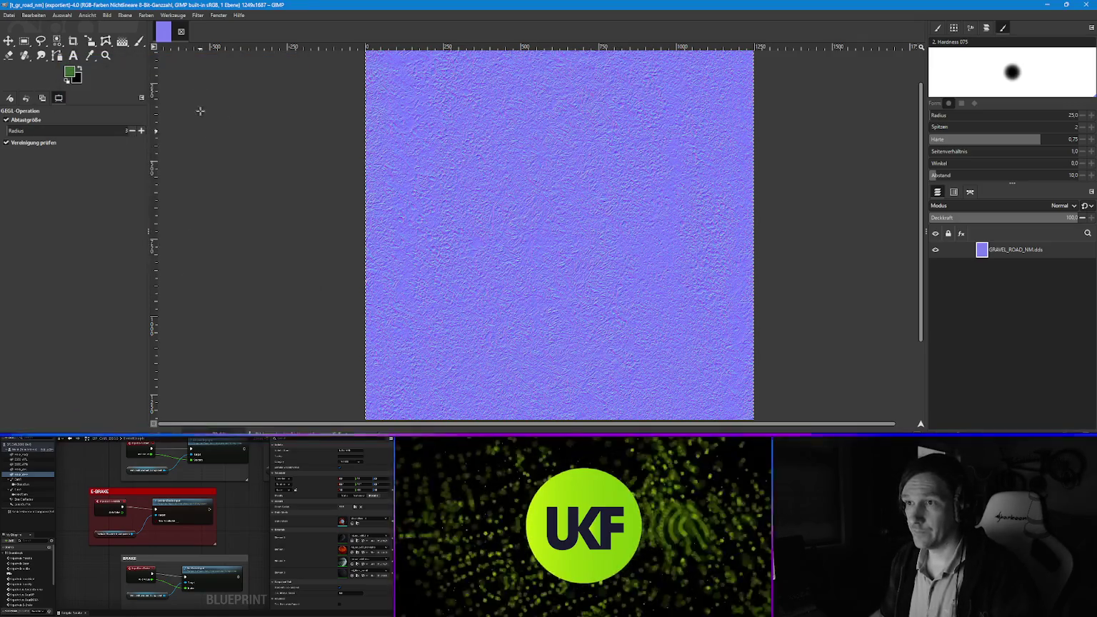
pyautogui.click(181, 34)
# Quit GIMP and drag t_gr_road, t_gr_road_mask and t_gr_road_nm into Content/CalinCounty/Textures
pyautogui.click(1085, 5)
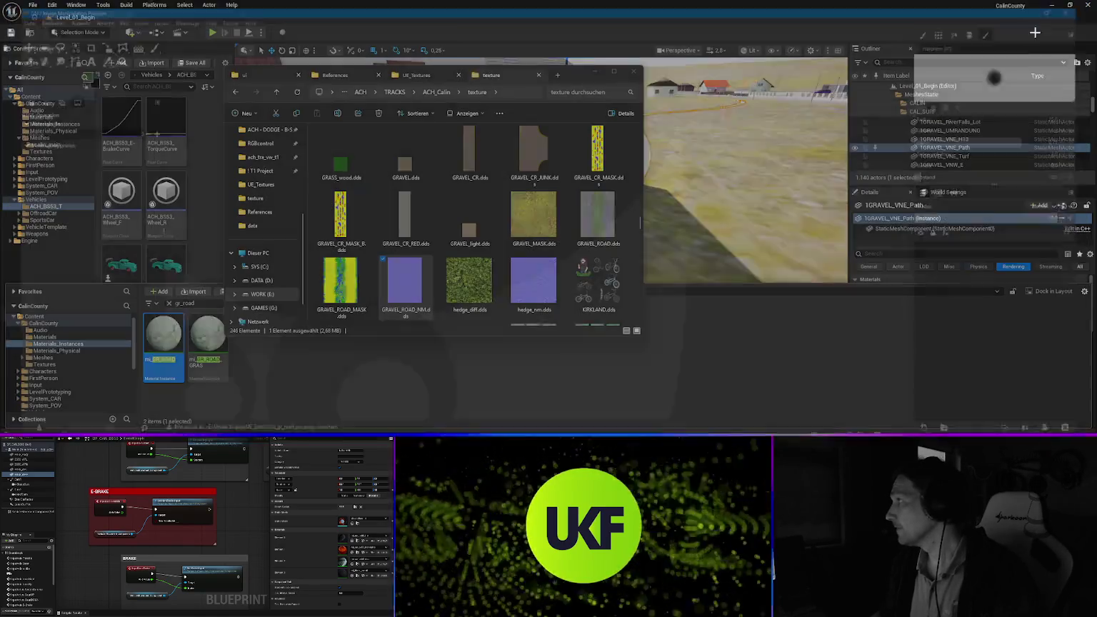
pyautogui.click(416, 75)
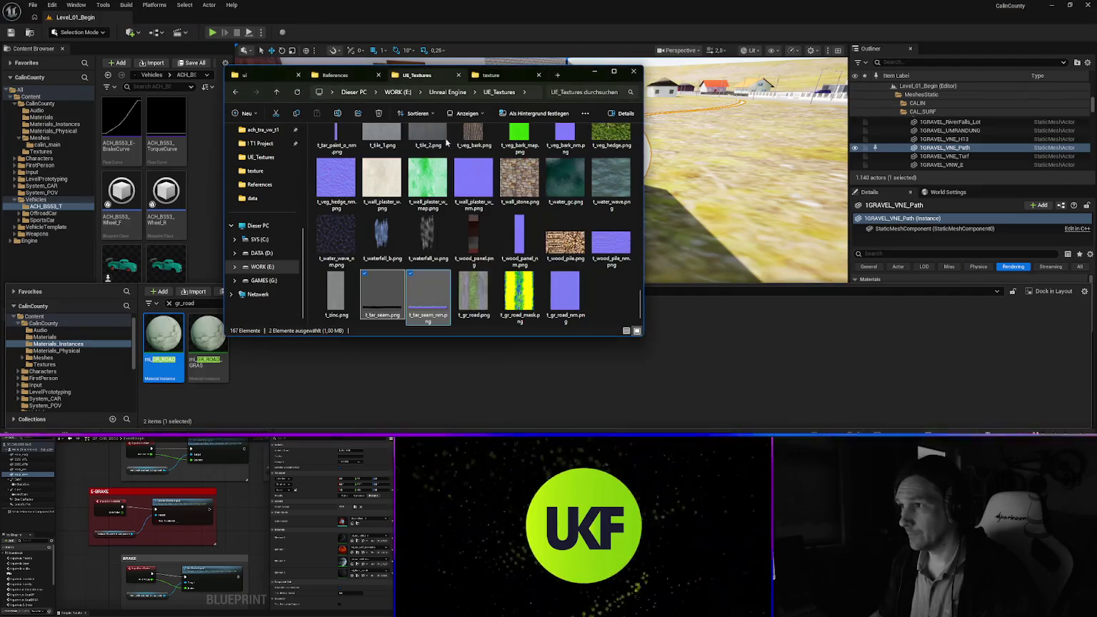
pyautogui.click(535, 287)
pyautogui.keyDown('ctrl'); pyautogui.click(474, 293); pyautogui.keyUp('ctrl')
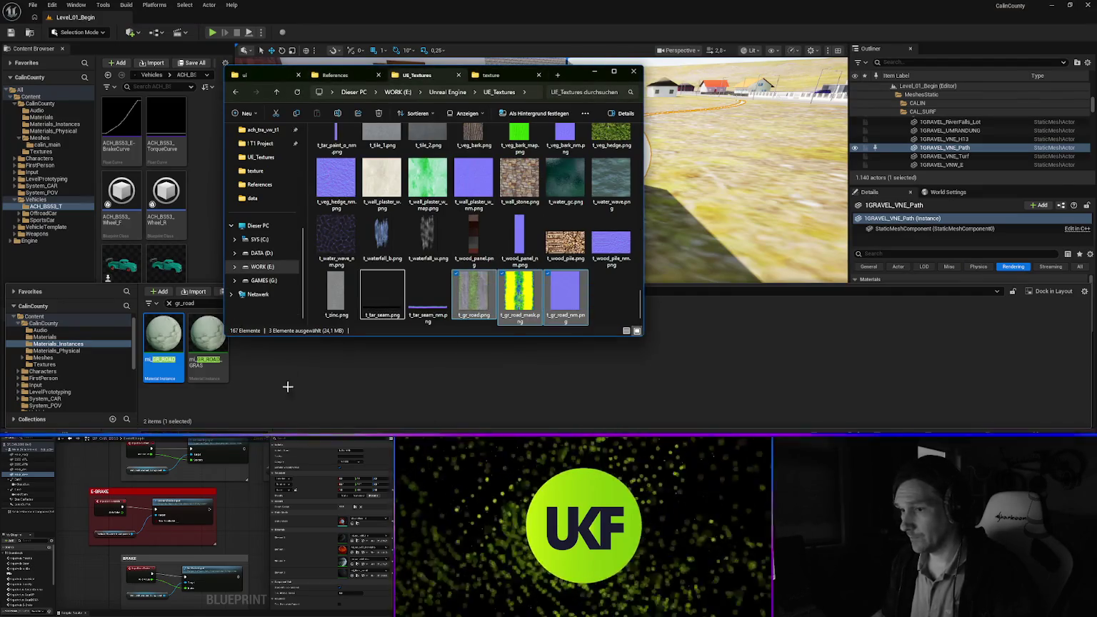
pyautogui.click(289, 384)
pyautogui.click(107, 364)
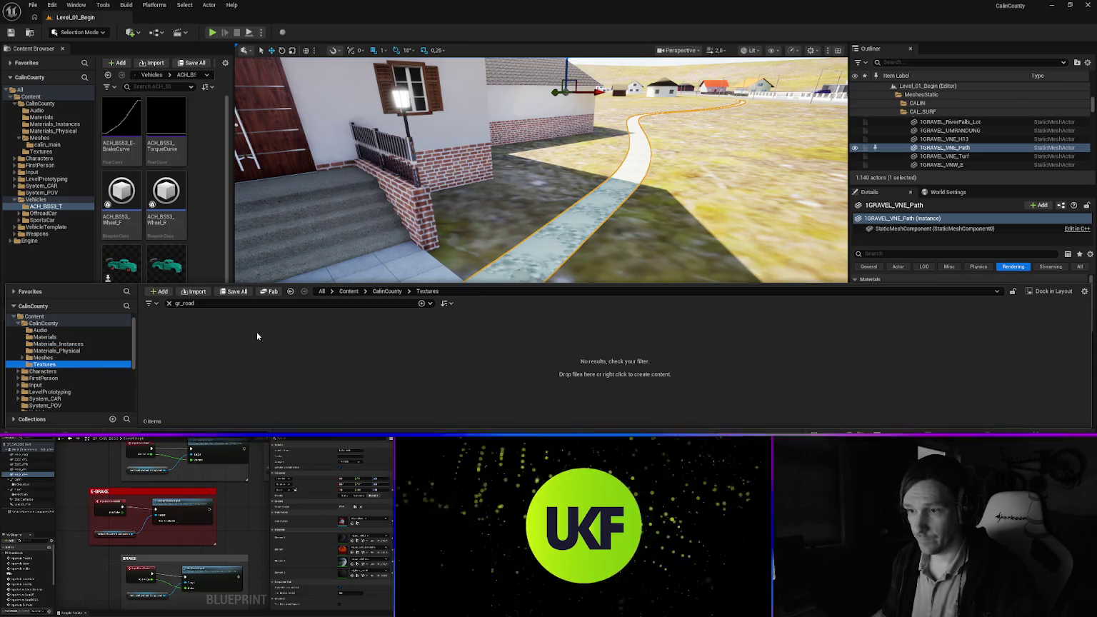
pyautogui.click(169, 304)
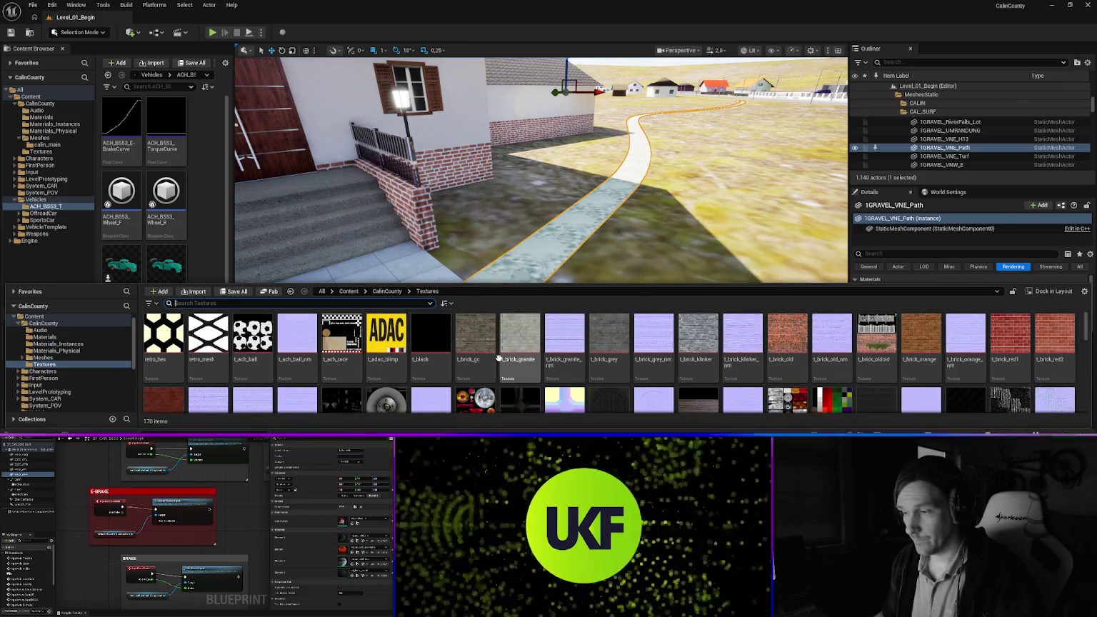
pyautogui.hotkey('alt', 'Tab')
pyautogui.click(511, 279)
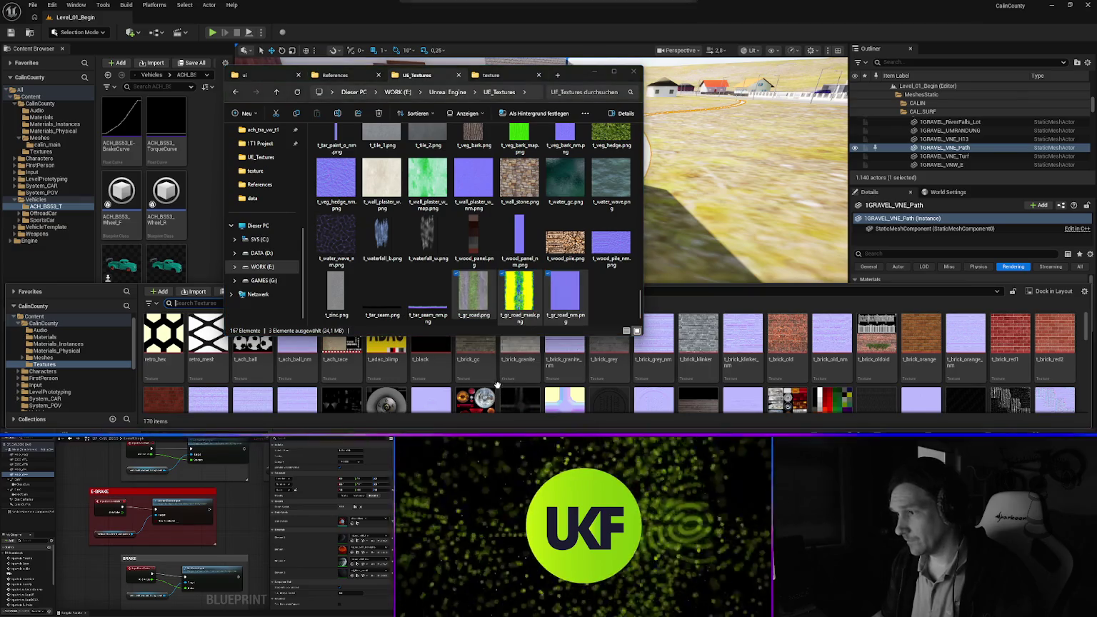
pyautogui.moveTo(510, 280); pyautogui.dragTo(520, 357)
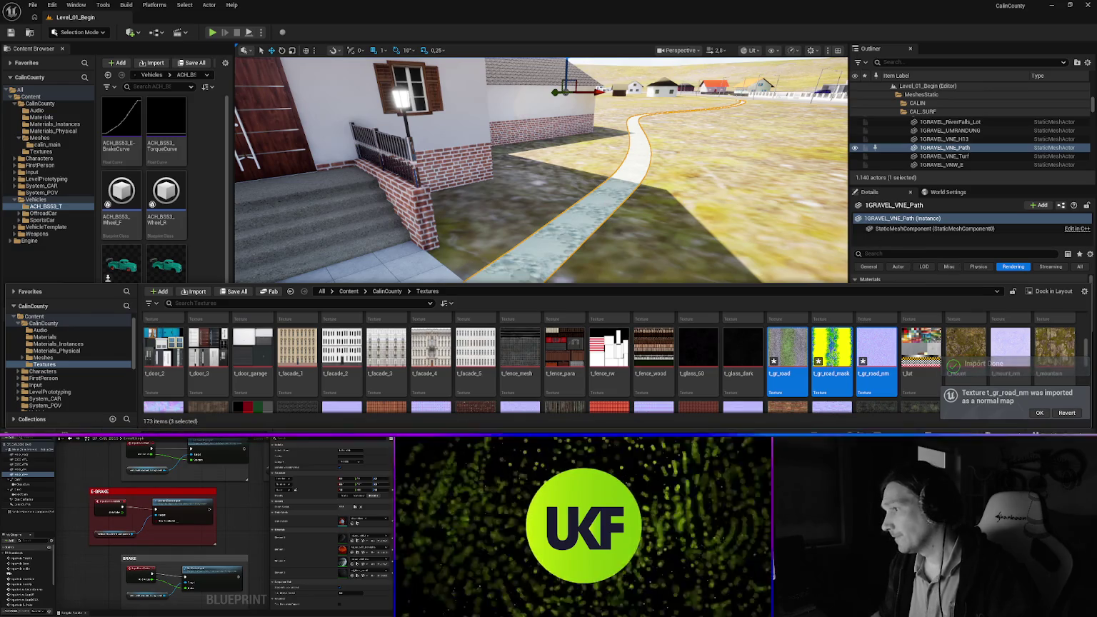
pyautogui.click(908, 245)
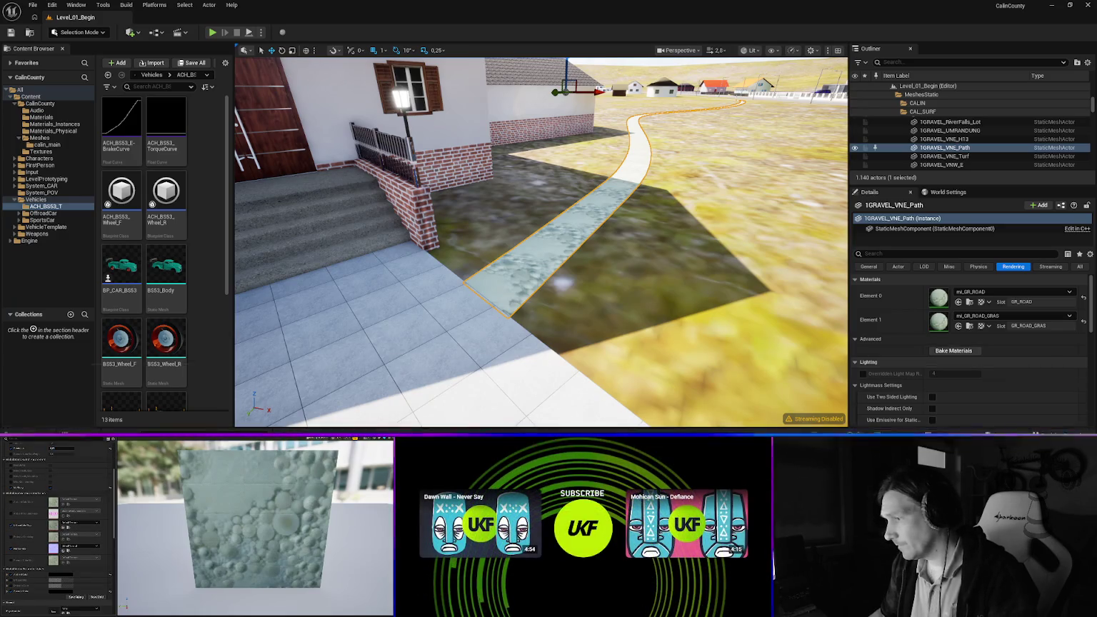
# Plug t_gr_road and t_gr_road_nm into the road material, then fly along the path
pyautogui.hotkey('ctrl', 'space')
pyautogui.moveTo(786, 353)
pyautogui.mouseDown()
pyautogui.moveTo(779, 347)
pyautogui.moveTo(1096, 300)
pyautogui.mouseUp()
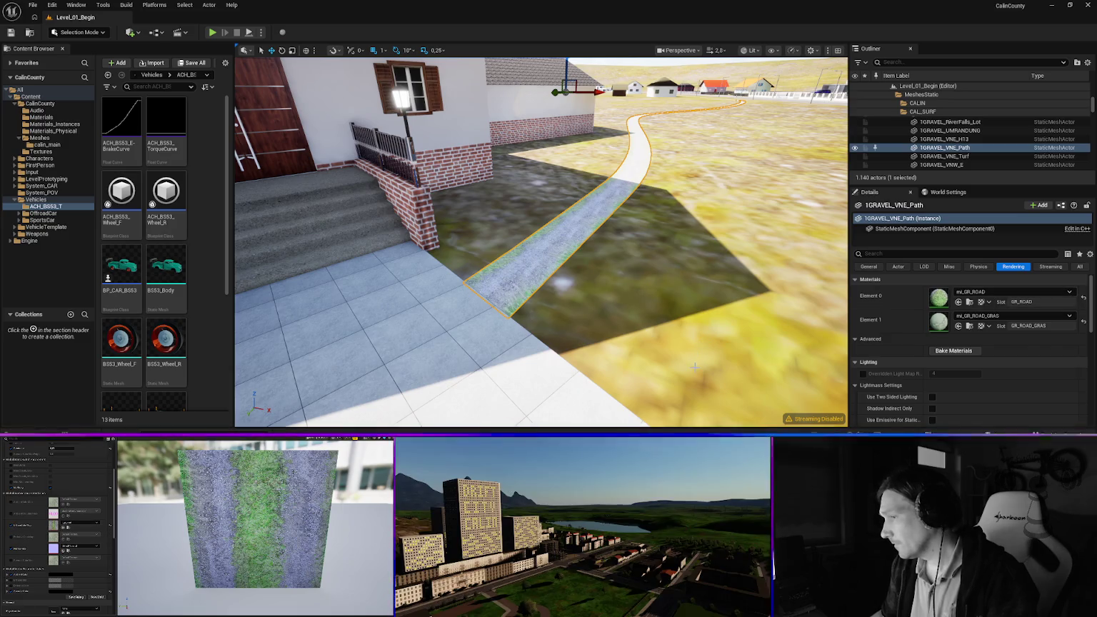
pyautogui.hotkey('ctrl', 'space')
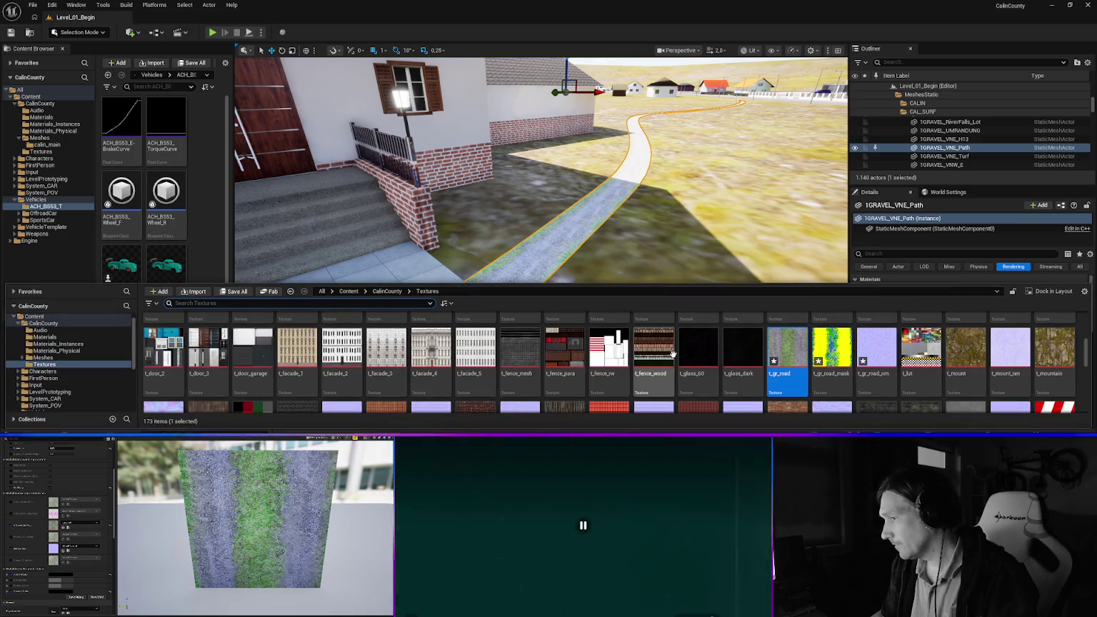
pyautogui.moveTo(880, 352); pyautogui.dragTo(1096, 321)
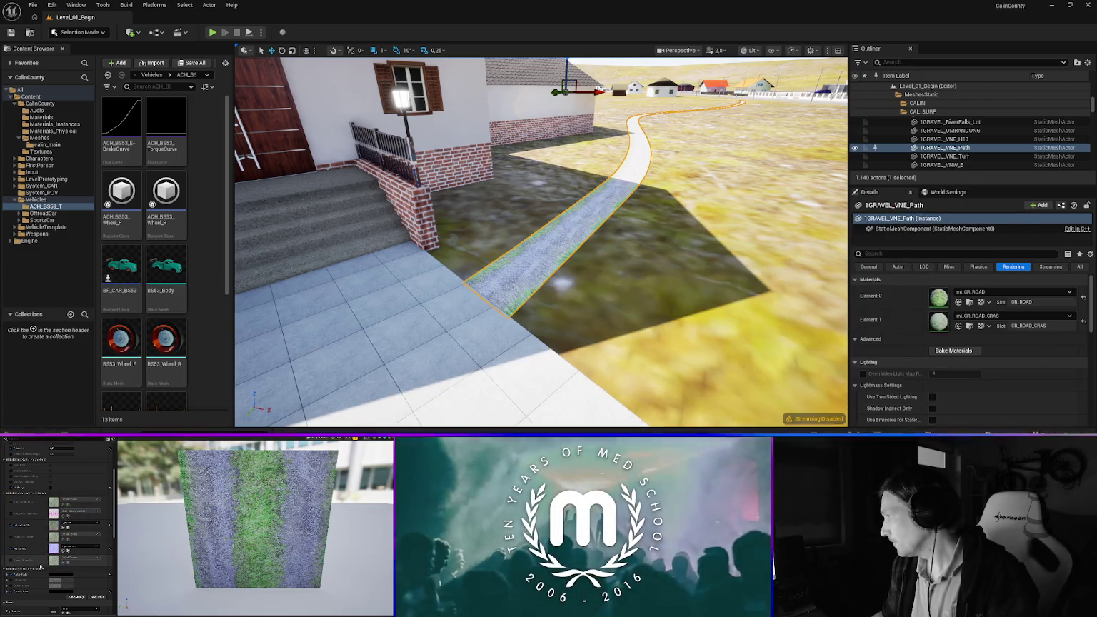
pyautogui.hotkey('ctrl', 'space')
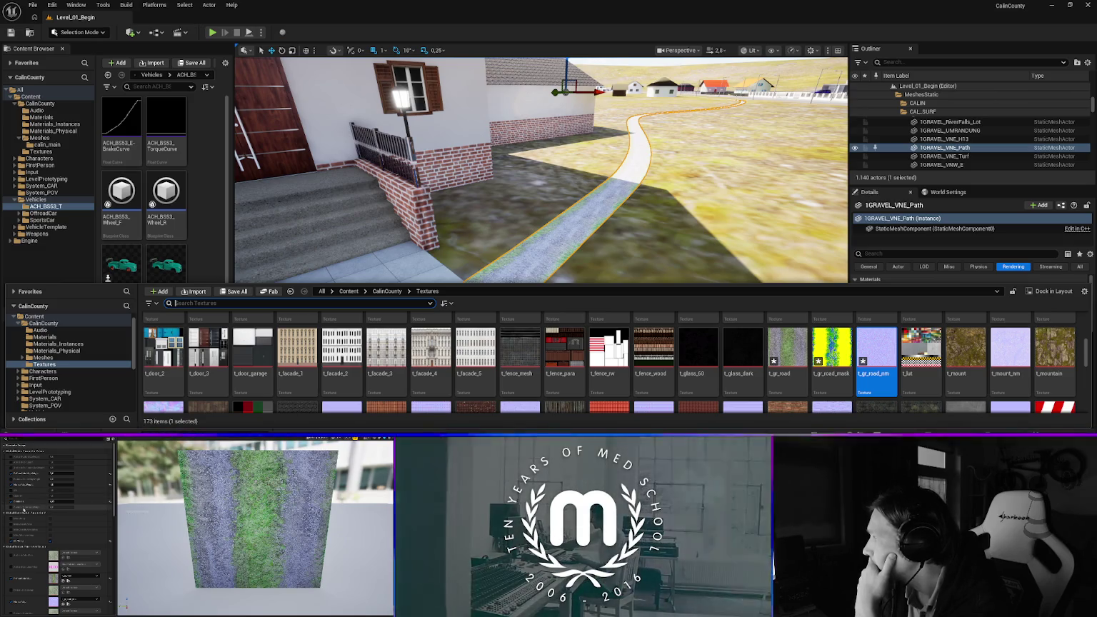
pyautogui.hotkey('ctrl', 'space')
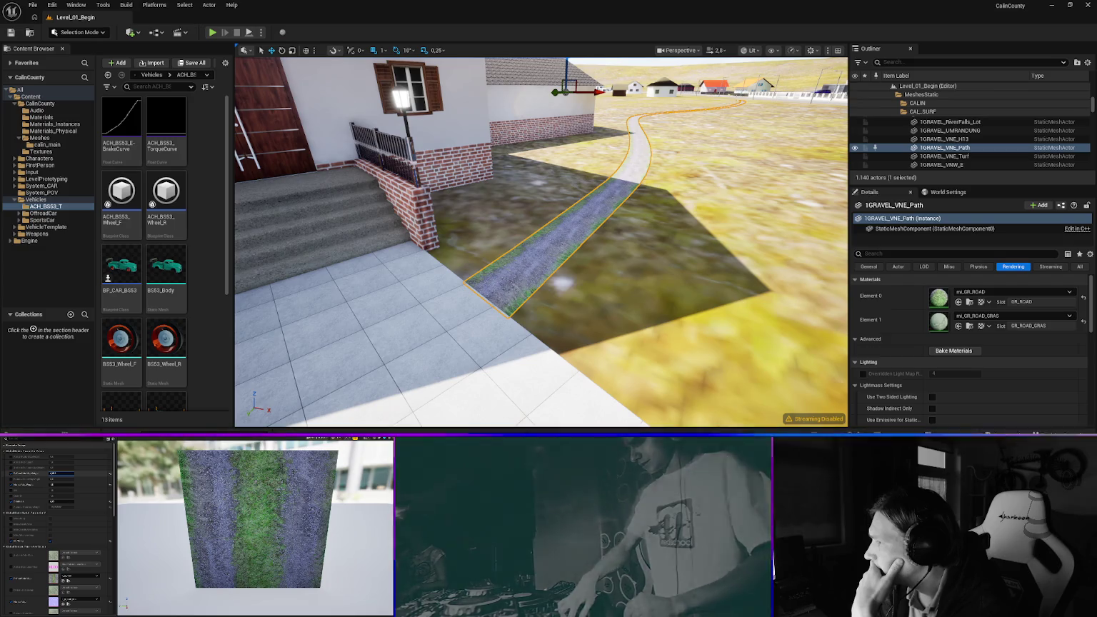
pyautogui.moveTo(739, 212)
pyautogui.mouseDown()
pyautogui.moveTo(535, 214)
pyautogui.moveTo(649, 214)
pyautogui.moveTo(679, 262)
pyautogui.moveTo(552, 262)
pyautogui.mouseUp()
# Assign mi_surf_gravel_cr to Element 0 of 1GRAVEL_RALLY_2 and fly along the road
pyautogui.click(551, 262)
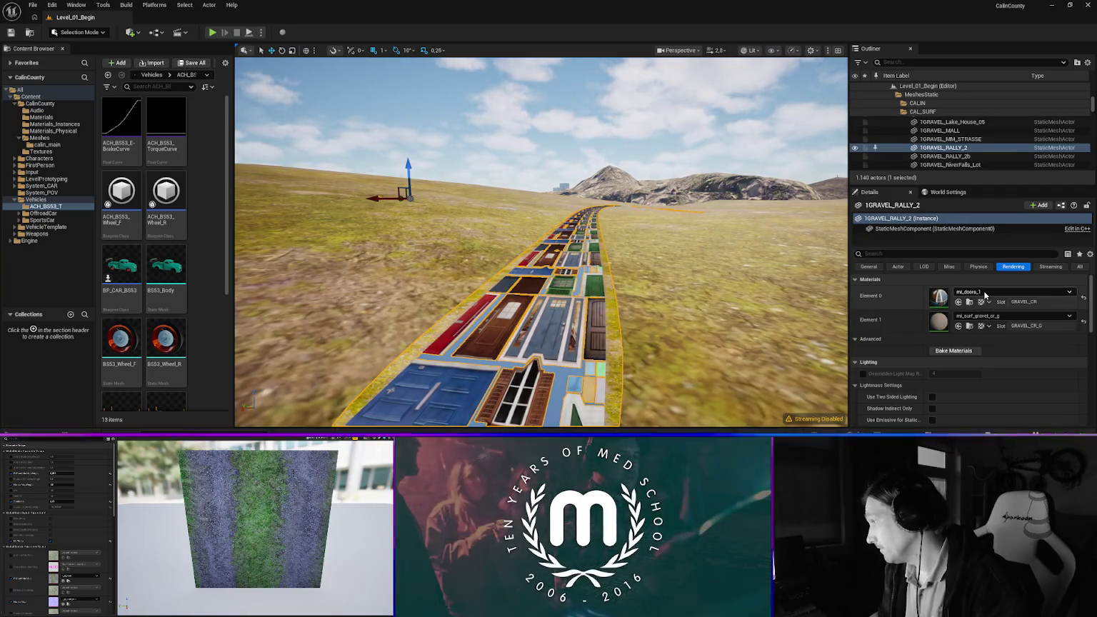
pyautogui.click(983, 293)
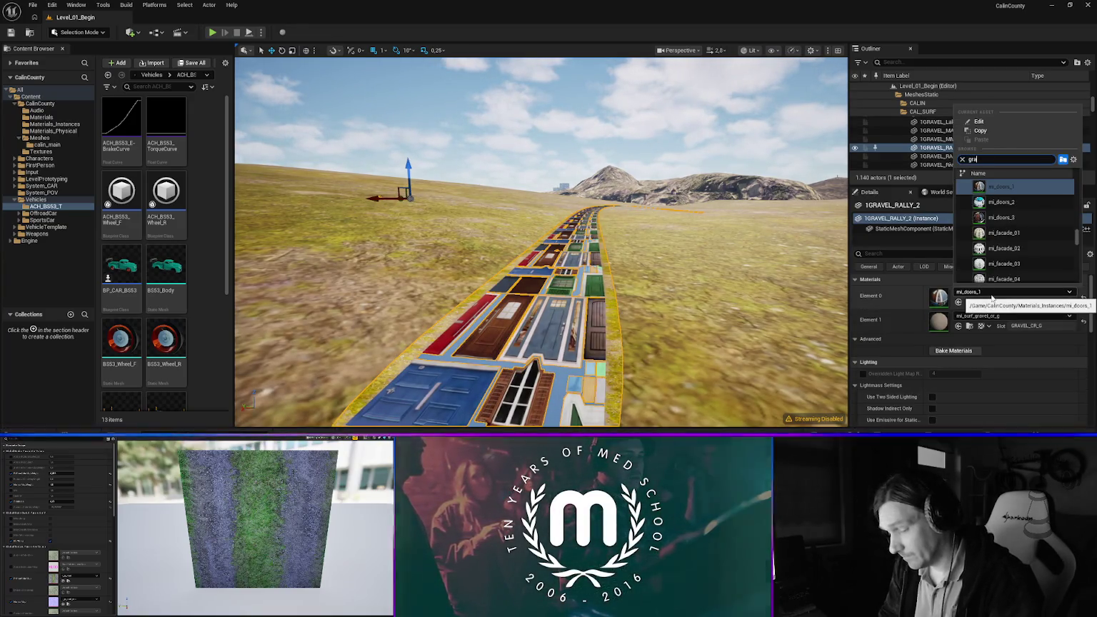
pyautogui.write('vel')
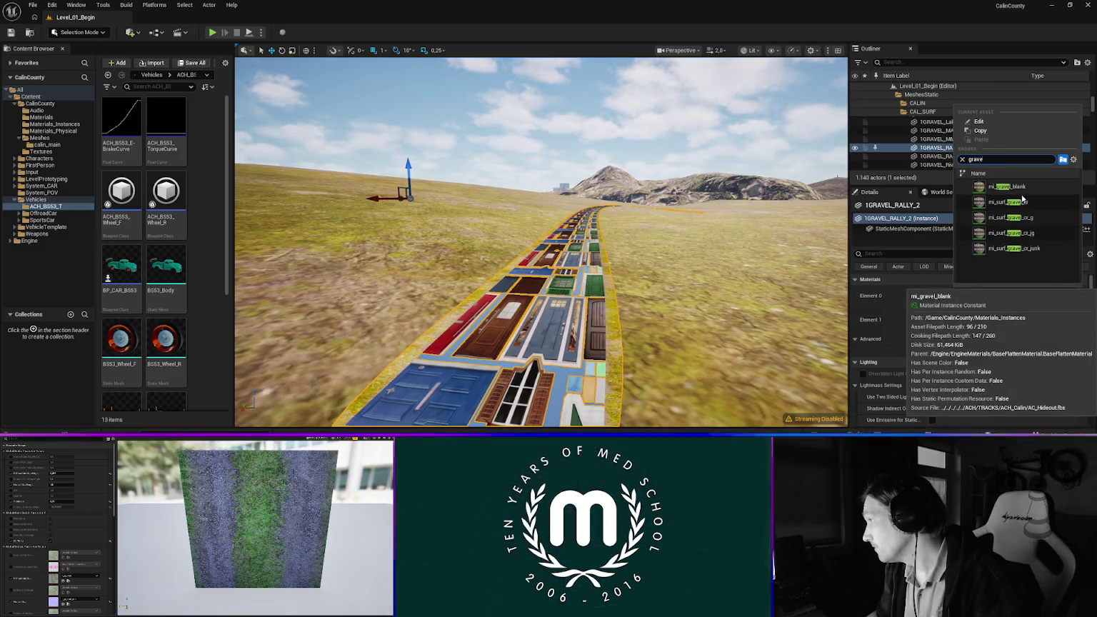
pyautogui.click(1005, 204)
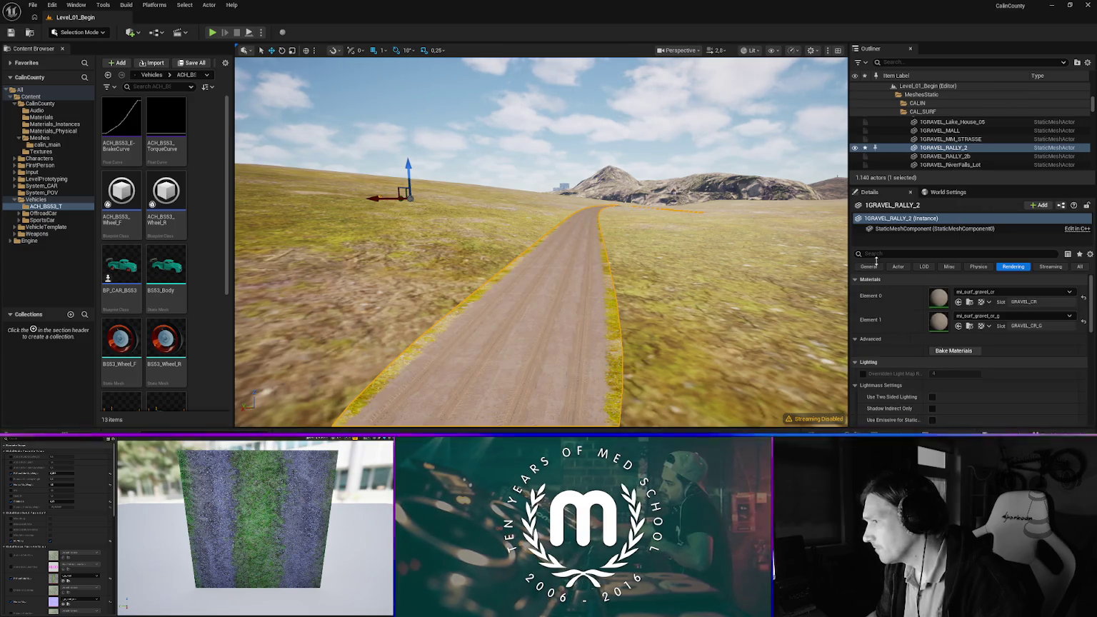
pyautogui.moveTo(589, 352)
pyautogui.mouseDown()
pyautogui.moveTo(584, 339)
pyautogui.moveTo(642, 400)
pyautogui.moveTo(528, 371)
pyautogui.moveTo(592, 367)
pyautogui.moveTo(511, 346)
pyautogui.moveTo(550, 341)
pyautogui.mouseUp()
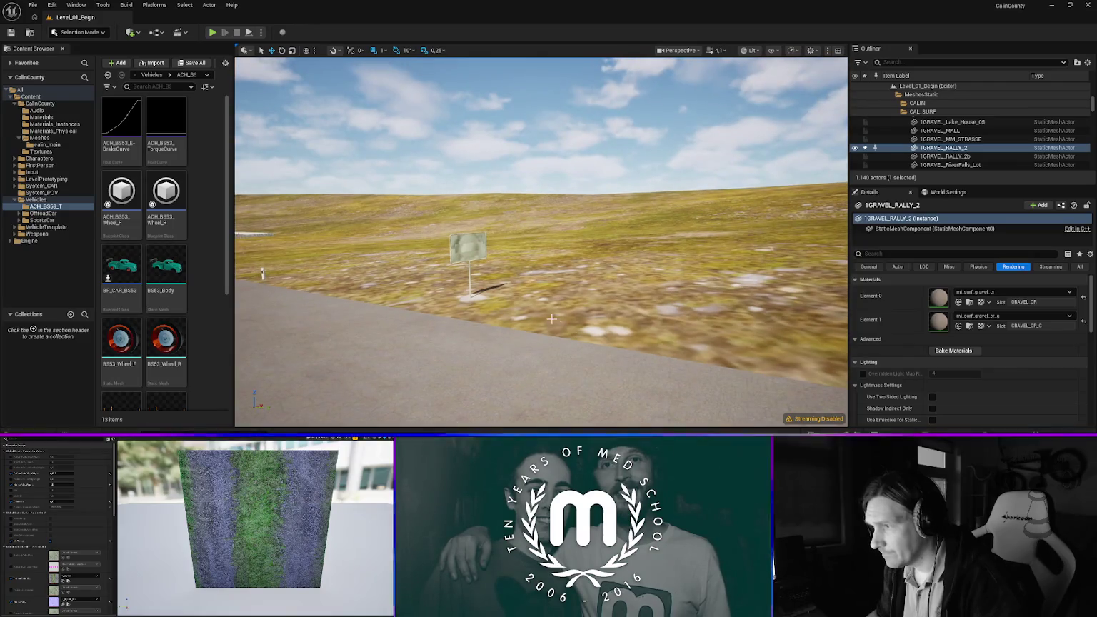
# Give the 80 speed-limit sign mi_zinc in its first material slot
pyautogui.click(470, 267)
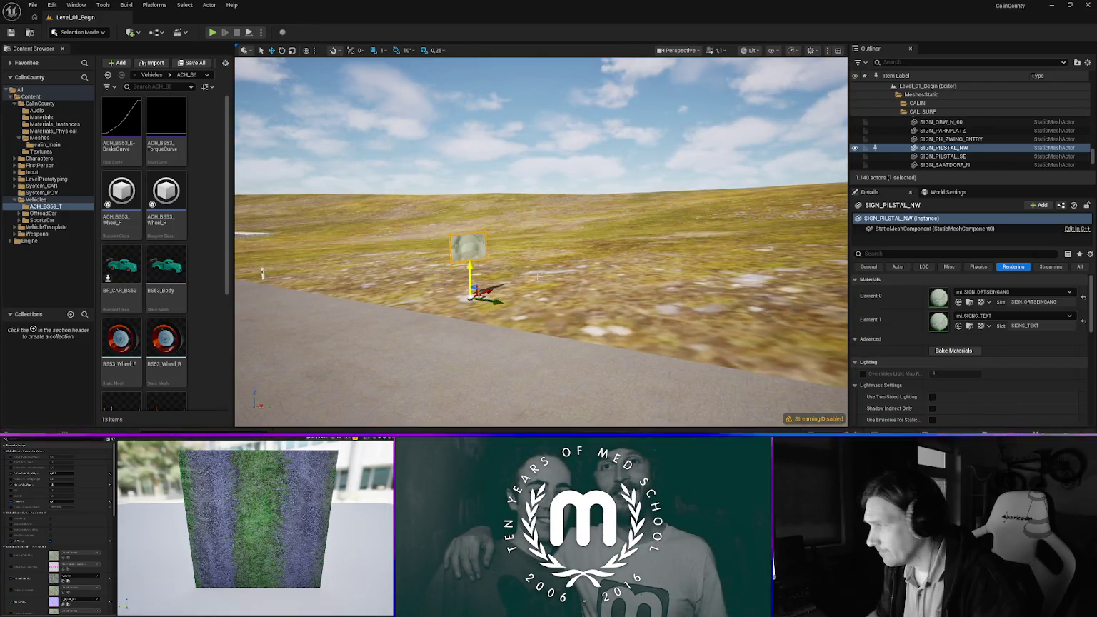
pyautogui.moveTo(598, 281); pyautogui.dragTo(464, 271)
pyautogui.scroll(2, 464, 271)
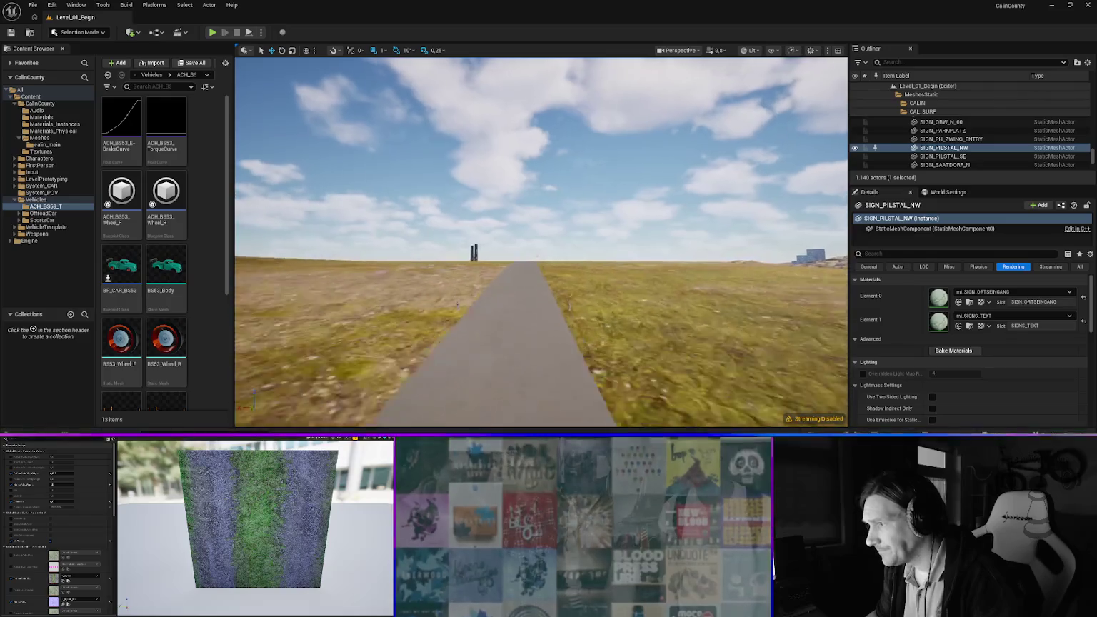
pyautogui.moveTo(464, 271); pyautogui.dragTo(464, 282)
pyautogui.scroll(-1, 464, 282)
pyautogui.moveTo(609, 279); pyautogui.dragTo(609, 265)
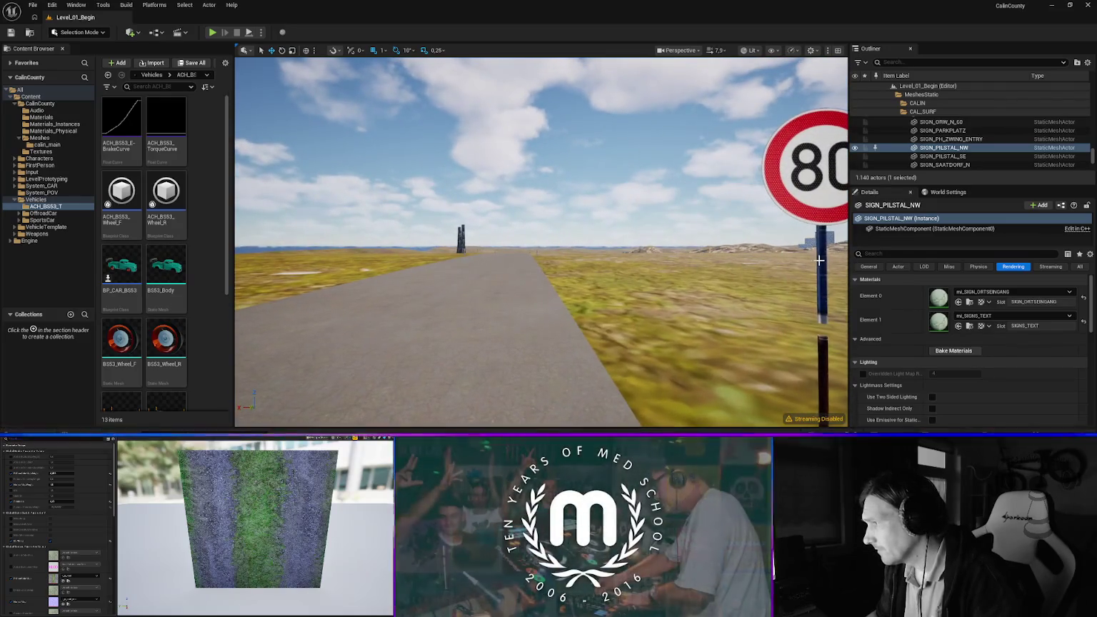
pyautogui.click(822, 263)
pyautogui.click(1000, 292)
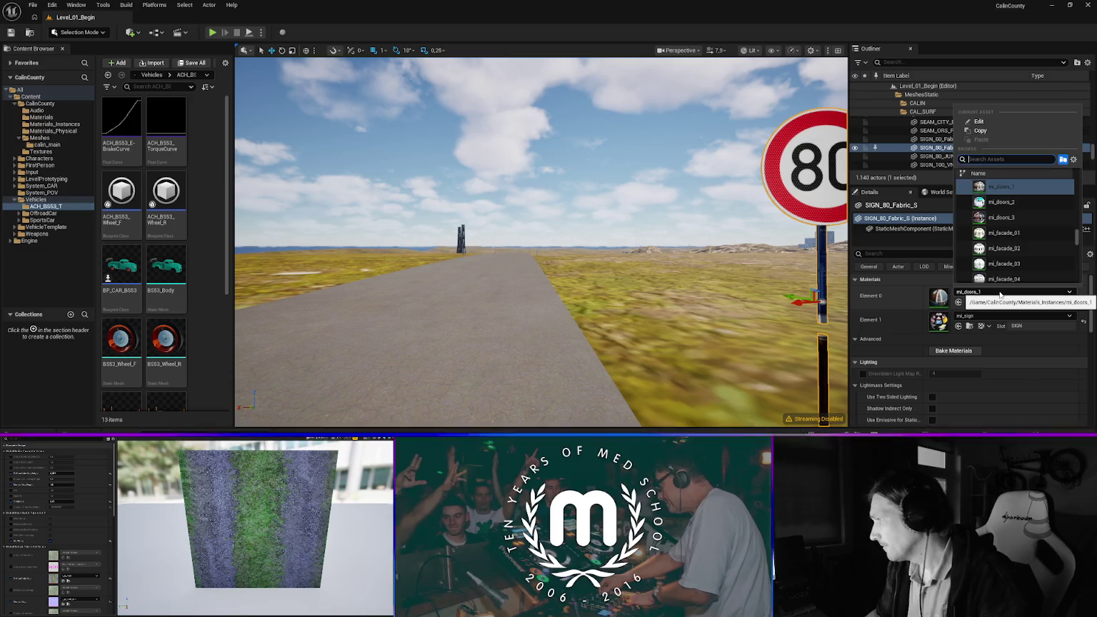
pyautogui.write('sinc')
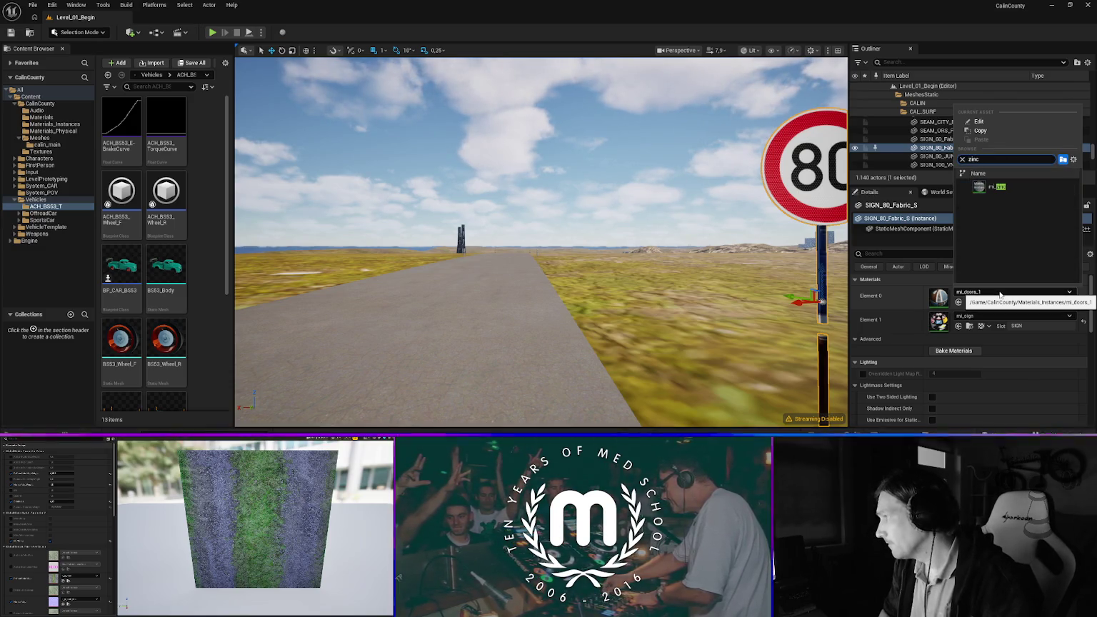
pyautogui.press('Return')
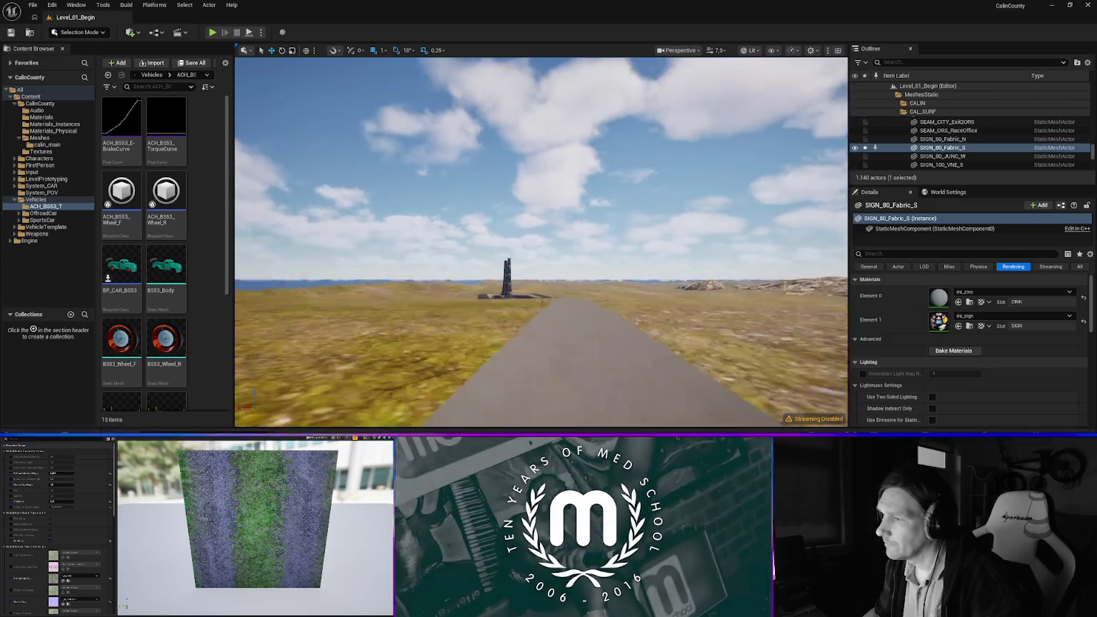
# Set the tower chimneys' material to mi_brick_old instead of mi_brick_oldold
pyautogui.press('w')
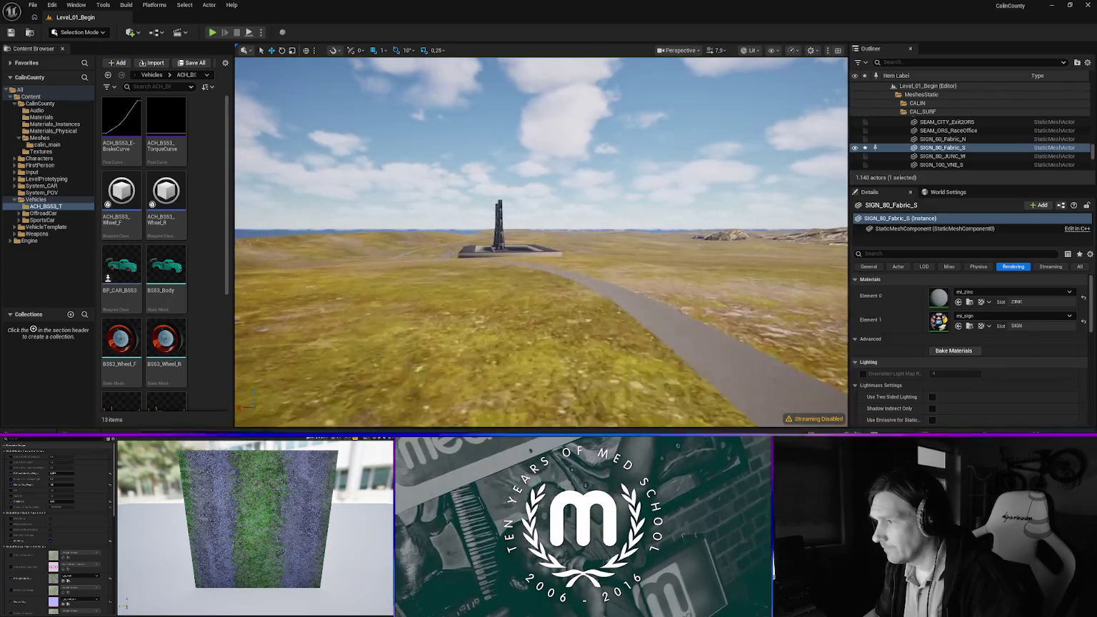
pyautogui.press('w')
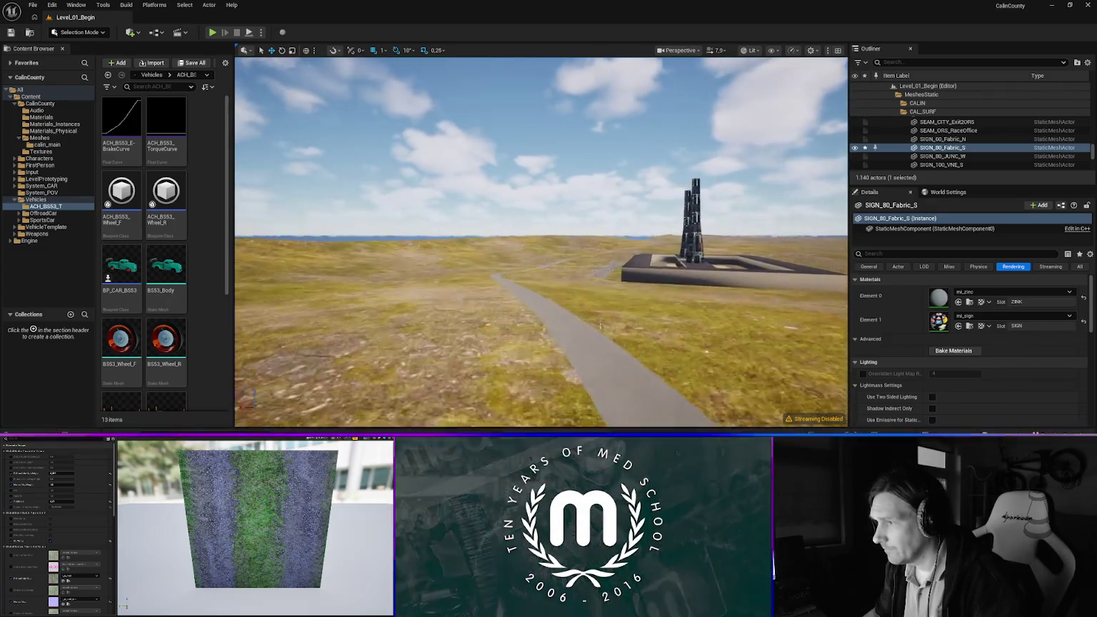
pyautogui.press('w')
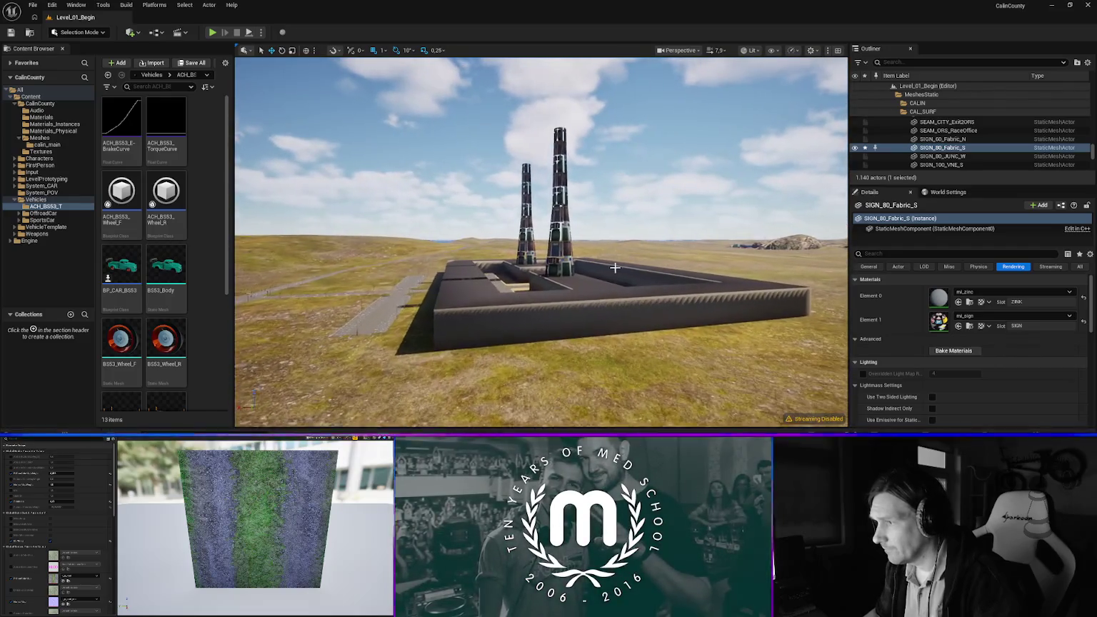
pyautogui.click(559, 214)
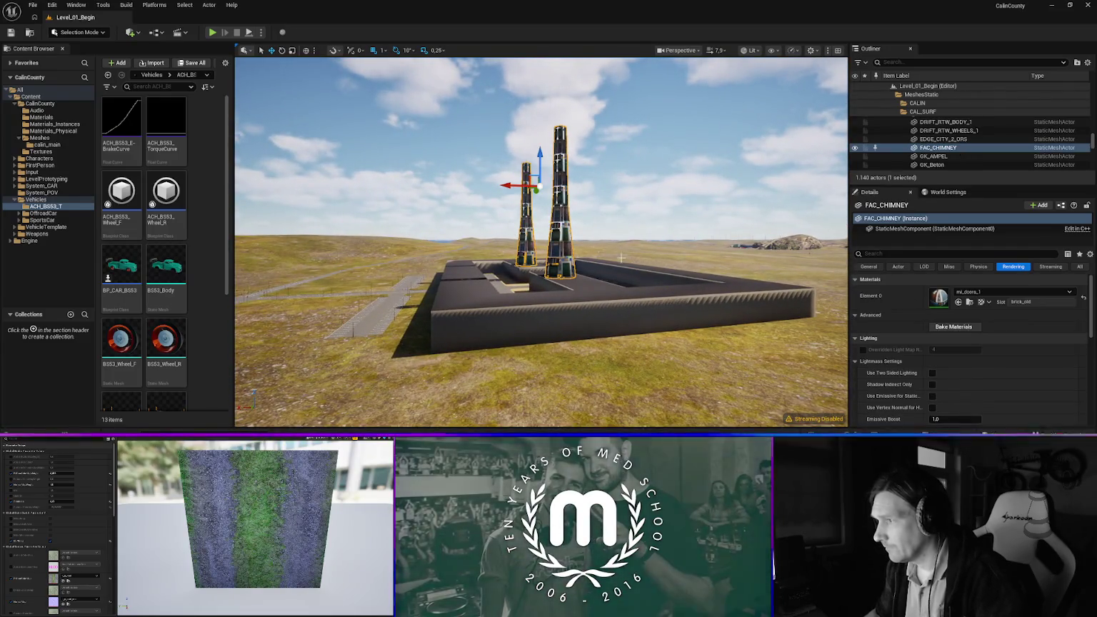
pyautogui.click(981, 294)
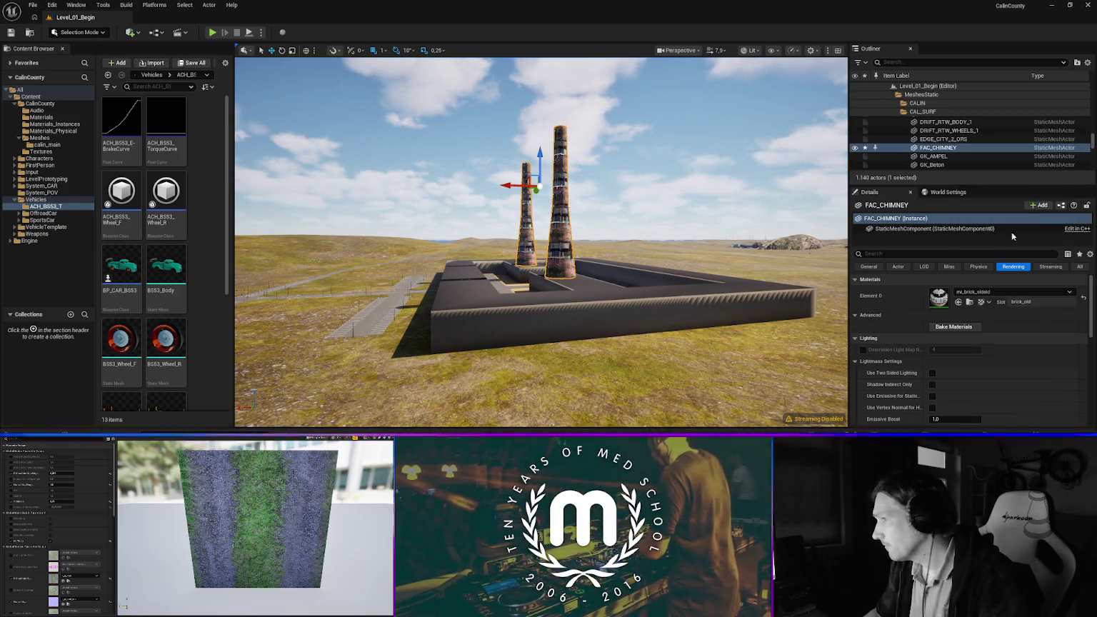
pyautogui.click(1014, 214)
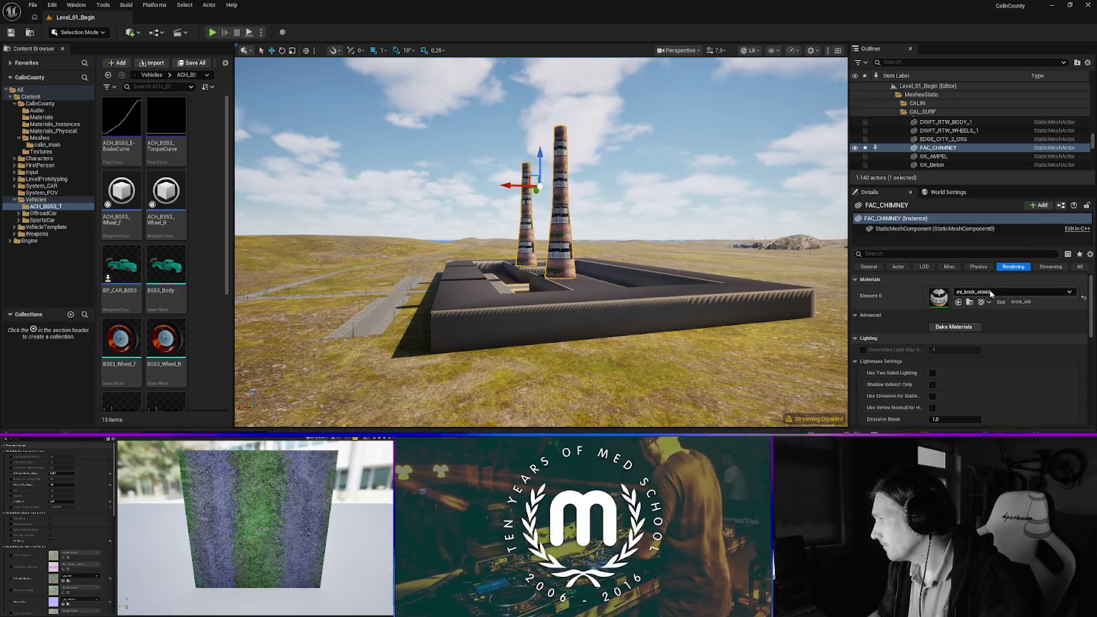
pyautogui.click(1028, 291)
pyautogui.scroll(1, 1010, 198)
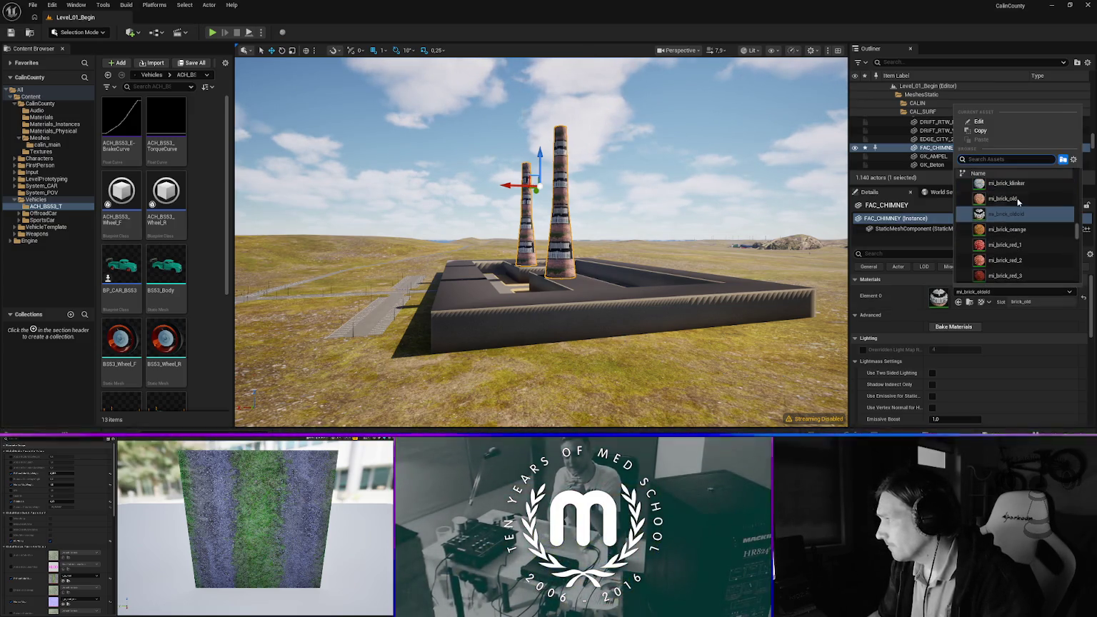
pyautogui.click(1016, 200)
# Apply mi_zinc to the CAL_FAC_Lantern pole by the parking lot
pyautogui.moveTo(595, 319); pyautogui.dragTo(594, 319)
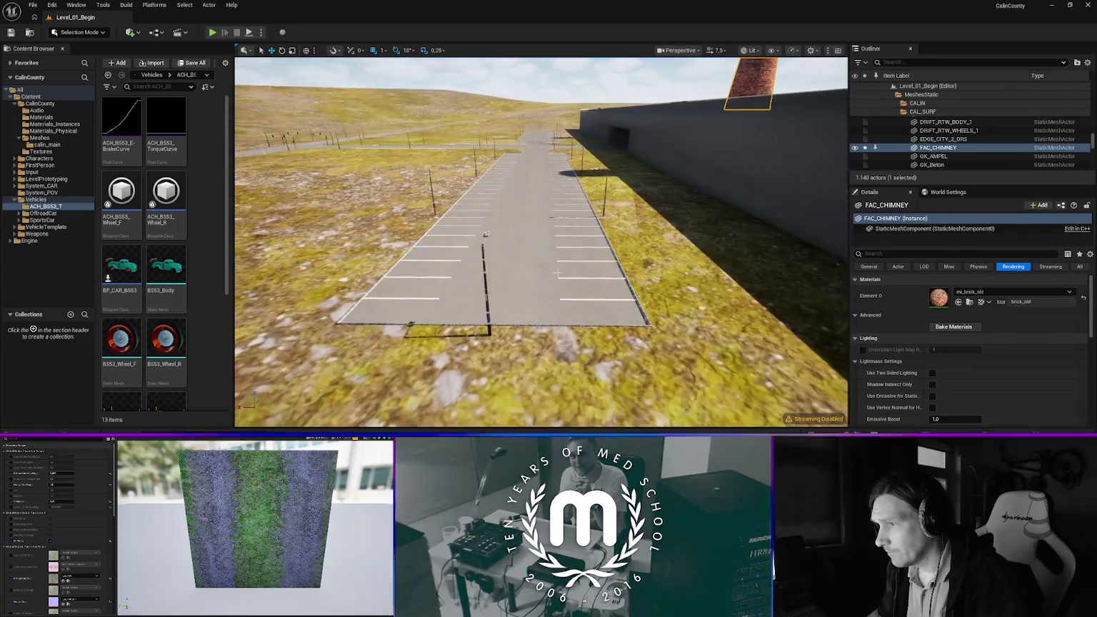
pyautogui.click(595, 319)
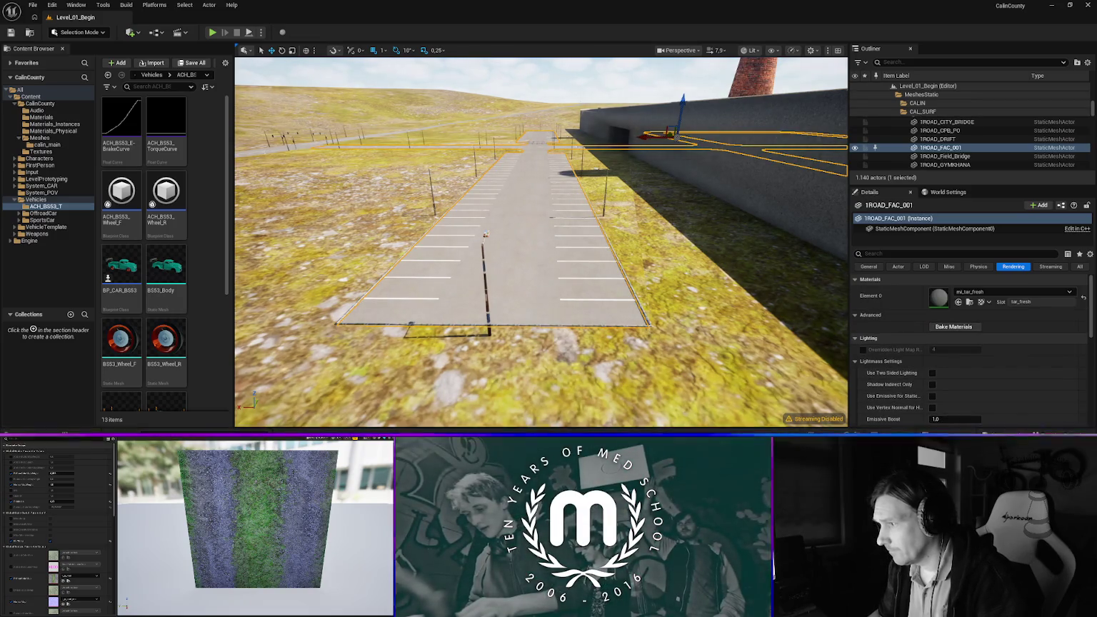
pyautogui.moveTo(595, 319); pyautogui.dragTo(594, 319)
pyautogui.click(587, 319)
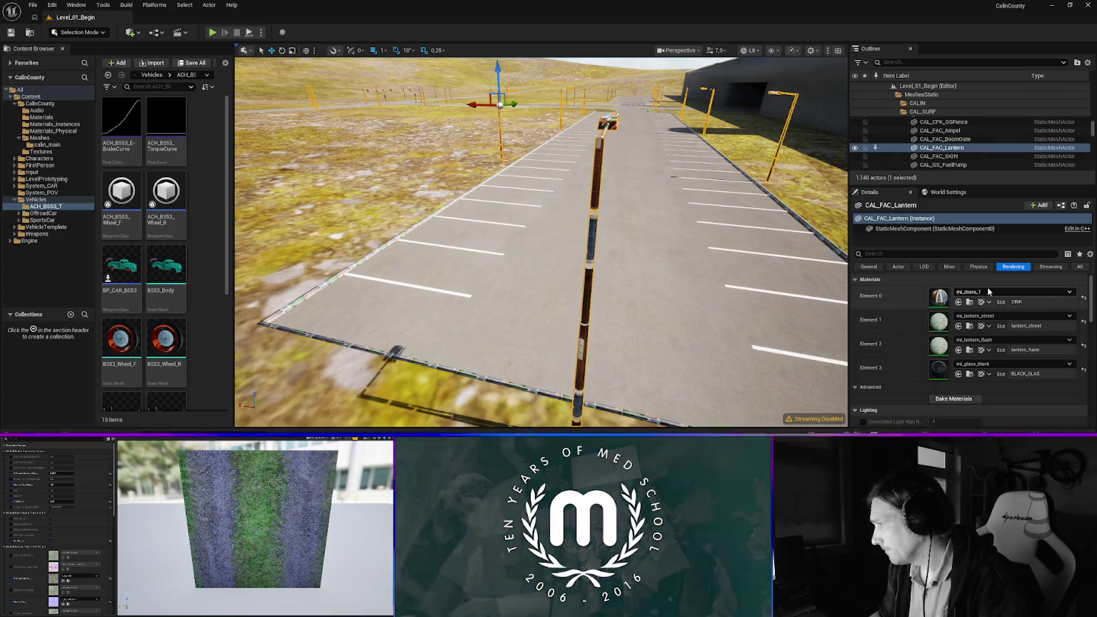
pyautogui.click(994, 292)
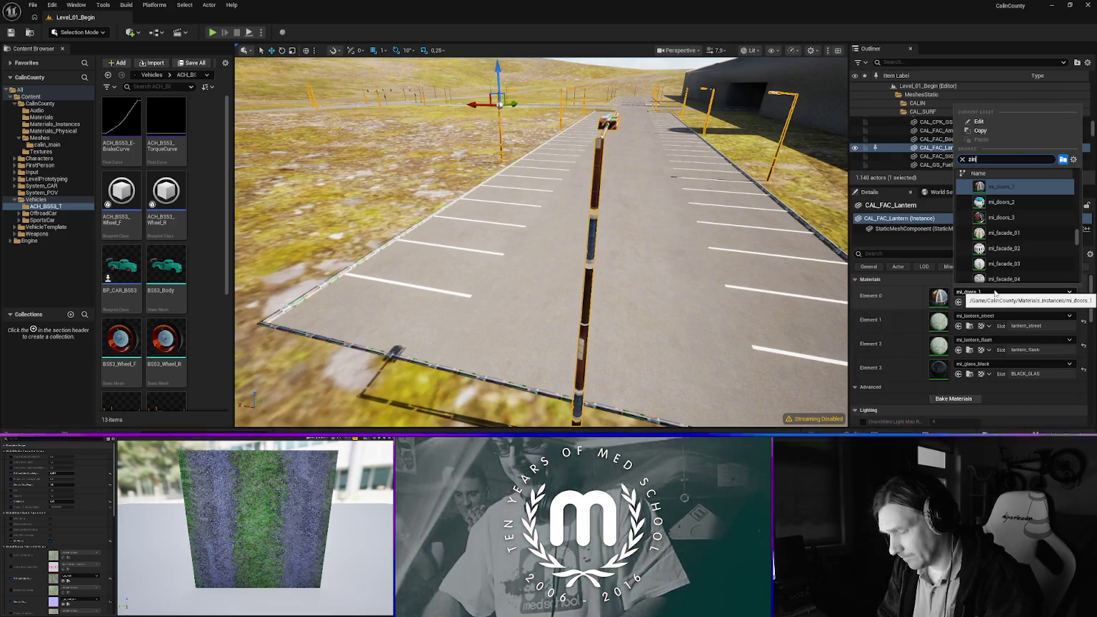
pyautogui.write('c')
pyautogui.press('Return')
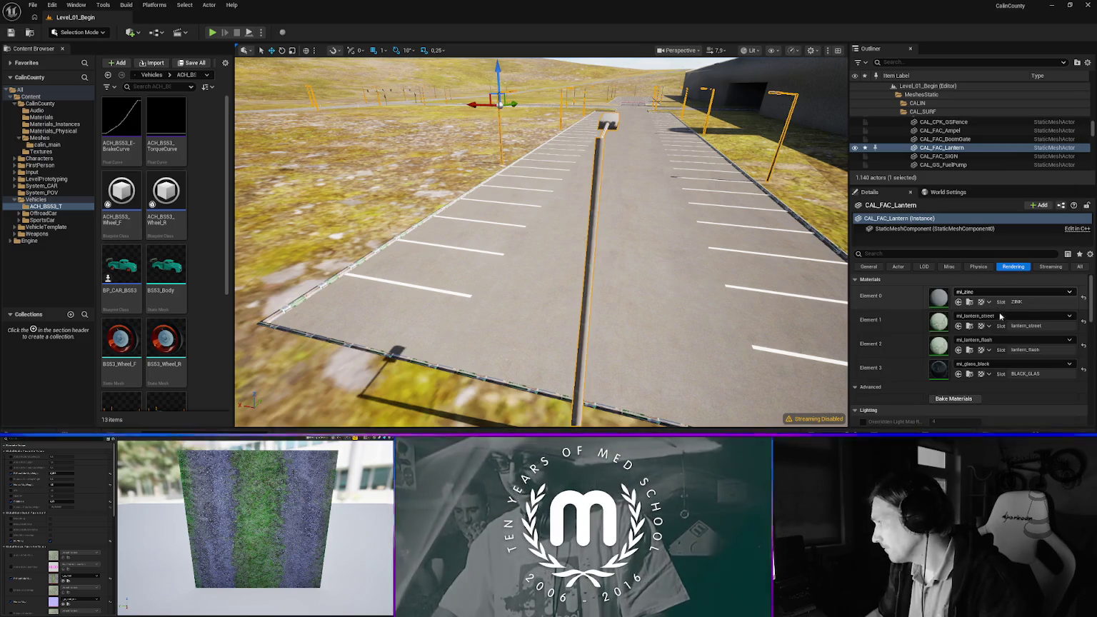
# Set the 1CURB_FAC curb's Element 0 to mi_curb_granite
pyautogui.click(605, 409)
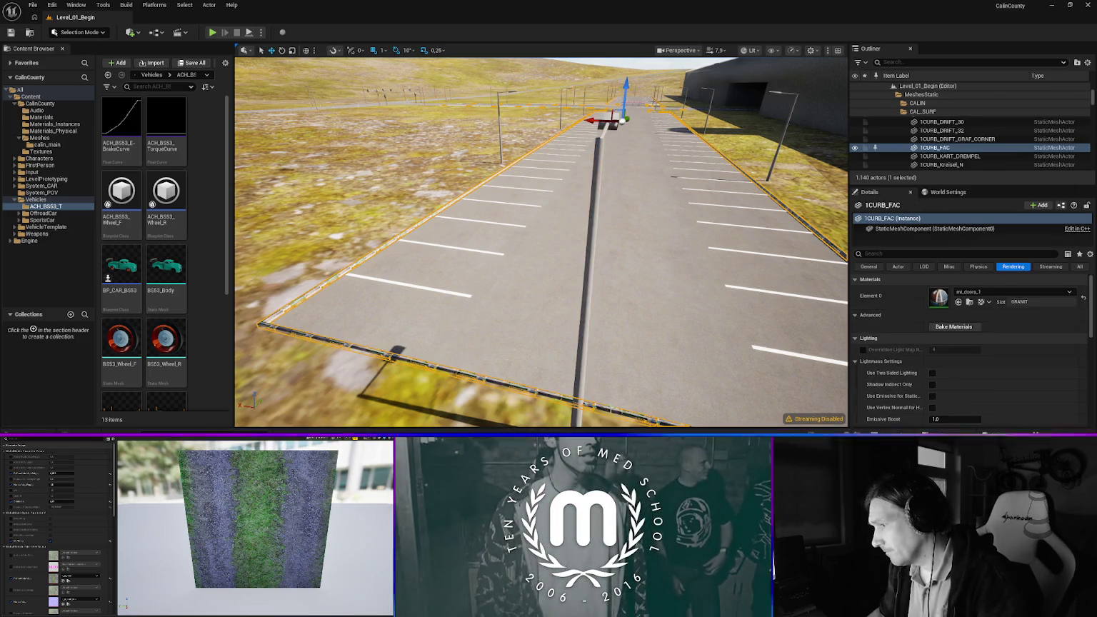
pyautogui.click(985, 292)
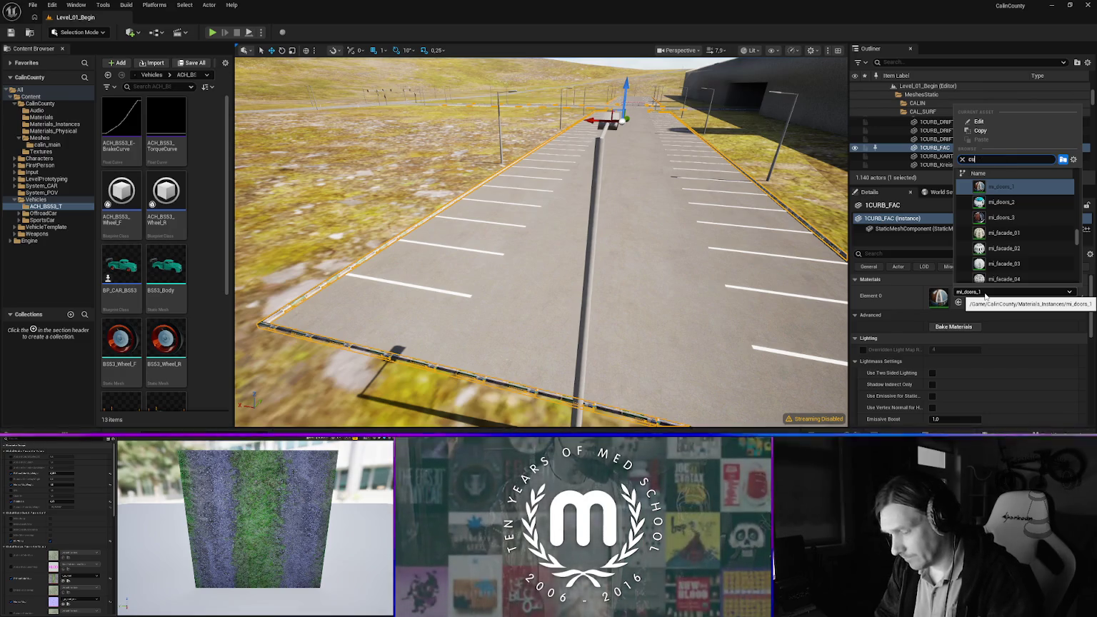
pyautogui.write('rb')
pyautogui.click(1004, 188)
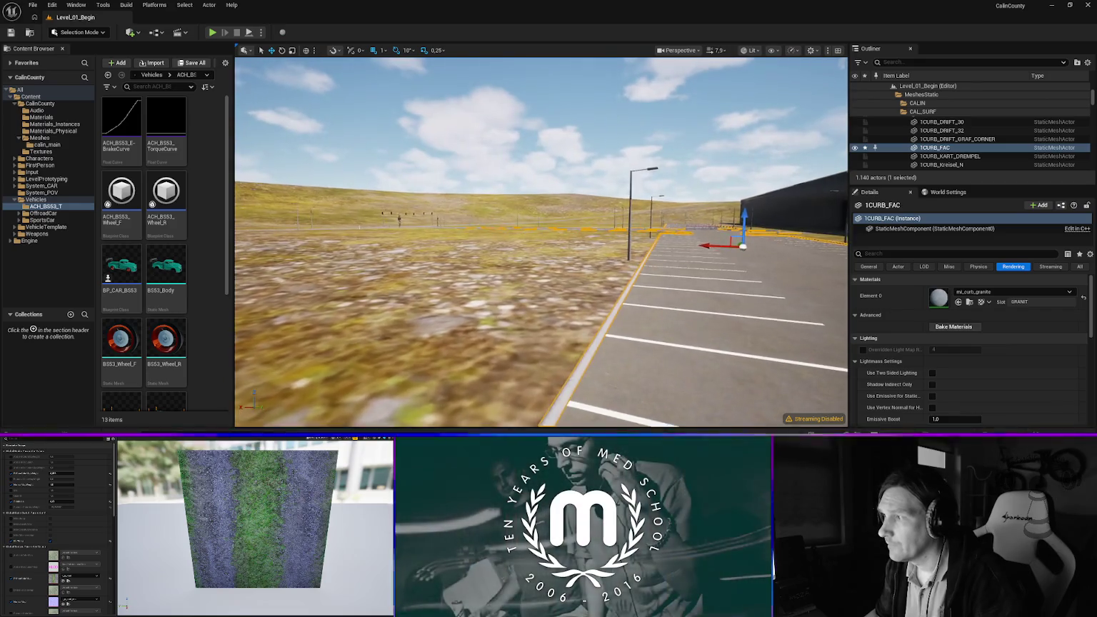
# Give the sidewalk strip by the barrier gates mi_surf_pflaster paving
pyautogui.press('w')
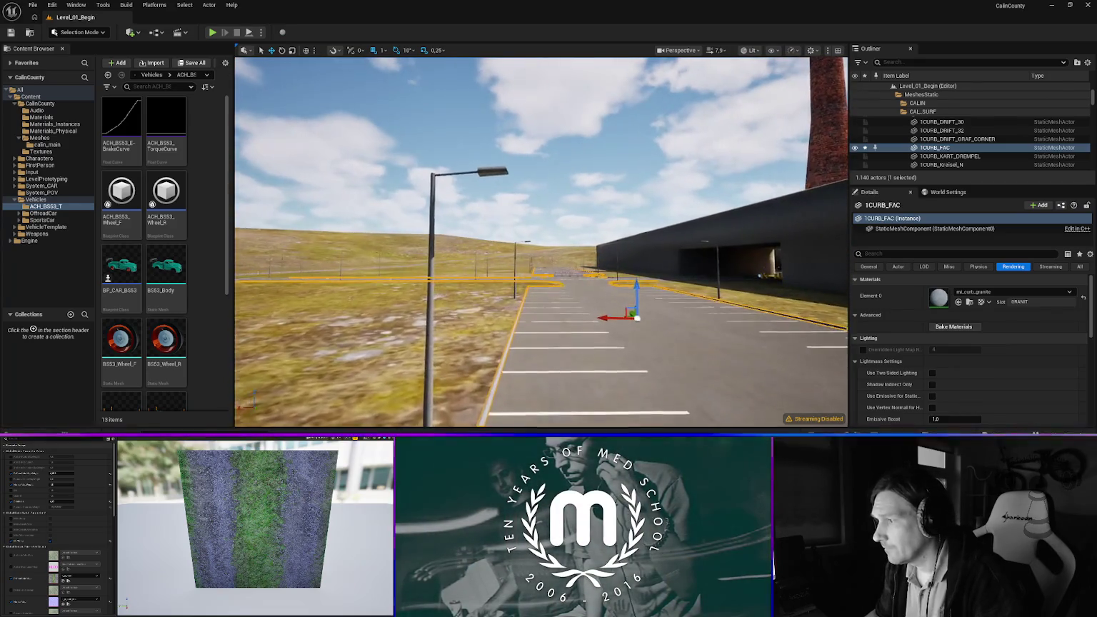
pyautogui.press('w')
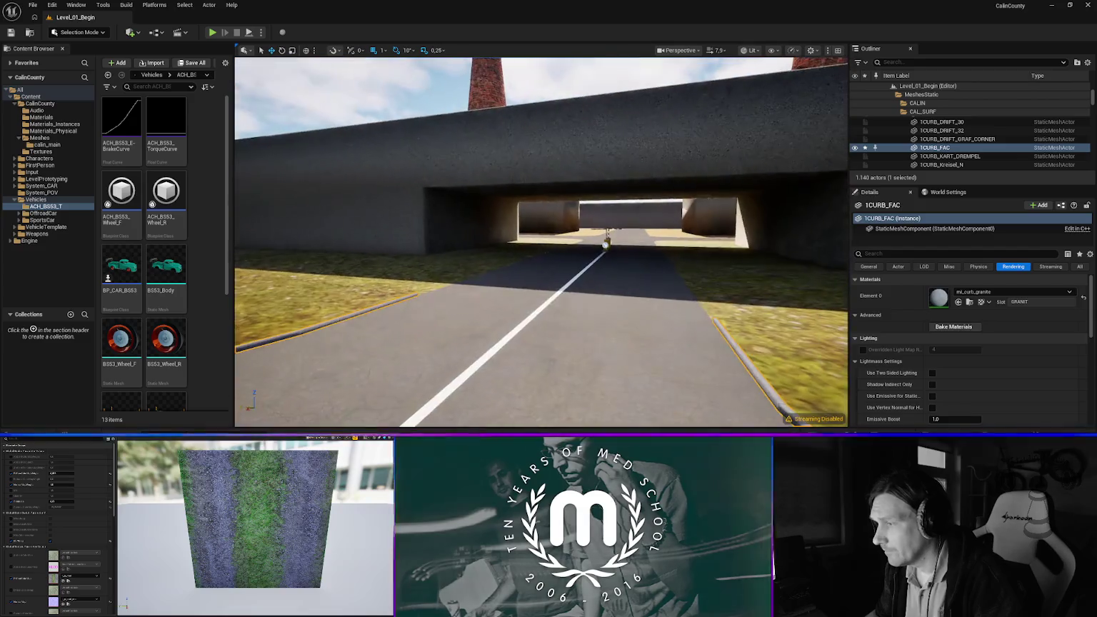
pyautogui.press('w')
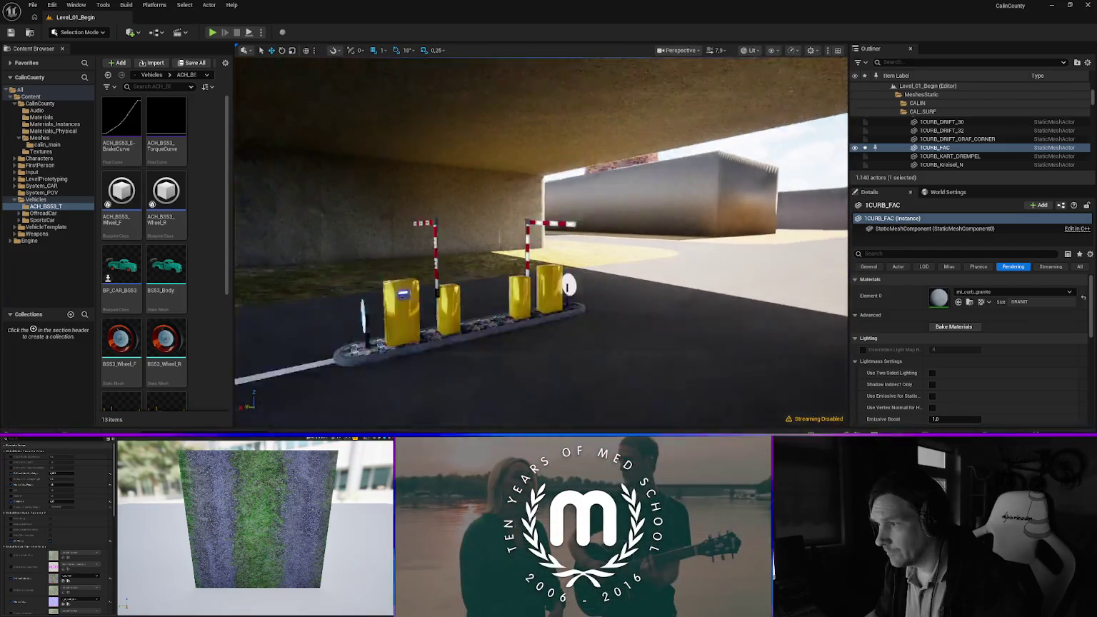
pyautogui.press('w')
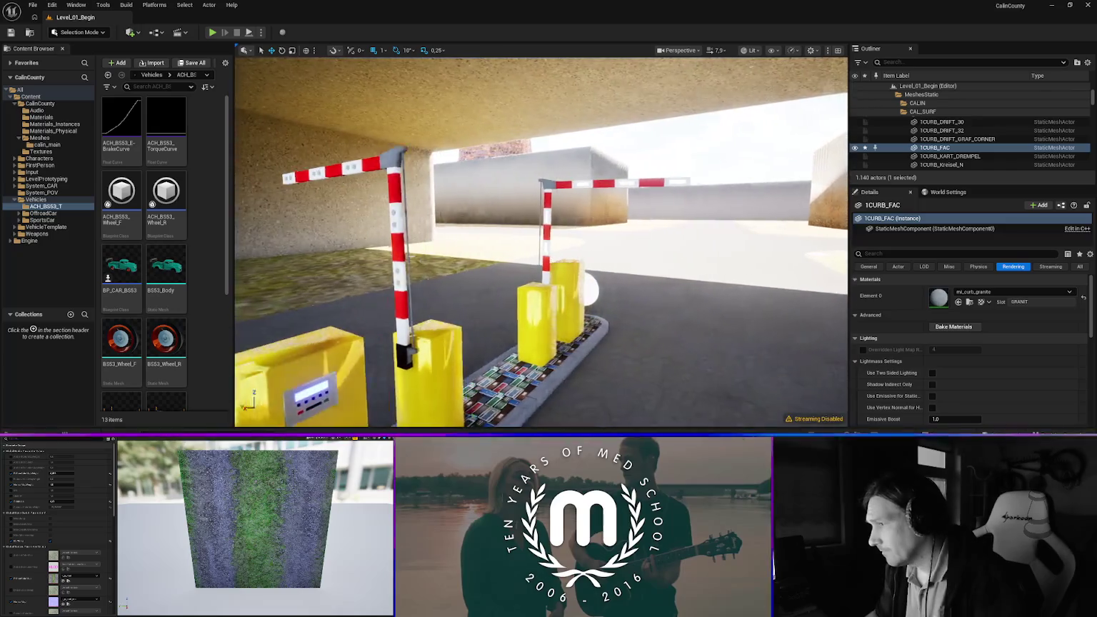
pyautogui.press('e')
pyautogui.click(544, 334)
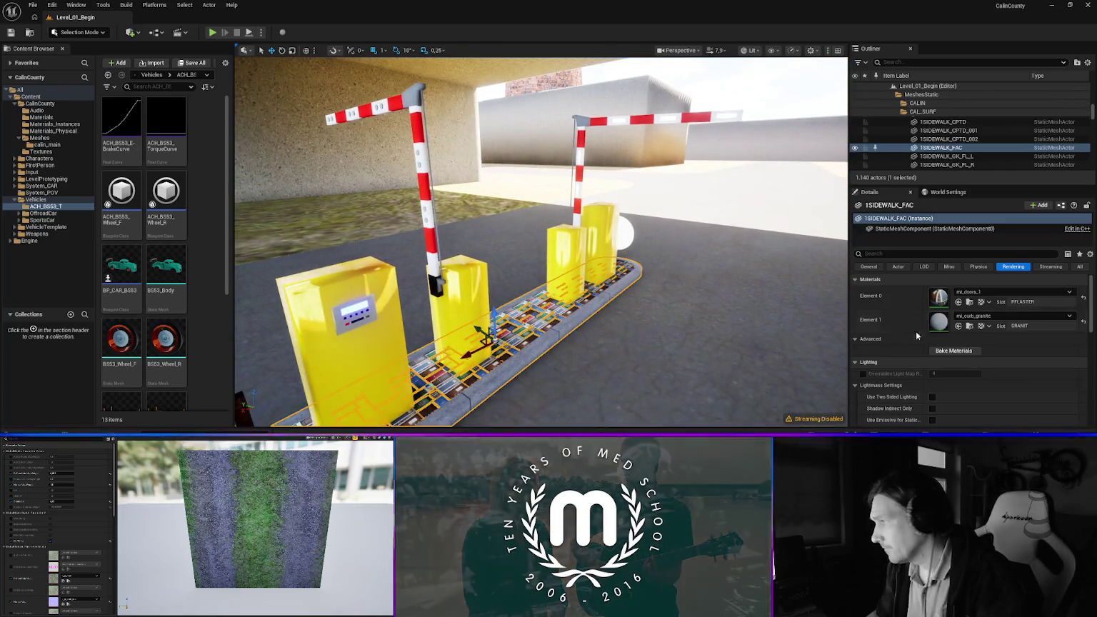
pyautogui.click(993, 293)
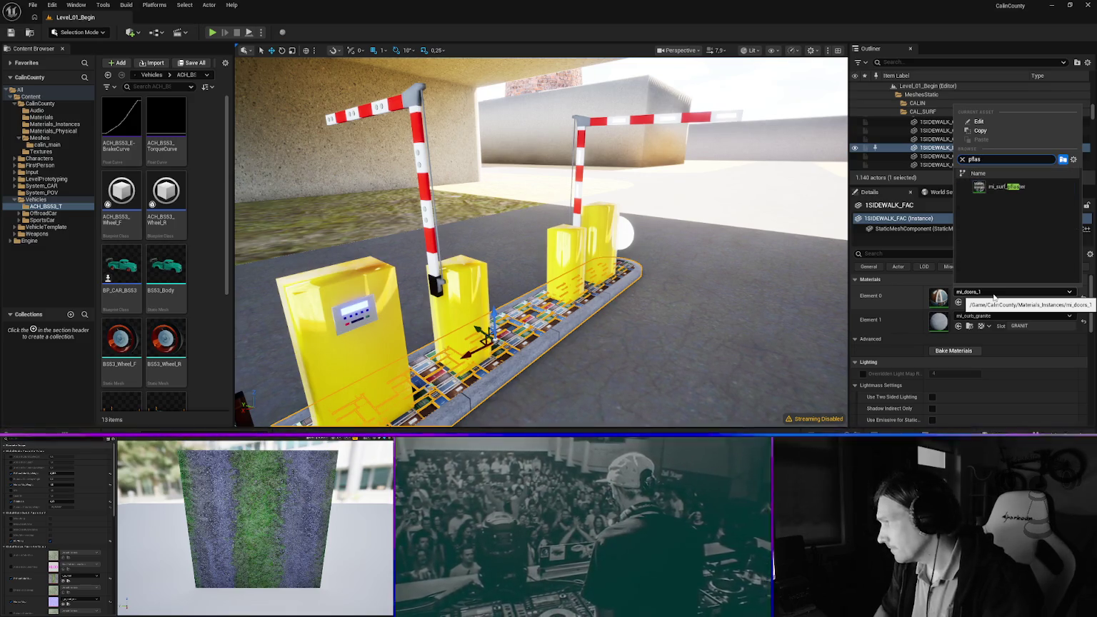
pyautogui.click(1007, 186)
# Try mi_surf_turf on the gravel plaza, then undo back to mi_gravel_blank
pyautogui.moveTo(618, 331)
pyautogui.mouseDown()
pyautogui.moveTo(604, 348)
pyautogui.moveTo(649, 316)
pyautogui.mouseUp()
pyautogui.click(618, 289)
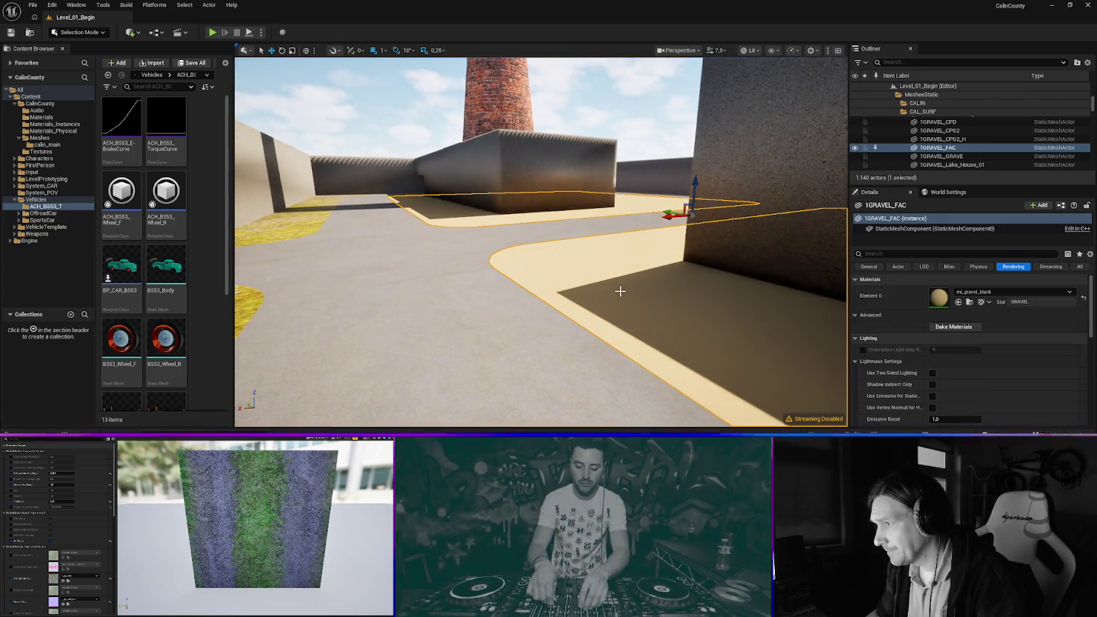
pyautogui.click(986, 293)
pyautogui.write('surf')
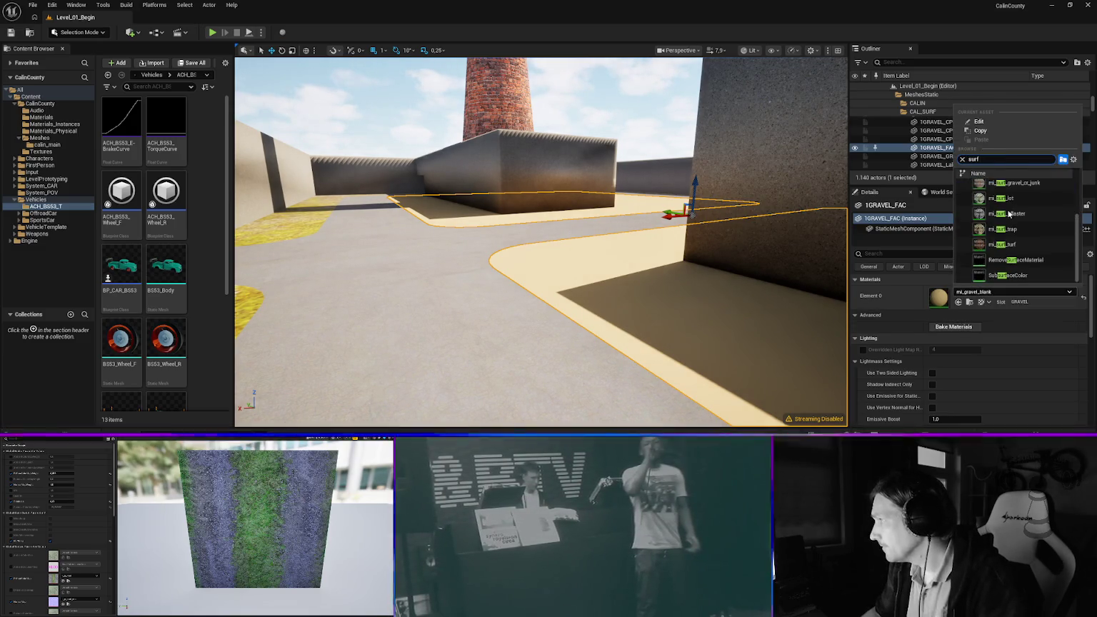
pyautogui.click(1014, 245)
pyautogui.moveTo(550, 293); pyautogui.dragTo(559, 364)
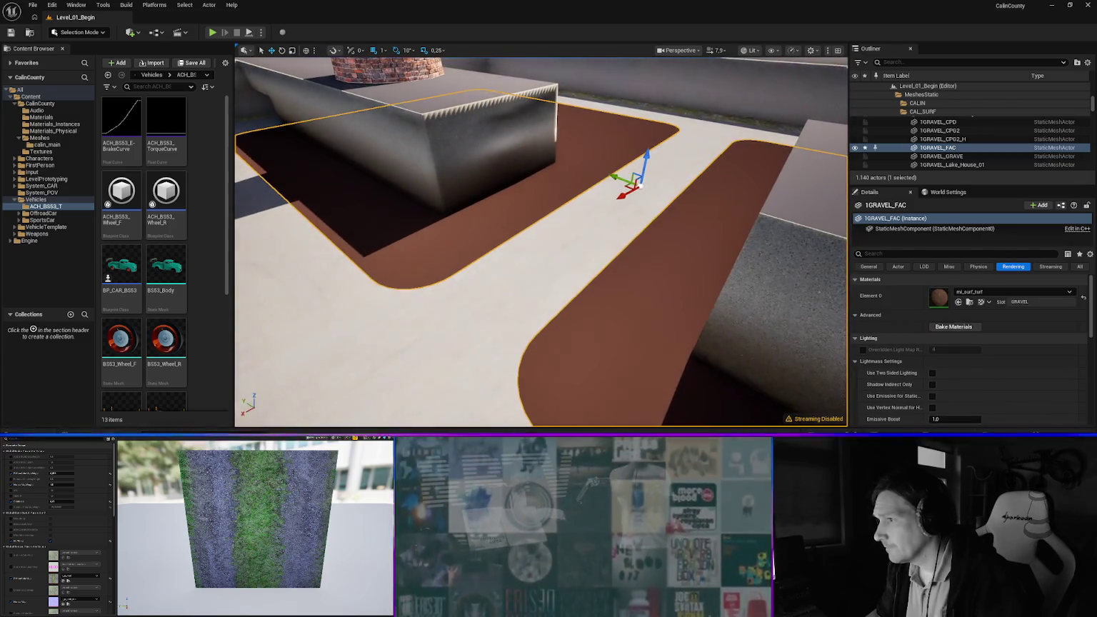
pyautogui.click(995, 293)
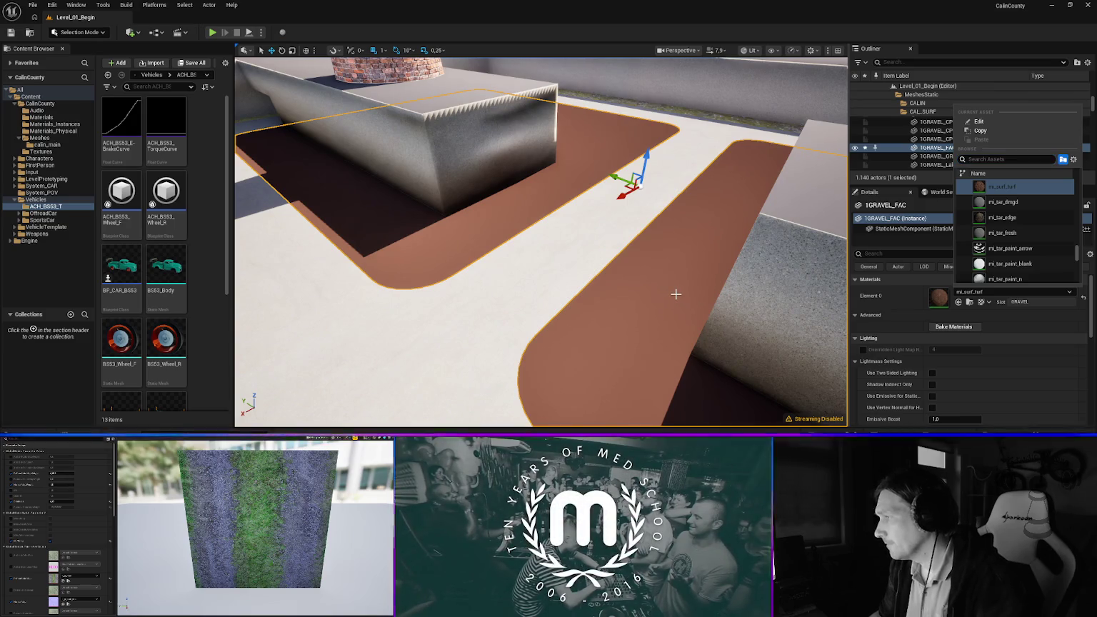
pyautogui.click(715, 273)
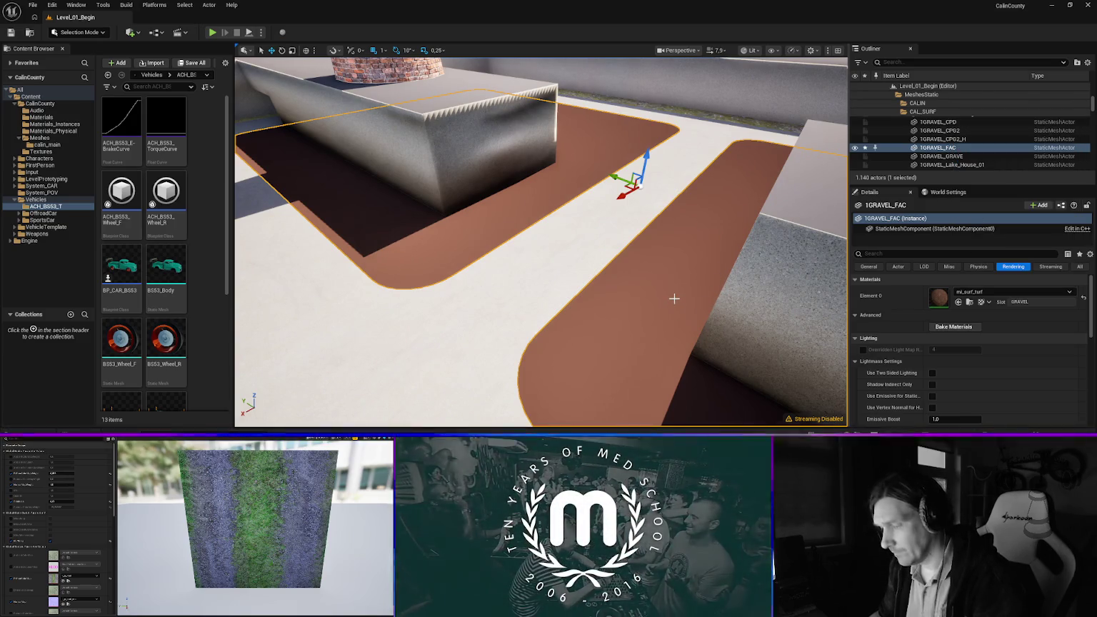
pyautogui.hotkey('ctrl', 'z')
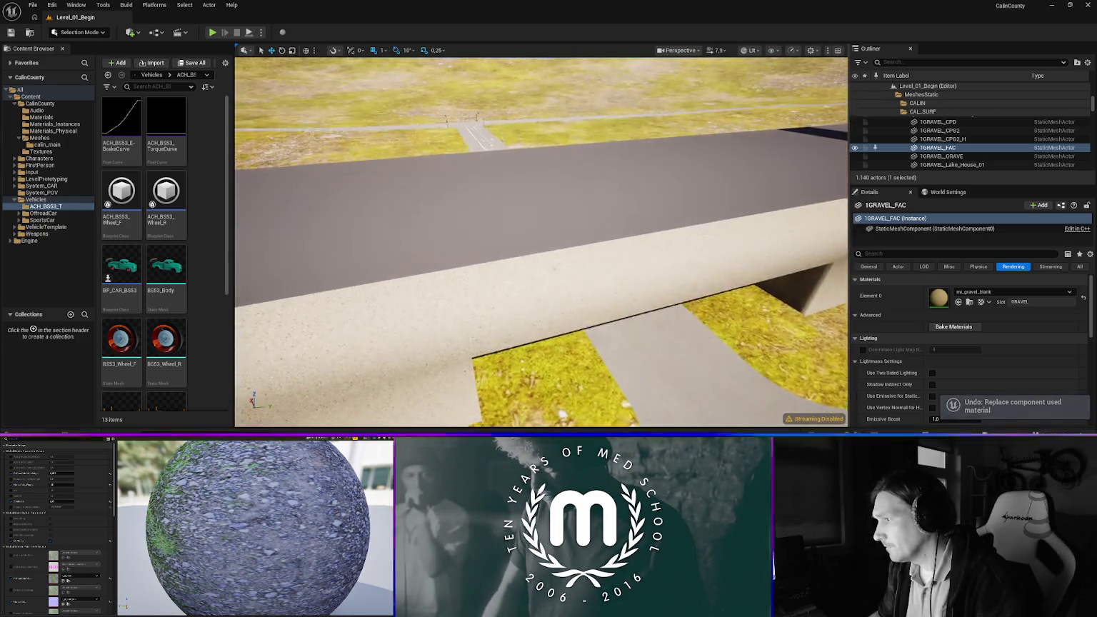
# Fly under the bridge to the signalised intersection and select the traffic light gantry
pyautogui.press('w')
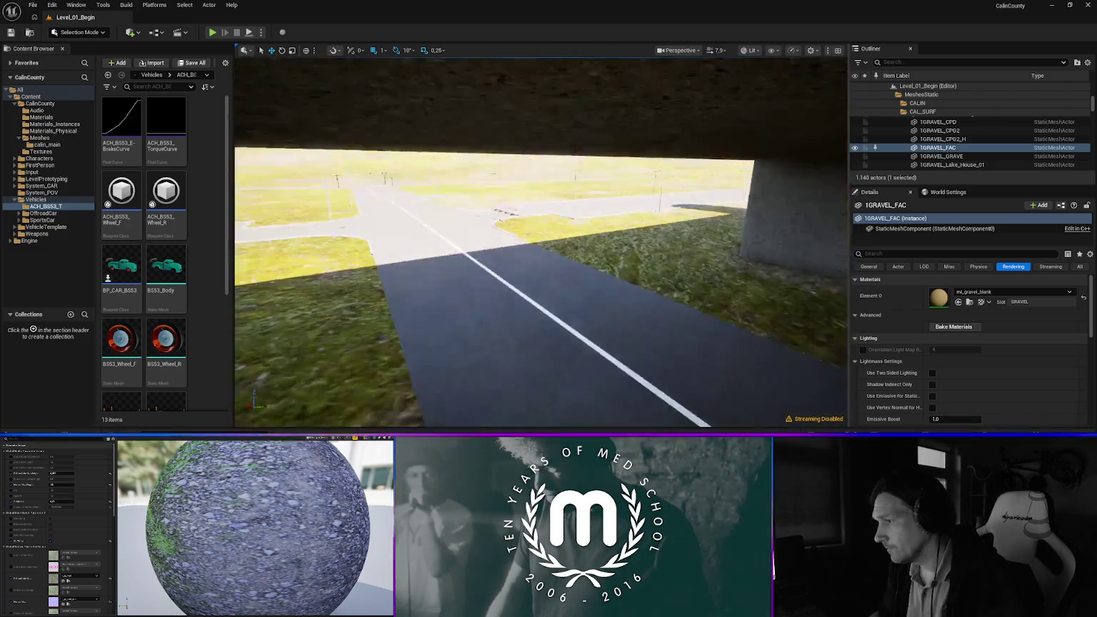
pyautogui.press('w')
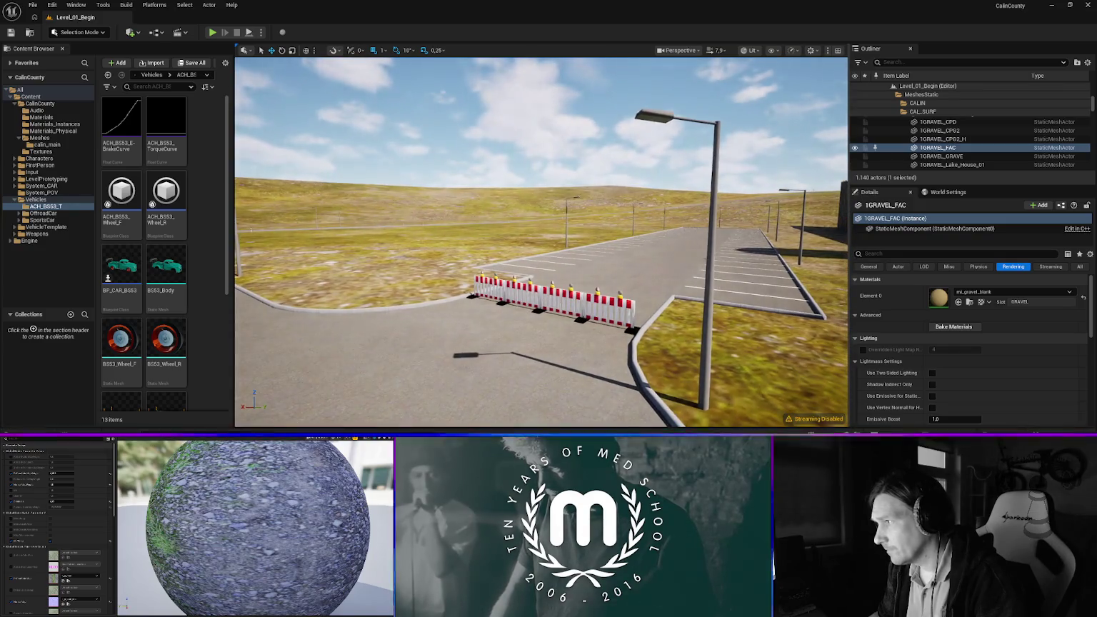
pyautogui.press('w')
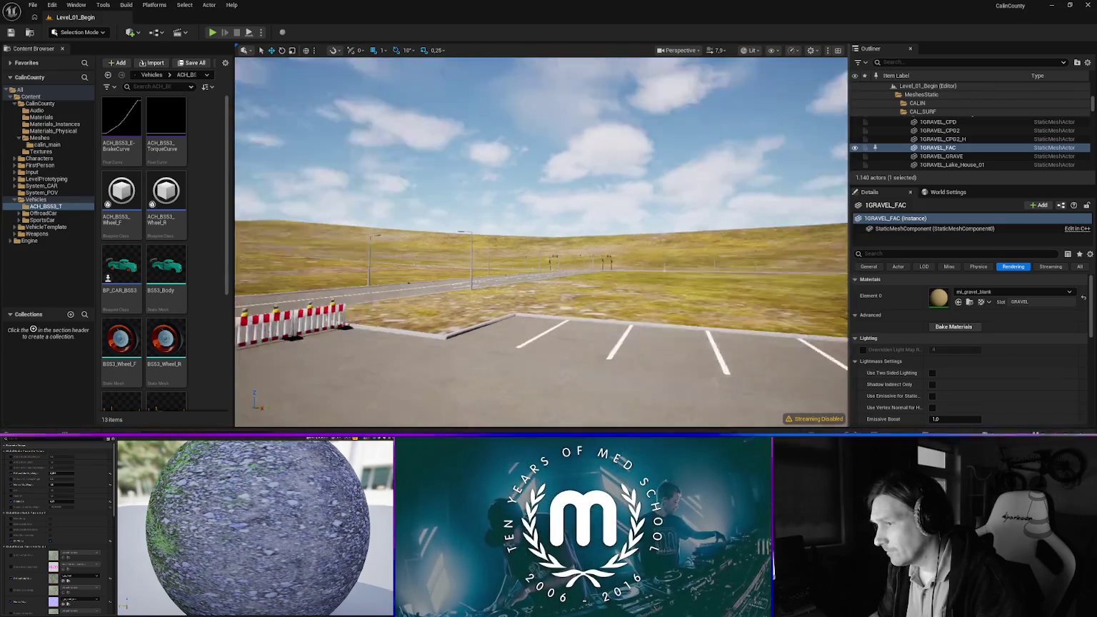
pyautogui.press('w')
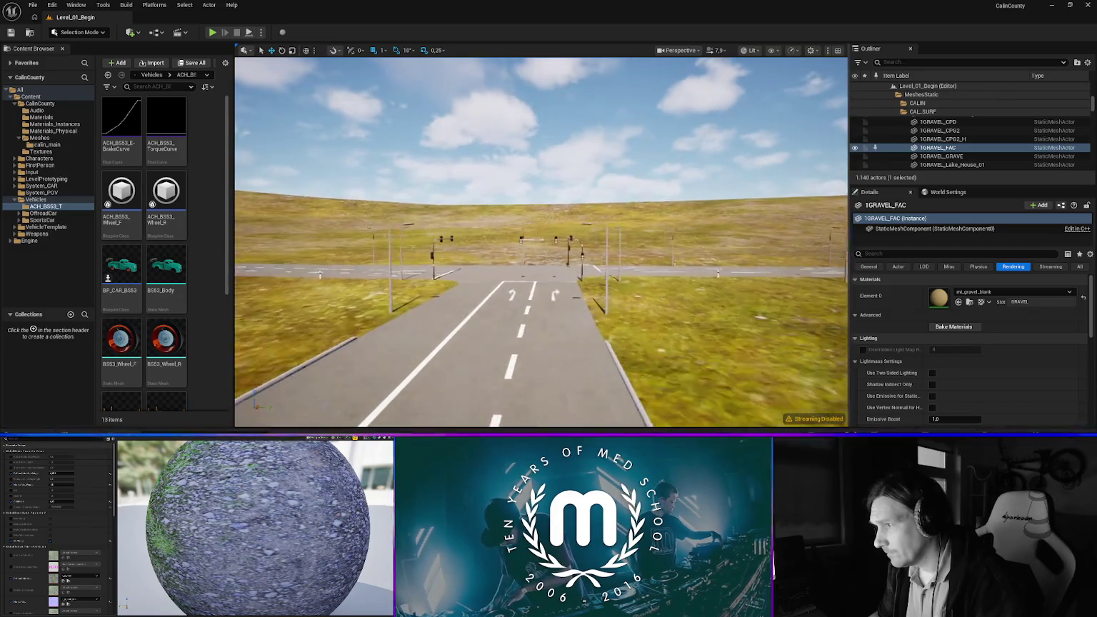
pyautogui.press('w')
pyautogui.click(498, 234)
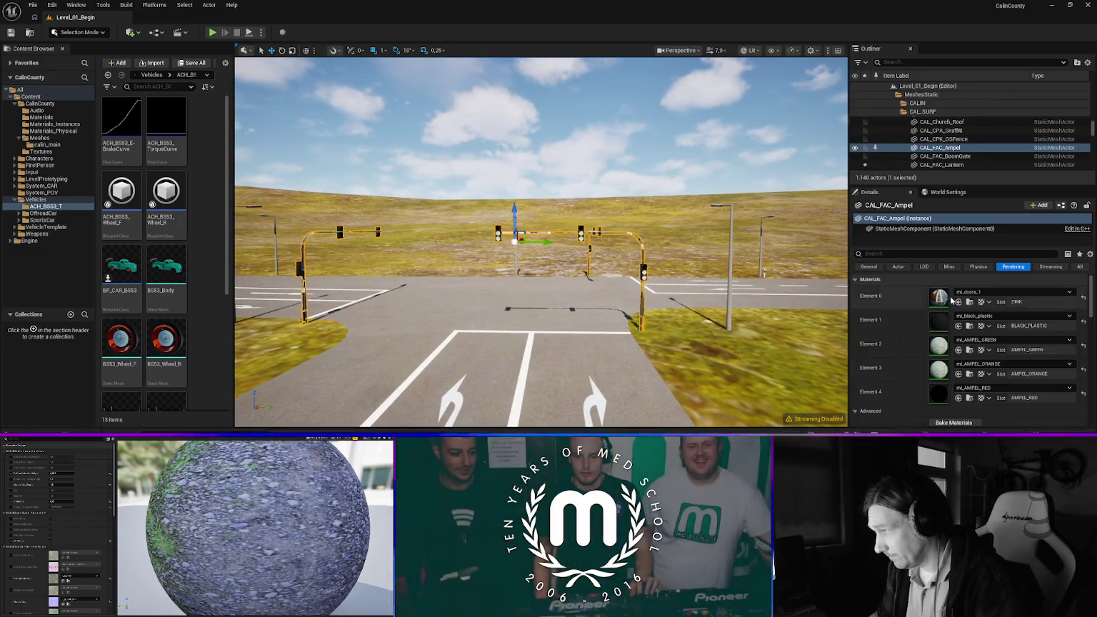
# Switch the traffic light's first material slot to mi_zinc
pyautogui.click(994, 293)
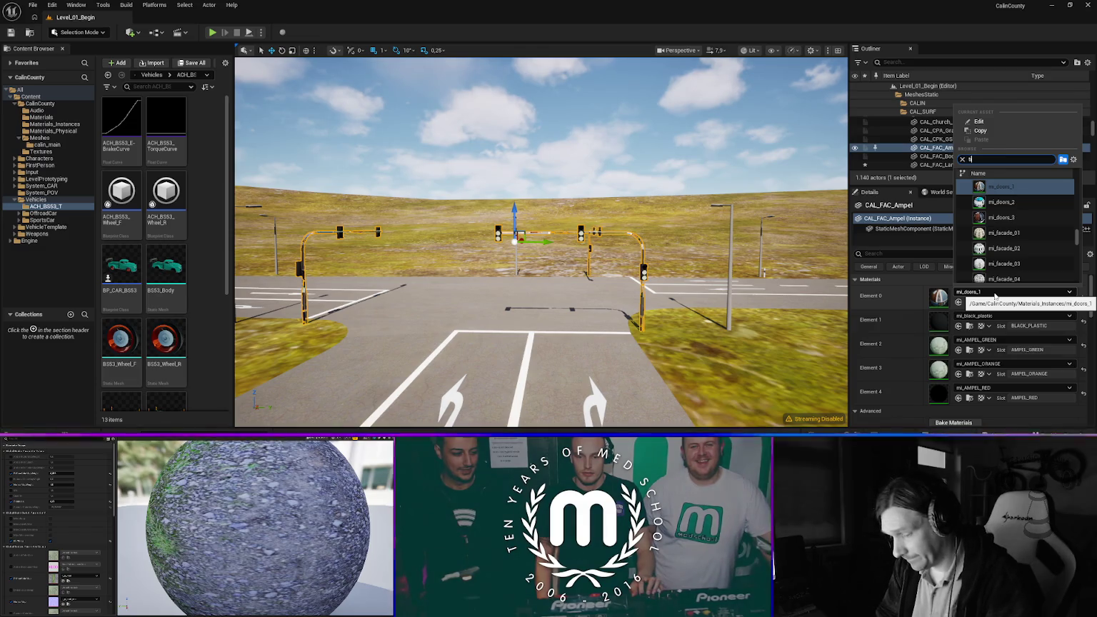
pyautogui.press('BackSpace')
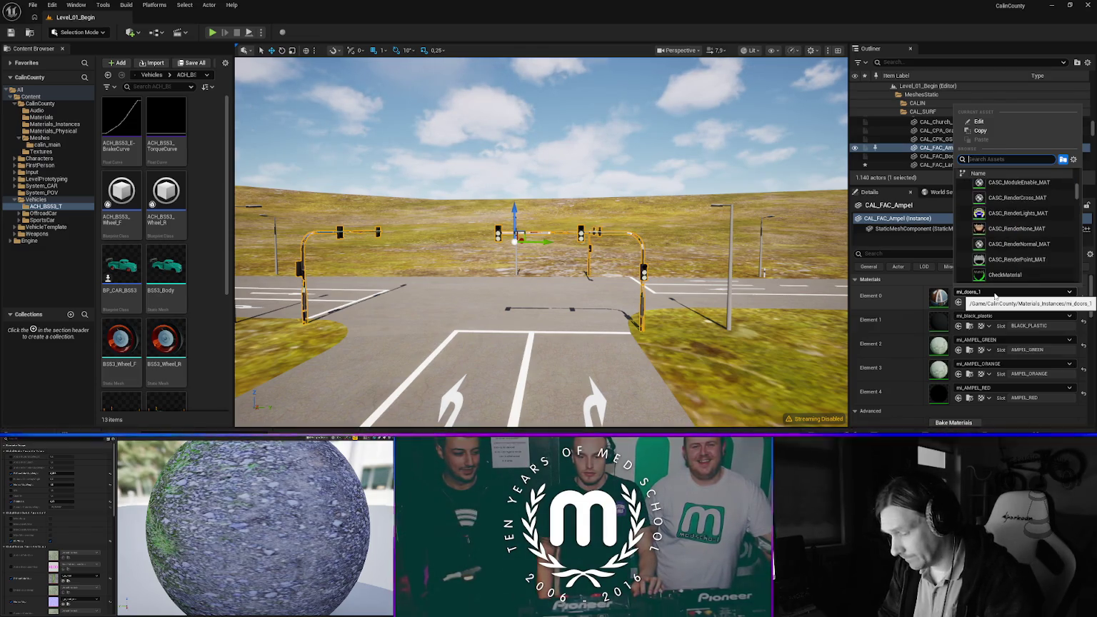
pyautogui.write('zinc')
pyautogui.press('Return')
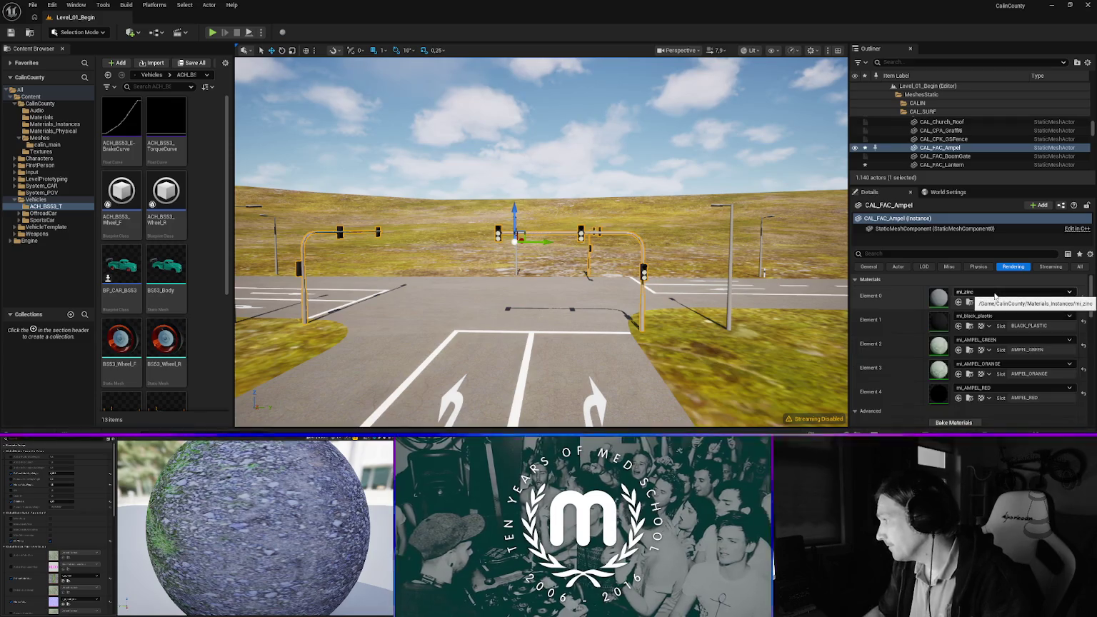
# Give the triangular road sign and the next sign along the road mi_zinc
pyautogui.moveTo(589, 327)
pyautogui.mouseDown()
pyautogui.moveTo(543, 322)
pyautogui.moveTo(593, 314)
pyautogui.moveTo(582, 283)
pyautogui.moveTo(543, 285)
pyautogui.mouseUp()
pyautogui.moveTo(465, 323); pyautogui.dragTo(457, 330)
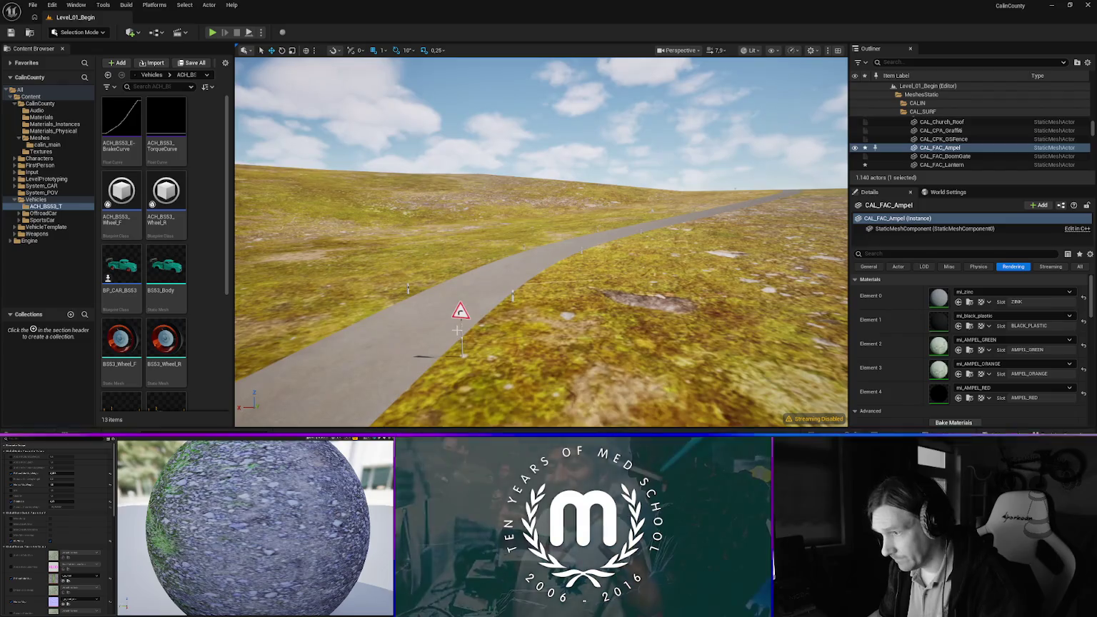
pyautogui.click(461, 327)
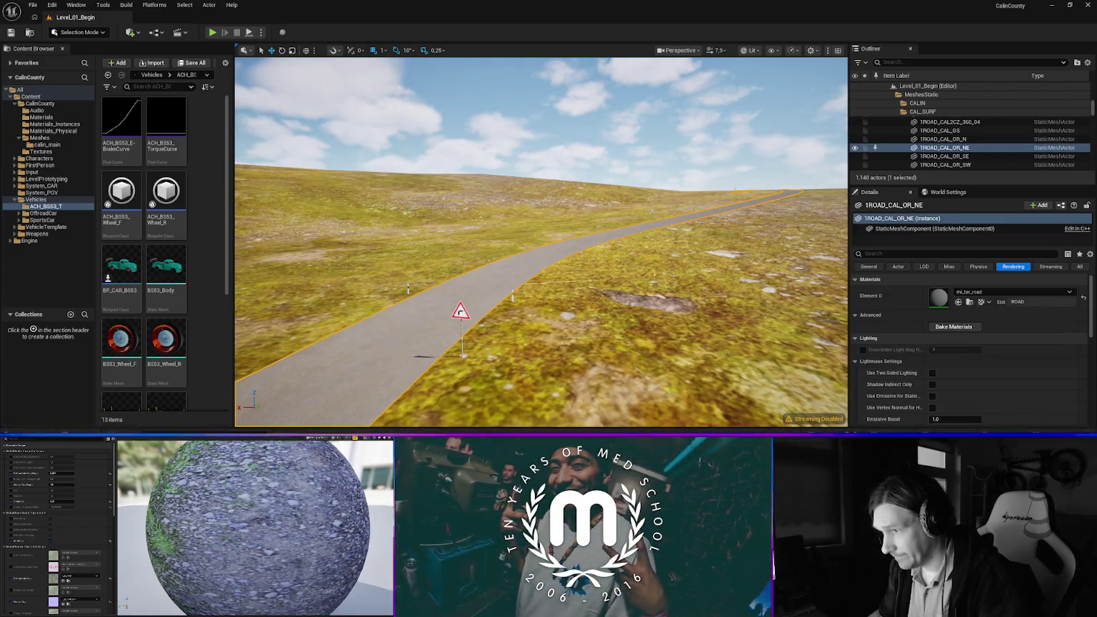
pyautogui.click(460, 314)
pyautogui.click(985, 292)
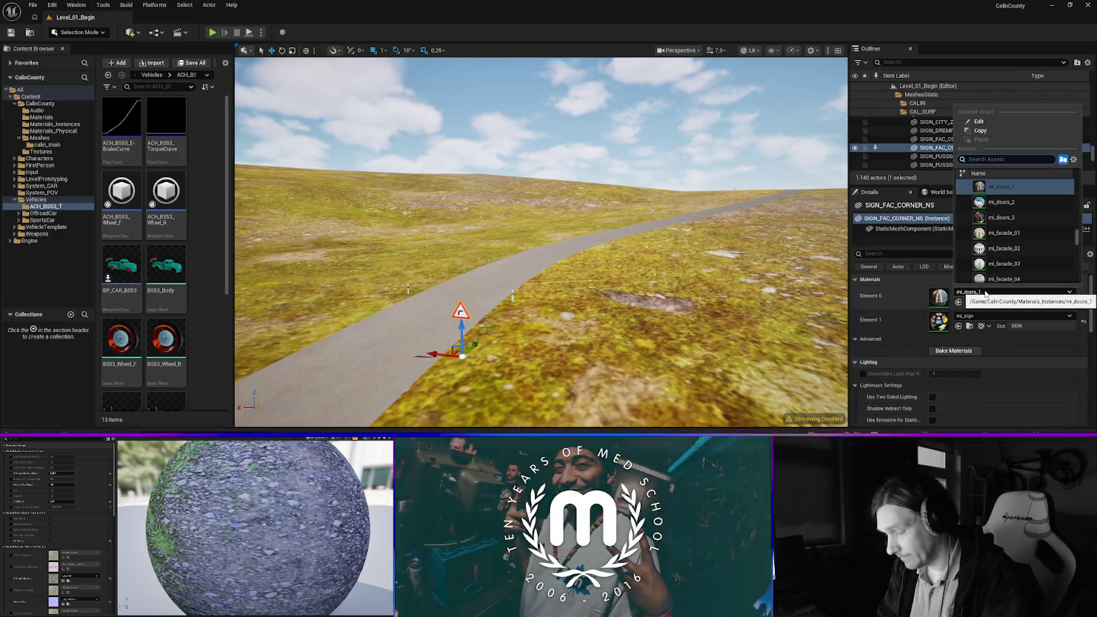
pyautogui.write('inc')
pyautogui.press('Return')
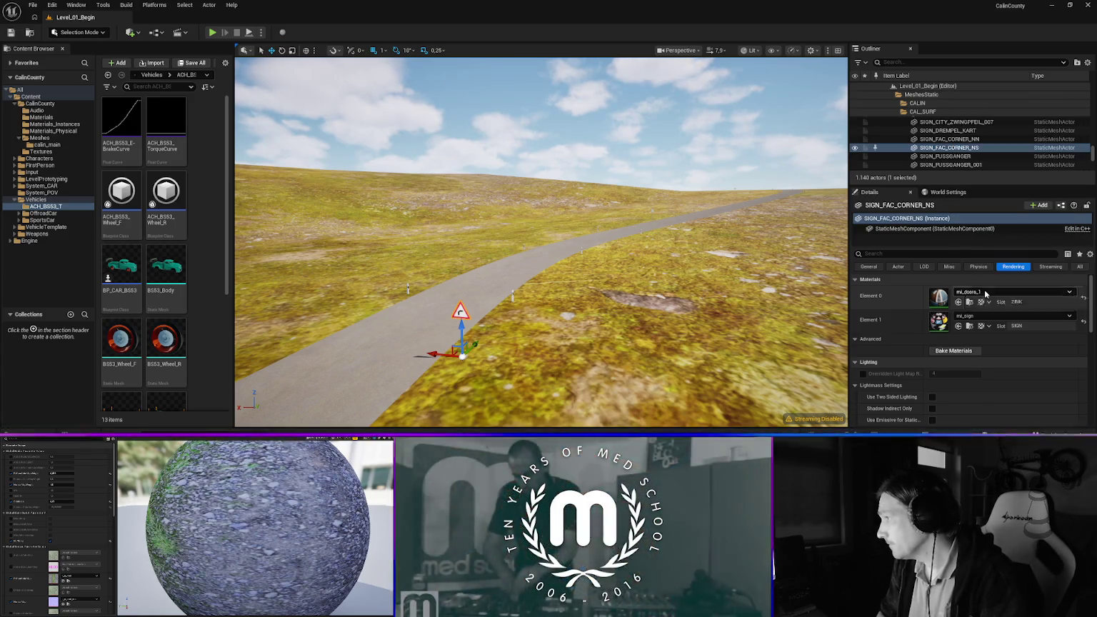
pyautogui.moveTo(542, 253)
pyautogui.mouseDown()
pyautogui.moveTo(563, 185)
pyautogui.moveTo(470, 288)
pyautogui.mouseUp()
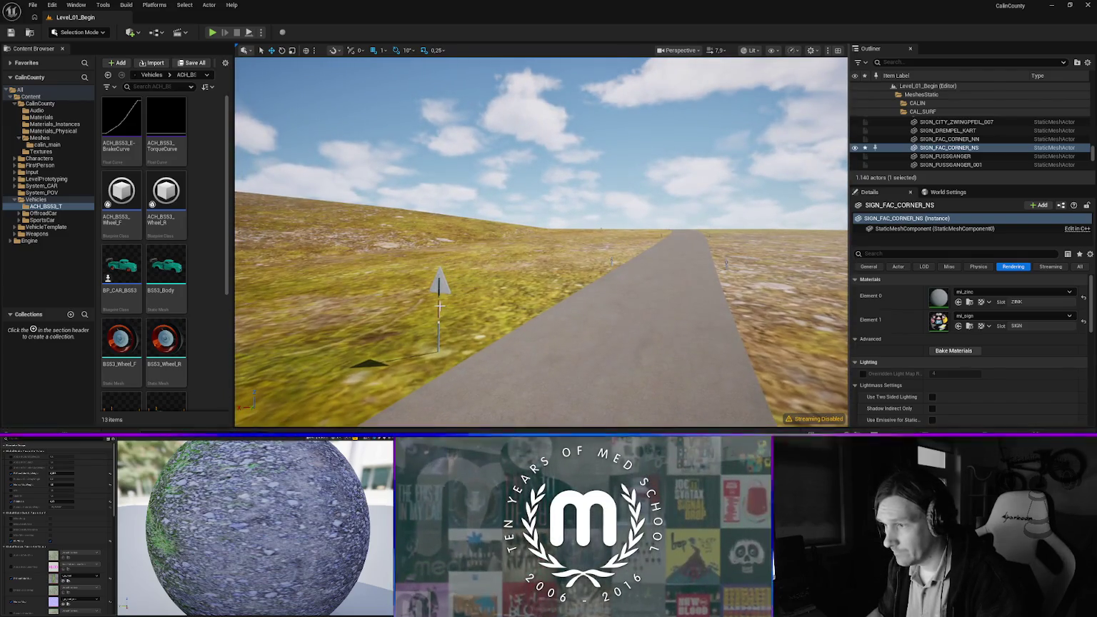
pyautogui.click(439, 306)
pyautogui.click(986, 292)
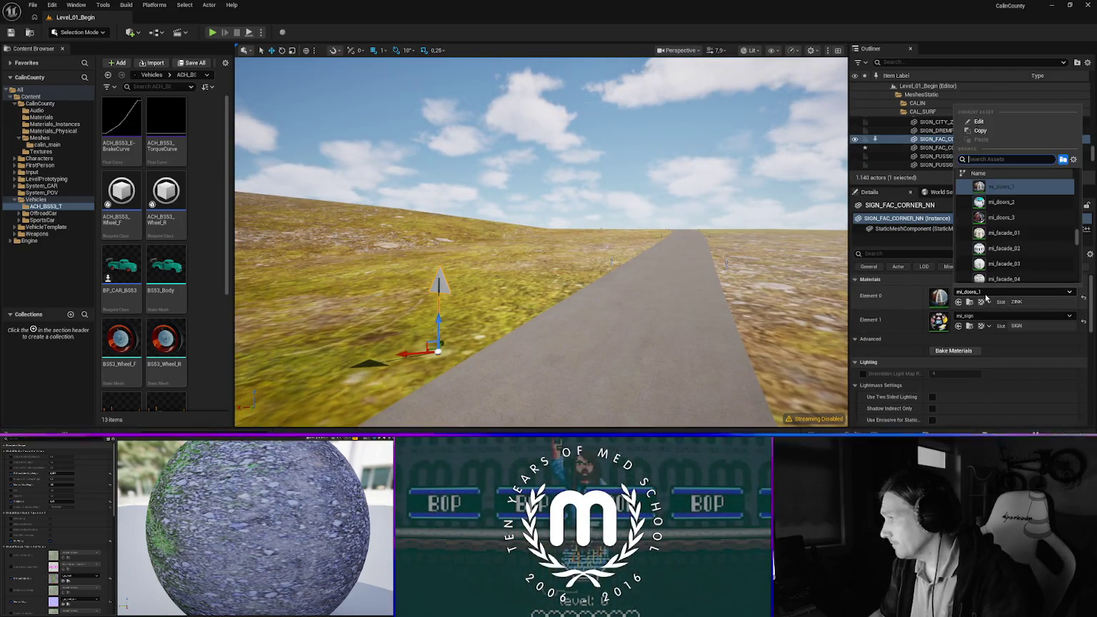
pyautogui.write('zinc')
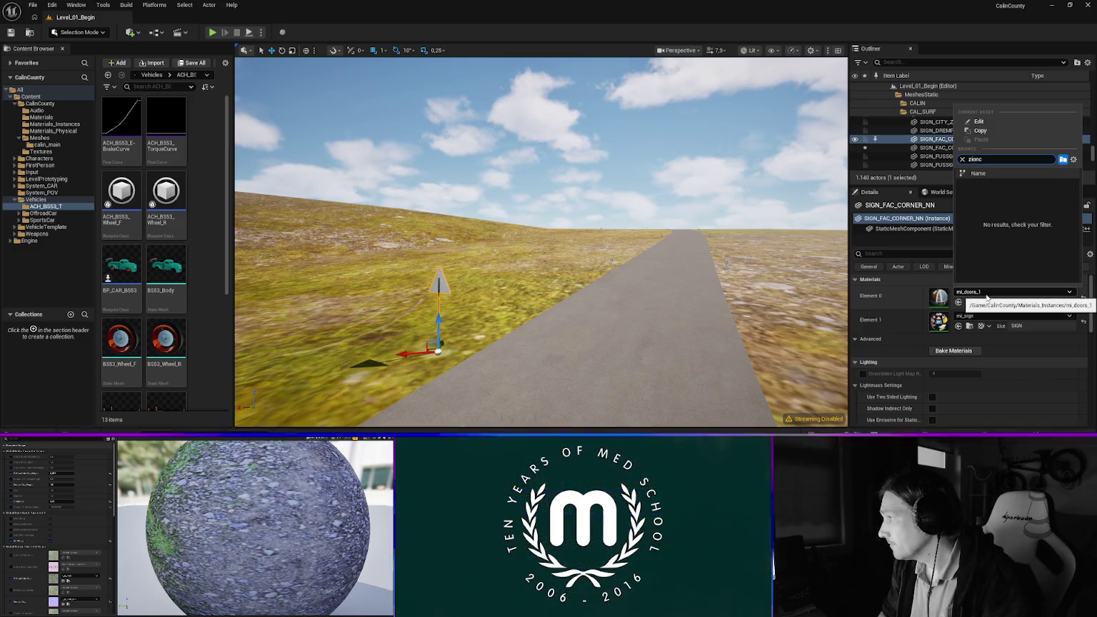
pyautogui.press('Return')
# Apply mi_zinc to the SIGN_60_Fabric_N sign and select the AMPEL_ORWN_E gantry
pyautogui.moveTo(543, 243)
pyautogui.mouseDown()
pyautogui.moveTo(443, 250)
pyautogui.moveTo(617, 280)
pyautogui.mouseUp()
pyautogui.click(596, 269)
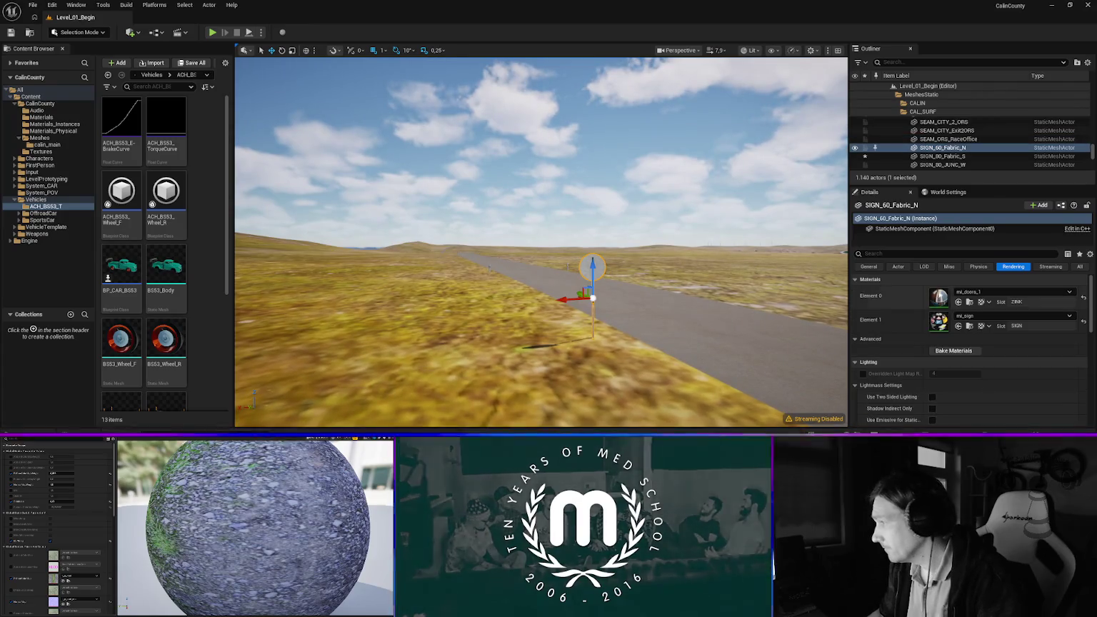
pyautogui.click(976, 293)
pyautogui.write('nc')
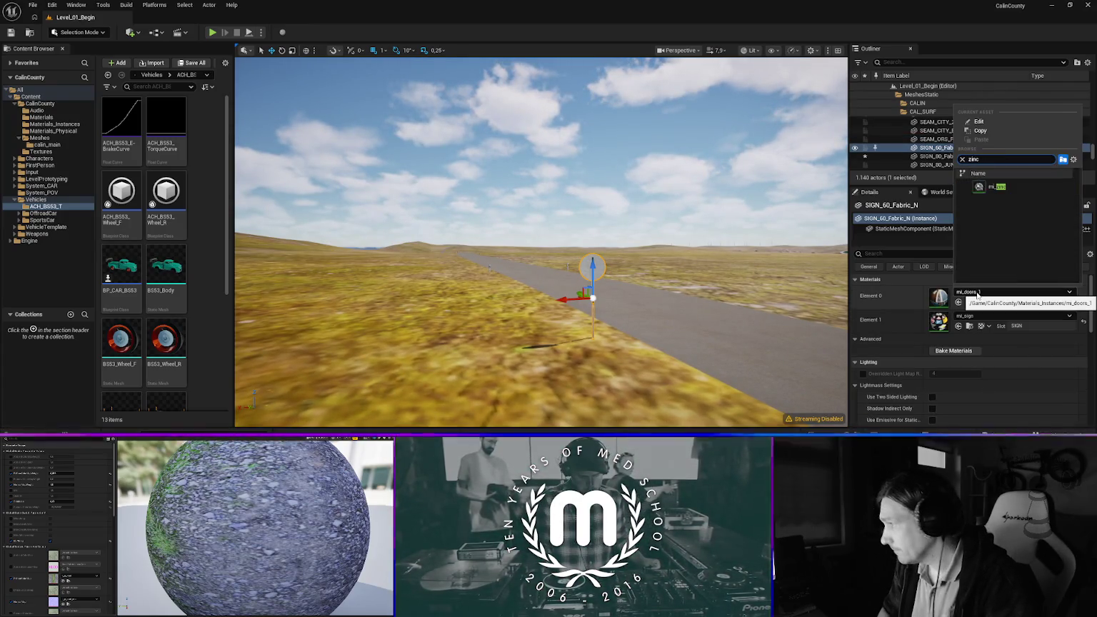
pyautogui.press('Return')
pyautogui.moveTo(543, 322)
pyautogui.mouseDown()
pyautogui.moveTo(571, 278)
pyautogui.moveTo(586, 207)
pyautogui.moveTo(643, 207)
pyautogui.moveTo(613, 256)
pyautogui.mouseUp()
pyautogui.click(585, 287)
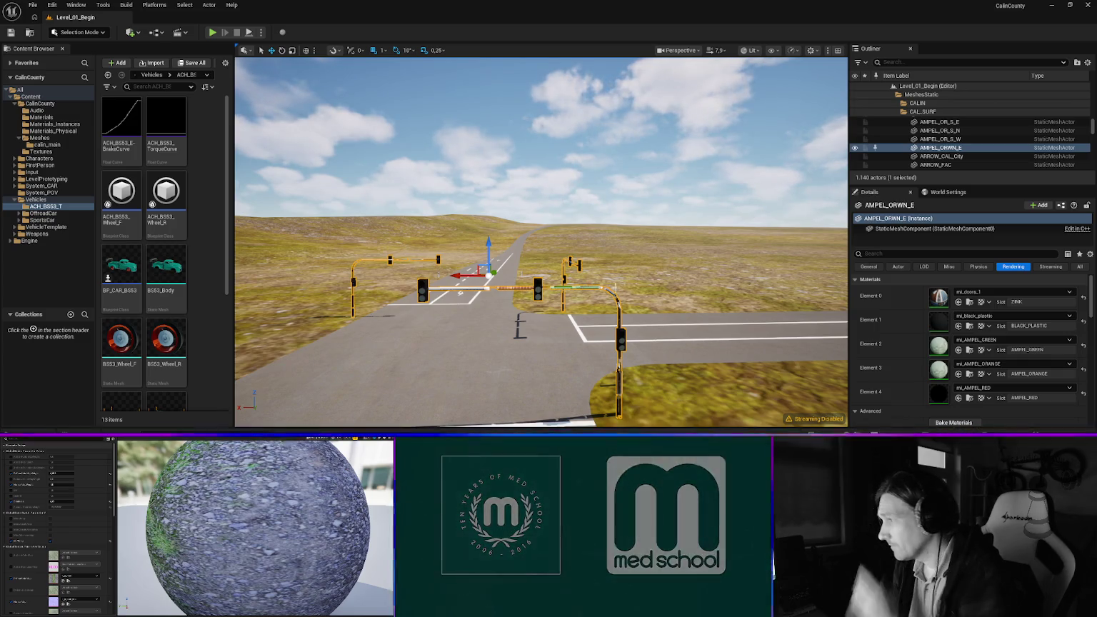
# Apply mi_zinc to the traffic light and the curve-and-60 sign post
pyautogui.click(982, 296)
pyautogui.write('zinc')
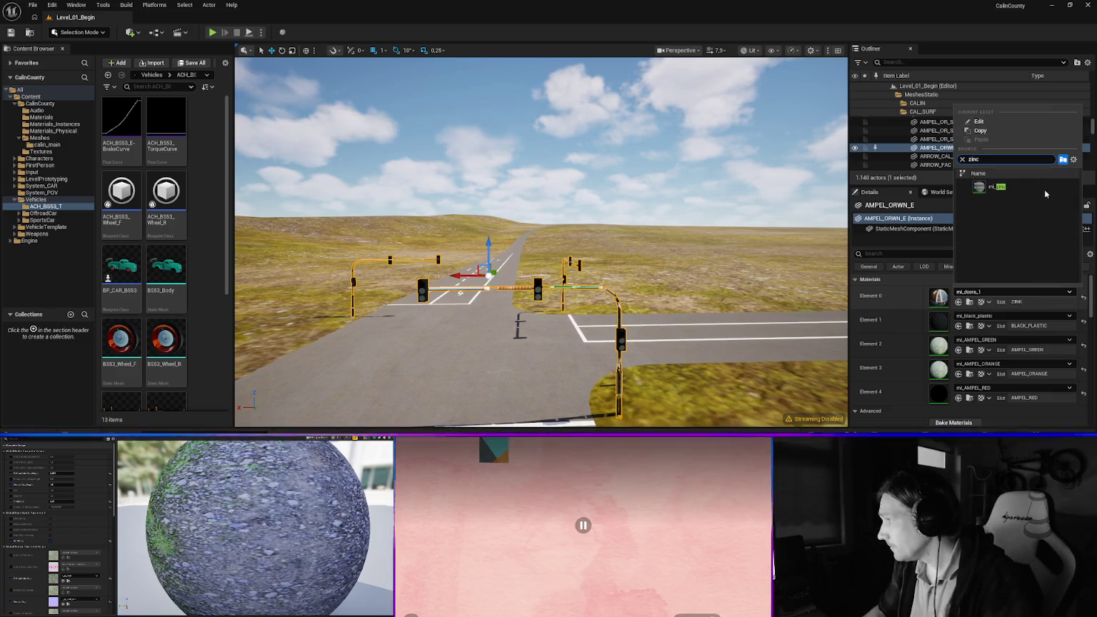
pyautogui.press('Return')
pyautogui.moveTo(629, 312)
pyautogui.mouseDown()
pyautogui.moveTo(586, 242)
pyautogui.moveTo(507, 238)
pyautogui.moveTo(542, 240)
pyautogui.moveTo(514, 251)
pyautogui.moveTo(521, 258)
pyautogui.moveTo(515, 250)
pyautogui.moveTo(528, 261)
pyautogui.moveTo(535, 229)
pyautogui.mouseUp()
pyautogui.scroll(2, 529, 246)
pyautogui.click(597, 267)
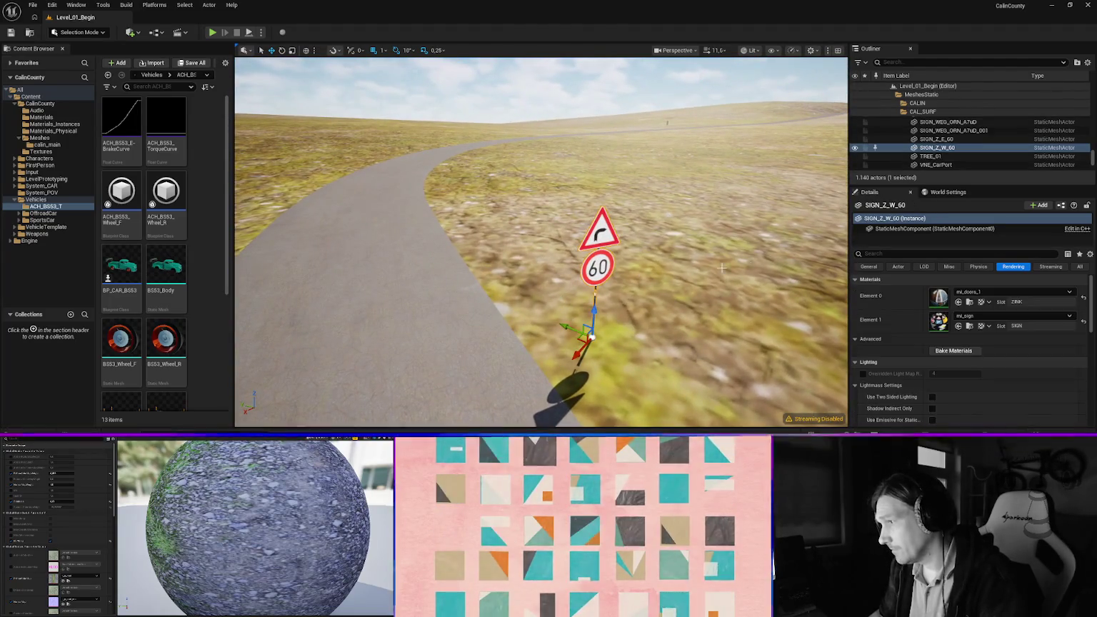
pyautogui.click(983, 292)
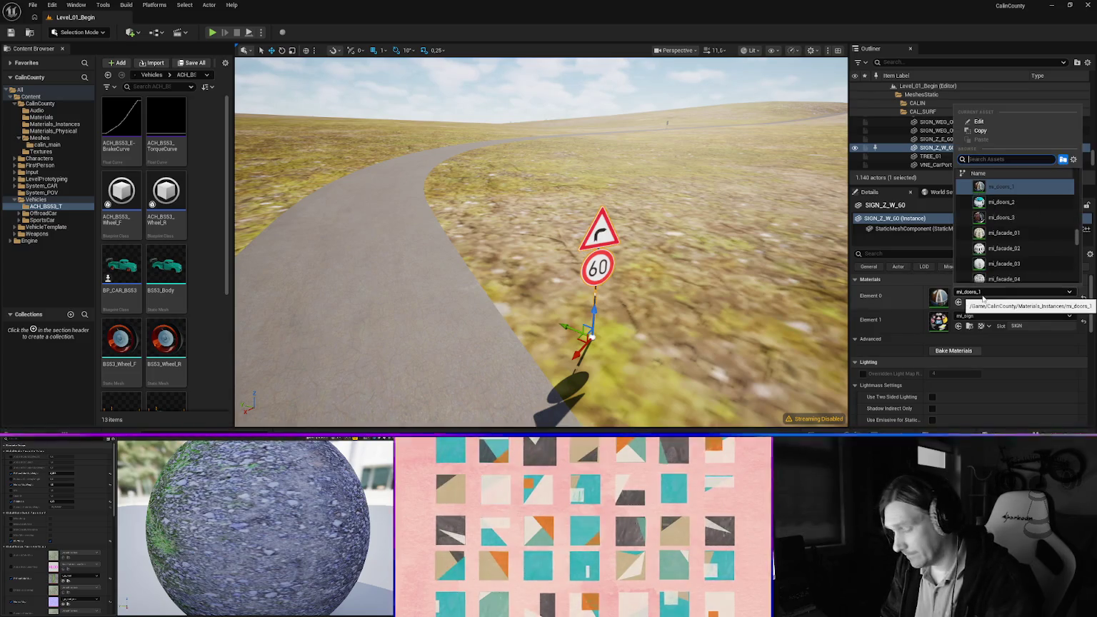
pyautogui.write('sinc')
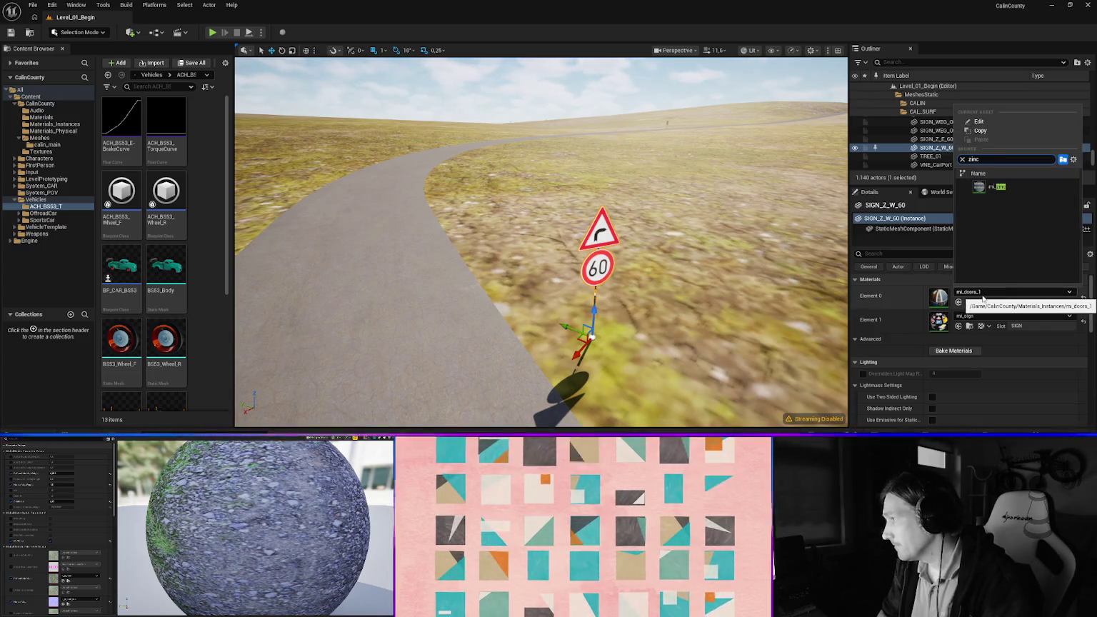
pyautogui.press('Return')
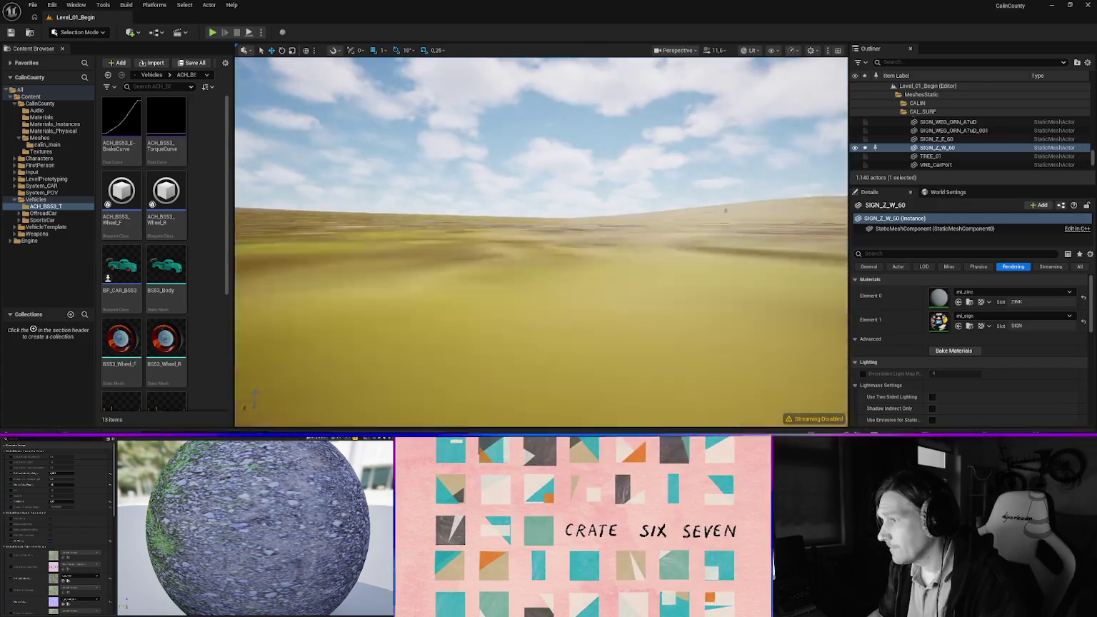
# Give the neighbouring 60 sign post mi_zinc in its first slot
pyautogui.press('w')
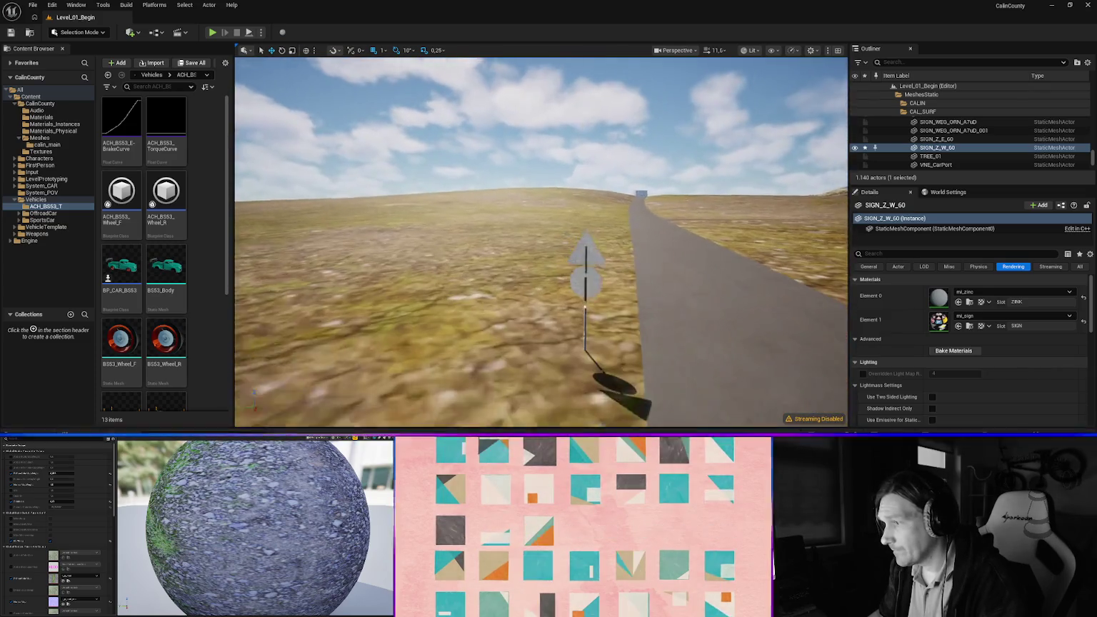
pyautogui.click(575, 247)
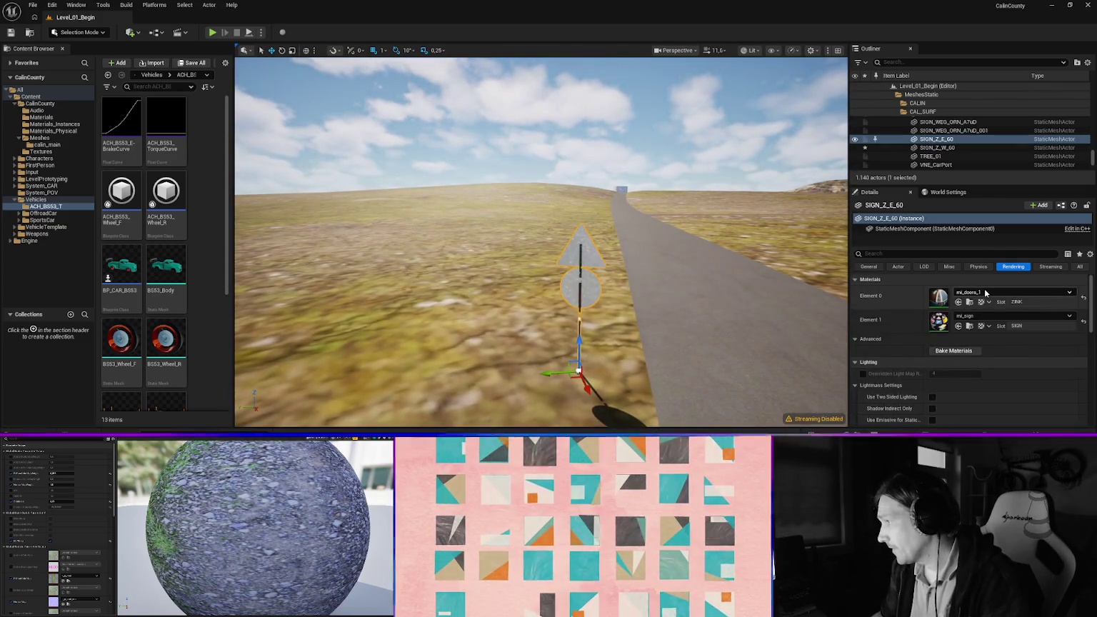
pyautogui.click(985, 292)
pyautogui.write('inc')
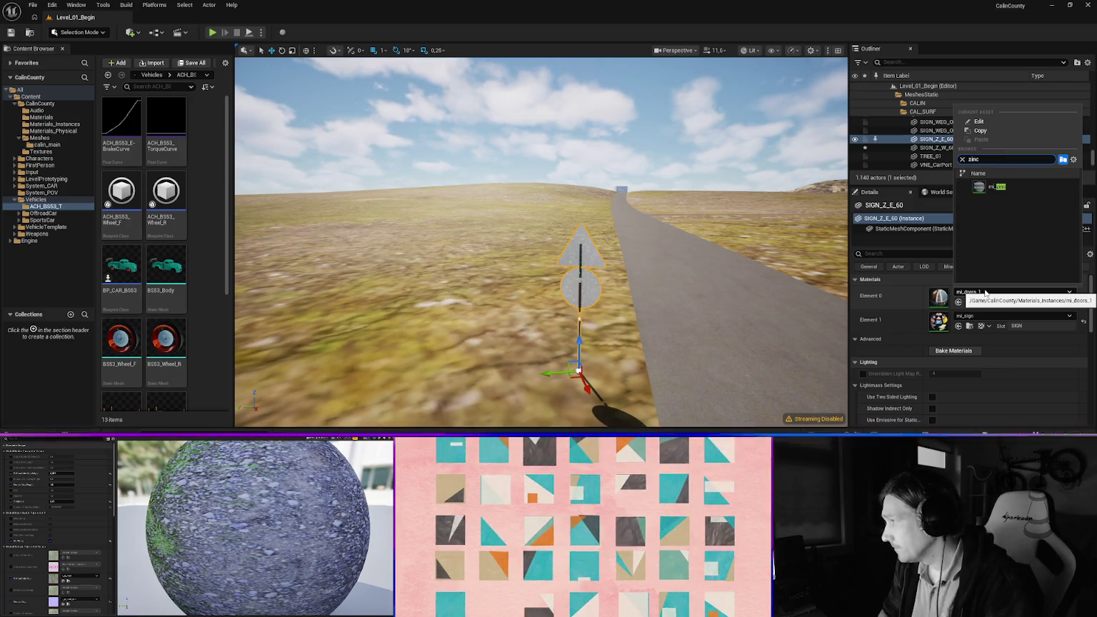
pyautogui.press('Return')
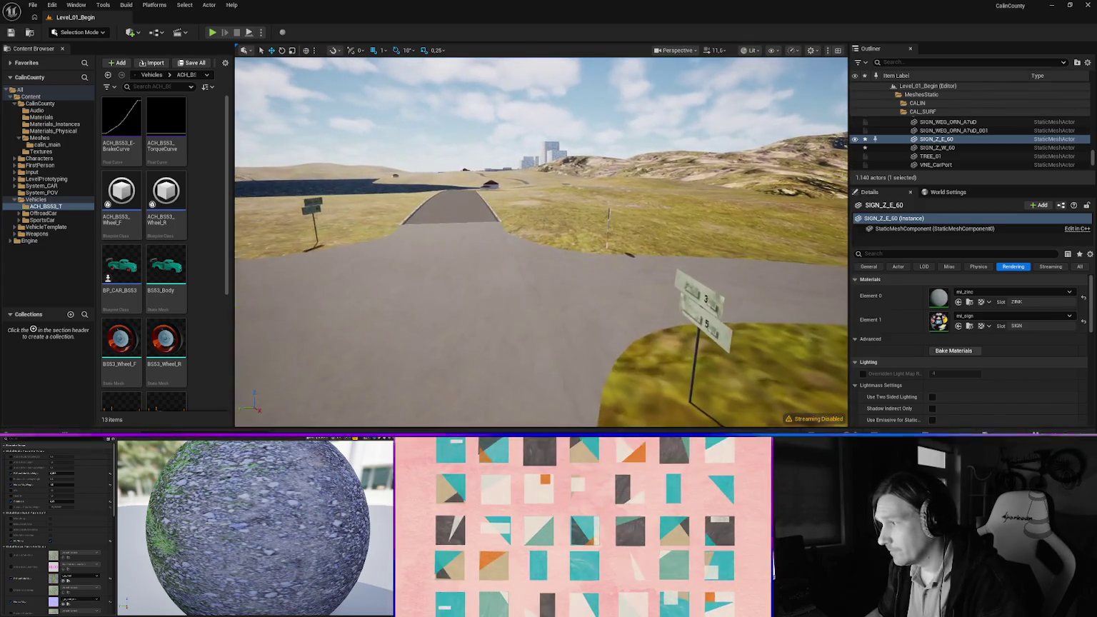
# Check the junction direction sign's materials, then set the stop sign post to mi_zinc
pyautogui.click(494, 241)
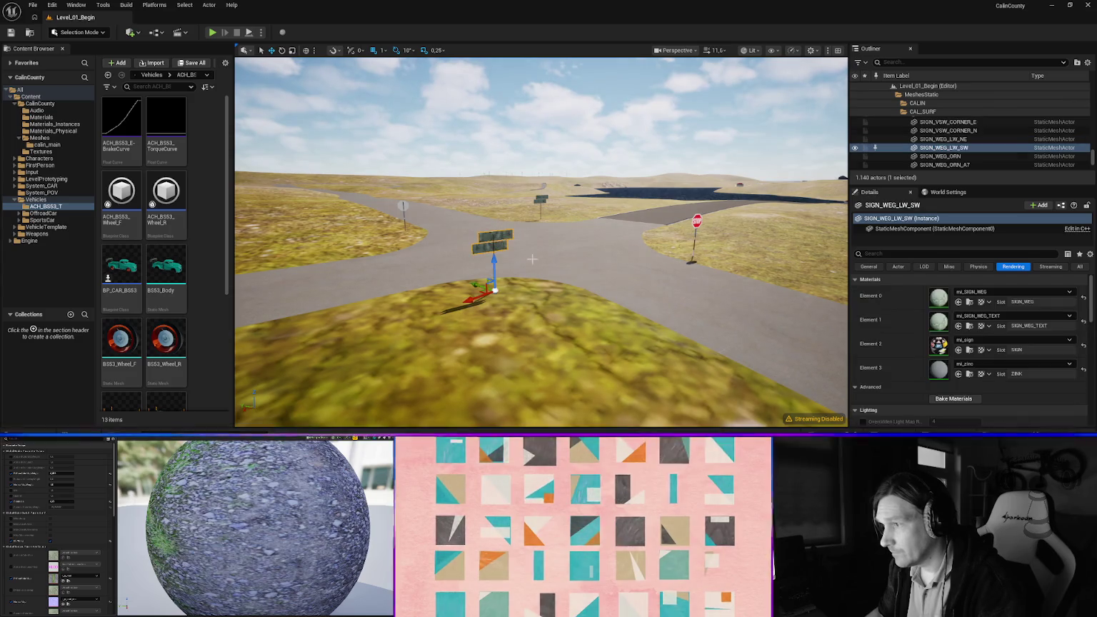
pyautogui.click(995, 292)
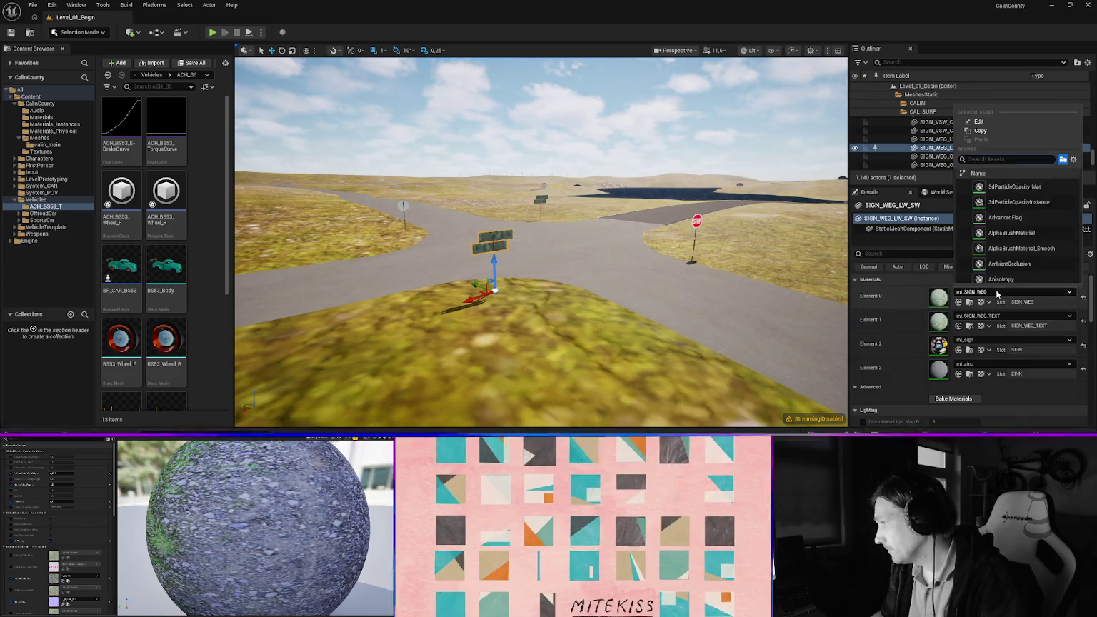
pyautogui.click(984, 364)
pyautogui.click(698, 222)
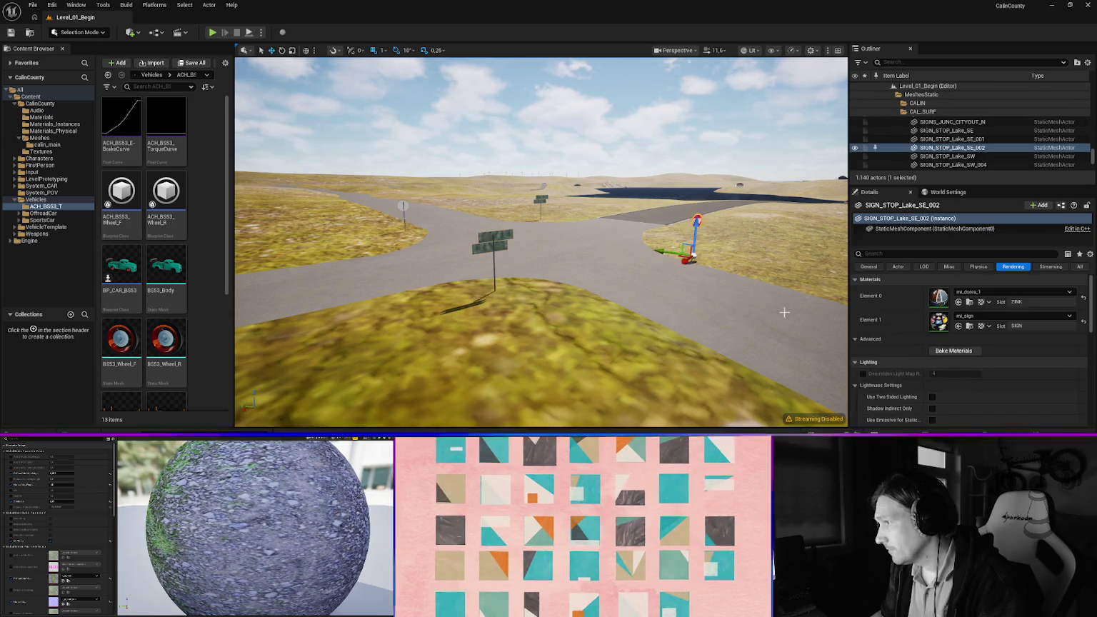
pyautogui.click(991, 320)
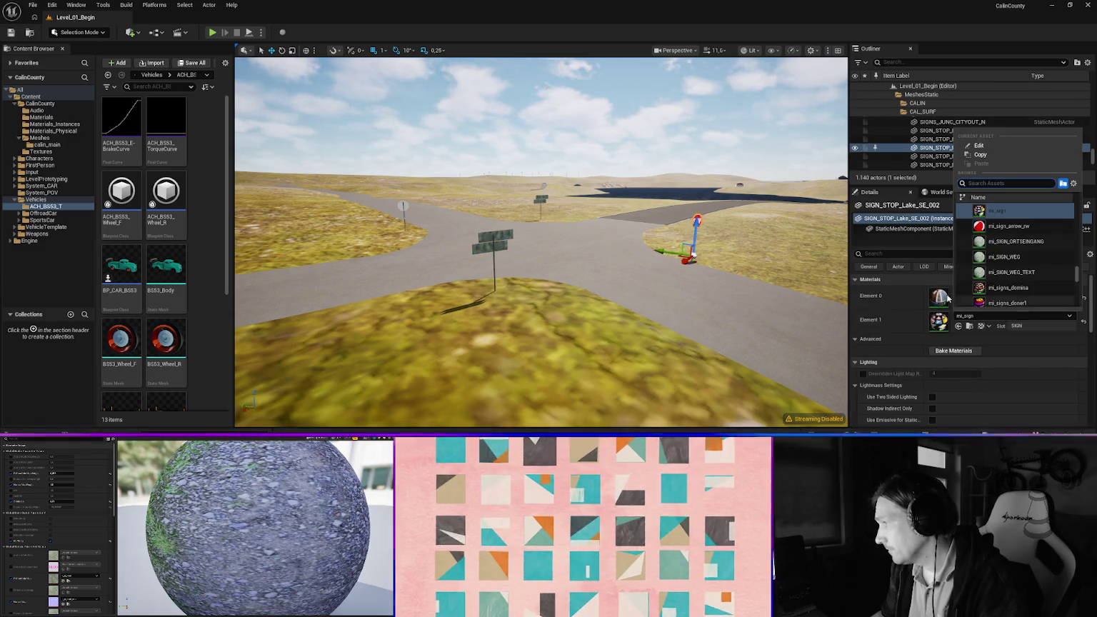
pyautogui.click(939, 297)
pyautogui.click(969, 298)
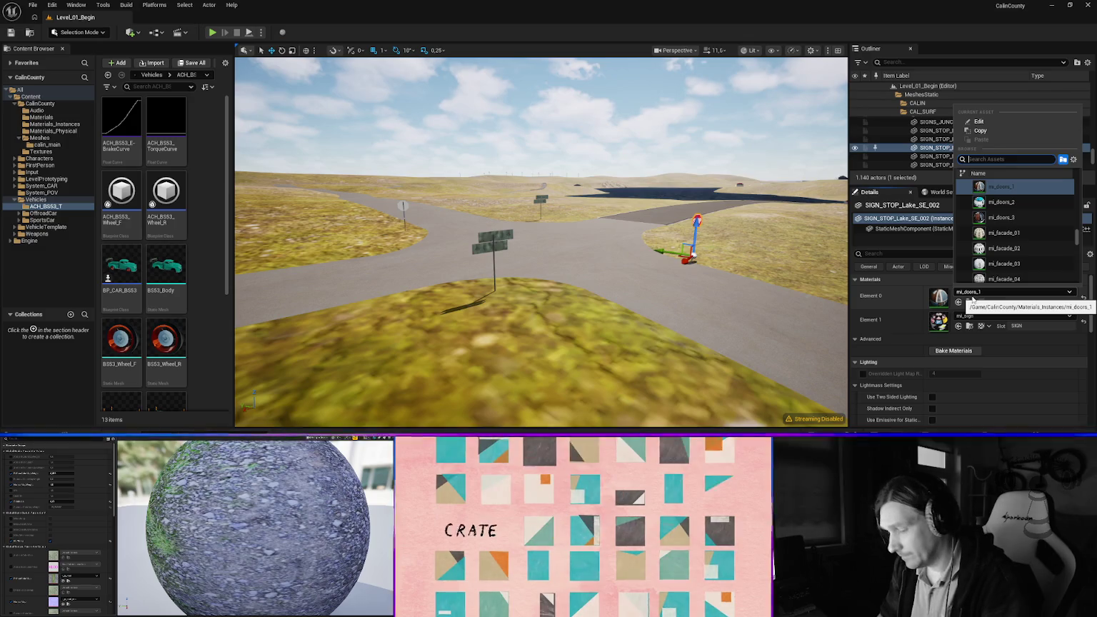
pyautogui.write('mnc')
pyautogui.press('Return')
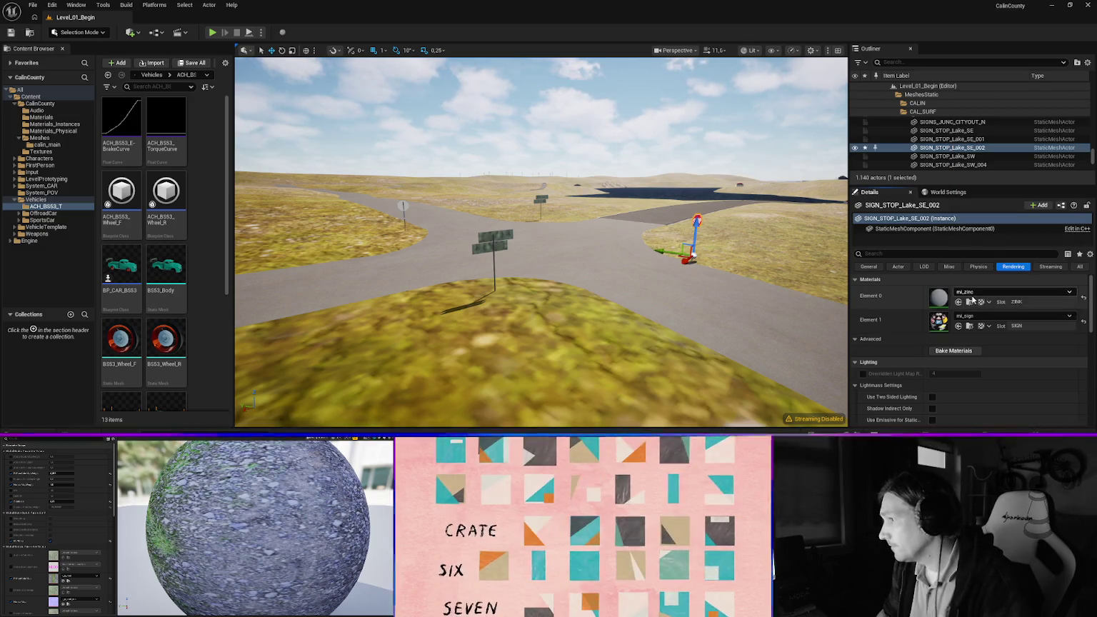
# Apply mi_zinc to the sign post at the road fork
pyautogui.moveTo(448, 187)
pyautogui.mouseDown()
pyautogui.moveTo(448, 168)
pyautogui.moveTo(571, 150)
pyautogui.moveTo(533, 245)
pyautogui.moveTo(467, 285)
pyautogui.moveTo(502, 233)
pyautogui.mouseUp()
pyautogui.click(467, 252)
pyautogui.click(549, 214)
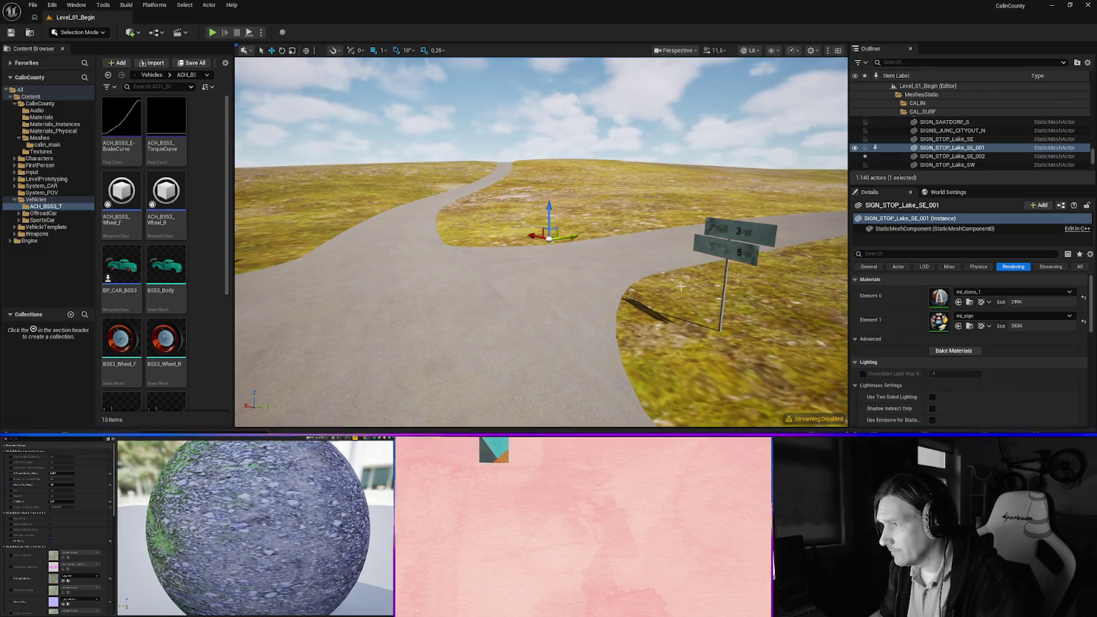
pyautogui.click(981, 292)
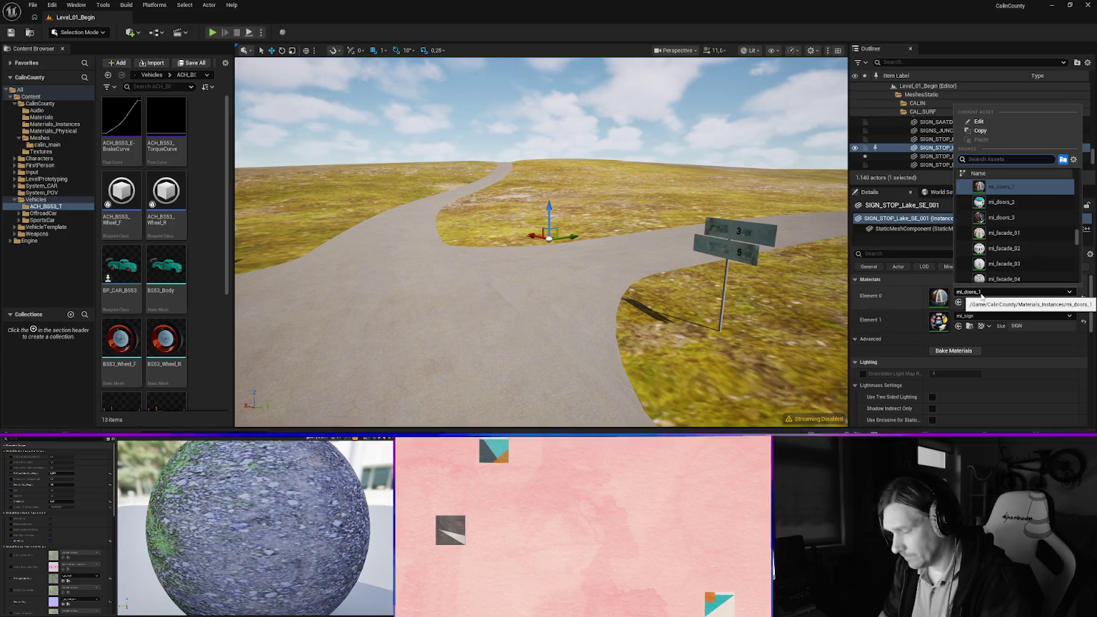
pyautogui.write('nc')
pyautogui.press('Return')
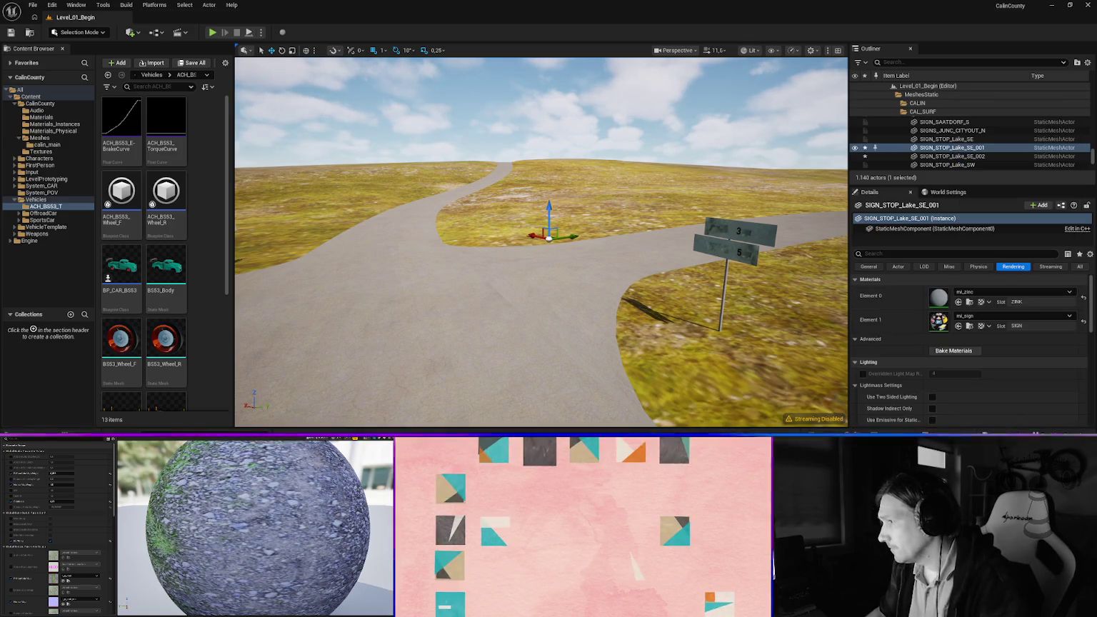
pyautogui.moveTo(384, 303)
pyautogui.mouseDown()
pyautogui.moveTo(386, 286)
pyautogui.moveTo(384, 302)
pyautogui.mouseUp()
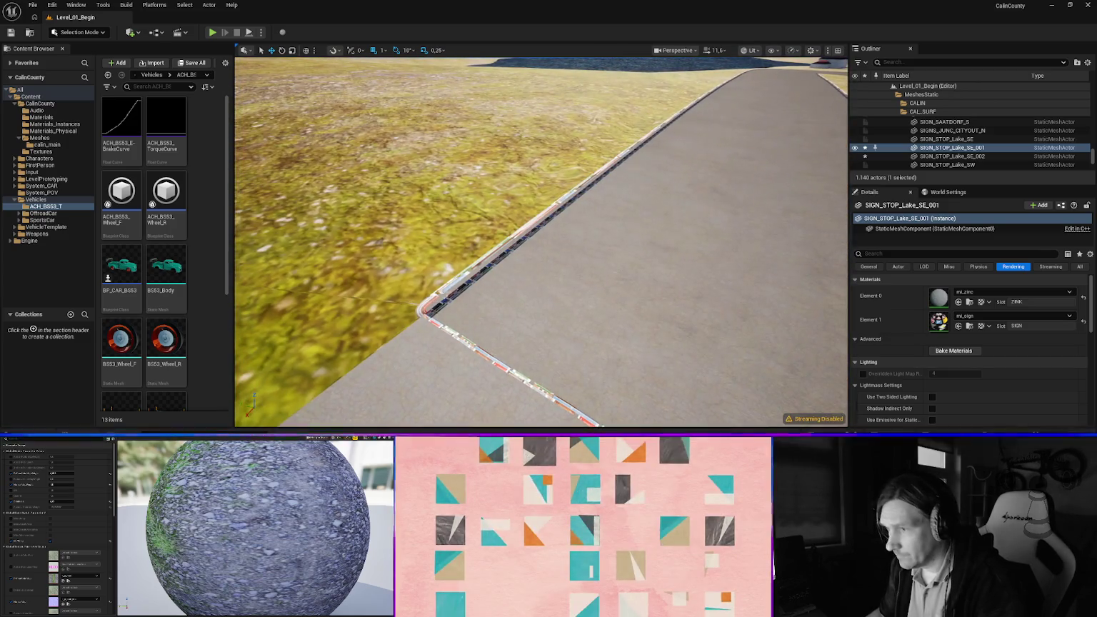
# Set the corner road seam to mi_tar_seam and the paint strip to mi_tar_paint_n
pyautogui.click(447, 329)
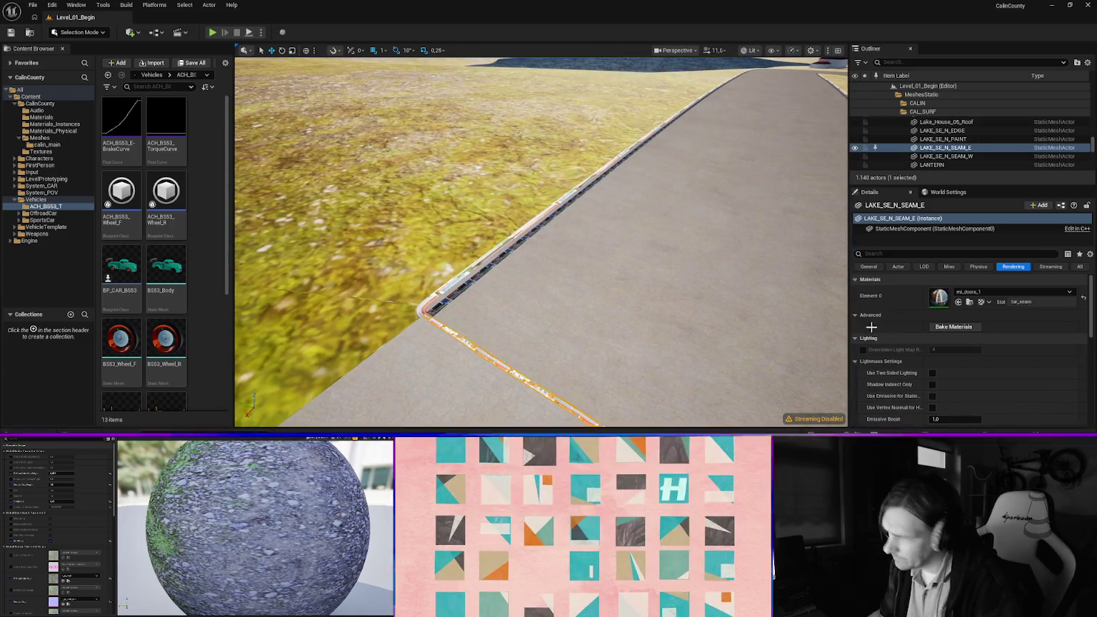
pyautogui.click(987, 292)
pyautogui.write('seam')
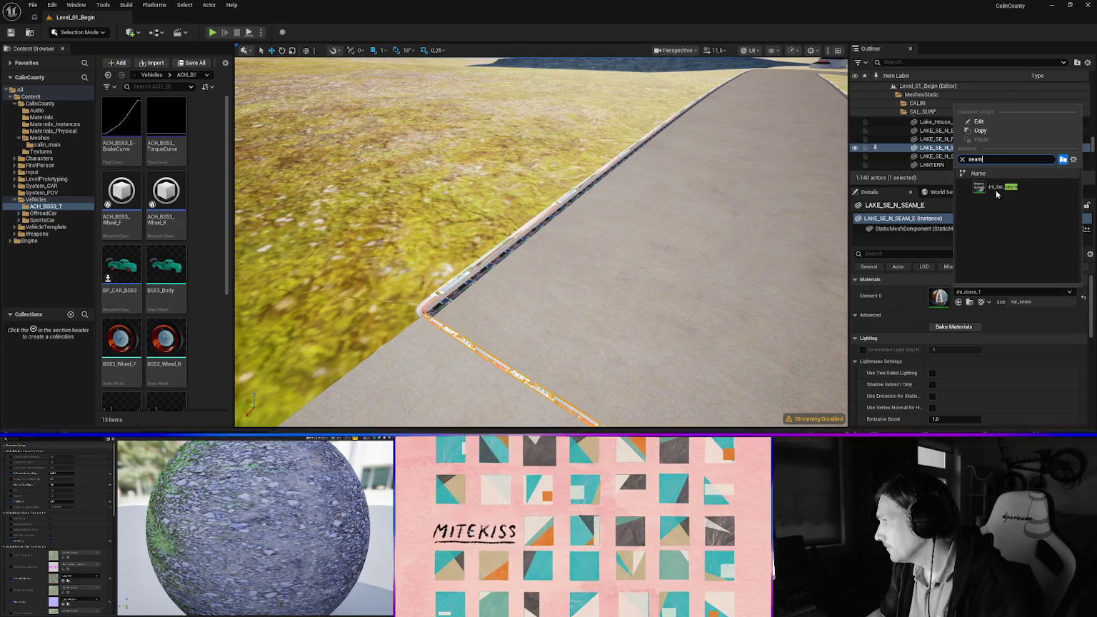
pyautogui.click(992, 186)
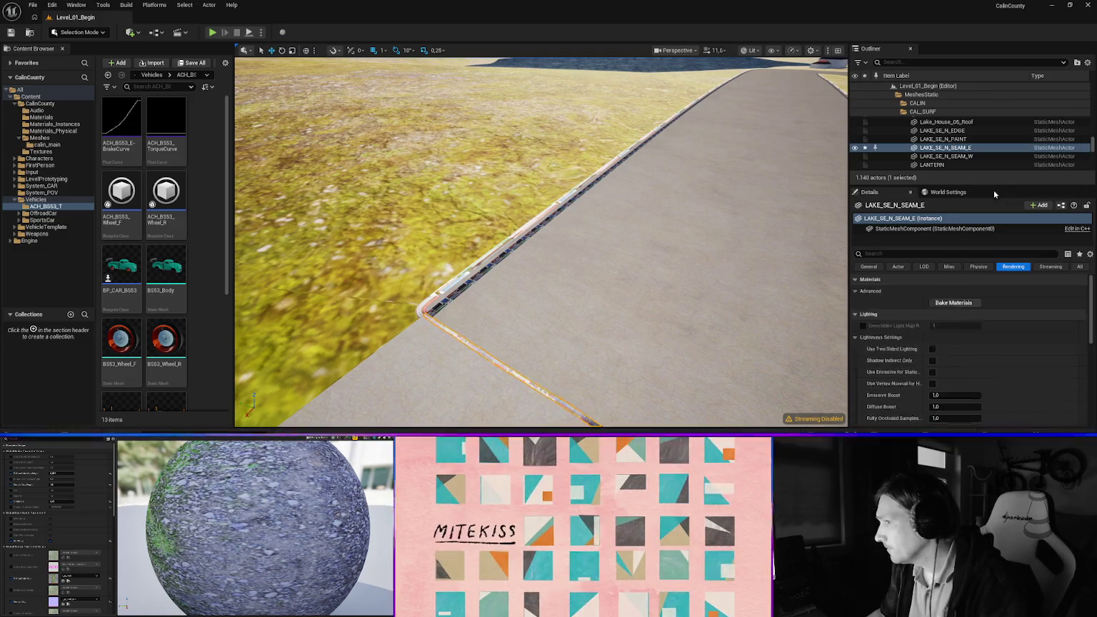
pyautogui.click(491, 275)
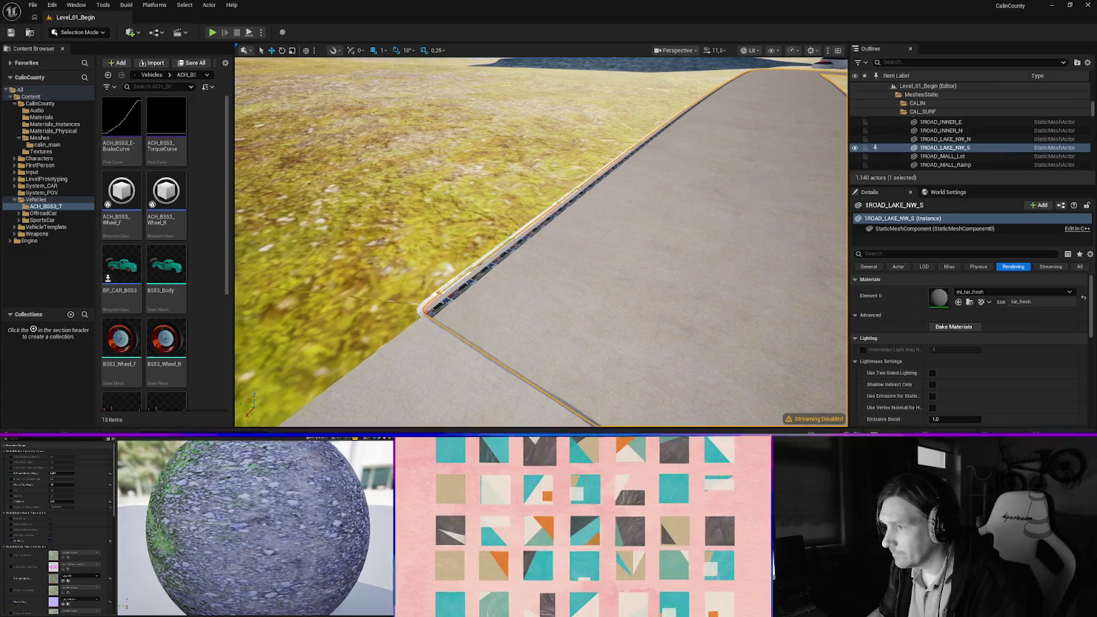
pyautogui.click(483, 272)
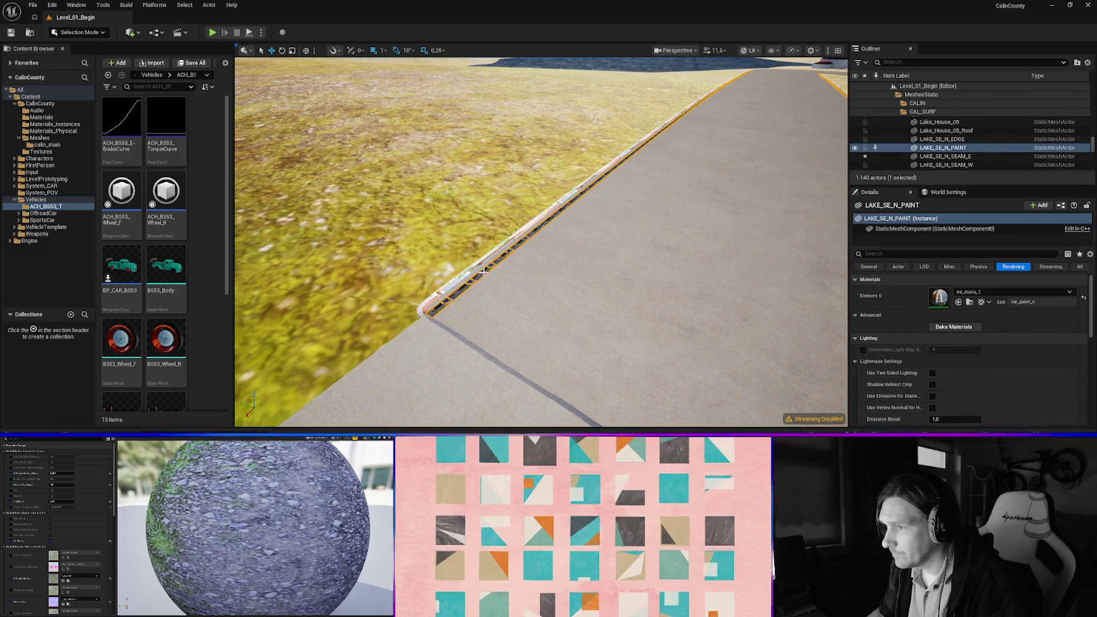
pyautogui.click(982, 293)
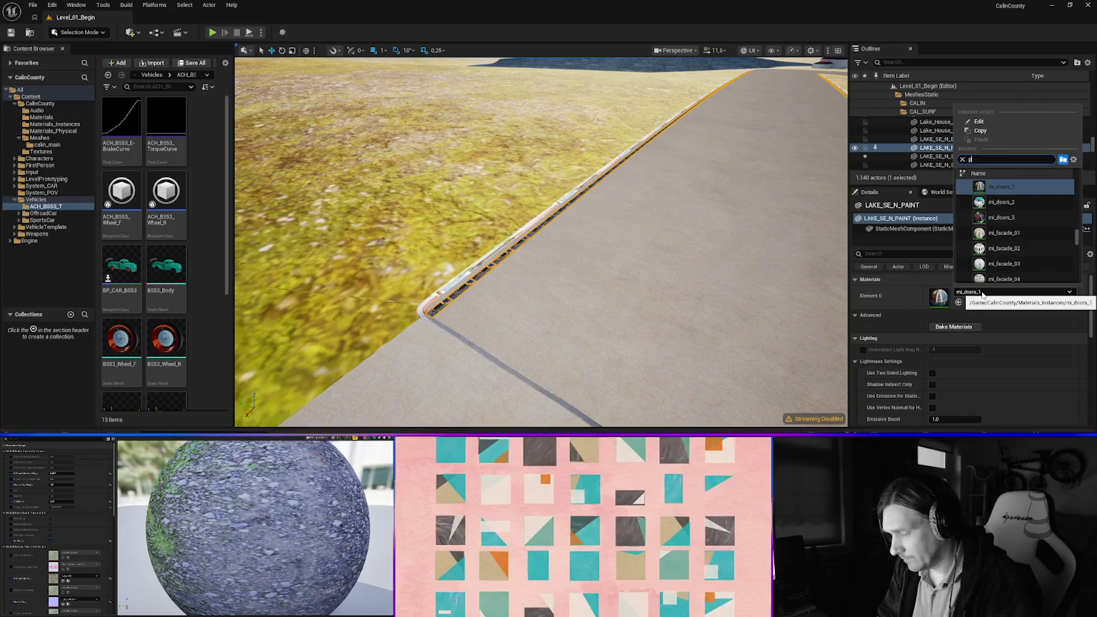
pyautogui.write('ain')
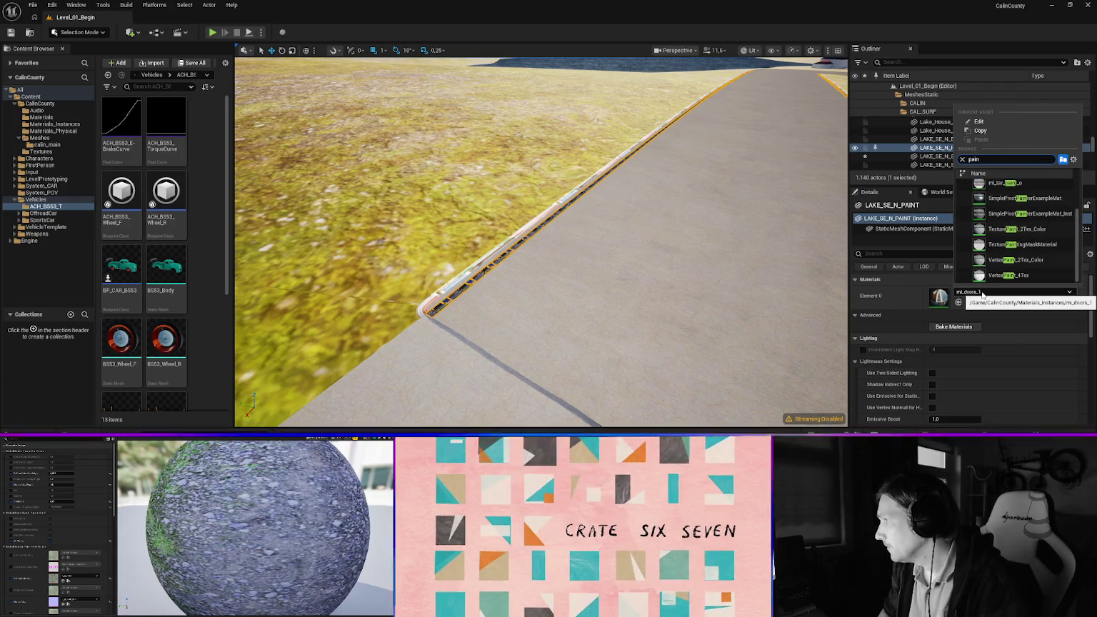
pyautogui.press('Down')
pyautogui.press('Down')
pyautogui.press('Return')
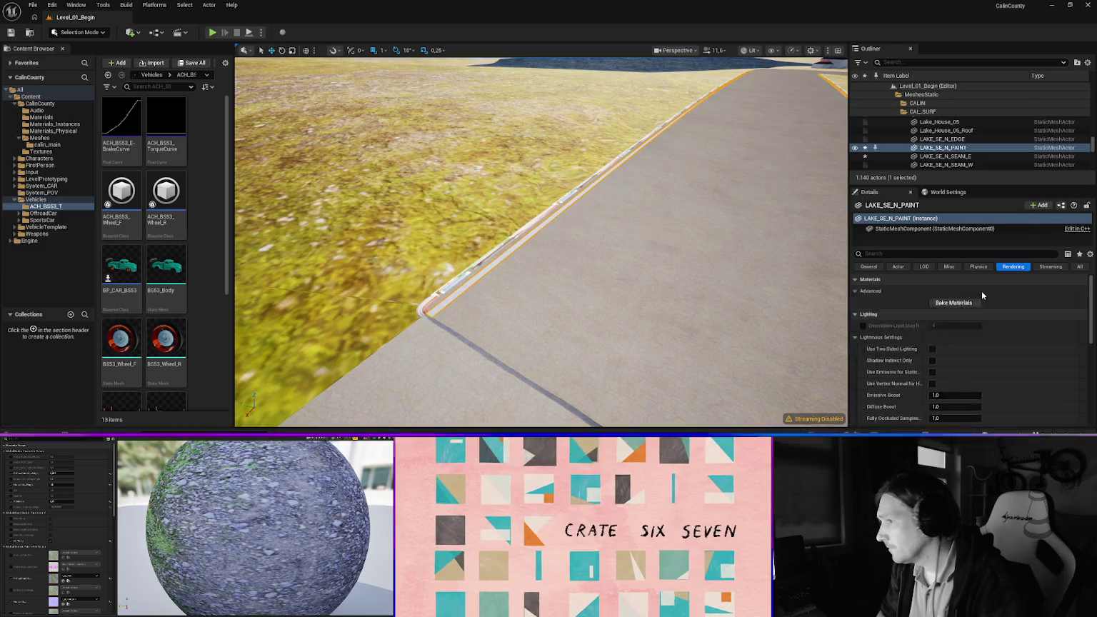
# Give the LAKE_SE_N_EDGE road edge mesh mi_tar_edge
pyautogui.click(474, 266)
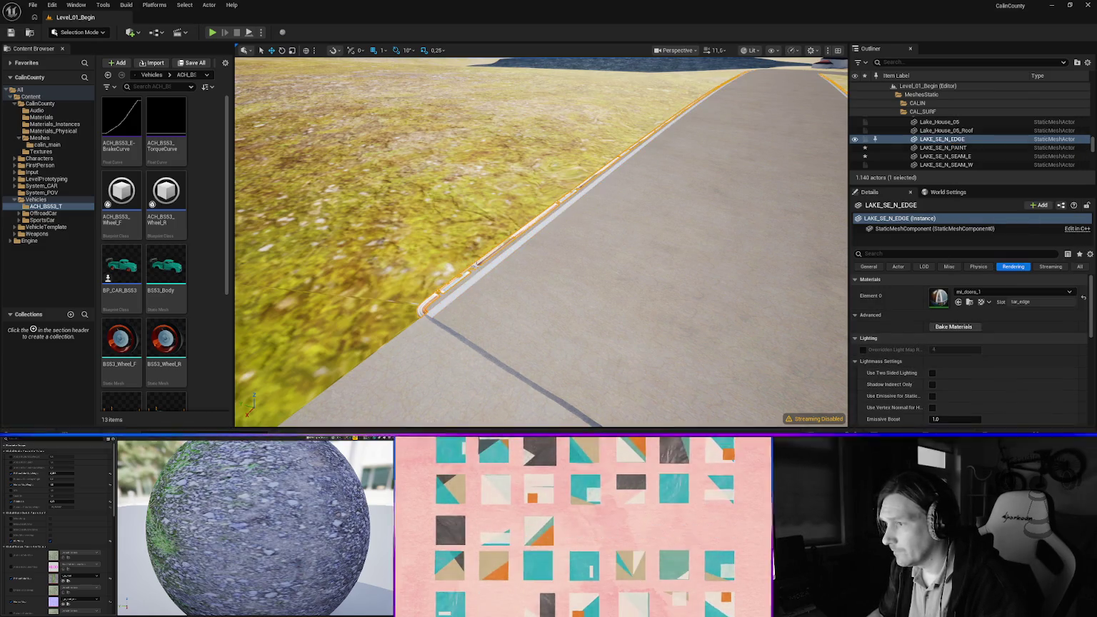
pyautogui.click(988, 293)
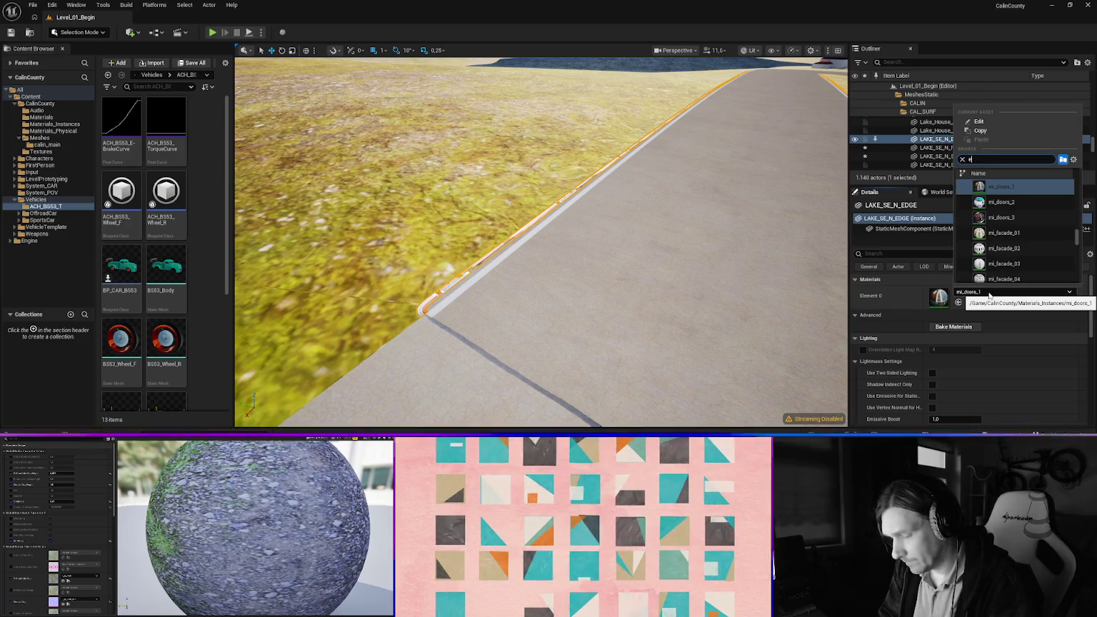
pyautogui.write('edge')
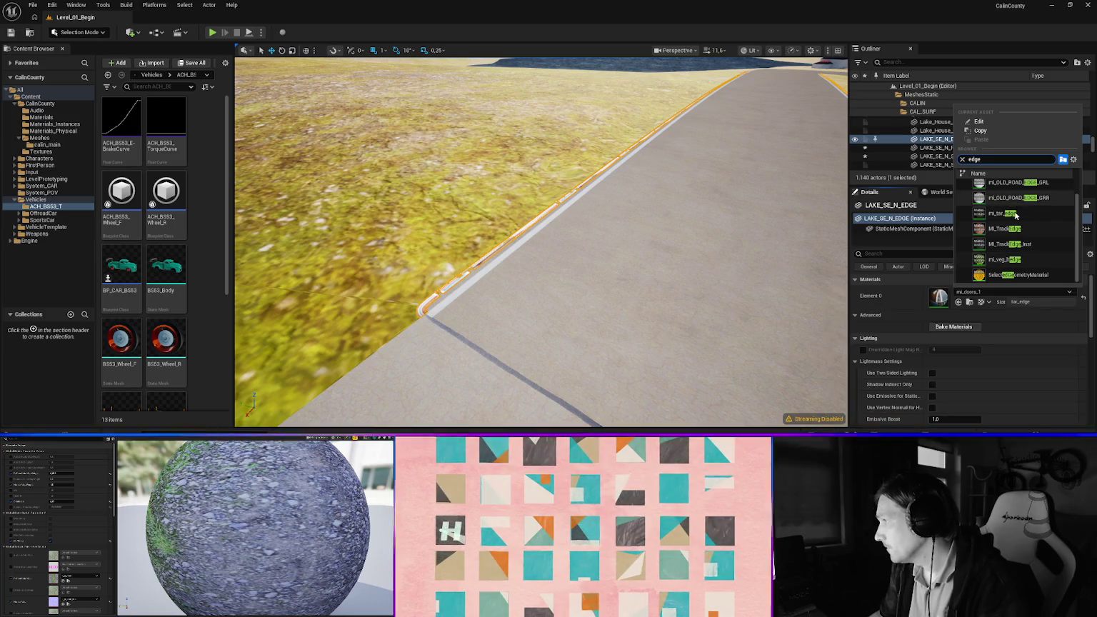
pyautogui.click(1007, 213)
pyautogui.moveTo(569, 282); pyautogui.dragTo(562, 262)
pyautogui.click(584, 126)
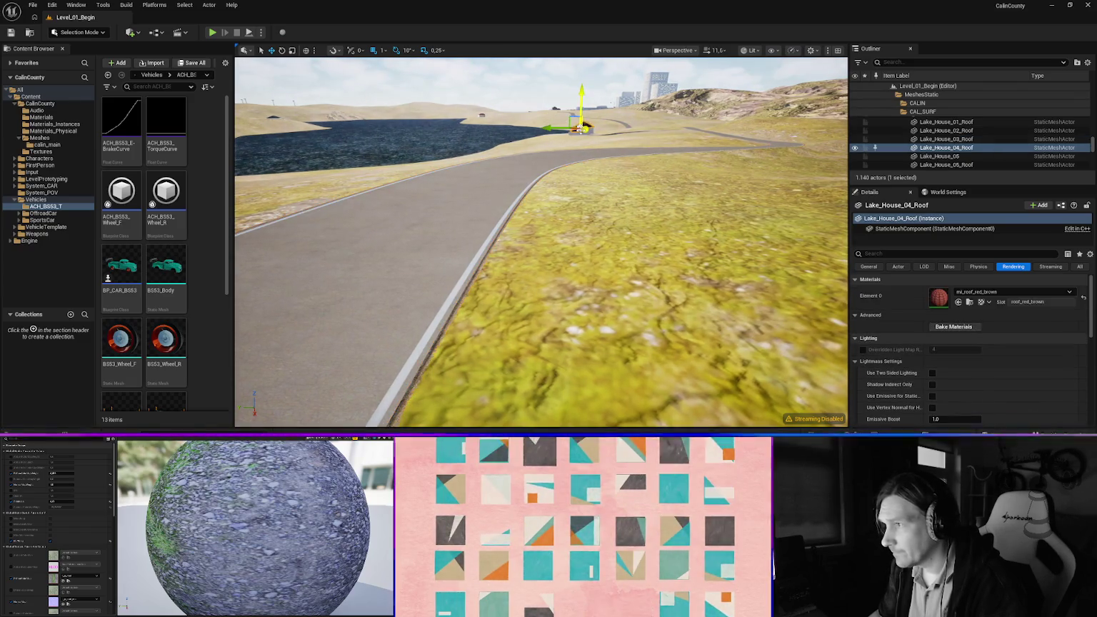
# Set the 1WALL_LAKE_STONE wall along the road to mi_wall_stone
pyautogui.moveTo(535, 247); pyautogui.dragTo(535, 247)
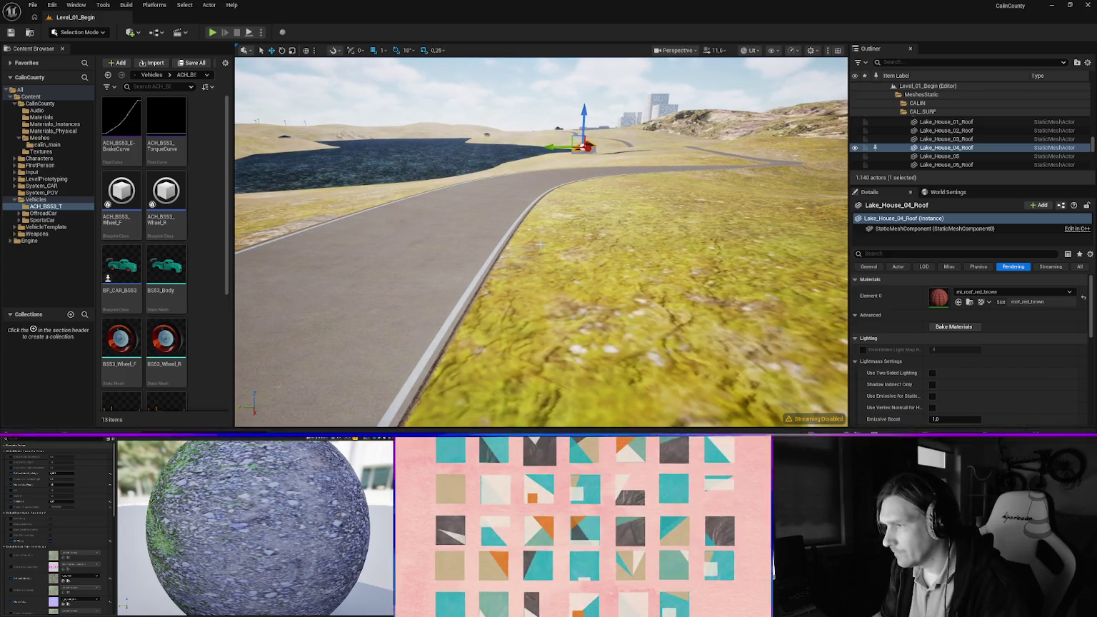
pyautogui.moveTo(464, 294); pyautogui.dragTo(510, 289)
pyautogui.click(655, 288)
pyautogui.click(1014, 291)
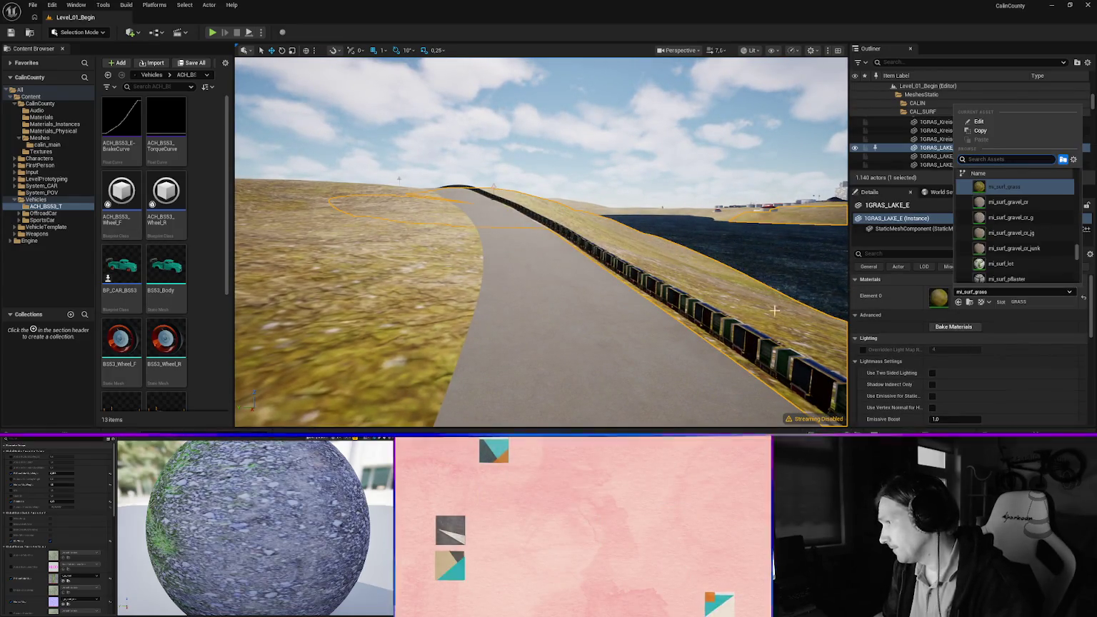
pyautogui.click(758, 337)
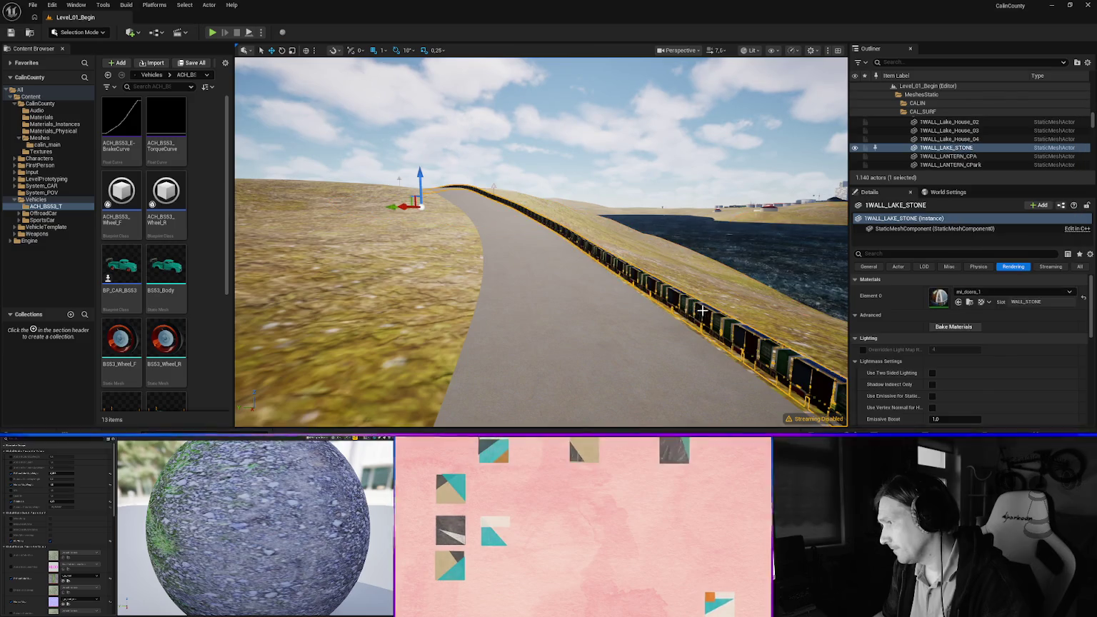
pyautogui.click(994, 292)
pyautogui.write('wall')
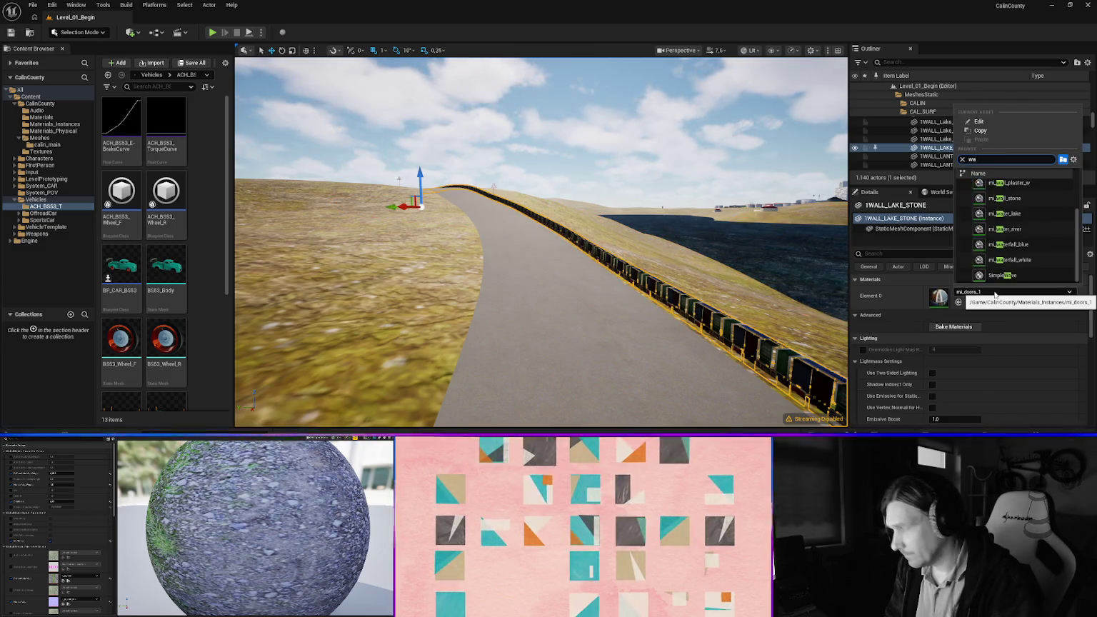
pyautogui.click(1006, 217)
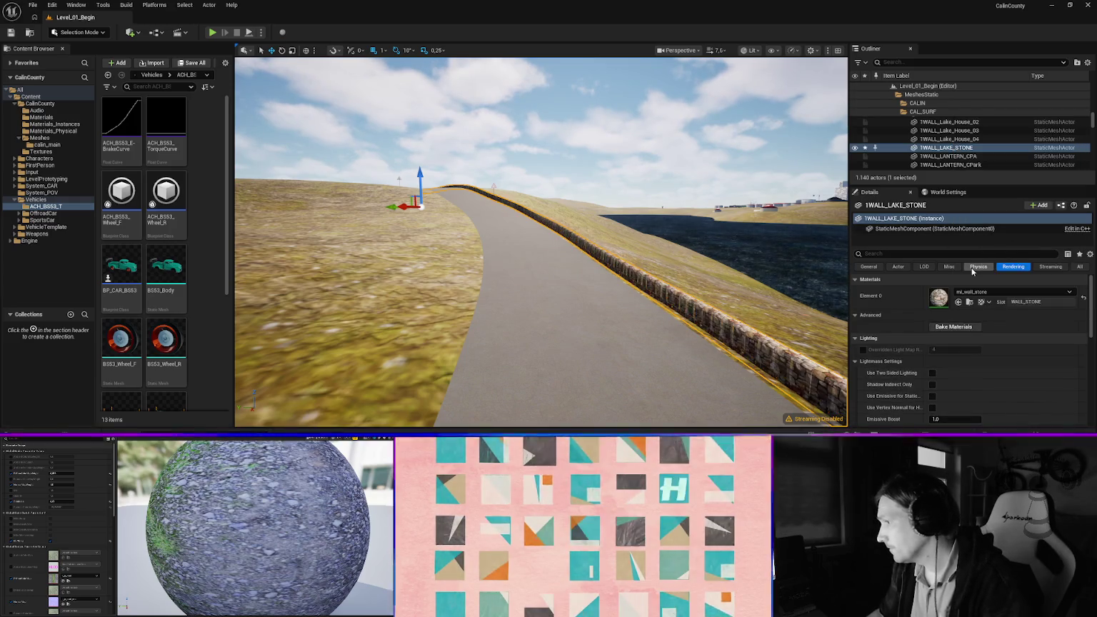
# Apply mi_zinc to corner signs SIGN_LNW_CORNER_2E1 and 2W3
pyautogui.press('w')
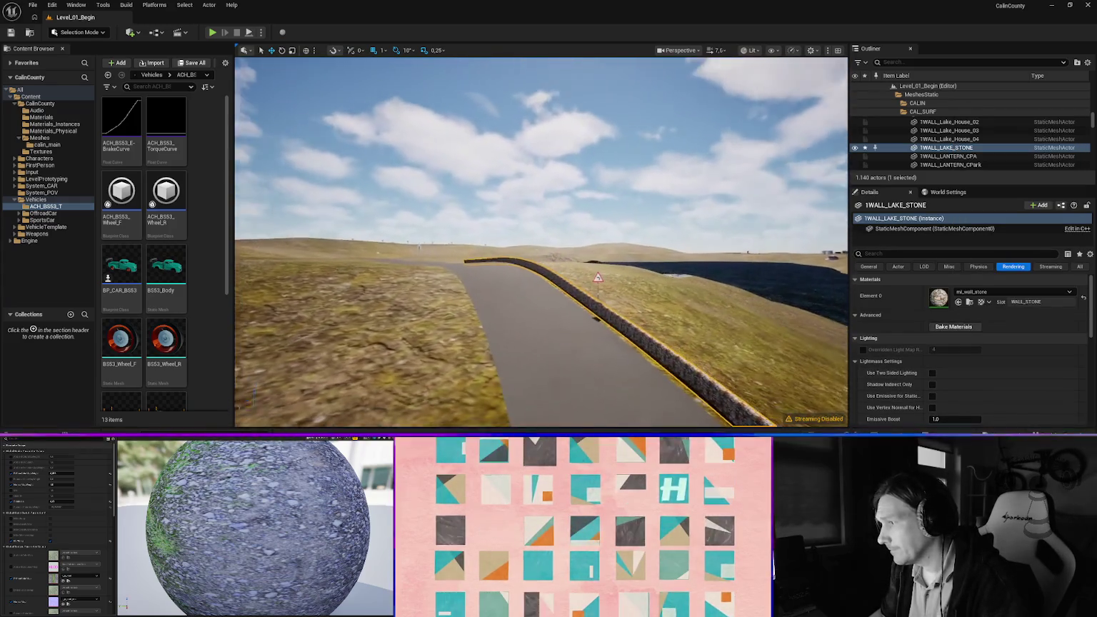
pyautogui.click(603, 275)
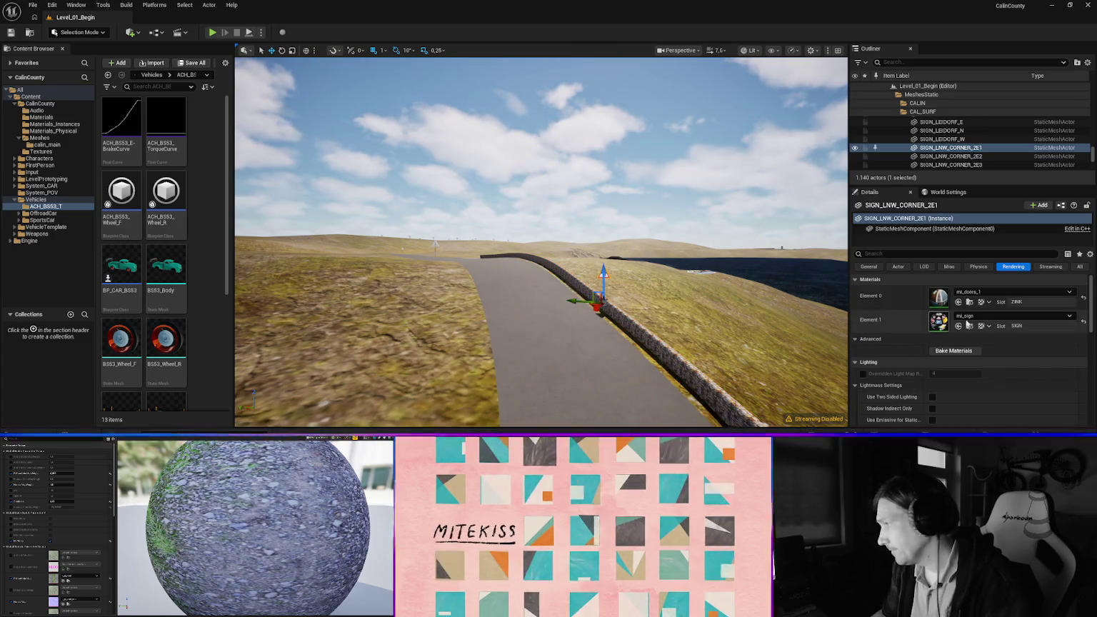
pyautogui.click(983, 293)
pyautogui.write('zinc')
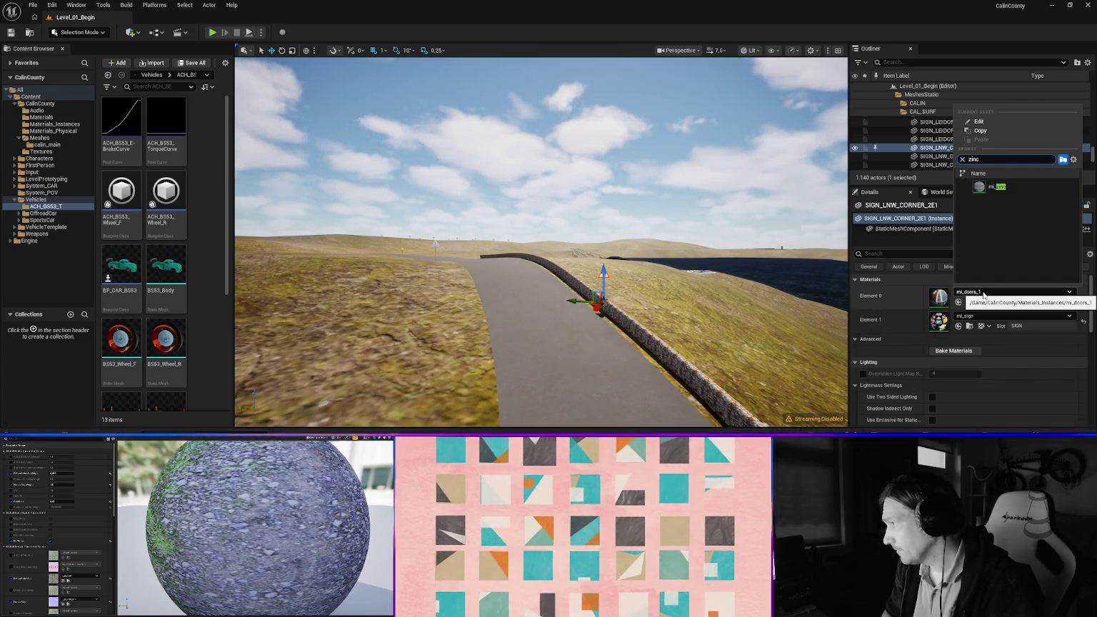
pyautogui.press('Return')
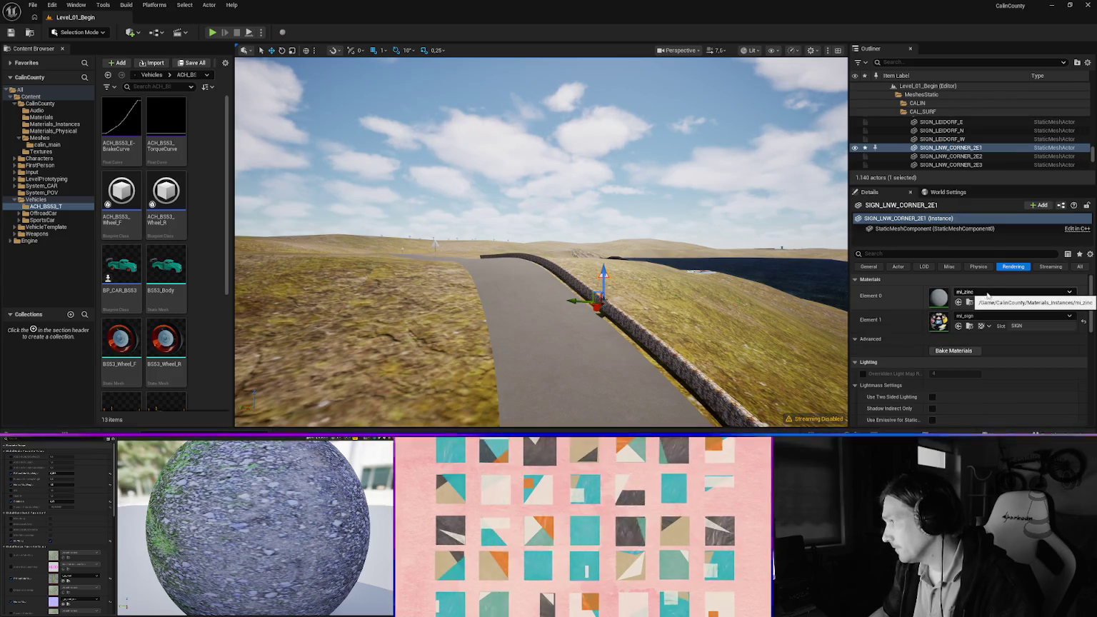
pyautogui.click(988, 292)
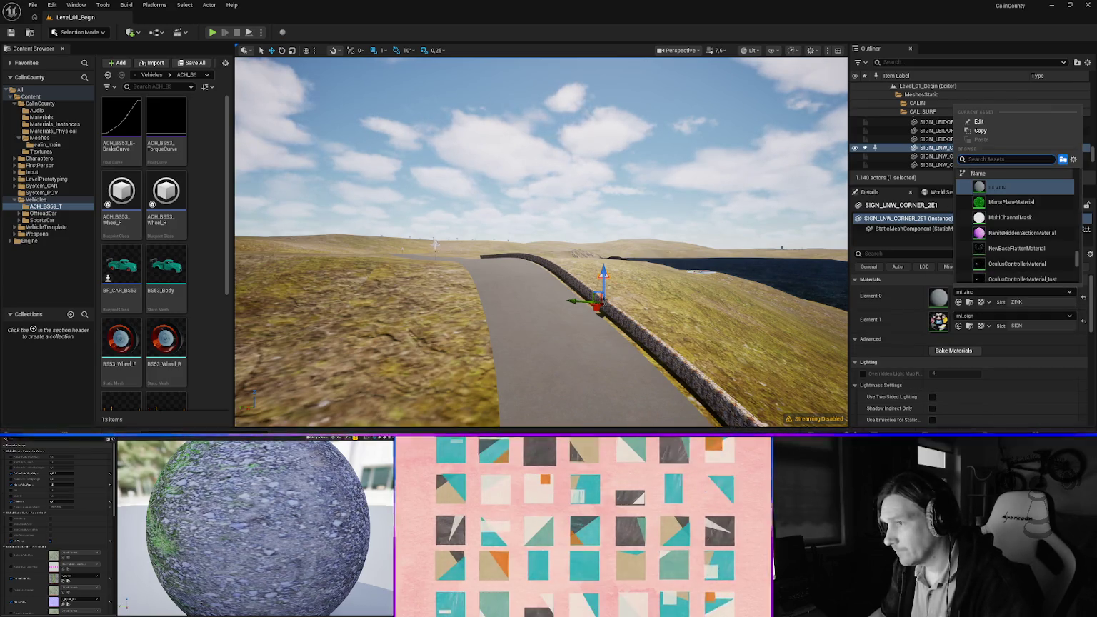
pyautogui.hotkey('ctrl', 'z')
pyautogui.click(984, 292)
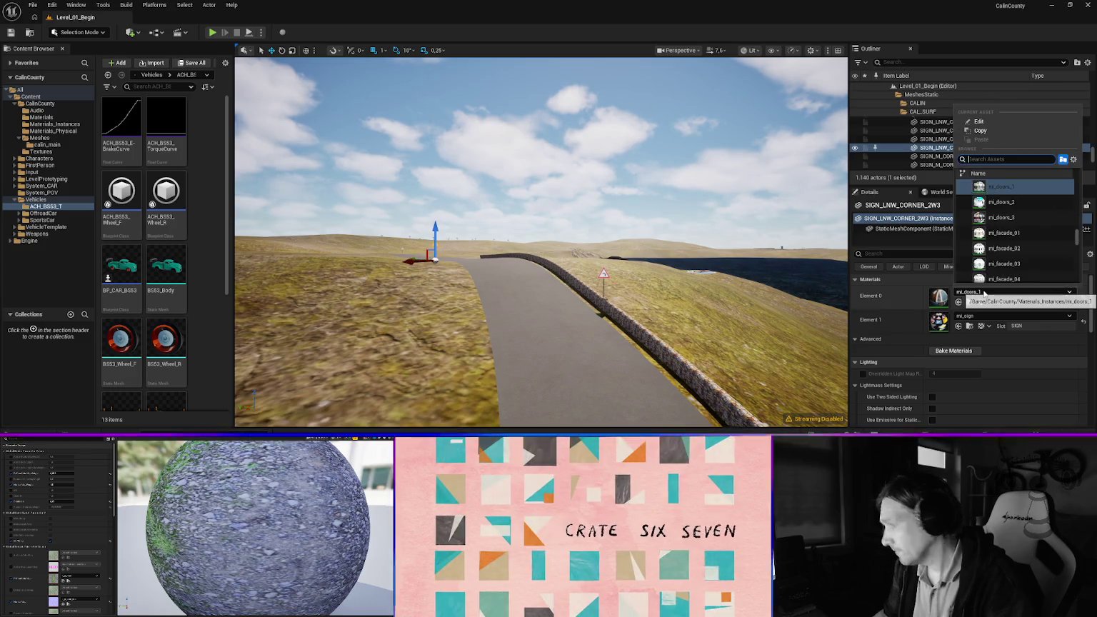
pyautogui.write('zinc')
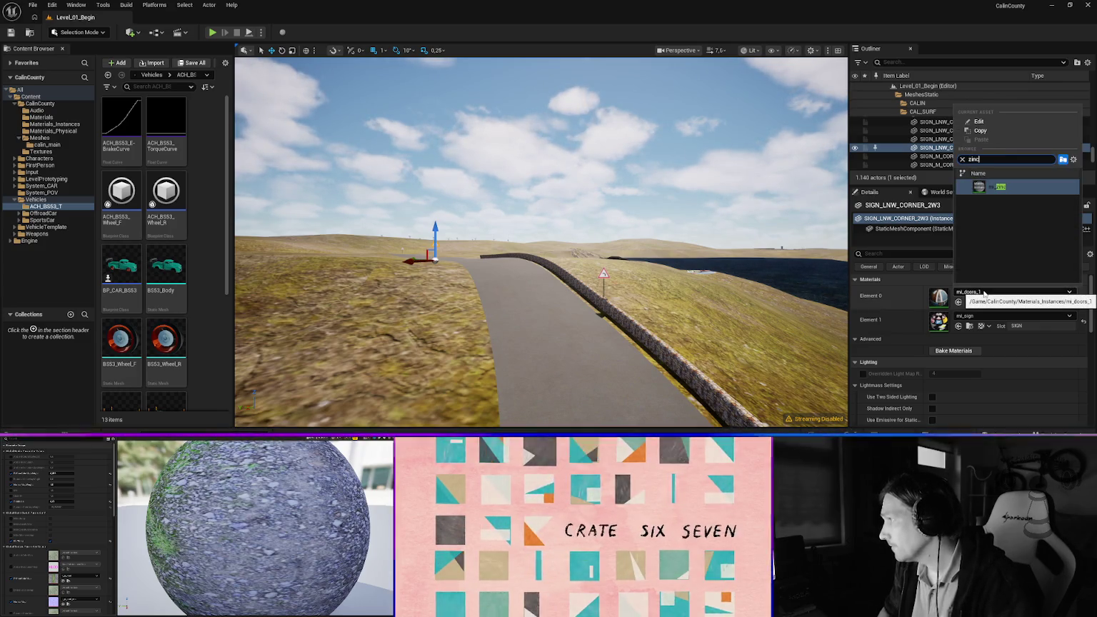
pyautogui.press('Return')
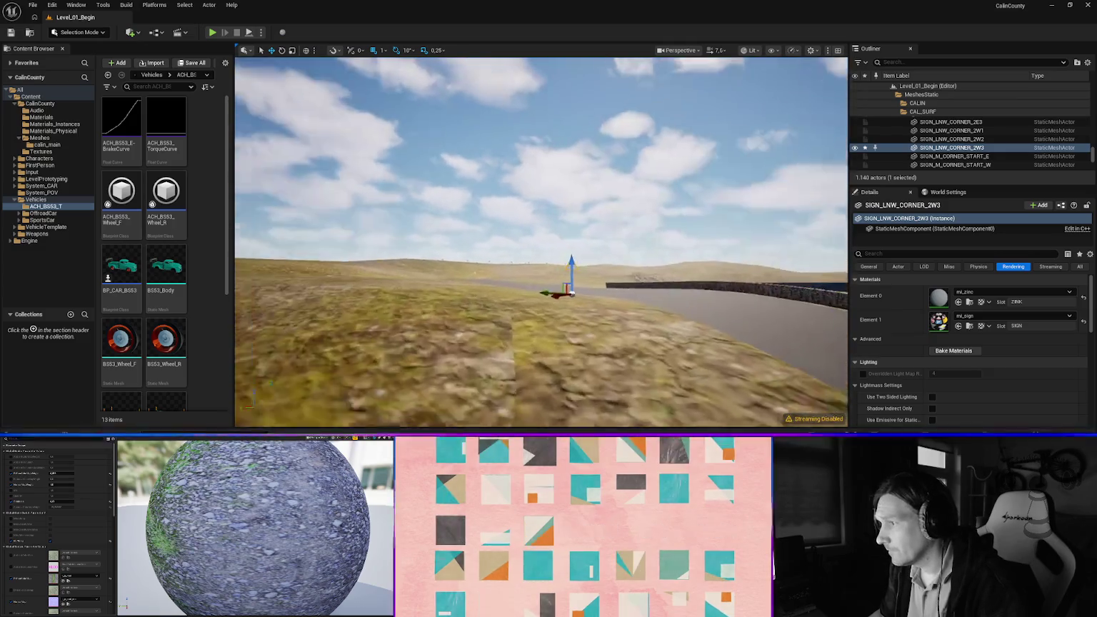
# Fly over the coloured track and select the 1GRAVEL_Lake_House_05 road mesh
pyautogui.press('w')
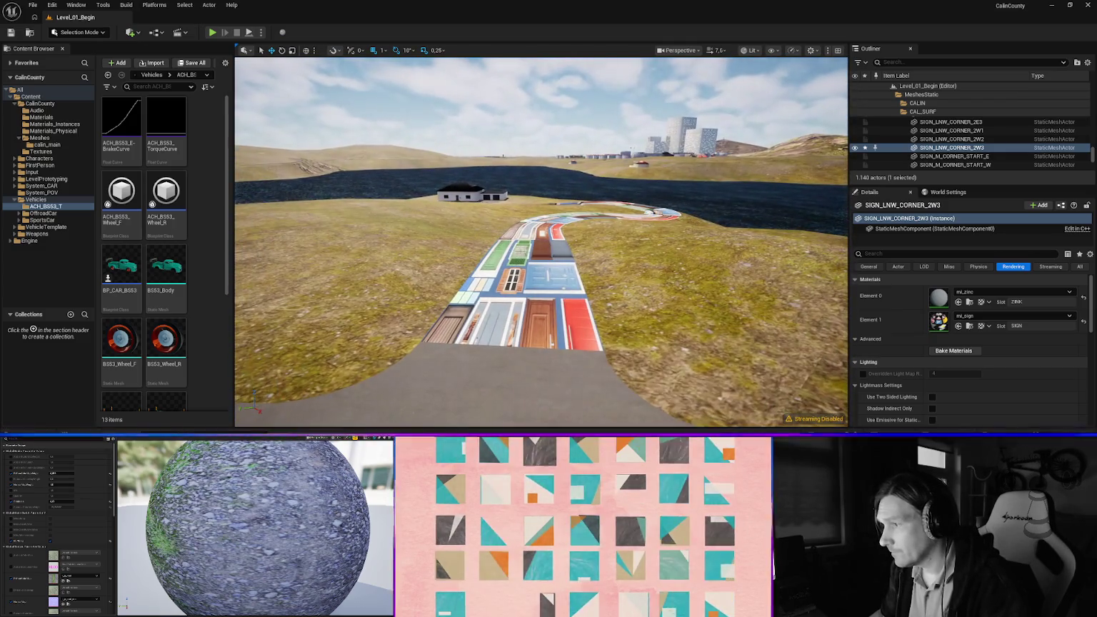
pyautogui.click(785, 115)
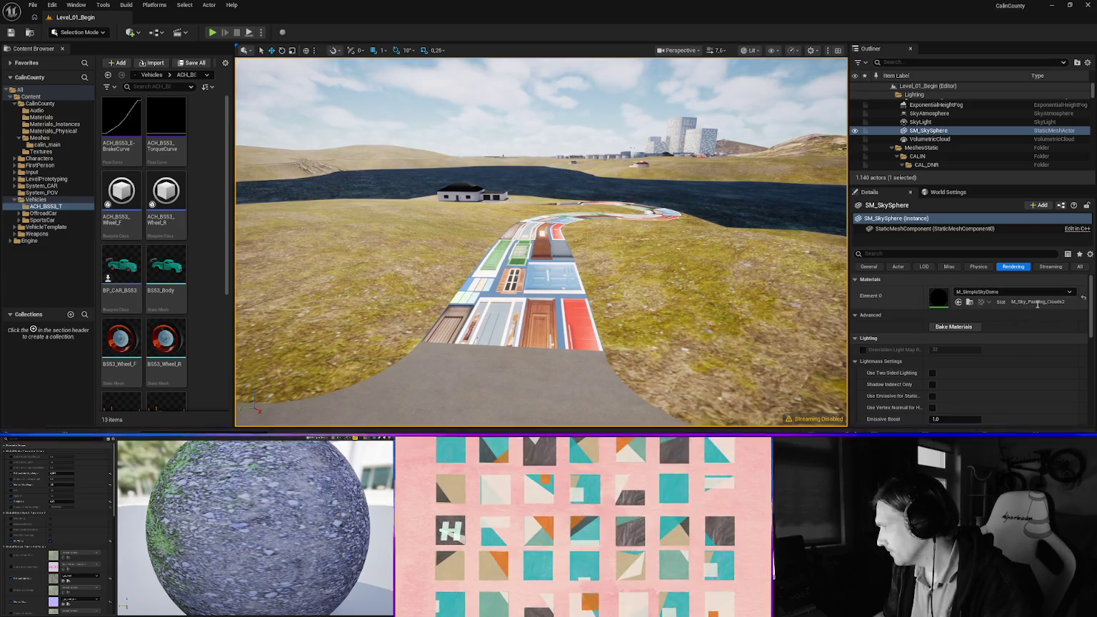
pyautogui.click(485, 293)
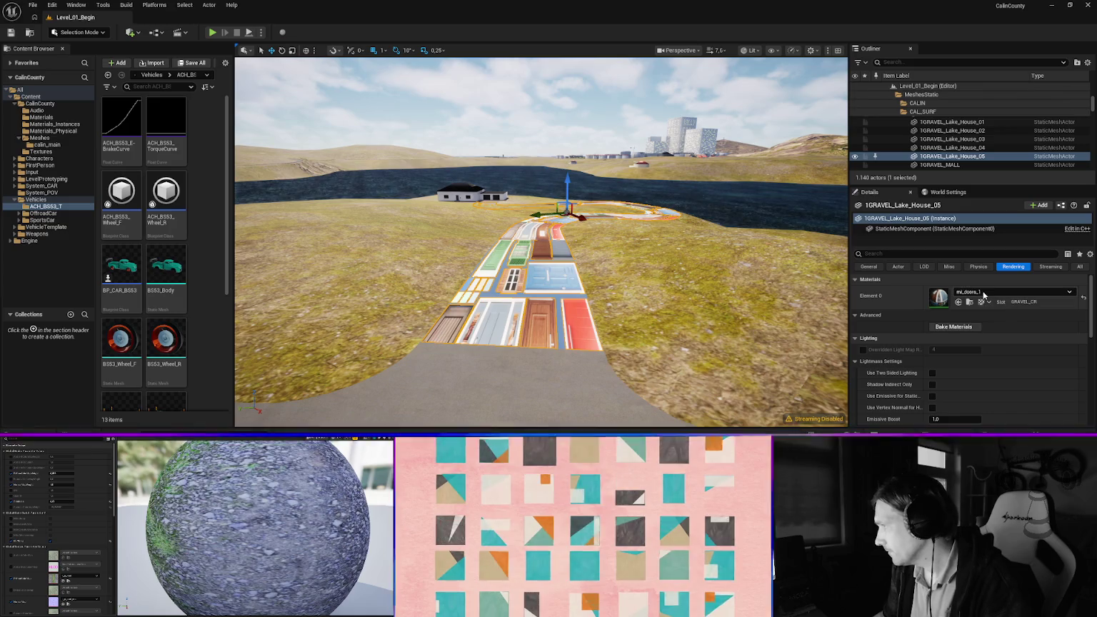
# Assign mi_surf_gravel_cr to the gravel mesh
pyautogui.click(979, 293)
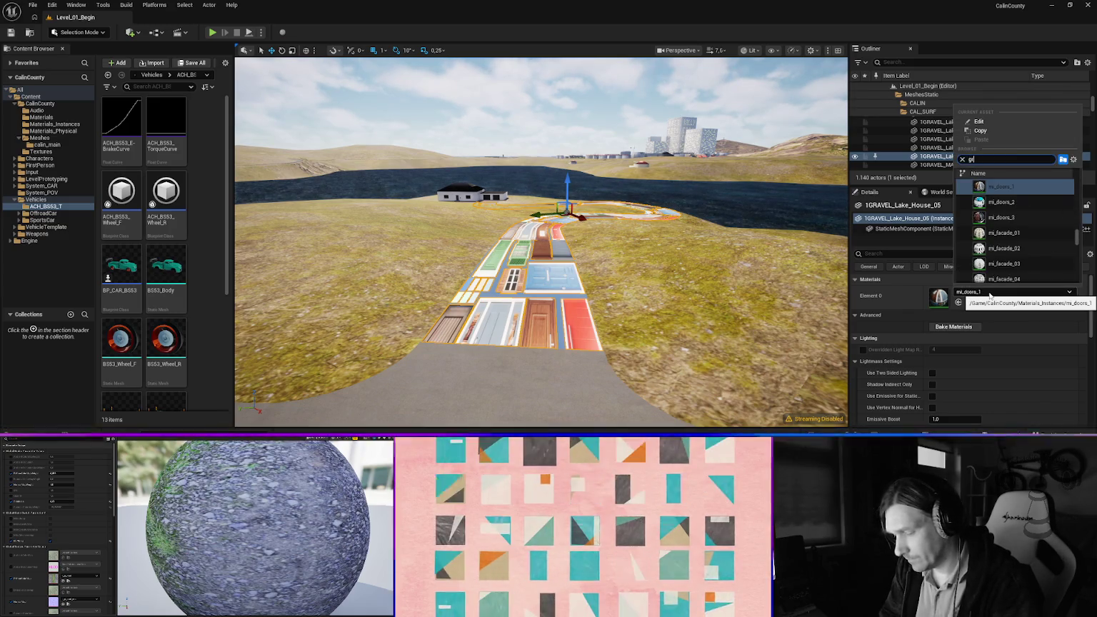
pyautogui.write('rac')
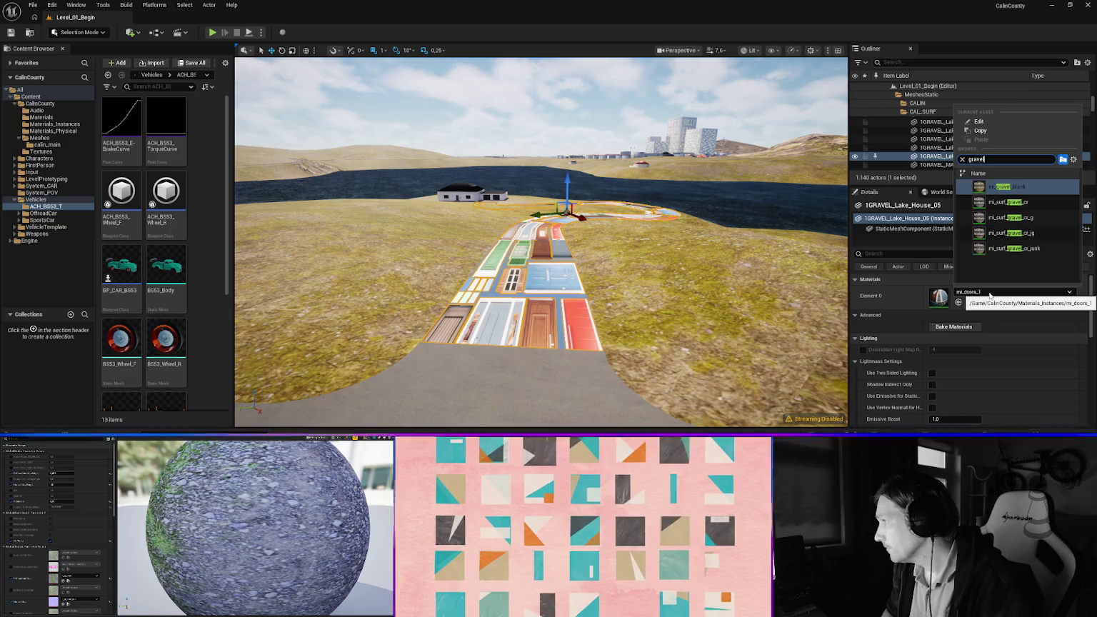
pyautogui.press('Down')
pyautogui.press('Return')
# Give the paving around the house the mi_surf_pflaster material
pyautogui.press('f')
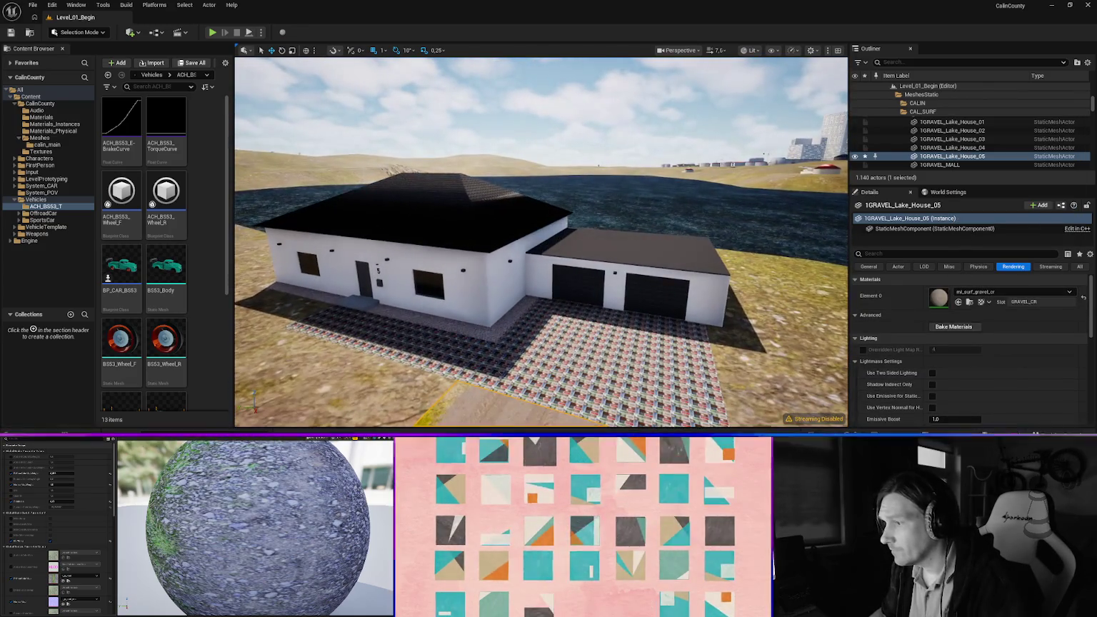
pyautogui.click(543, 336)
pyautogui.click(972, 294)
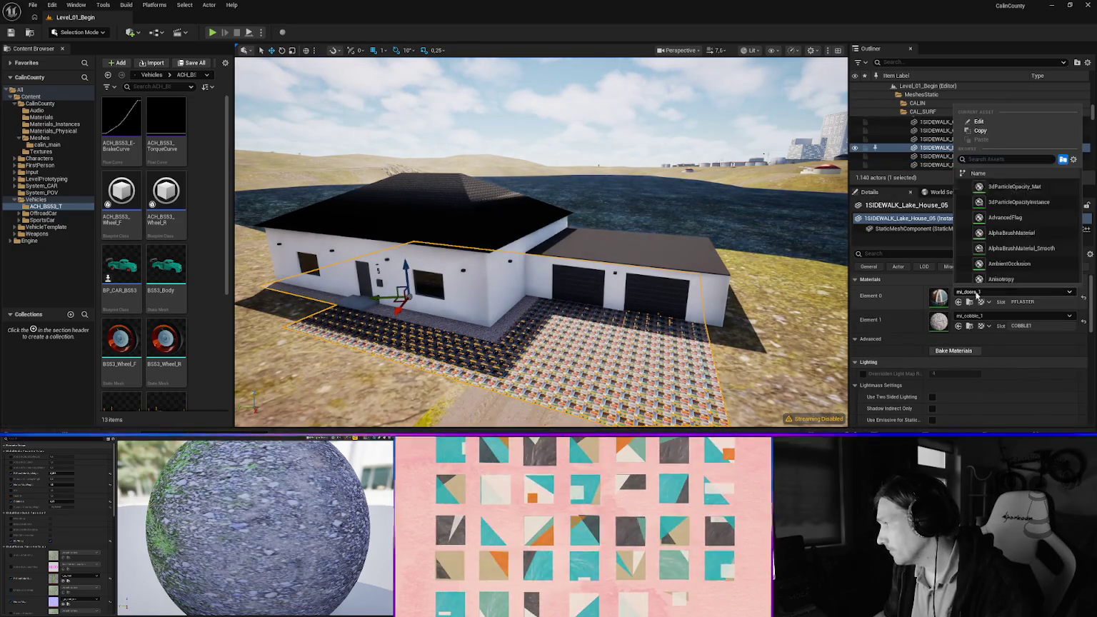
pyautogui.write('pflas')
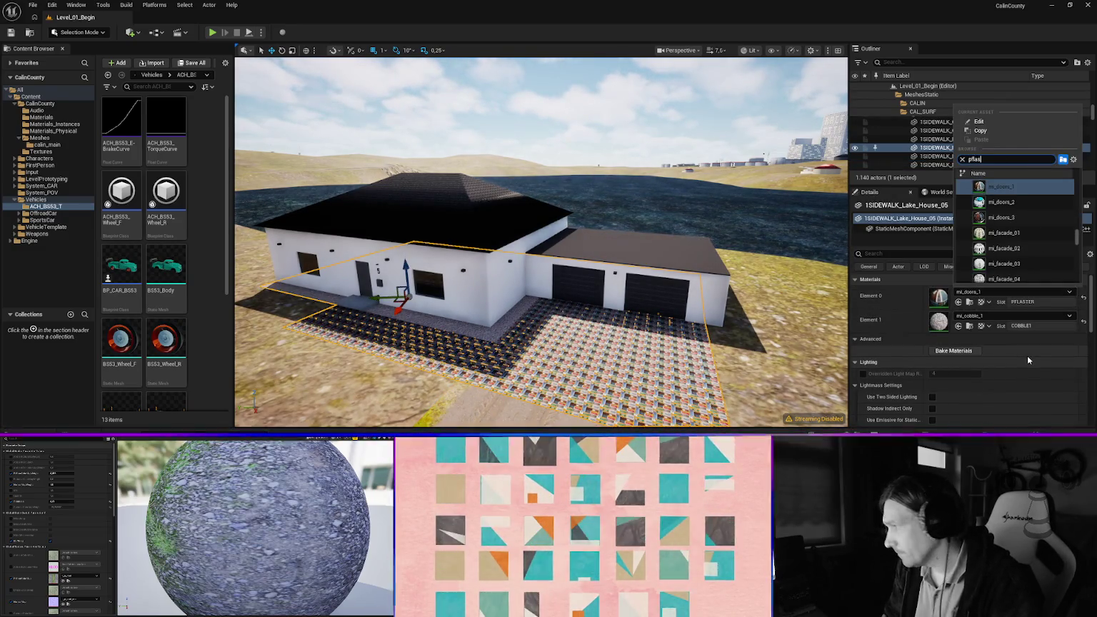
pyautogui.press('Return')
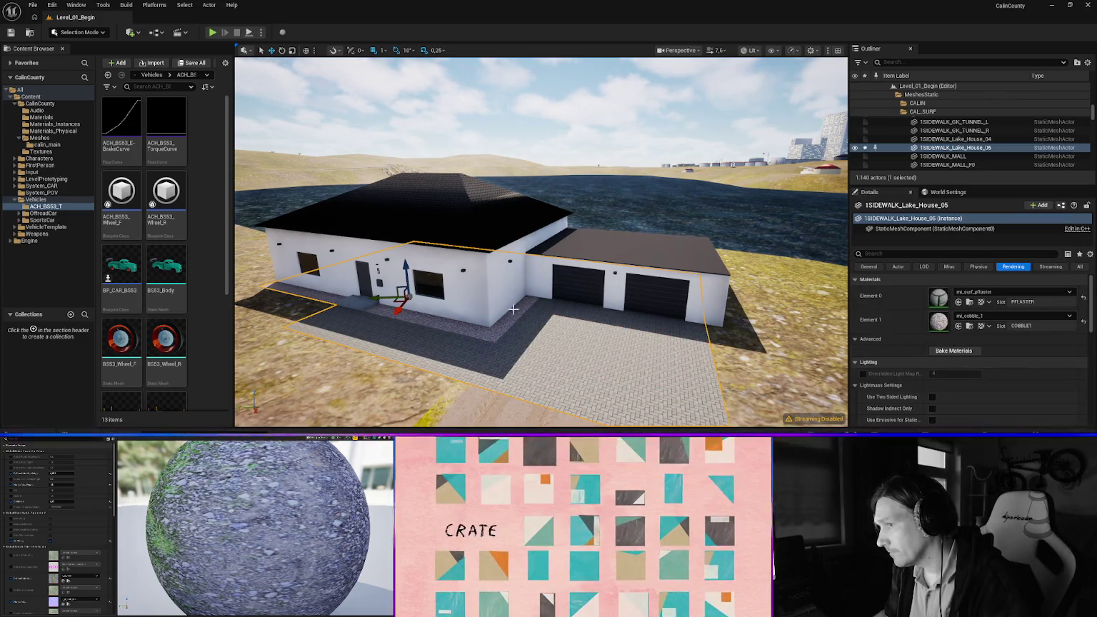
# On Lake_House_05, set the DOORS3 slot to mi_doors_3 and HOUSE_SPOT to mi_house_number
pyautogui.click(466, 281)
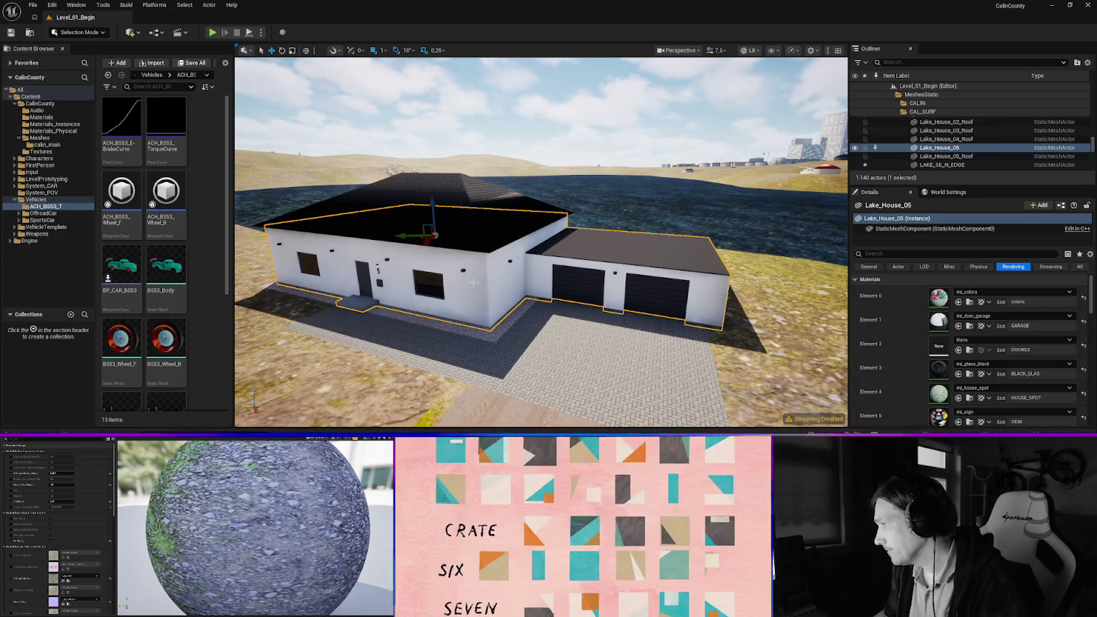
pyautogui.click(969, 340)
pyautogui.write('door')
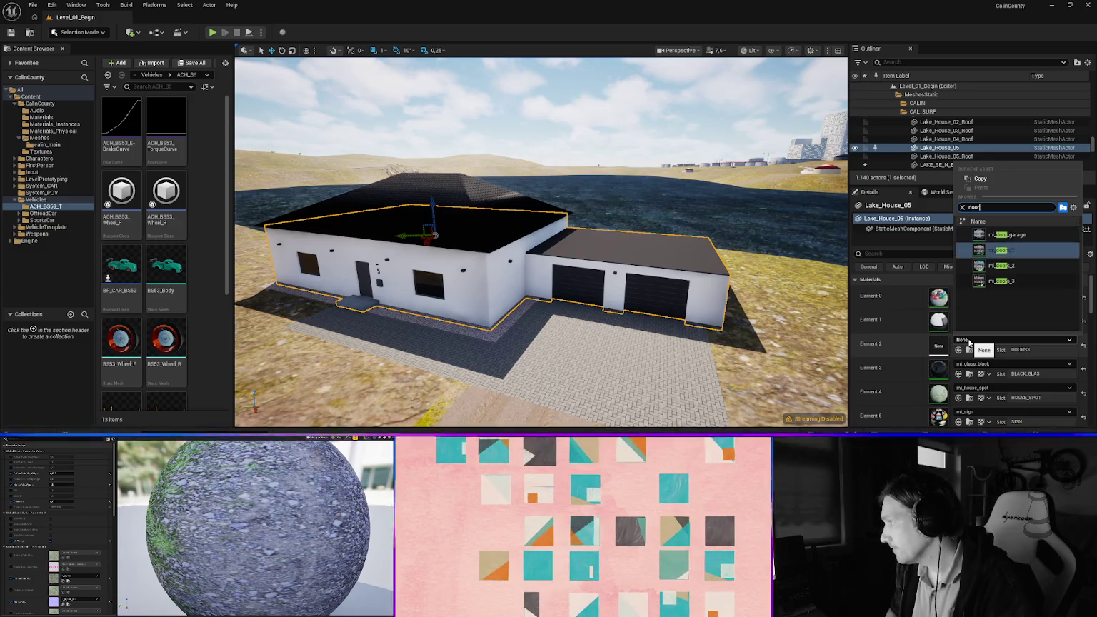
pyautogui.press('Return')
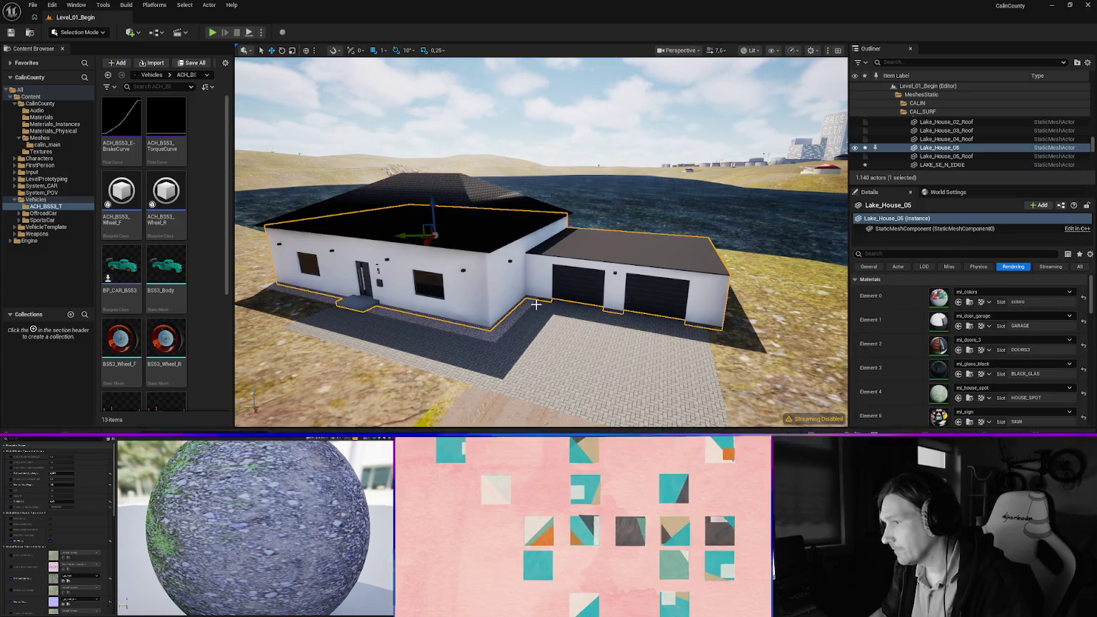
pyautogui.scroll(-2, 893, 344)
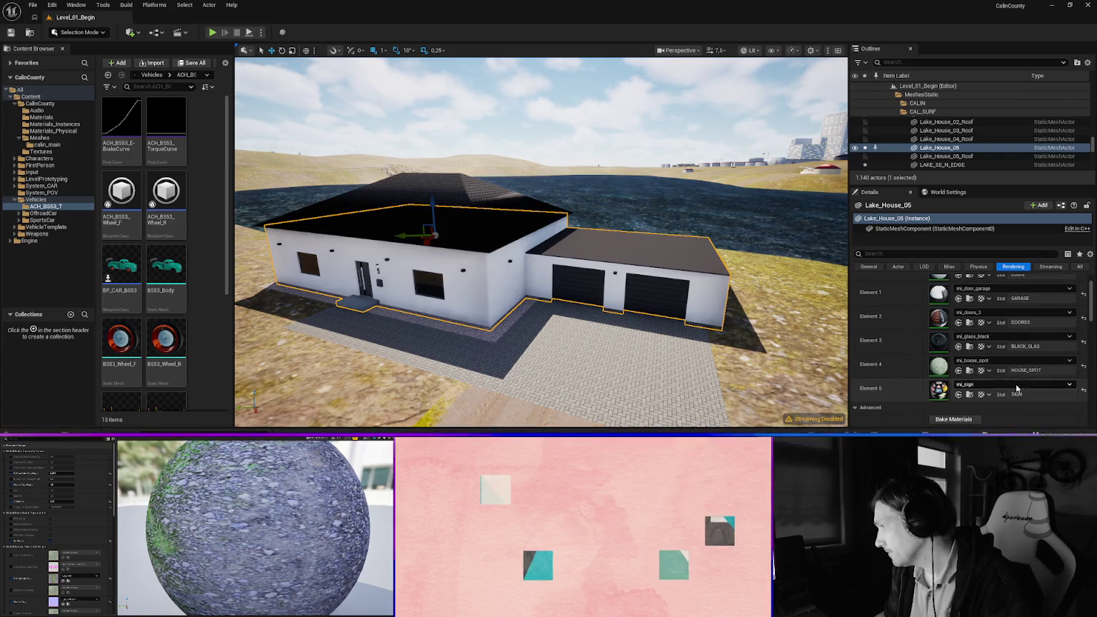
pyautogui.click(990, 362)
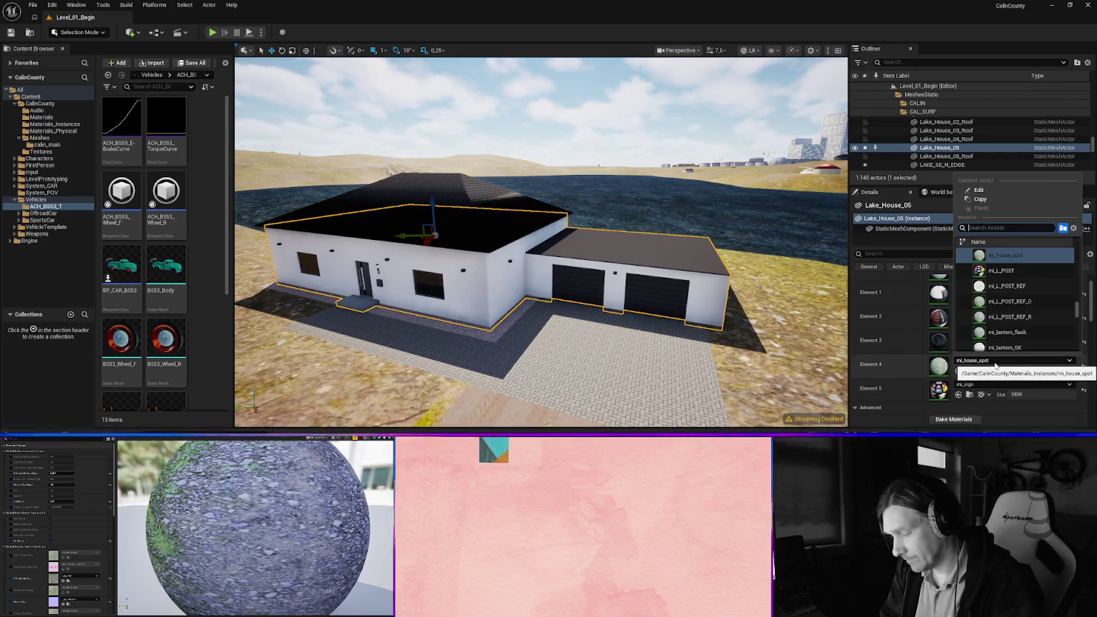
pyautogui.write('Humber')
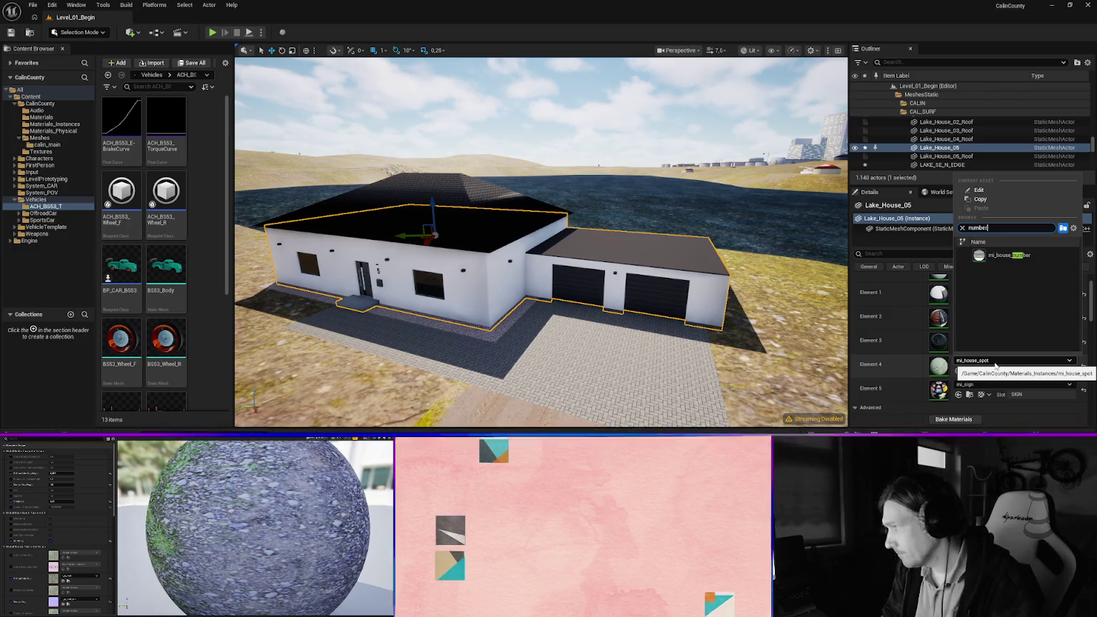
pyautogui.press('Return')
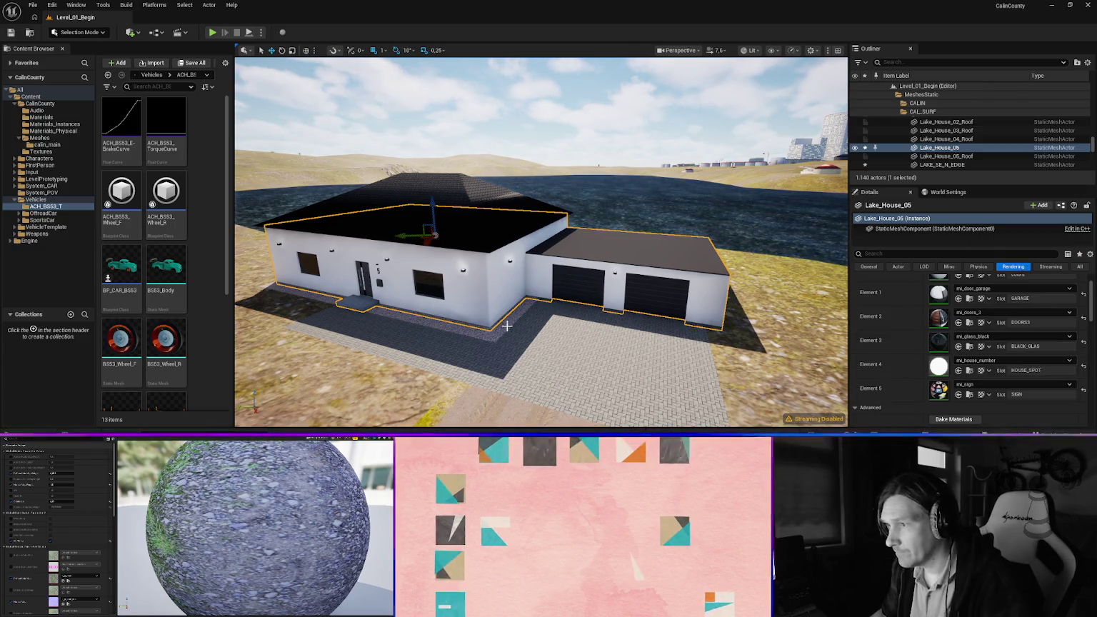
# Fly from the house to the winding road and select the corner warning sign
pyautogui.rightClick(529, 333)
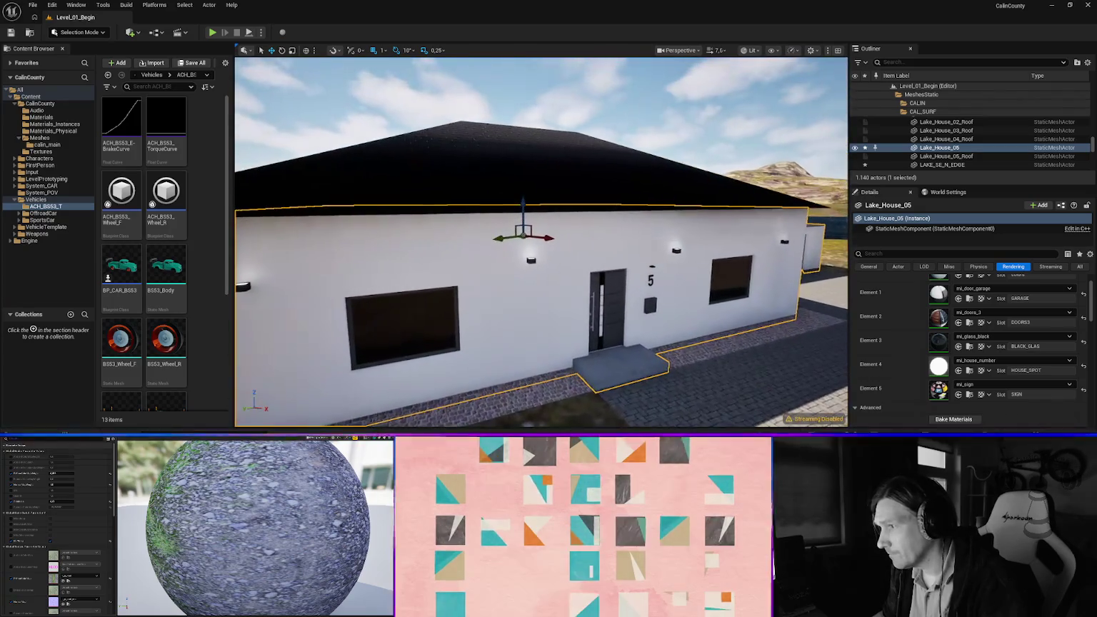
pyautogui.rightClick(540, 242)
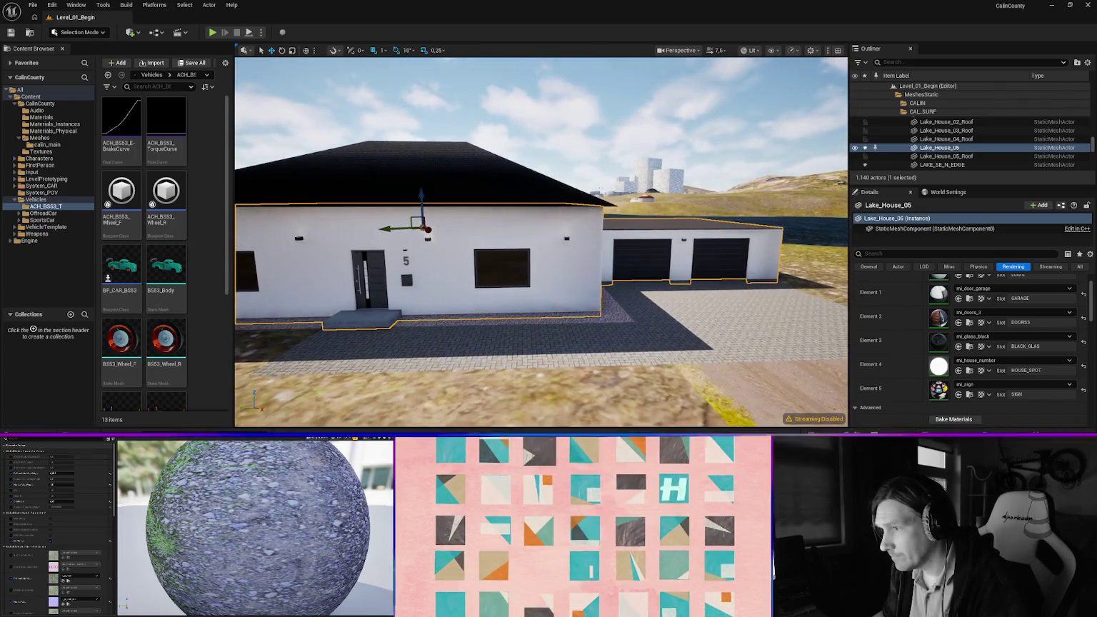
pyautogui.rightClick(541, 241)
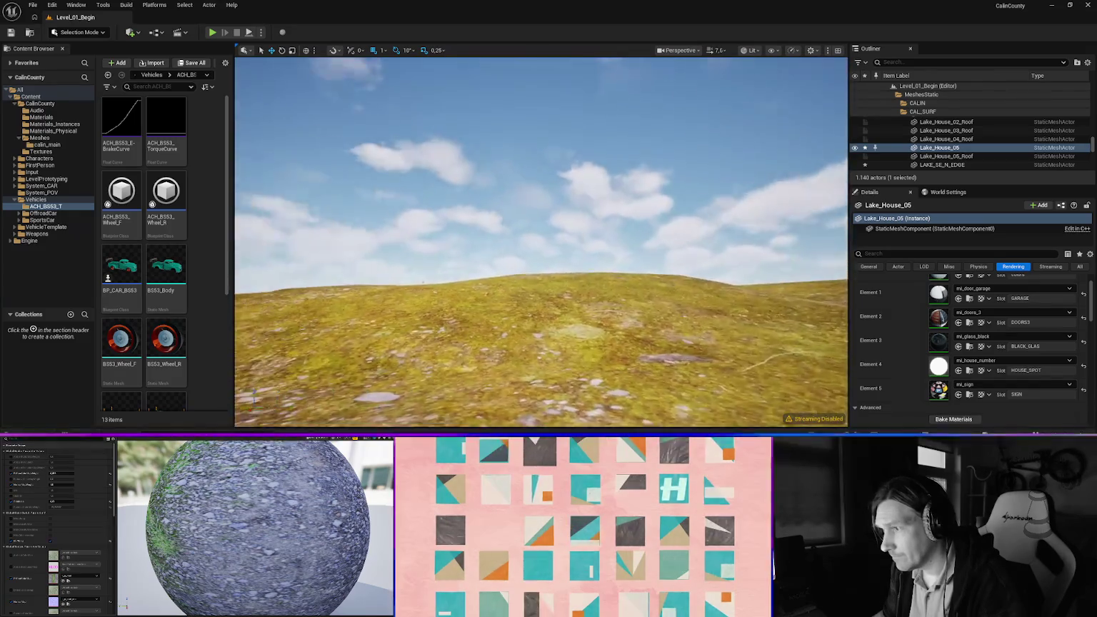
pyautogui.rightClick(541, 241)
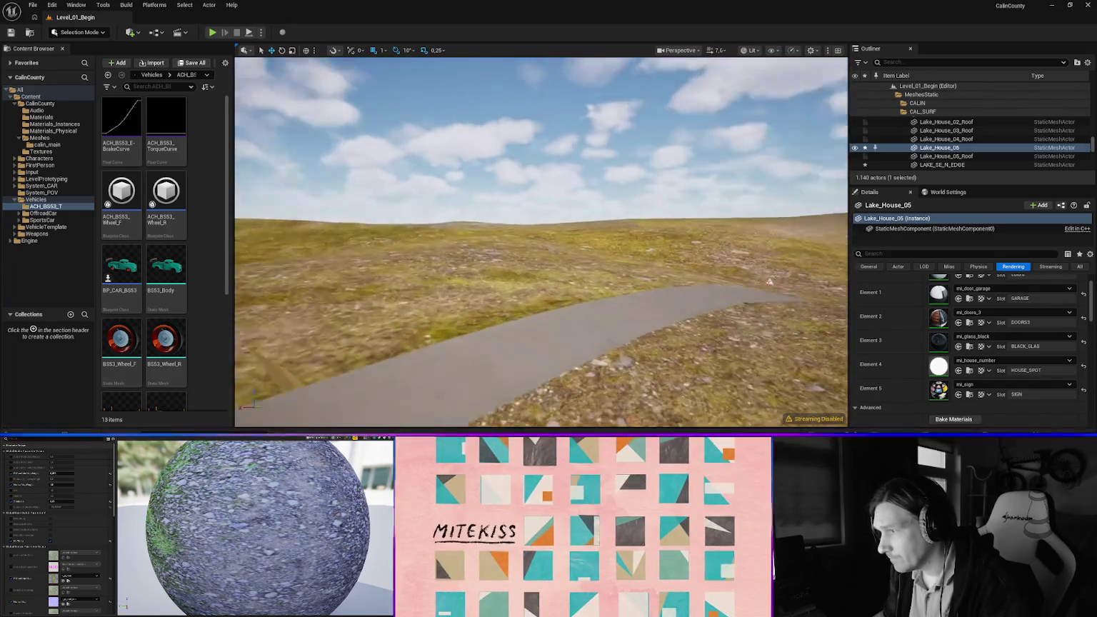
pyautogui.rightClick(525, 334)
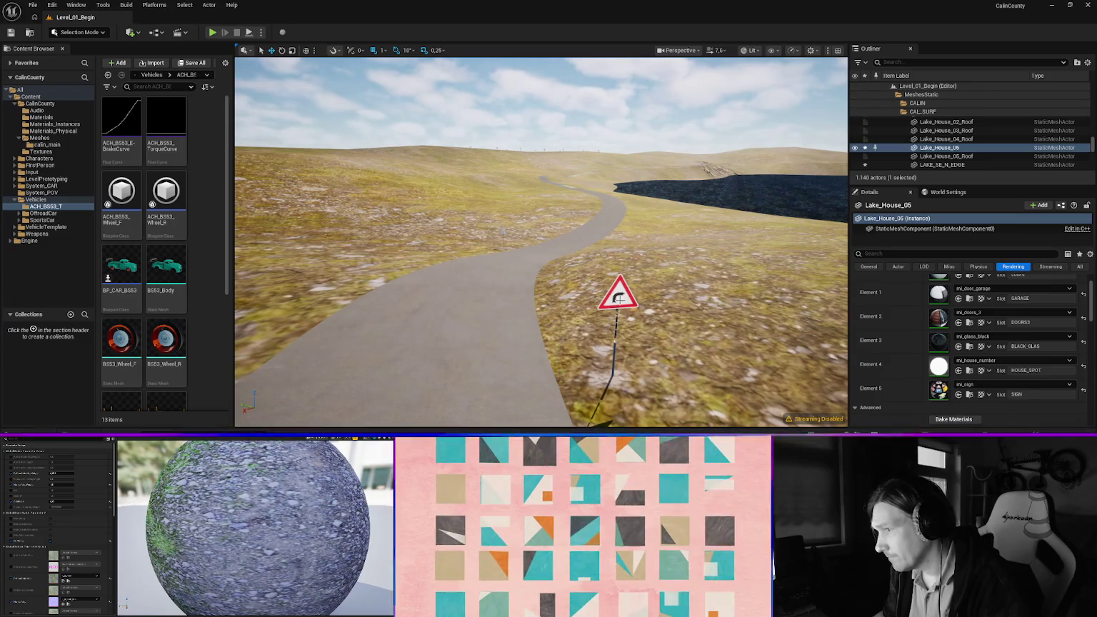
pyautogui.click(618, 298)
pyautogui.scroll(2, 989, 287)
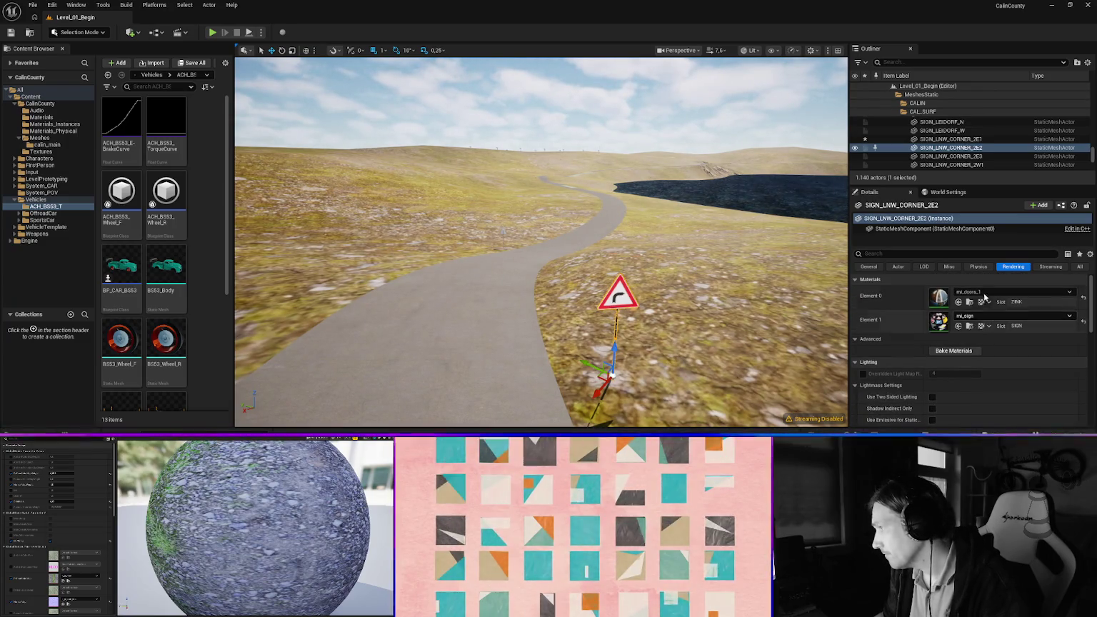
# Switch the ZINK slot of corner signs 2E2 and 2W2 to mi_zinc, then select the patched road piece
pyautogui.click(984, 292)
pyautogui.write('inc')
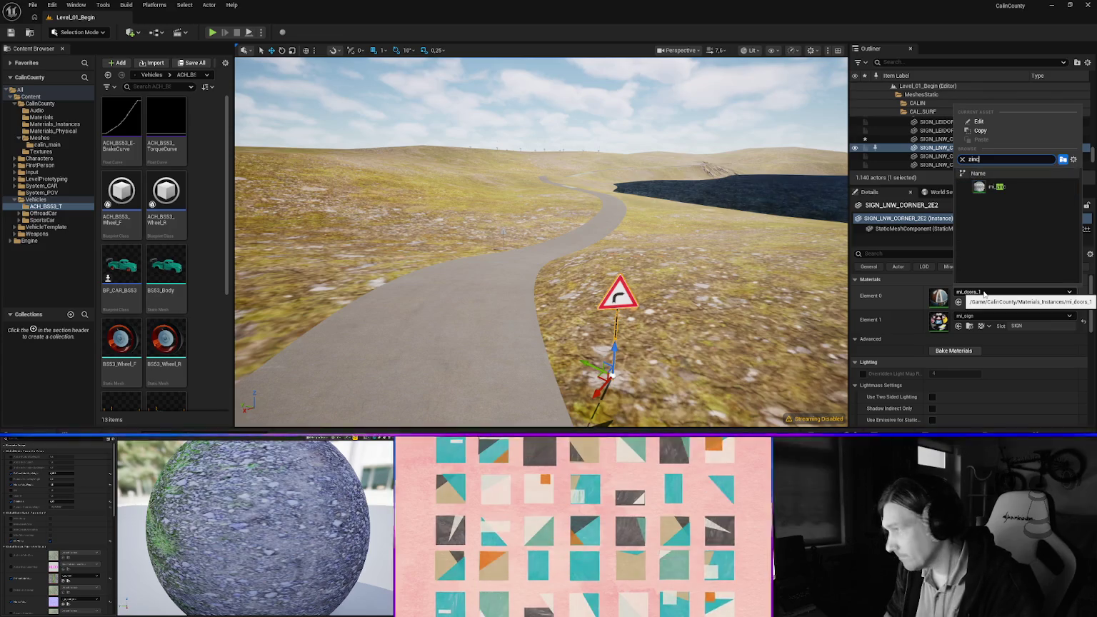
pyautogui.press('Return')
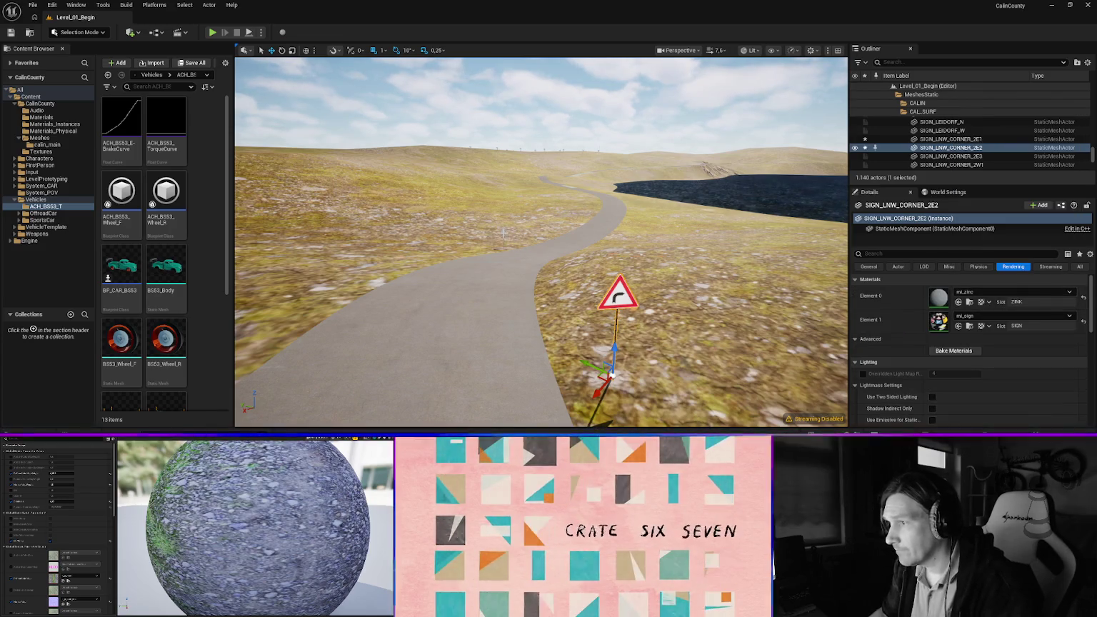
pyautogui.click(502, 232)
pyautogui.click(1000, 295)
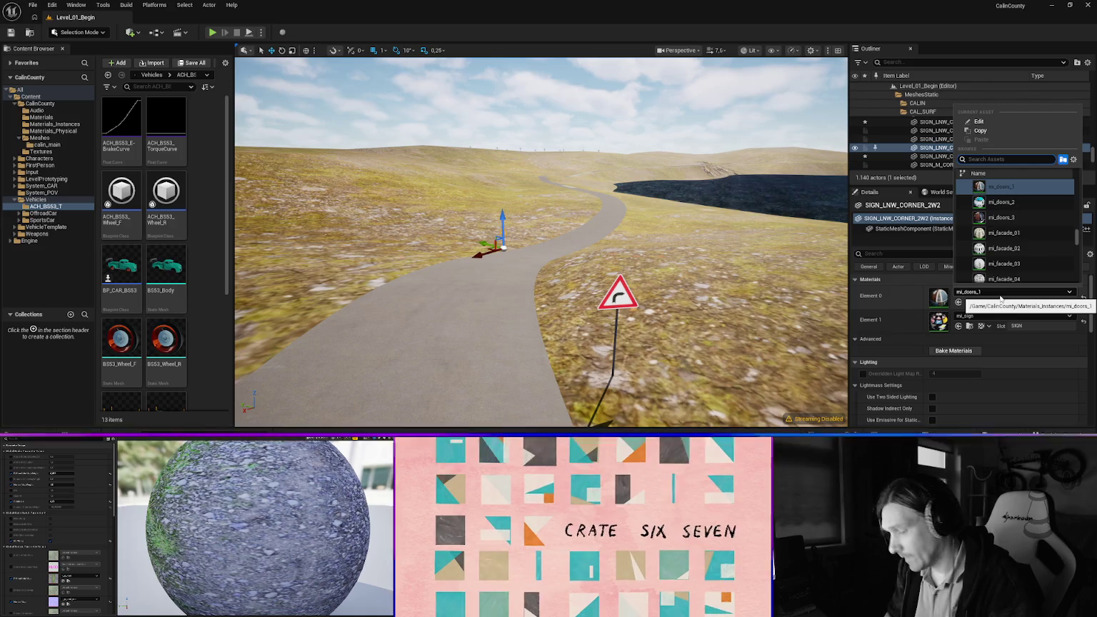
pyautogui.write('zinc')
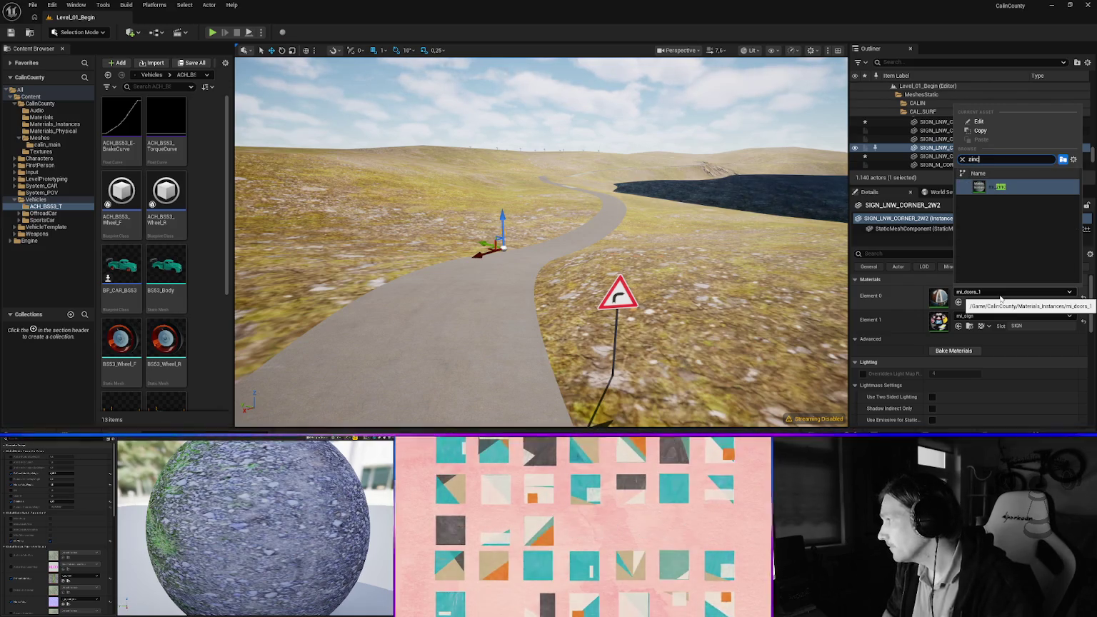
pyautogui.press('Return')
pyautogui.moveTo(564, 285); pyautogui.dragTo(539, 186)
pyautogui.click(682, 286)
# Keep mi_tar_patch assigned to the road piece's patch slot
pyautogui.click(980, 293)
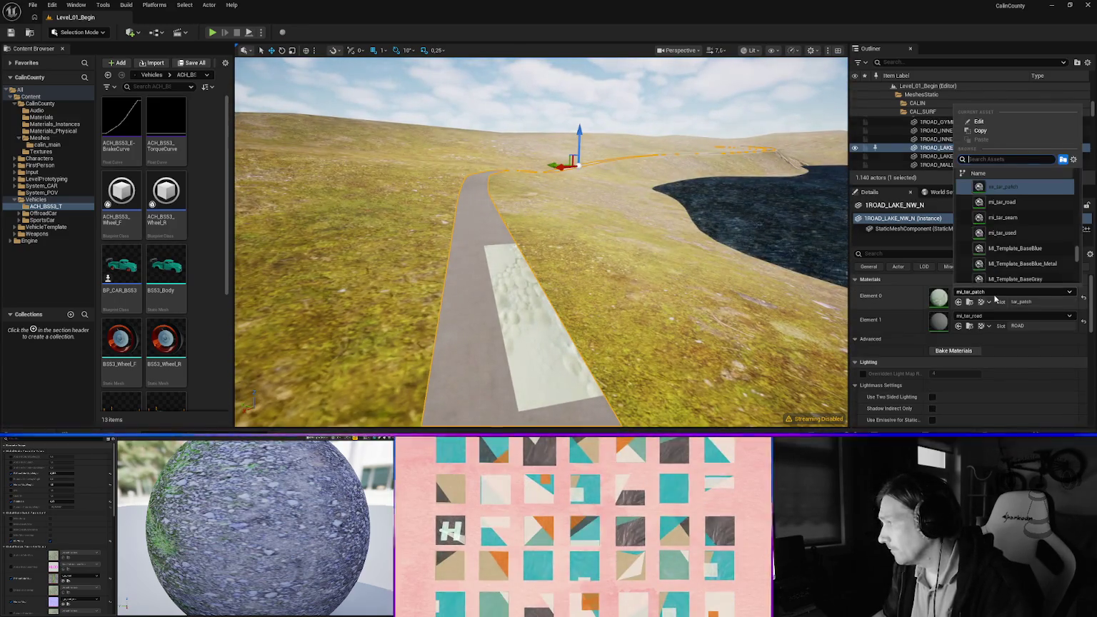
pyautogui.write('patch')
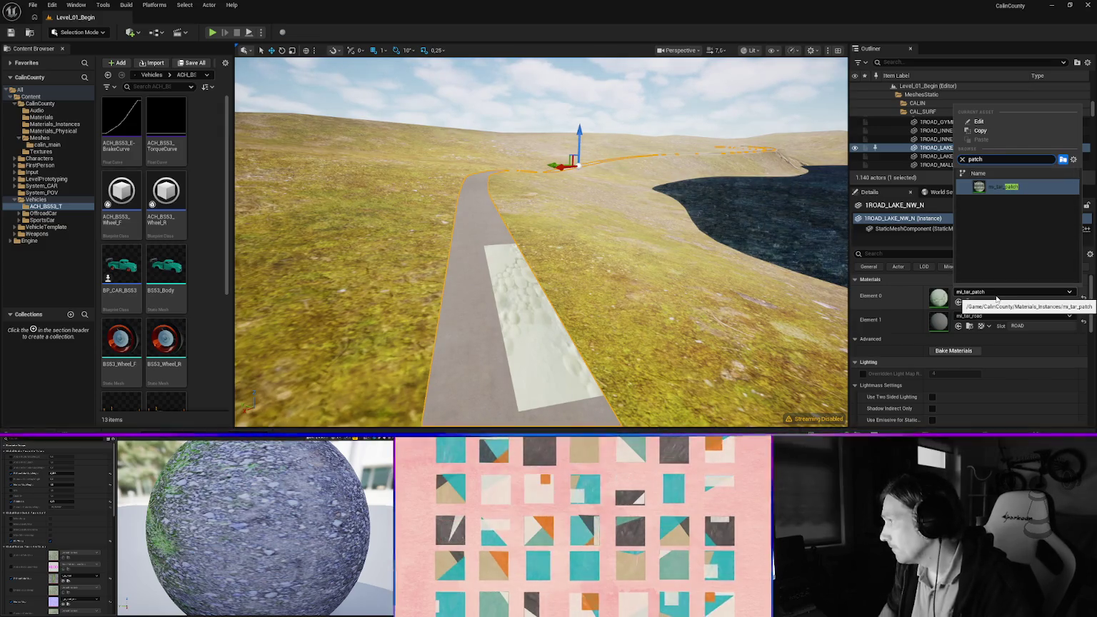
pyautogui.press('Return')
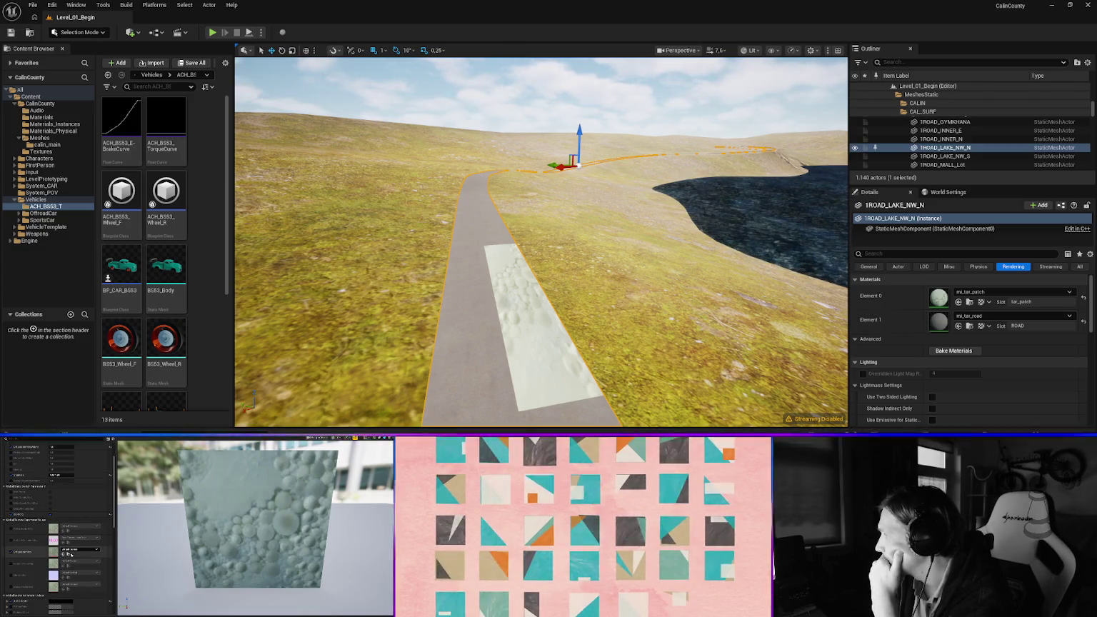
# Search the Content Drawer for 'tar' textures and drag t_tar_detail_a into the patch material
pyautogui.hotkey('ctrl', 'space')
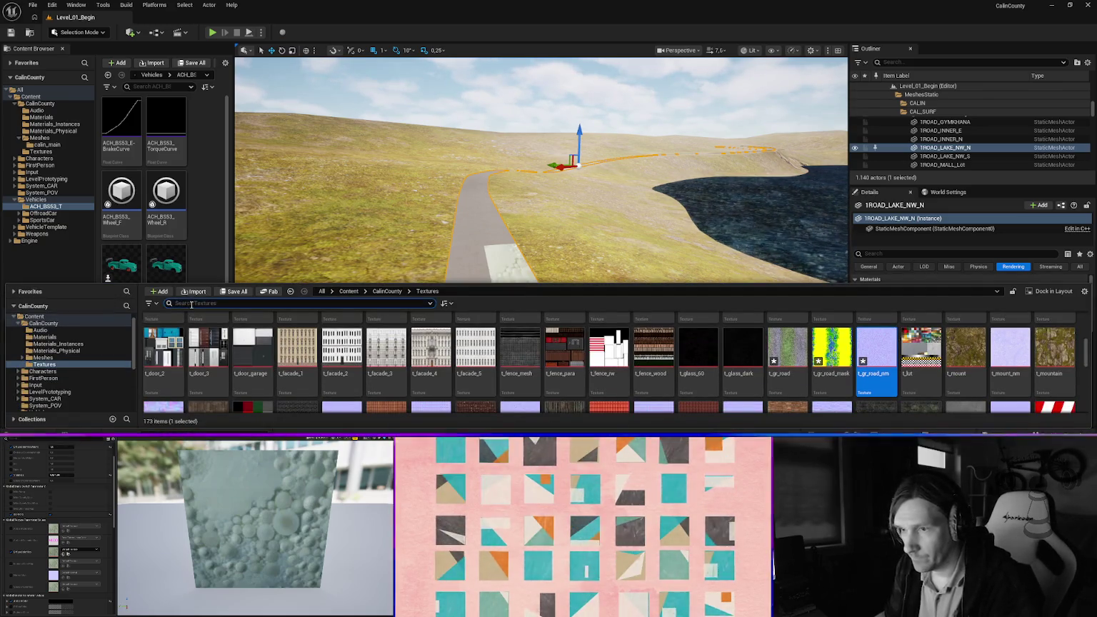
pyautogui.click(189, 303)
pyautogui.write('patch')
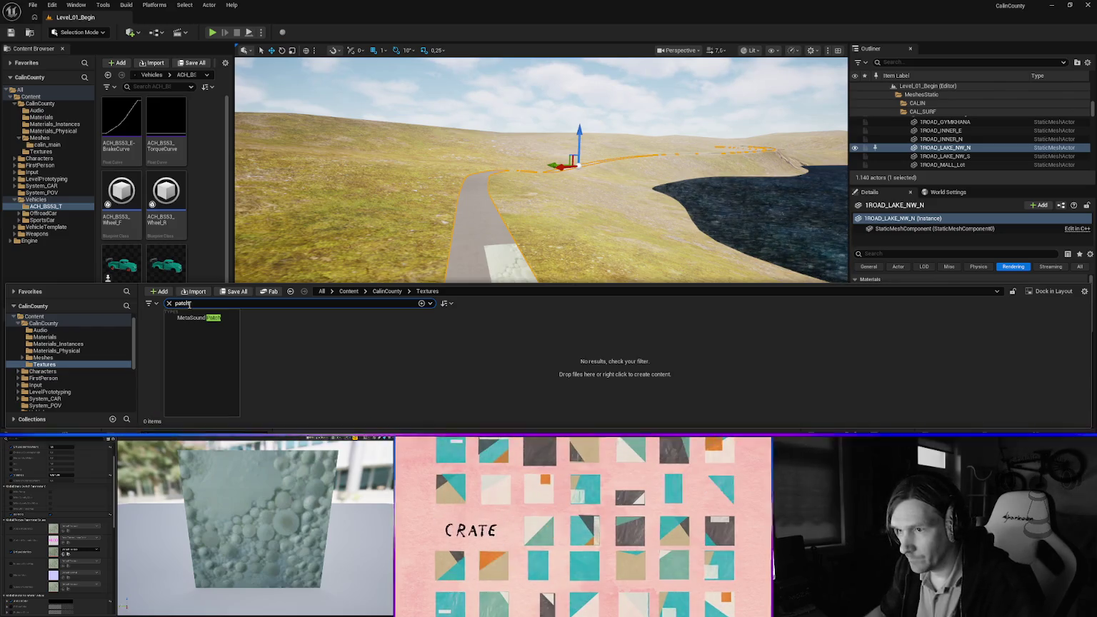
pyautogui.press('Return')
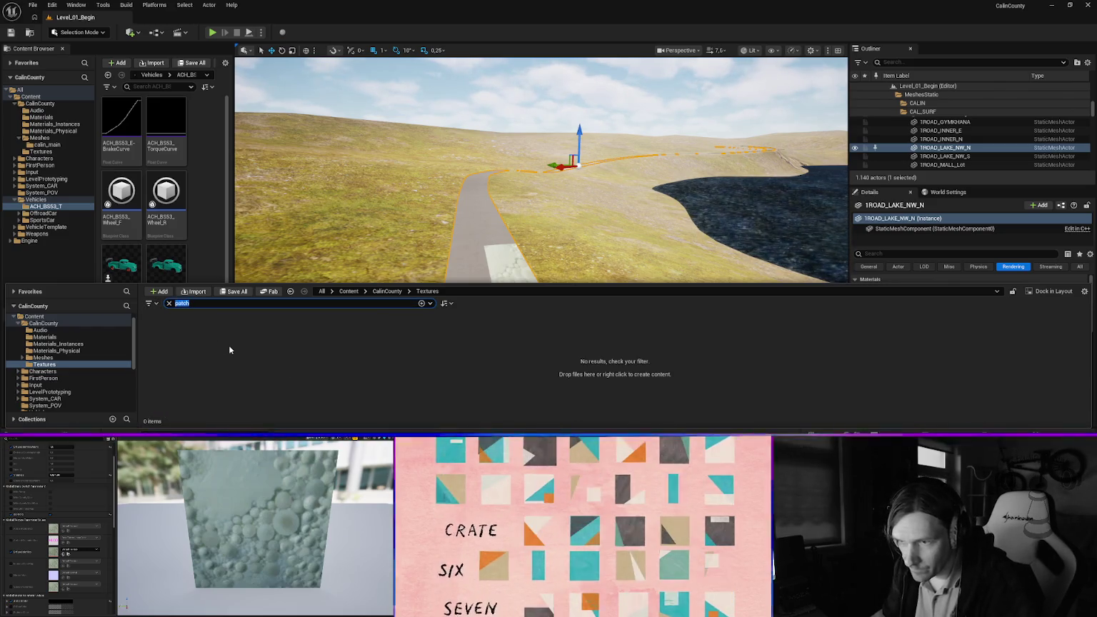
pyautogui.write('tar')
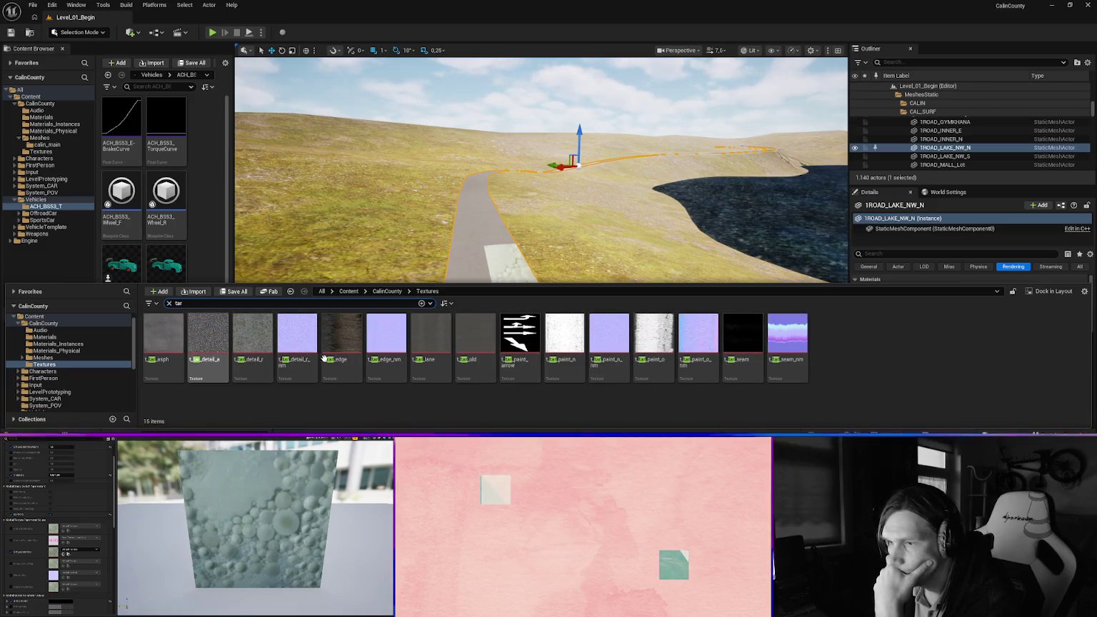
pyautogui.moveTo(208, 337)
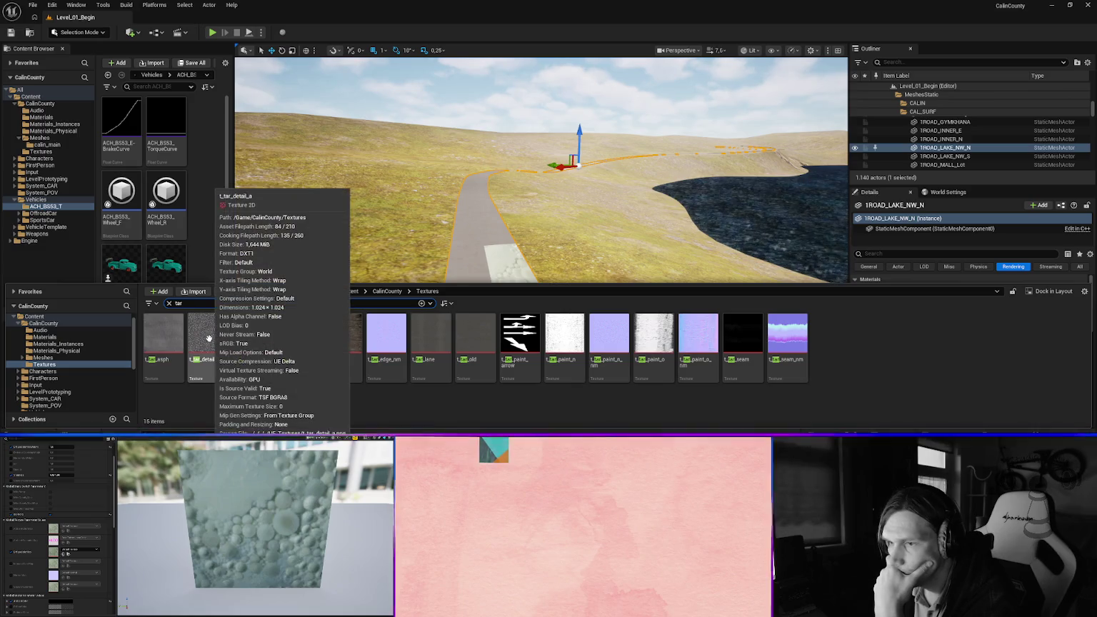
pyautogui.moveTo(209, 337); pyautogui.dragTo(898, 334)
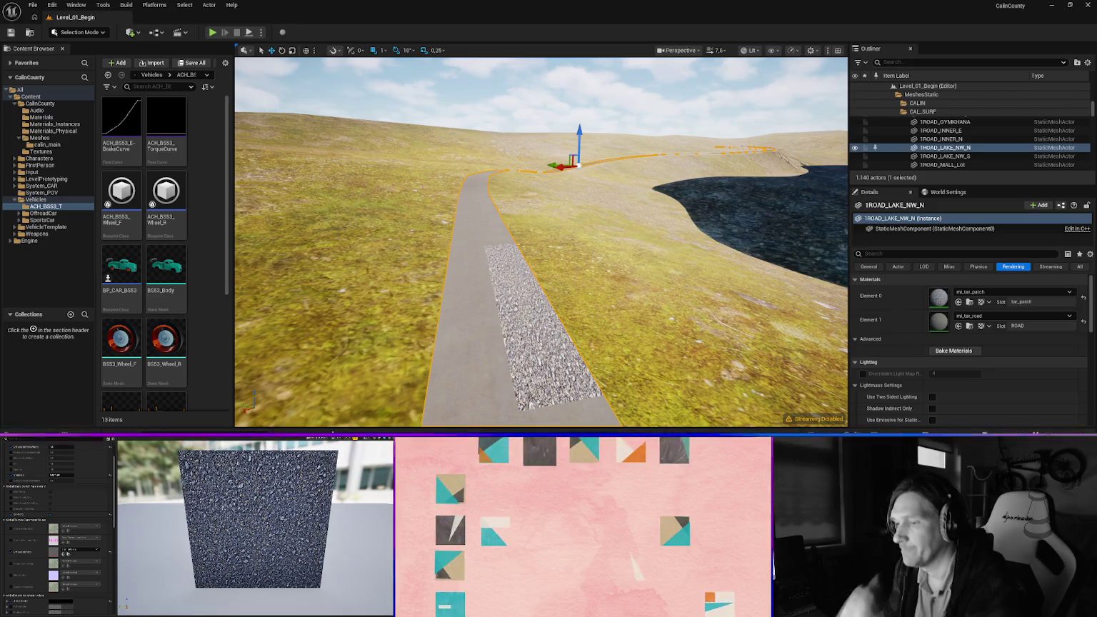
# Drag t_tar_asph onto the patch material so the white patch renders as grey asphalt
pyautogui.hotkey('ctrl', 'space')
pyautogui.click(163, 353)
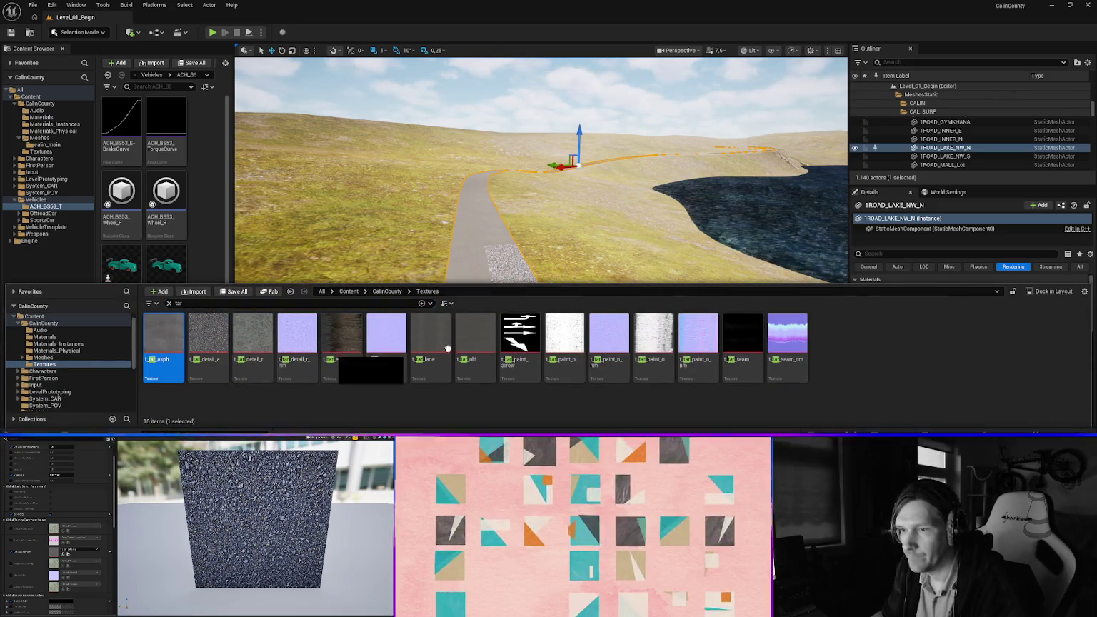
pyautogui.moveTo(162, 353); pyautogui.dragTo(494, 360)
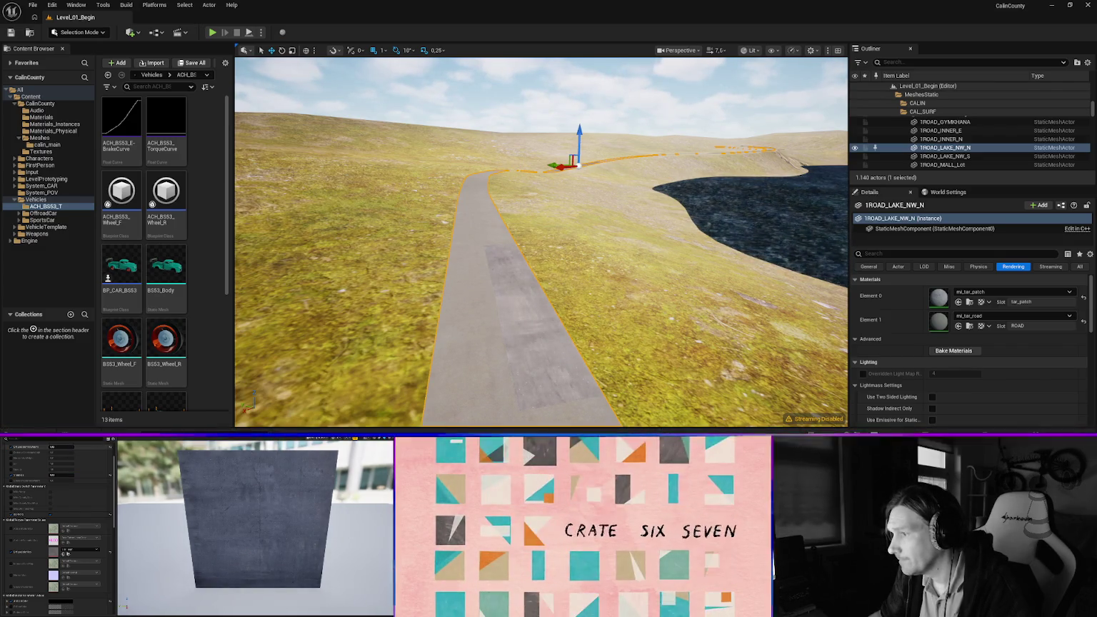
# Fly along the lakeside road and give guardrail 1WALL_GR_LNE3 the mi_zinc material
pyautogui.press('s')
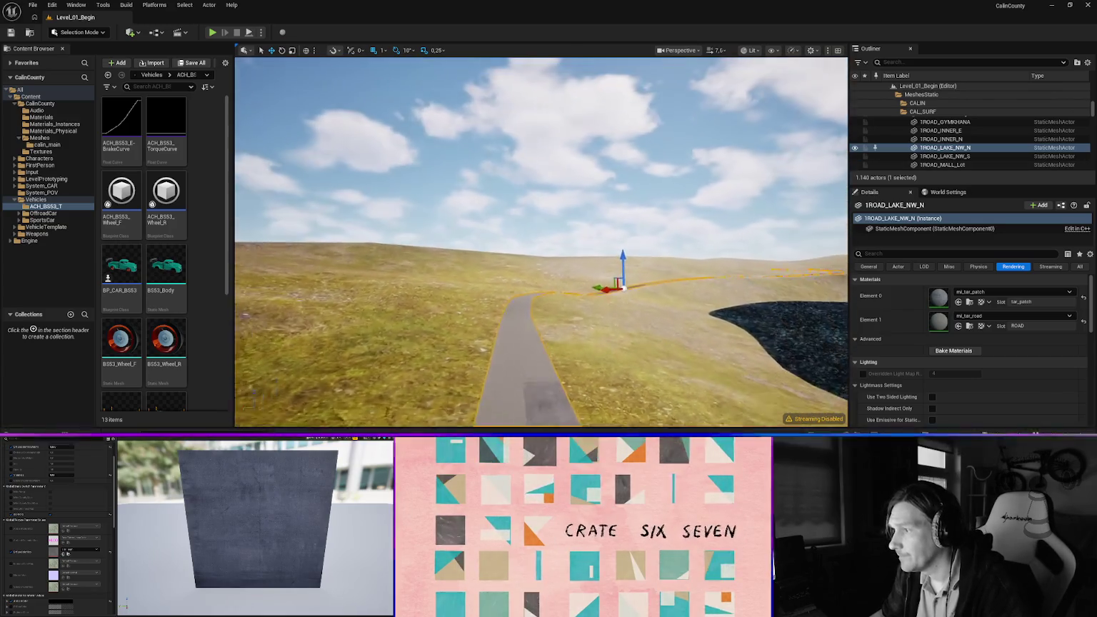
pyautogui.press('w')
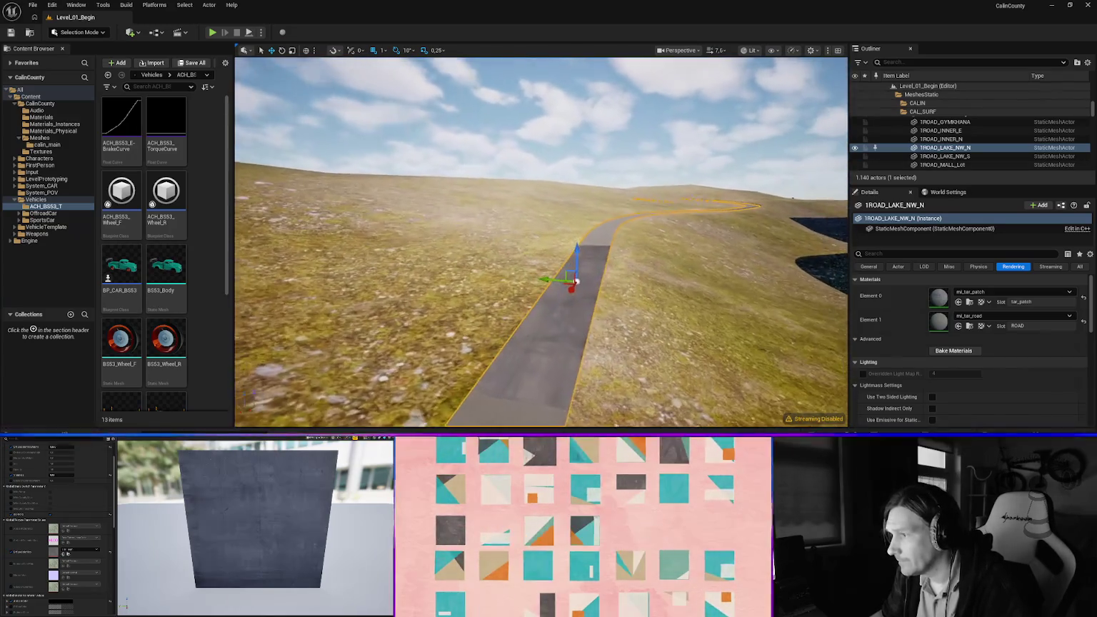
pyautogui.press('w')
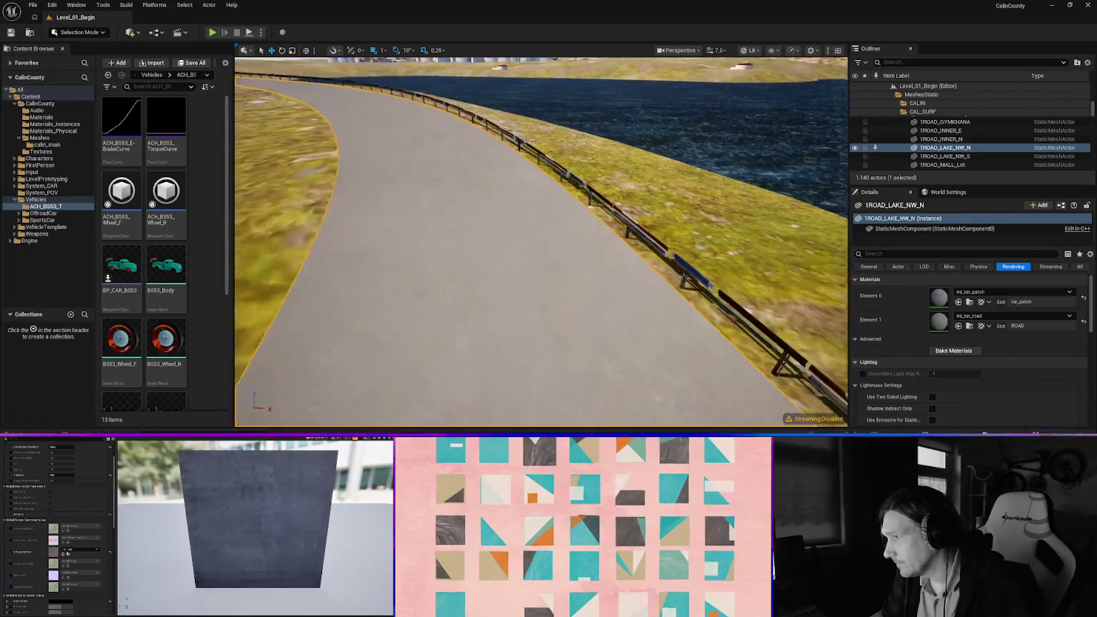
pyautogui.click(637, 242)
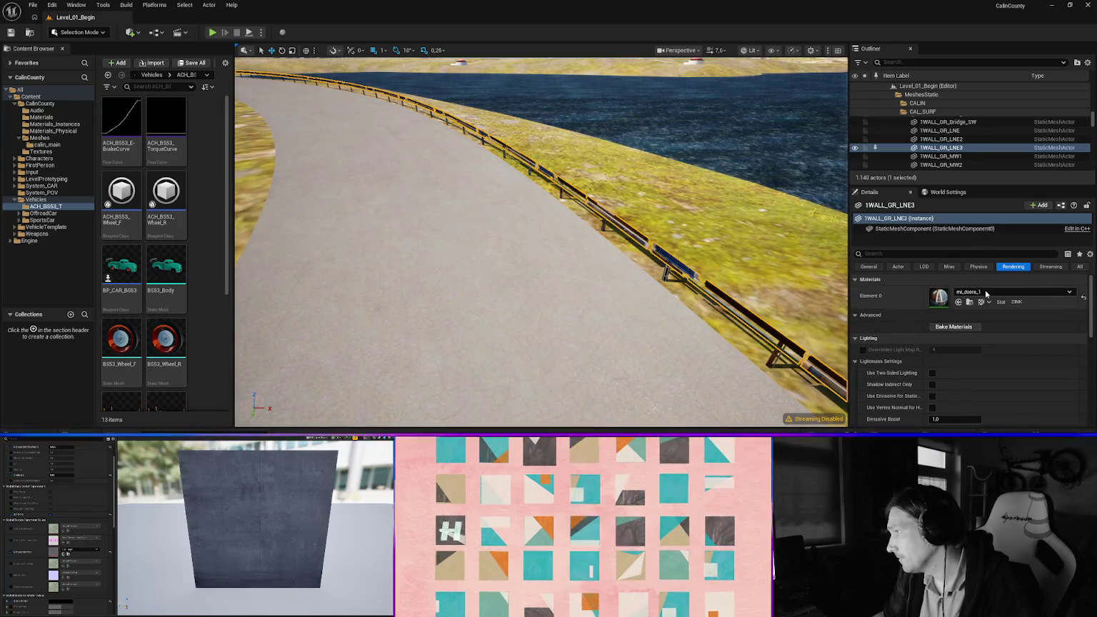
pyautogui.click(985, 293)
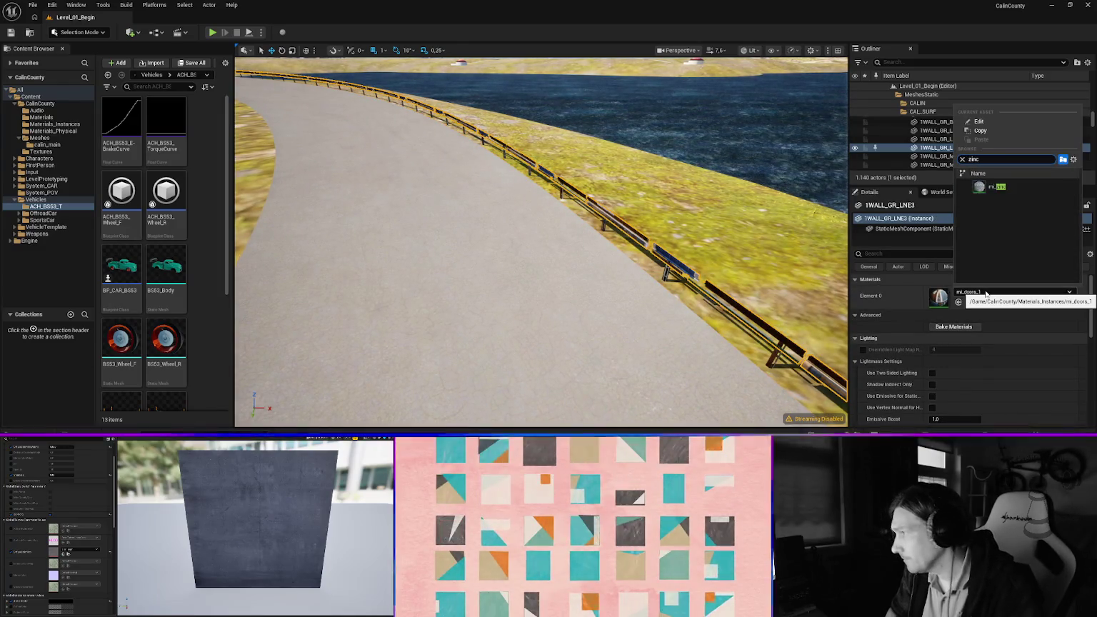
pyautogui.click(1000, 186)
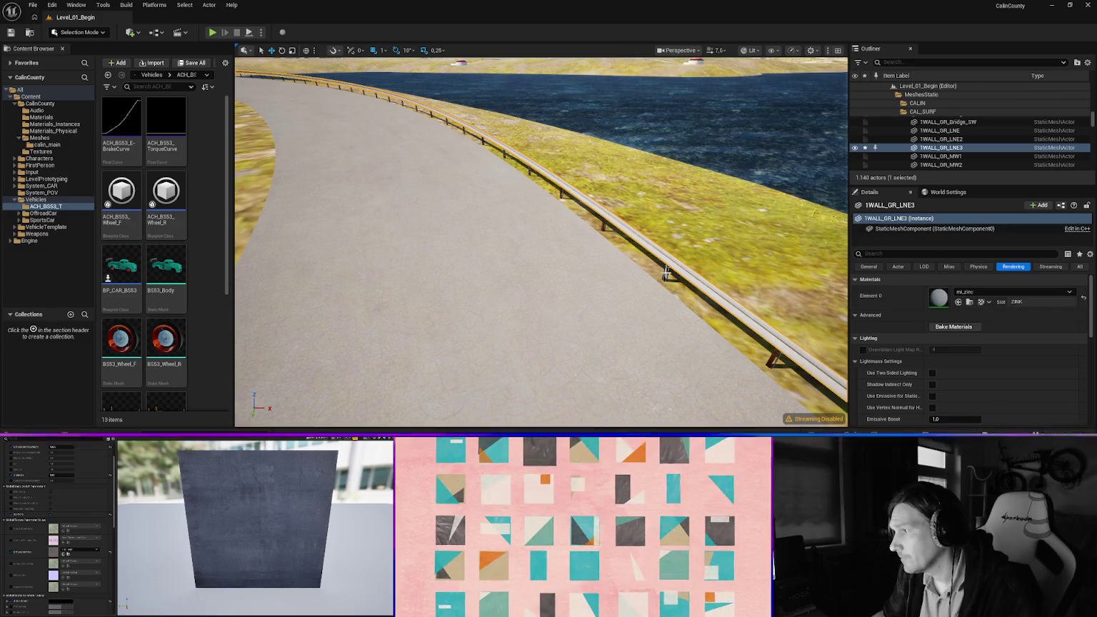
# Assign mi_zinc to the guardrail posts GR_POST_LNE3, then fly on along the road
pyautogui.click(667, 275)
pyautogui.click(981, 292)
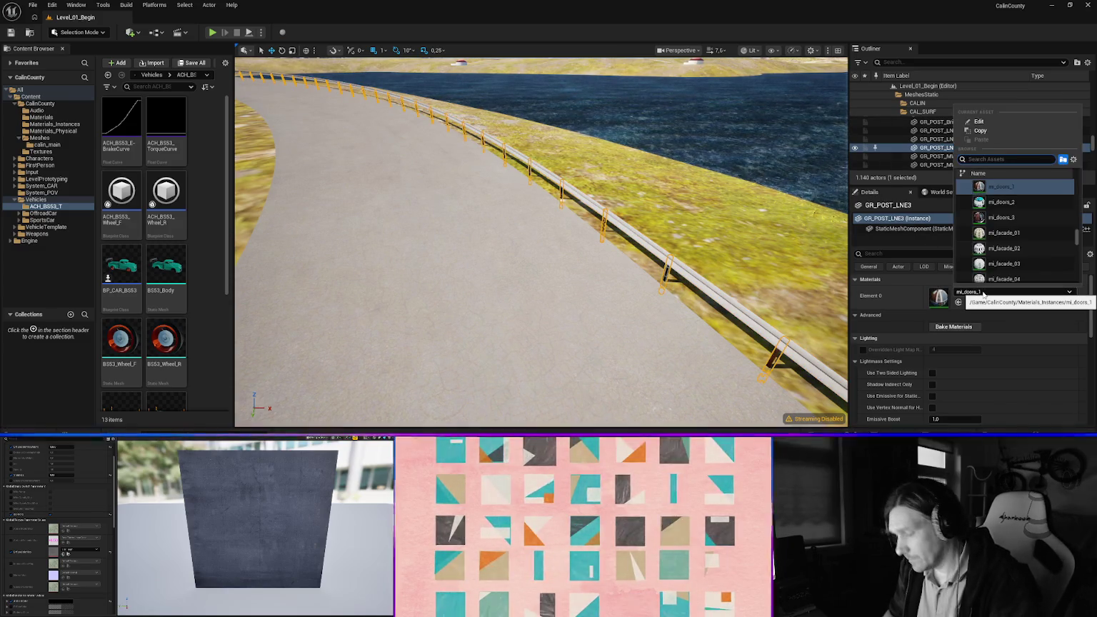
pyautogui.write('zinc')
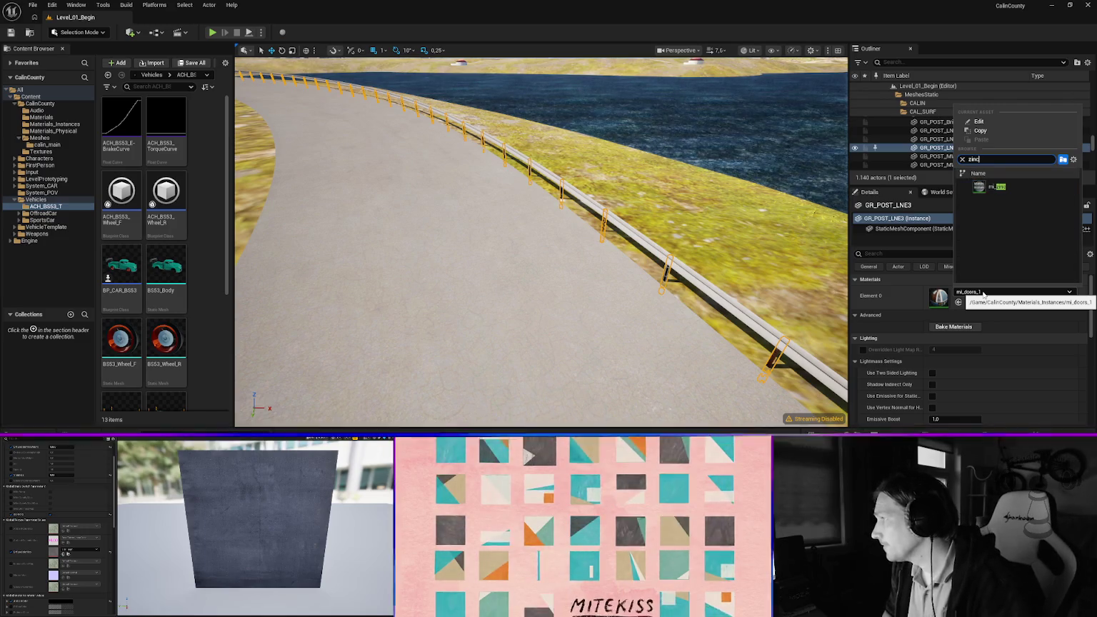
pyautogui.click(994, 186)
pyautogui.press('f')
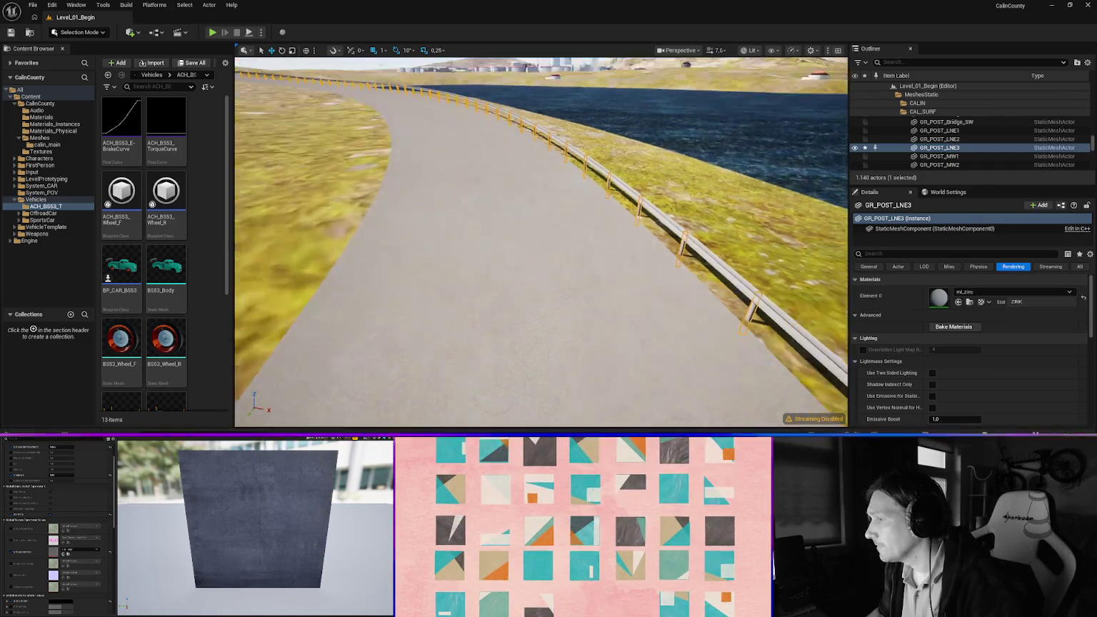
pyautogui.press('w')
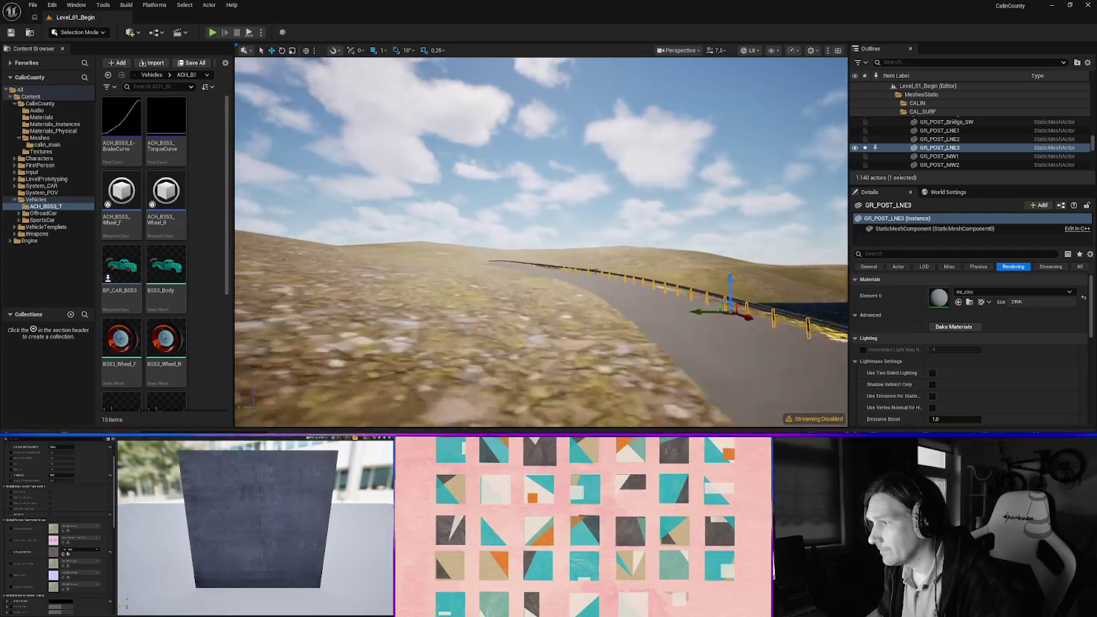
pyautogui.press('w')
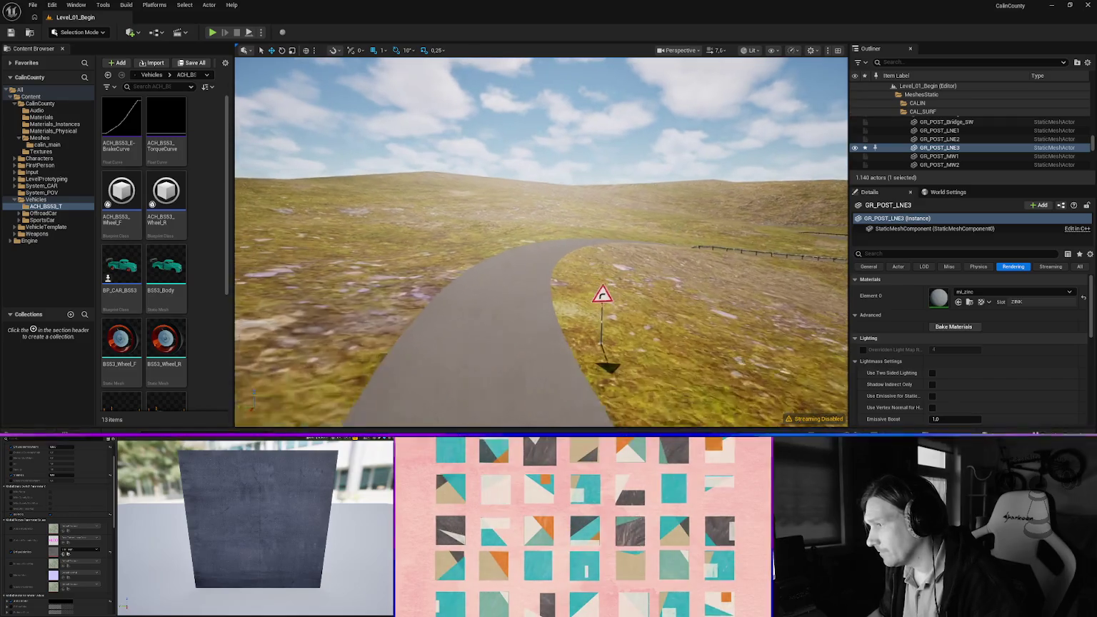
# Check the next corner sign's material list, leaving it unchanged
pyautogui.click(589, 288)
pyautogui.click(975, 292)
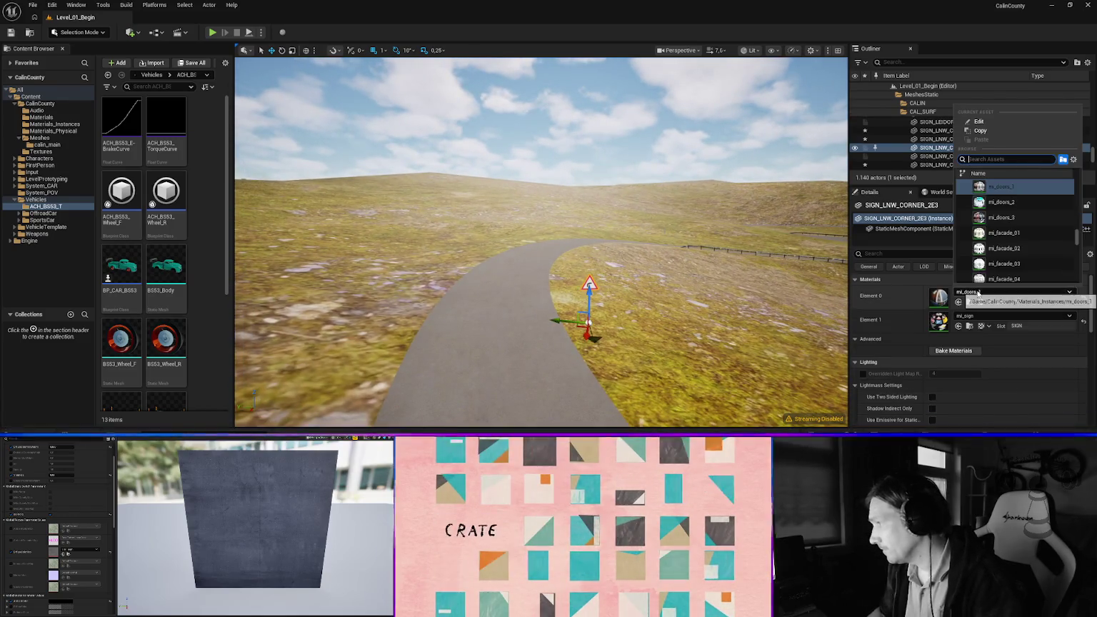
pyautogui.press('Escape')
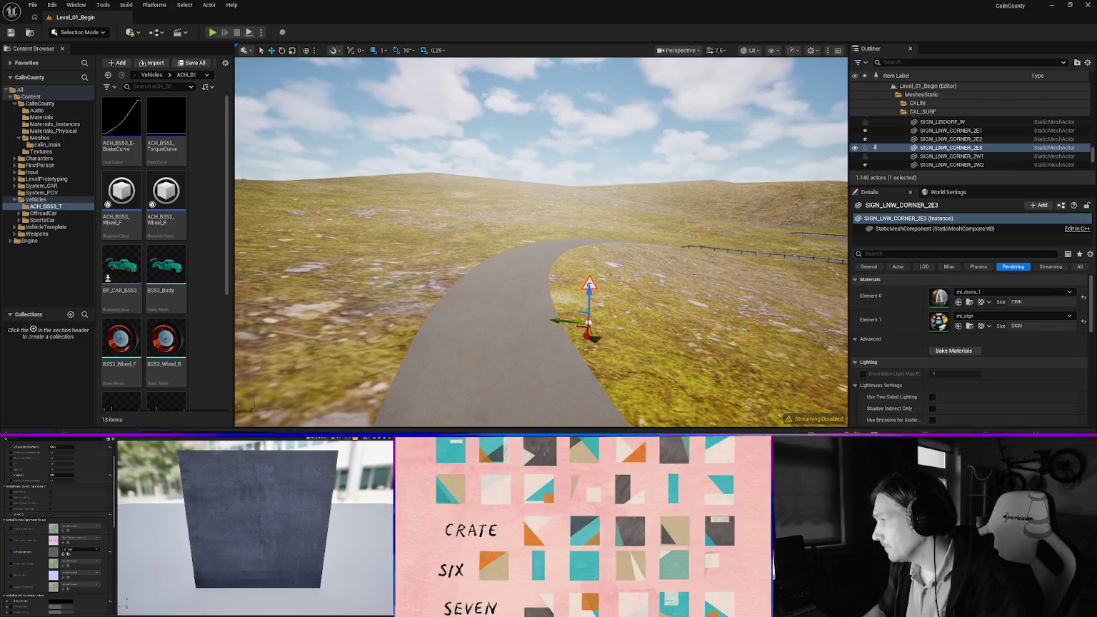
pyautogui.click(705, 244)
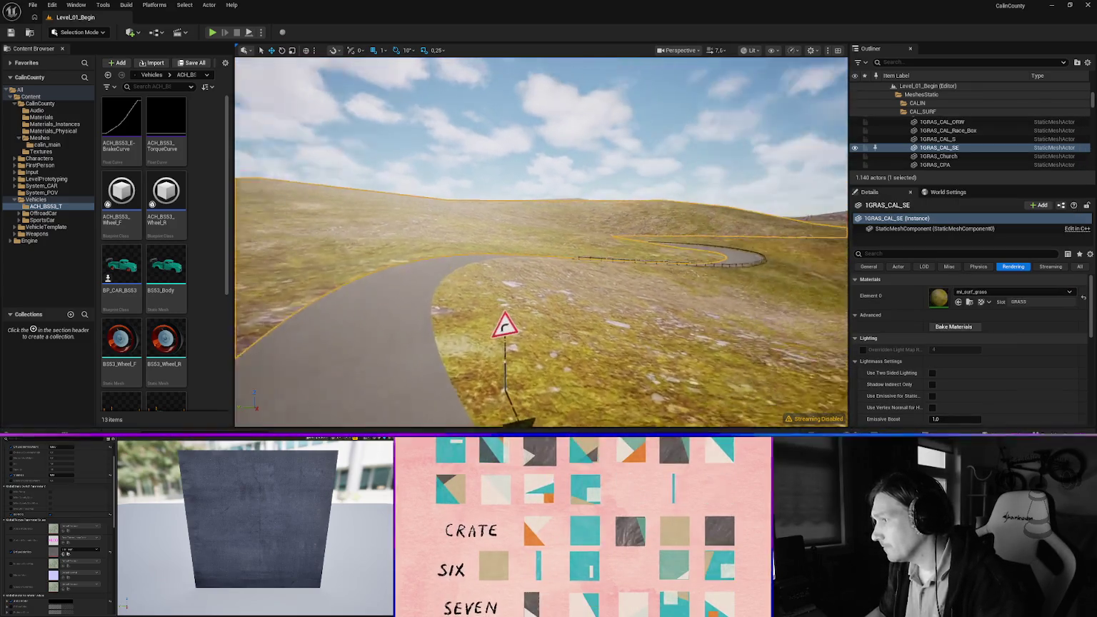
# Apply mi_zinc to guardrail TWALL_GR_LNE and its posts together
pyautogui.click(630, 379)
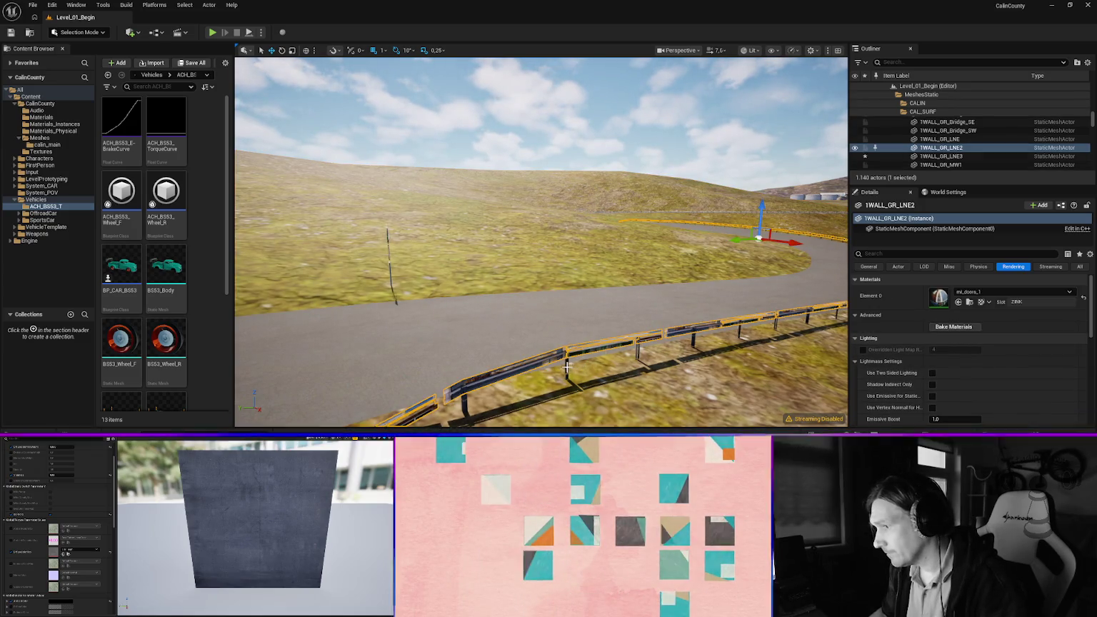
pyautogui.keyDown('ctrl'); pyautogui.click(566, 366); pyautogui.keyUp('ctrl')
pyautogui.click(989, 254)
pyautogui.write('zinc')
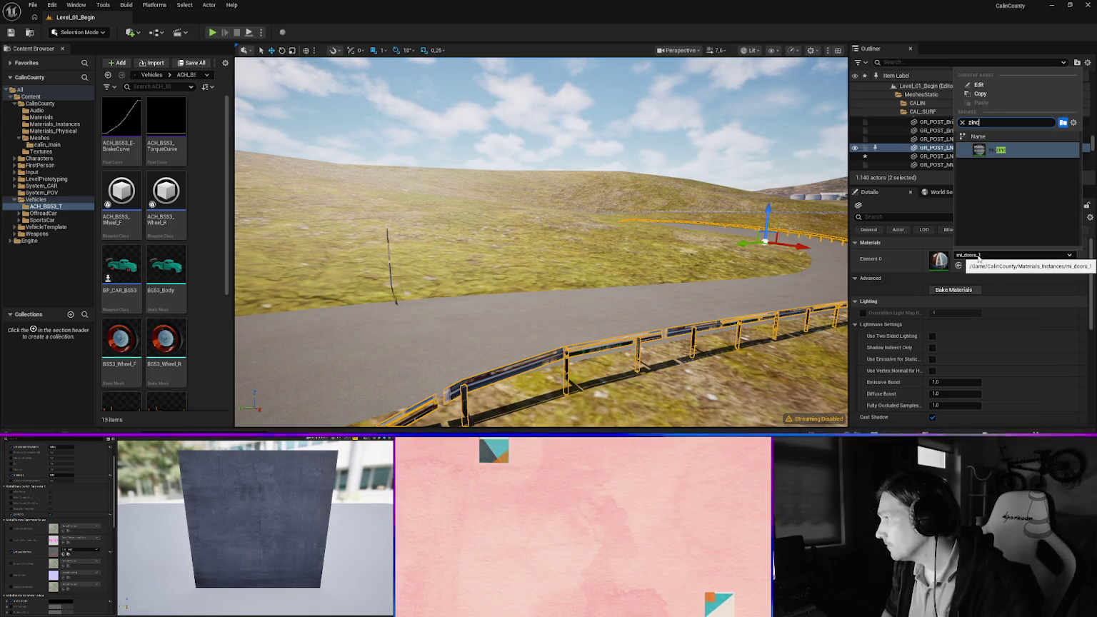
pyautogui.press('Return')
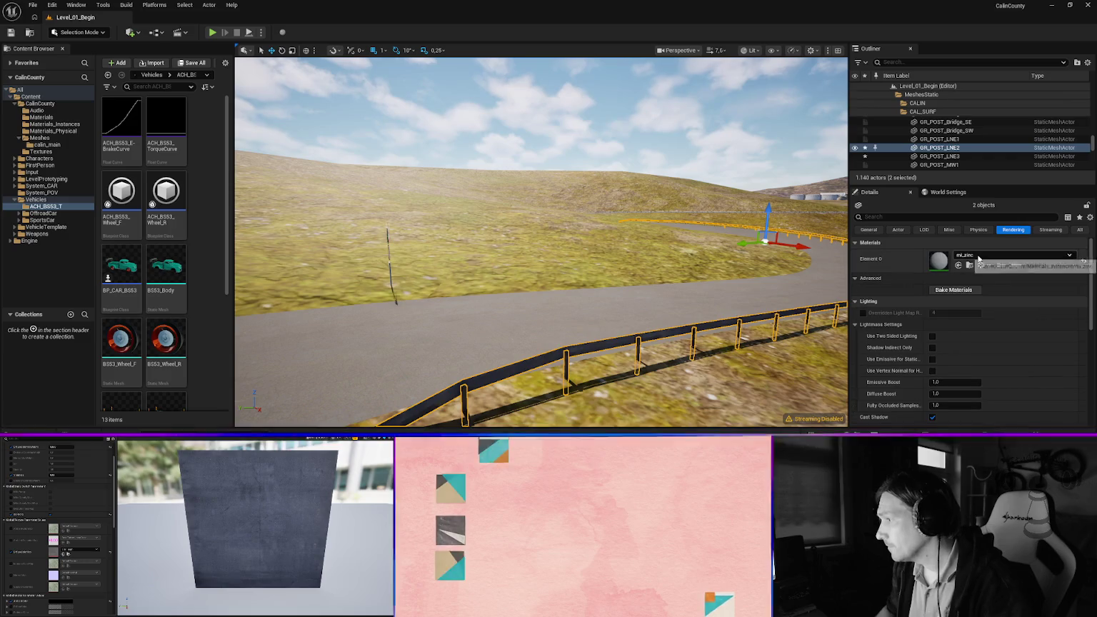
pyautogui.click(565, 360)
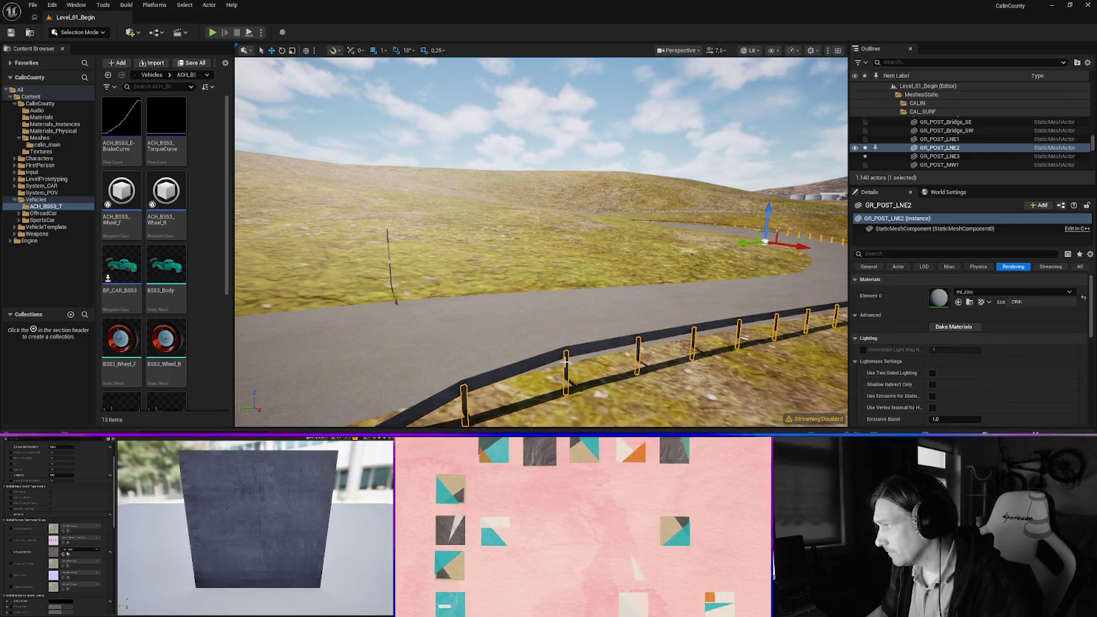
pyautogui.click(539, 351)
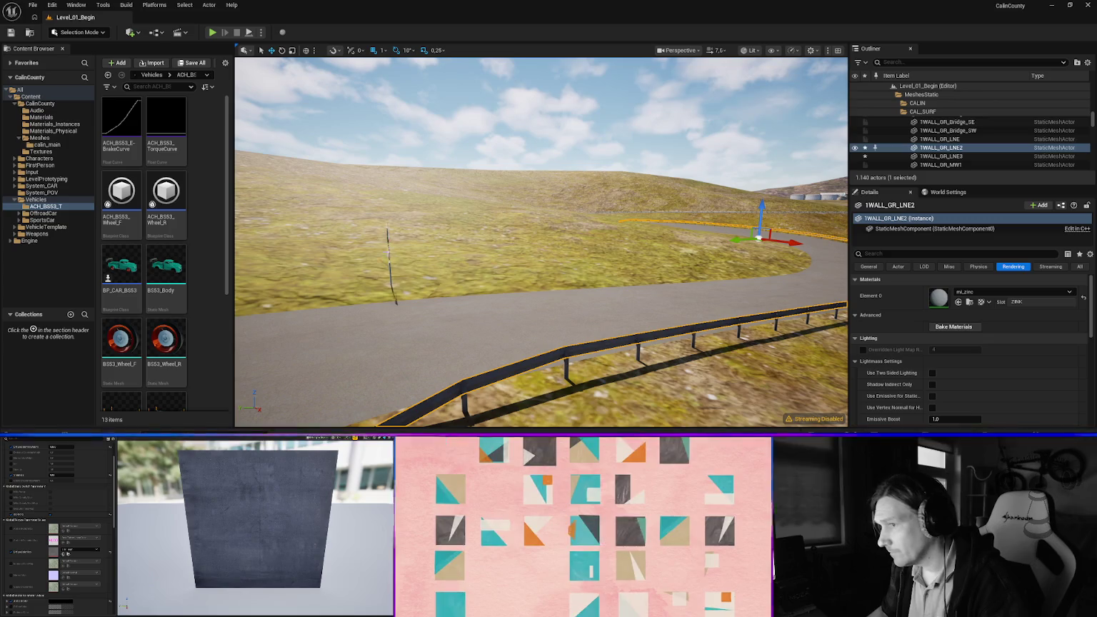
# Give the corner sign pole the mi_zinc material
pyautogui.click(389, 275)
pyautogui.click(1002, 292)
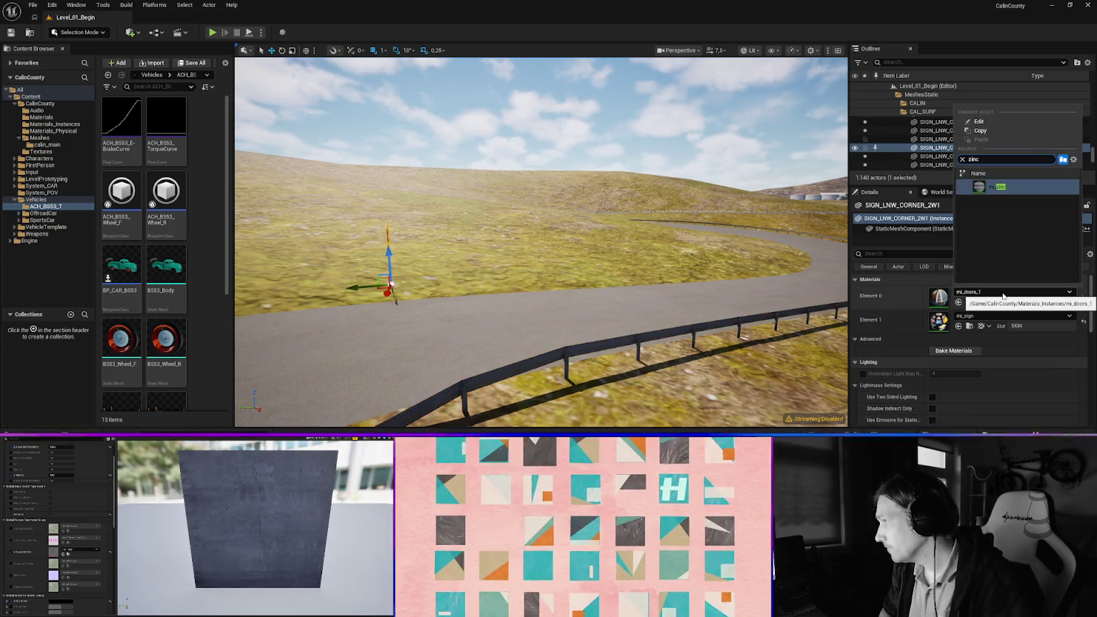
pyautogui.press('Return')
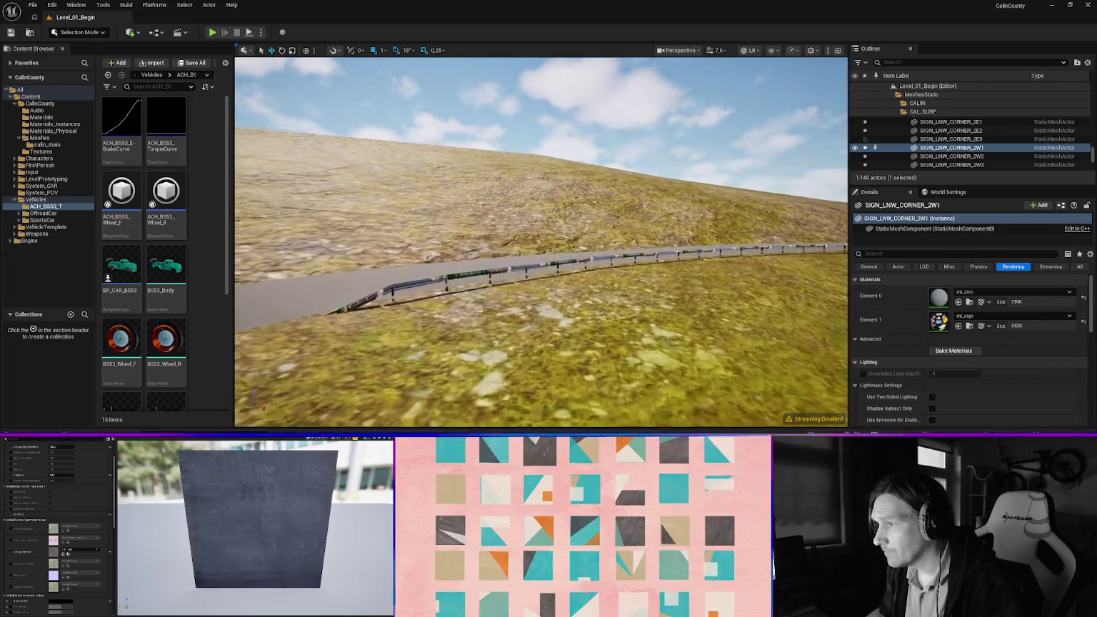
# Apply mi_zinc to the next stretch of guardrail and its posts
pyautogui.click(604, 320)
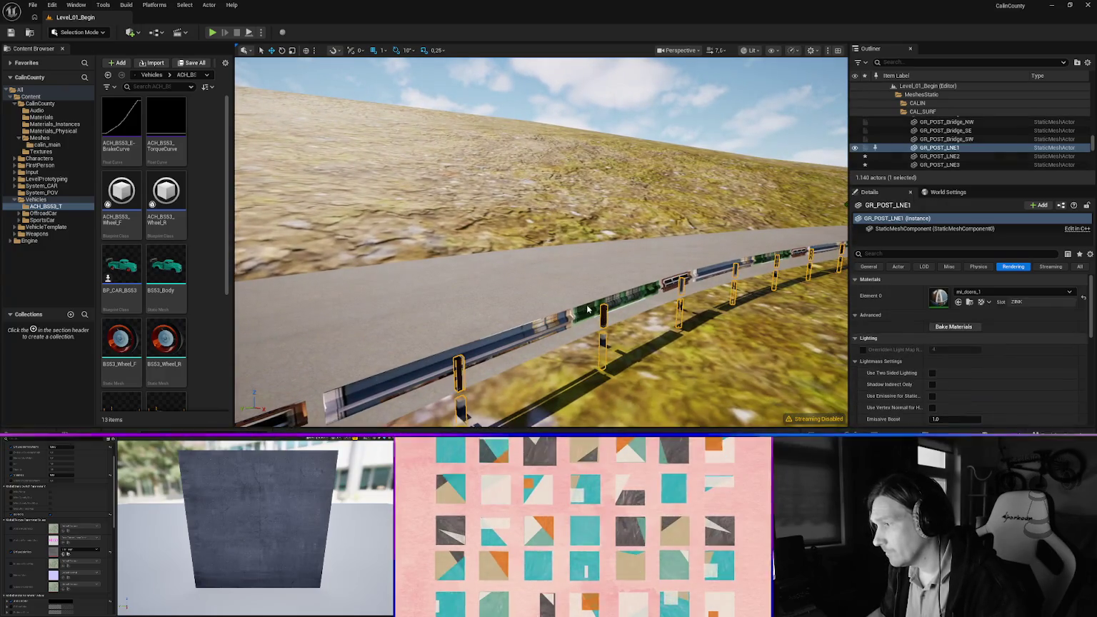
pyautogui.keyDown('ctrl'); pyautogui.click(614, 306); pyautogui.keyUp('ctrl')
pyautogui.click(995, 255)
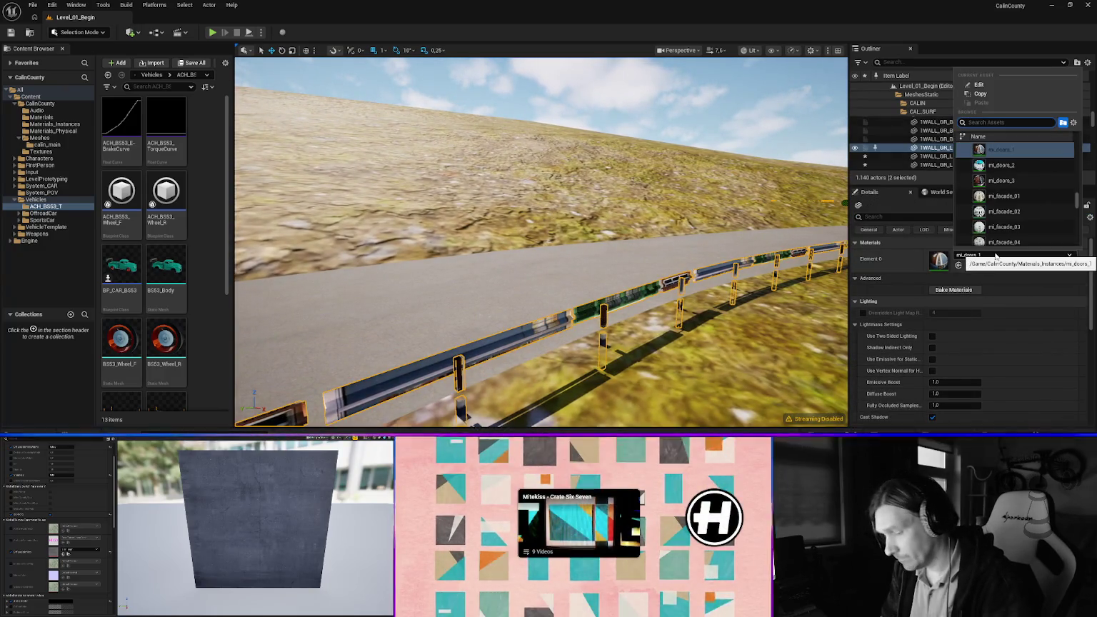
pyautogui.write('znc')
pyautogui.press('Return')
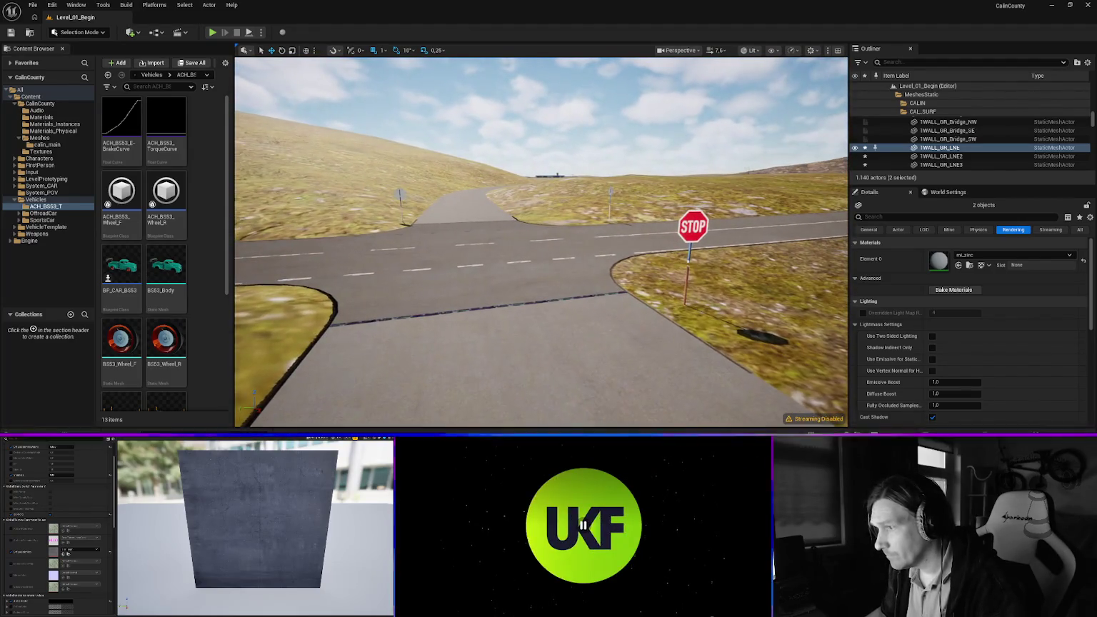
# Search zinc in the junction sign pole's material list, closing it without assigning
pyautogui.click(690, 251)
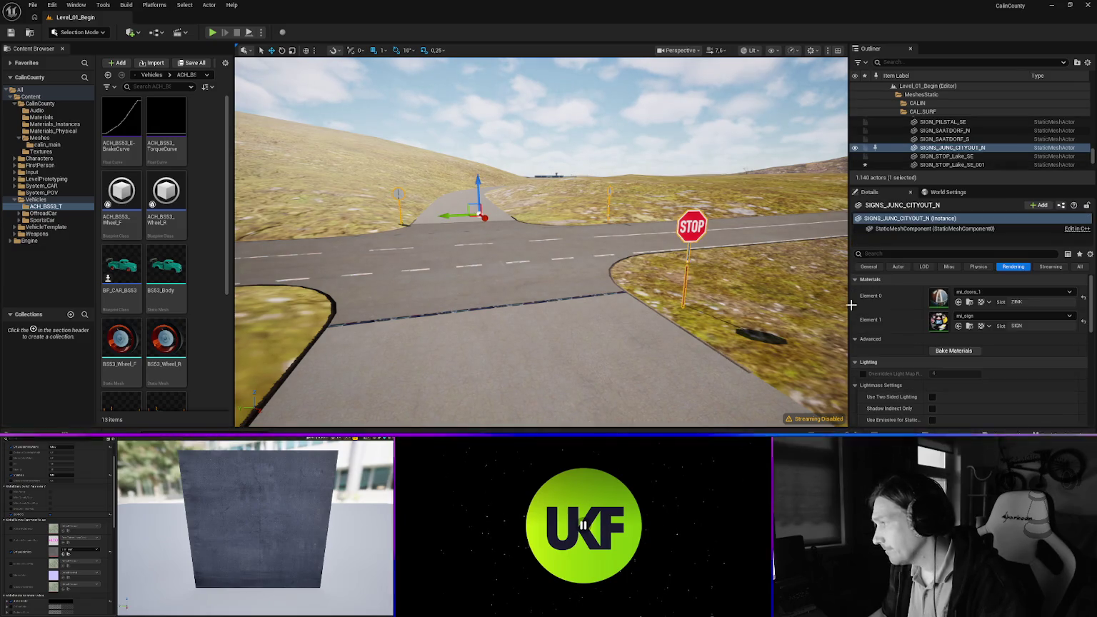
pyautogui.click(974, 292)
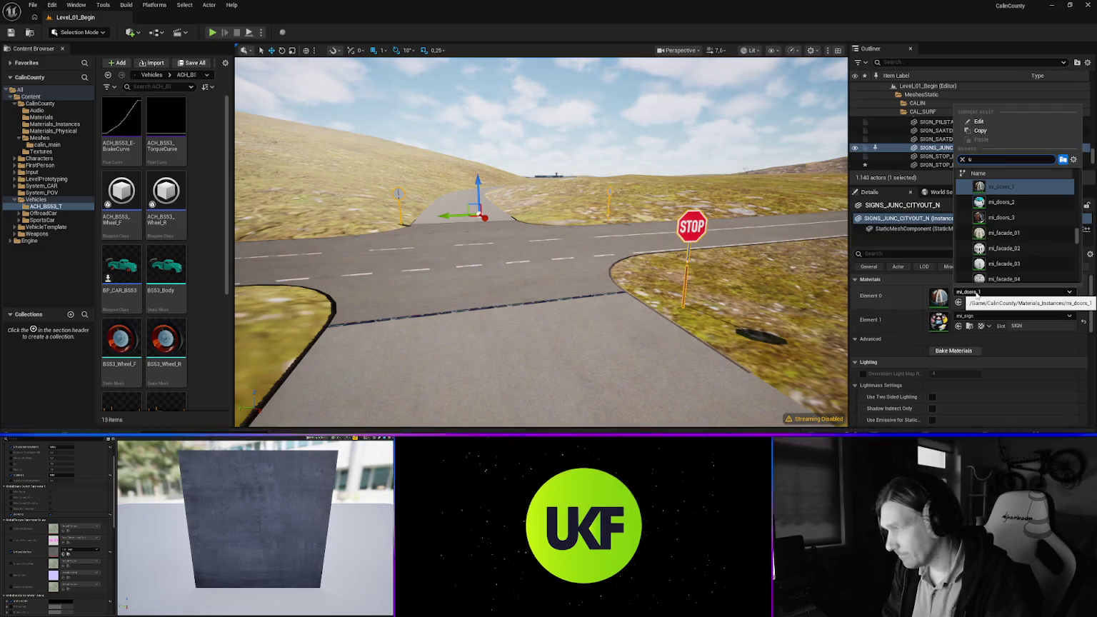
pyautogui.write('inc')
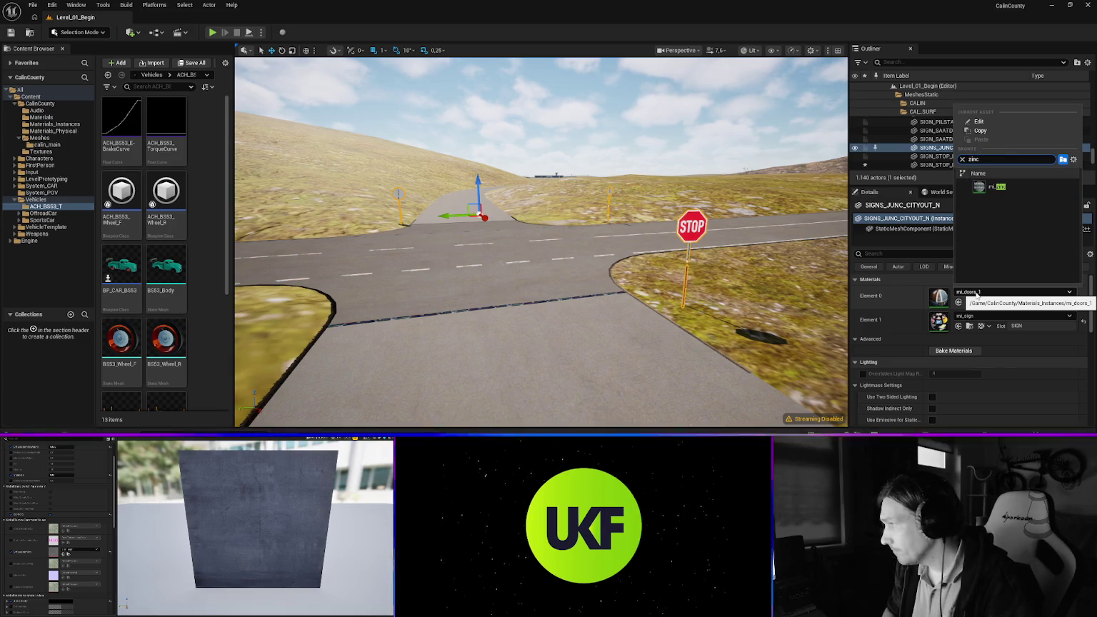
pyautogui.press('Escape')
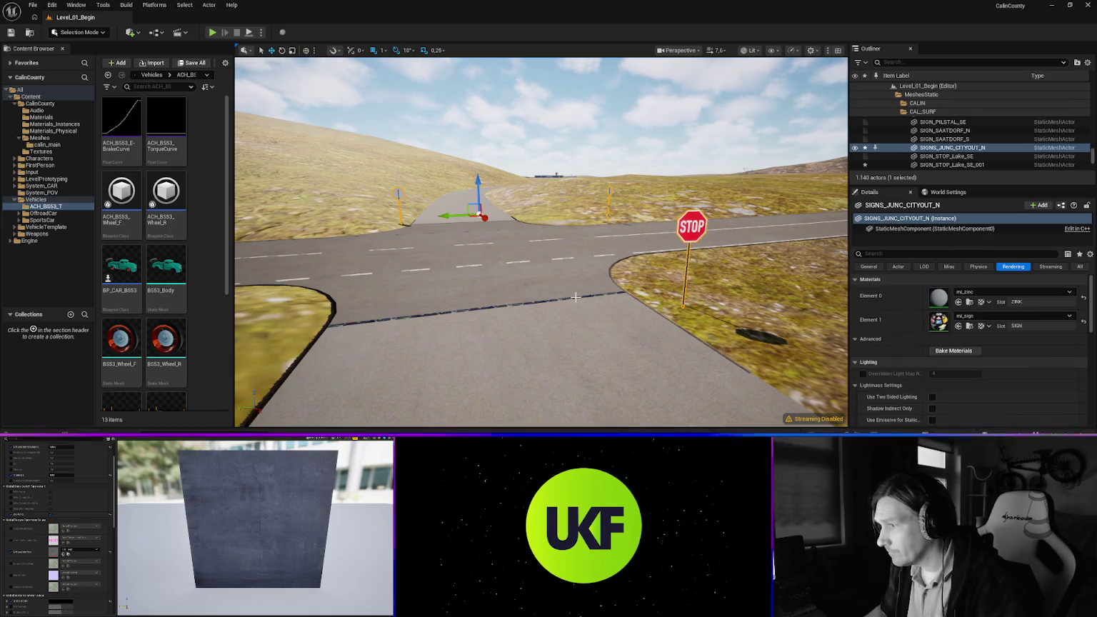
# Assign mi_tar_seam to the road seam line at the junction
pyautogui.click(575, 296)
pyautogui.click(980, 295)
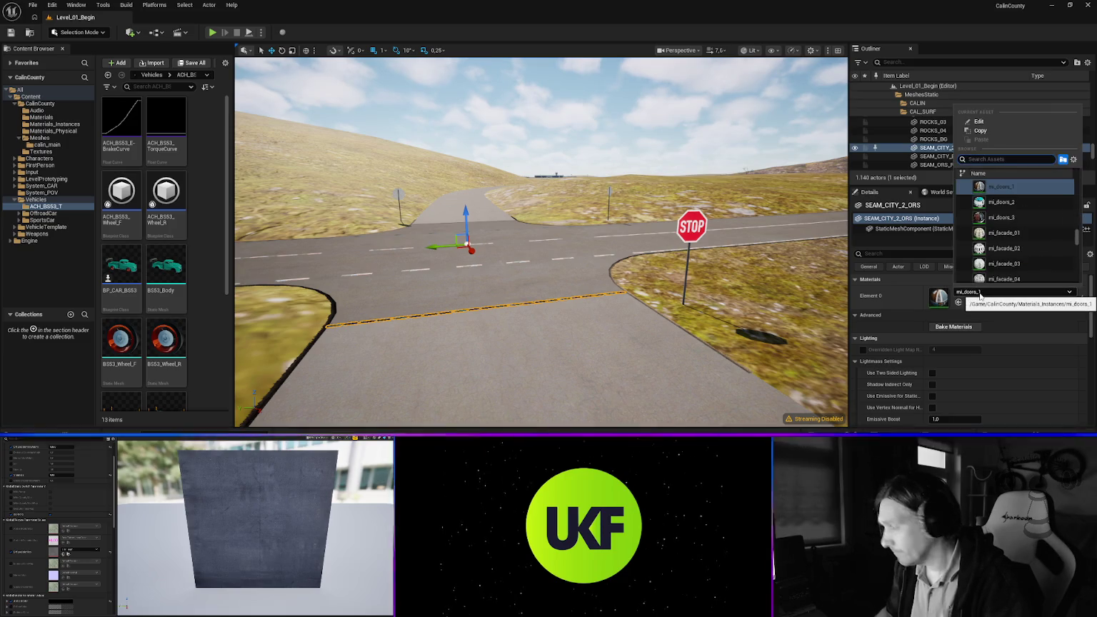
pyautogui.write('seam')
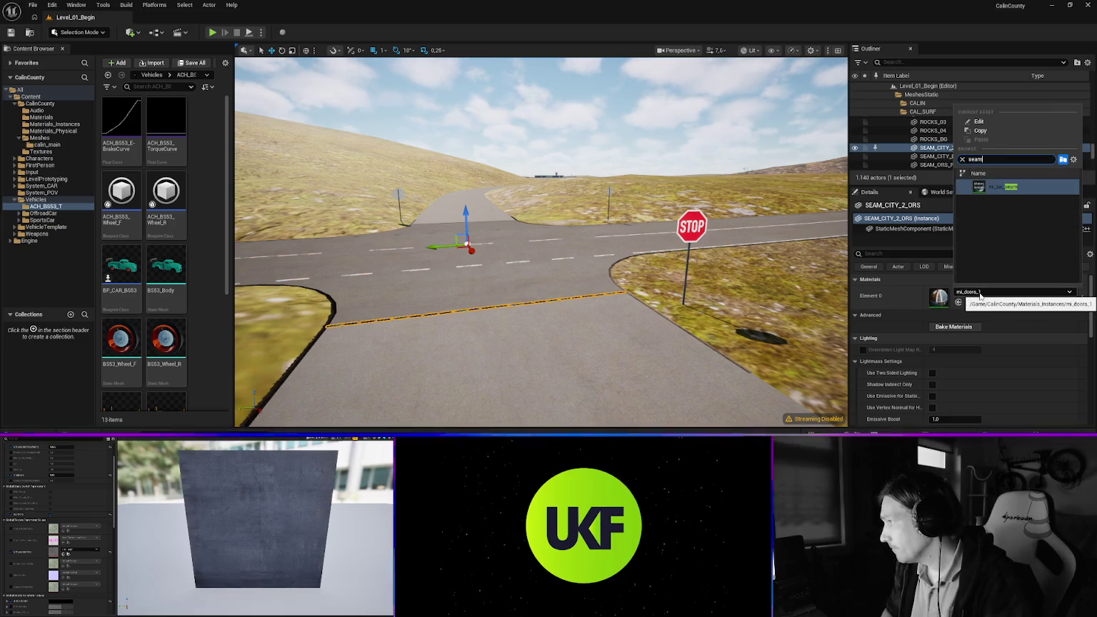
pyautogui.press('Return')
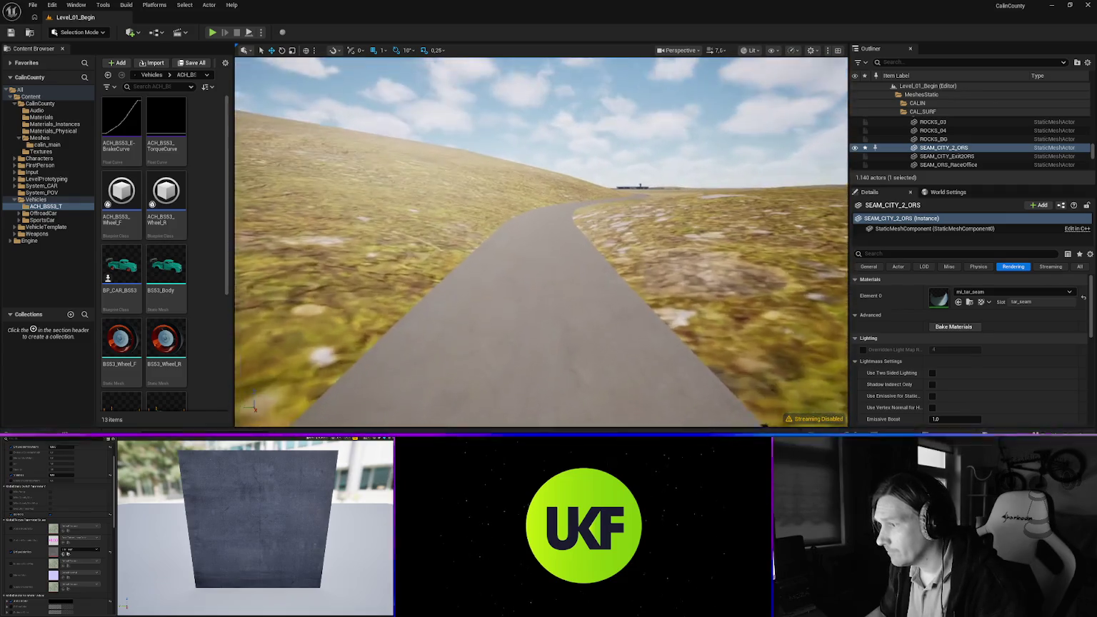
pyautogui.press('f')
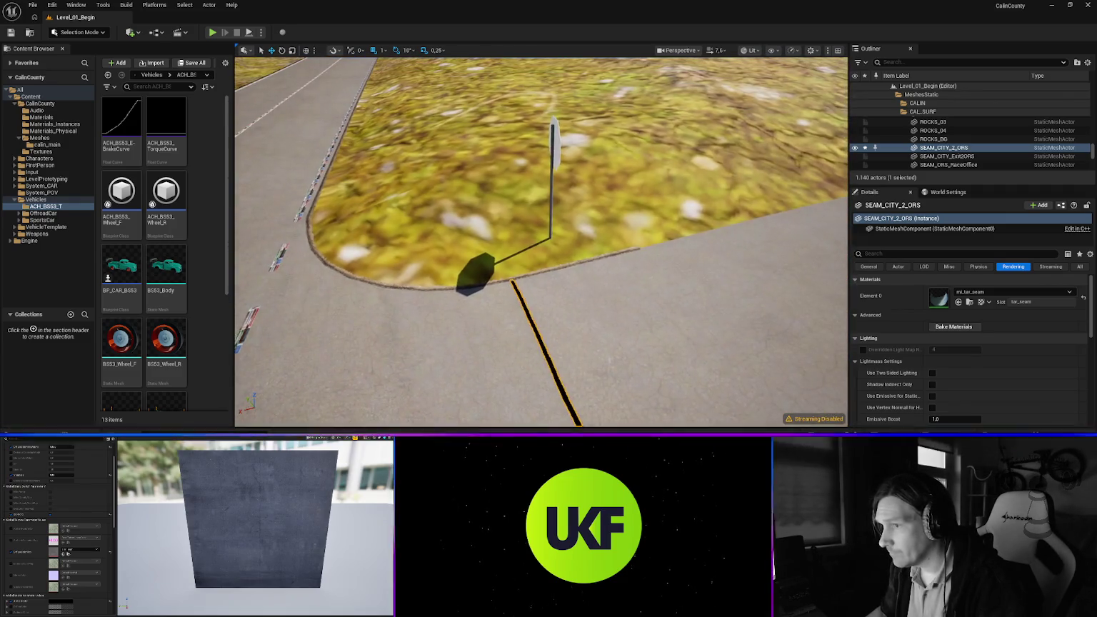
# Apply mi_tar_paint_n to the dashed road paint, then select the CALIN town sign
pyautogui.click(429, 265)
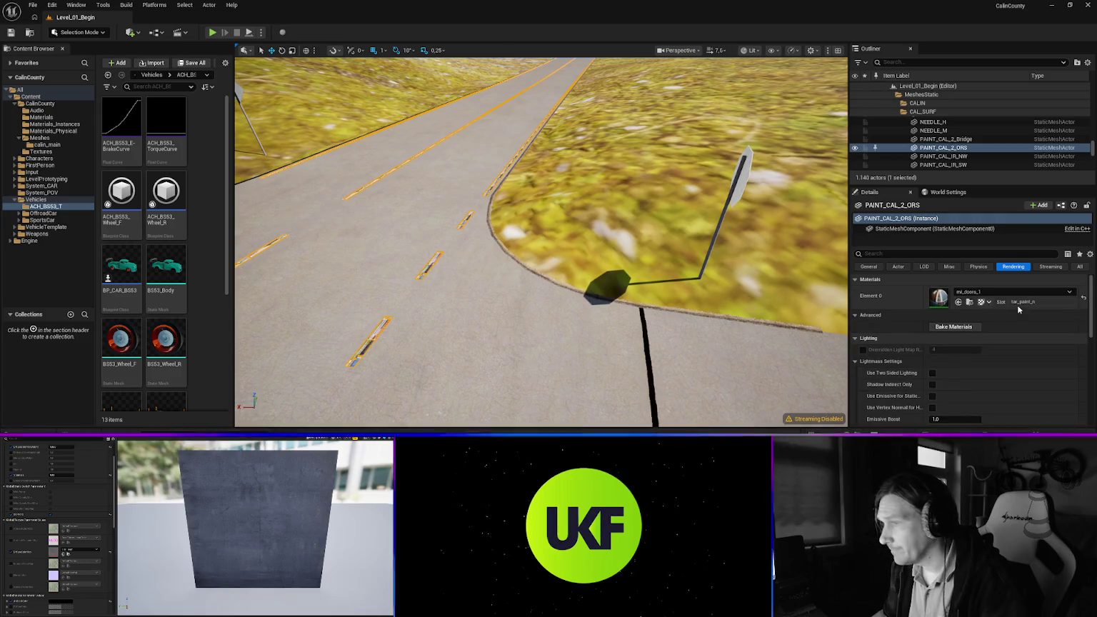
pyautogui.click(993, 291)
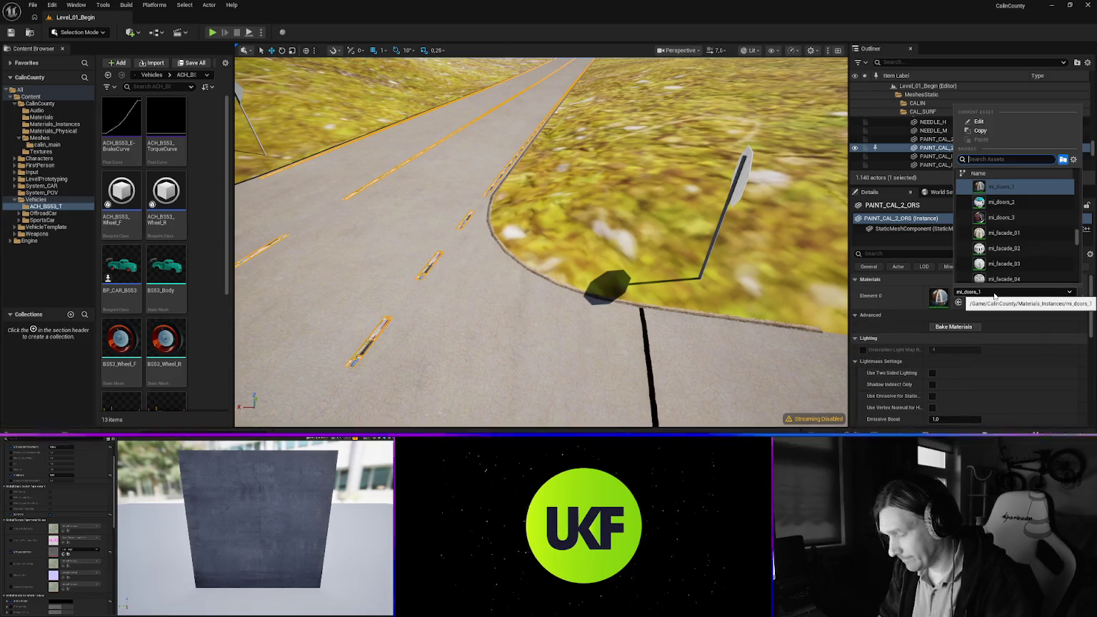
pyautogui.write('paint_n')
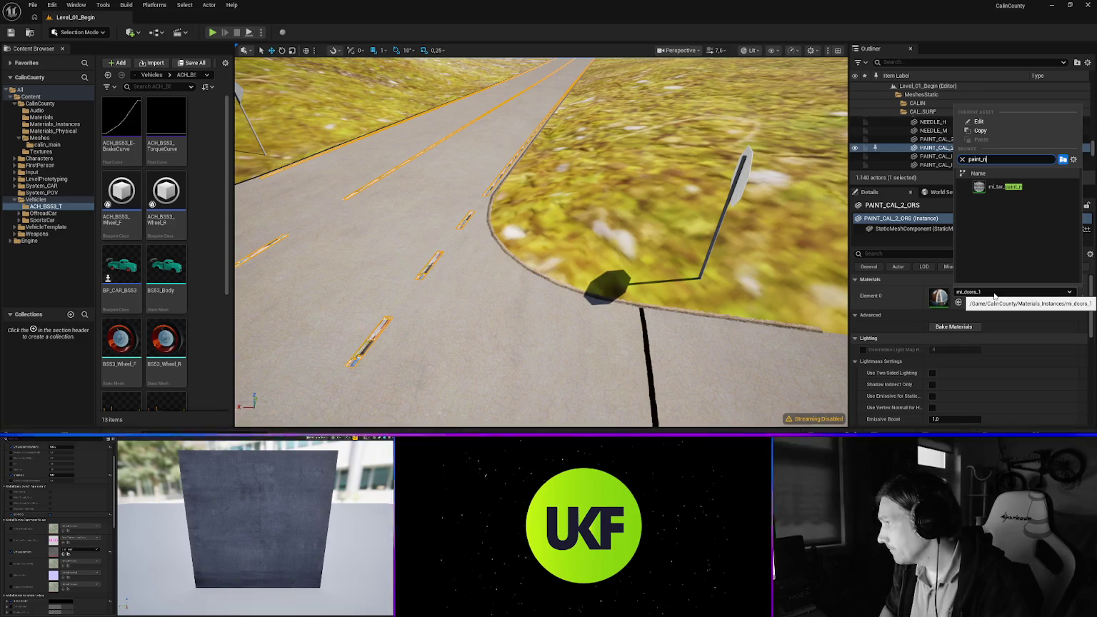
pyautogui.press('Return')
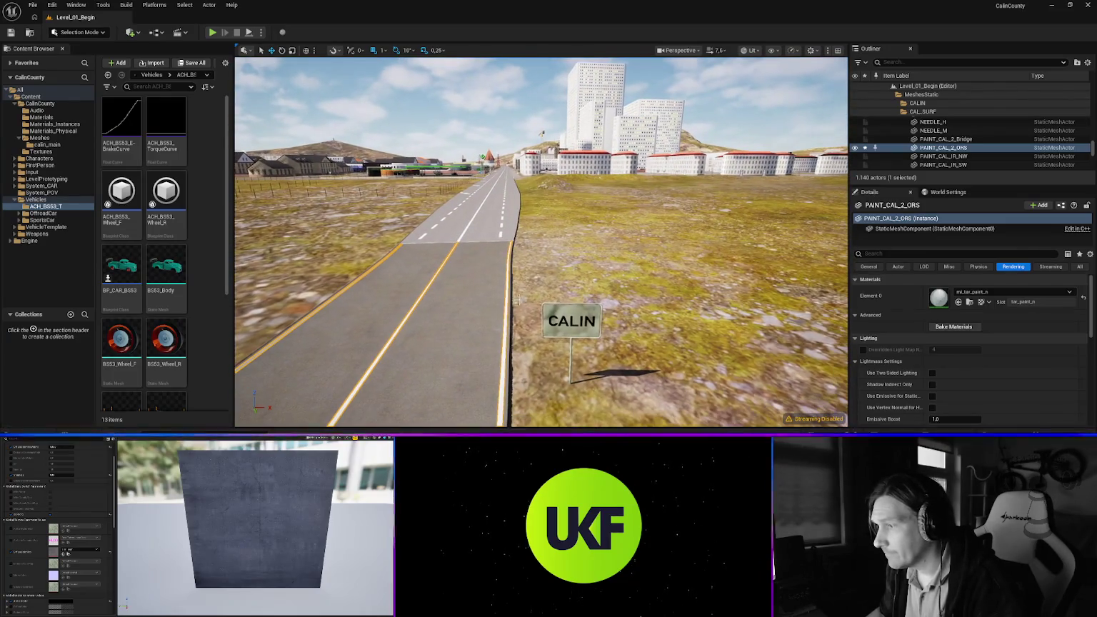
pyautogui.click(576, 353)
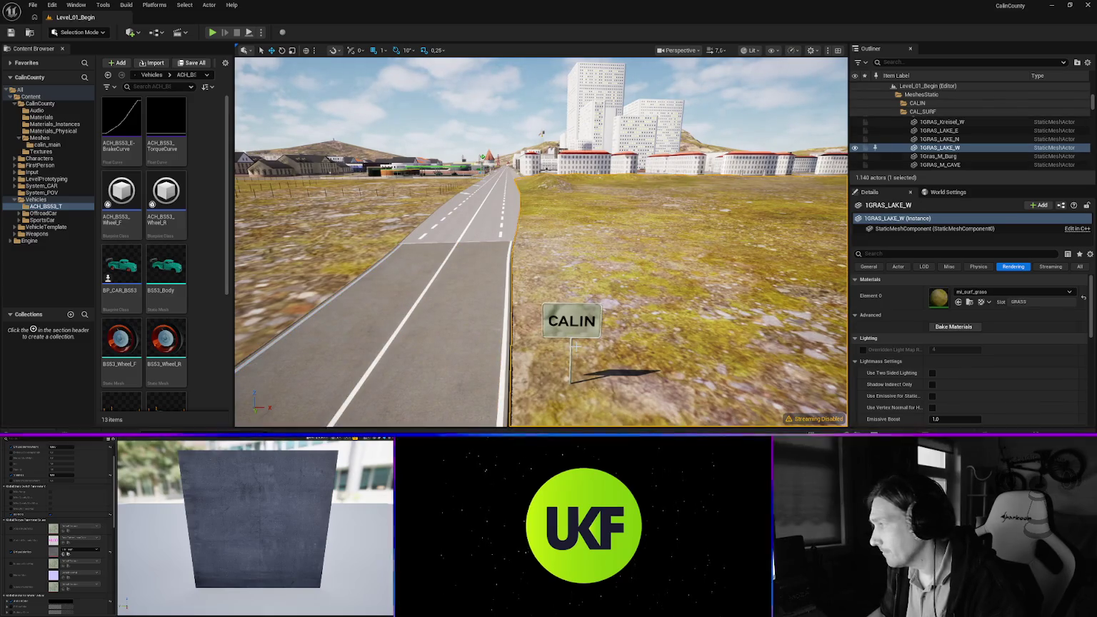
pyautogui.click(571, 321)
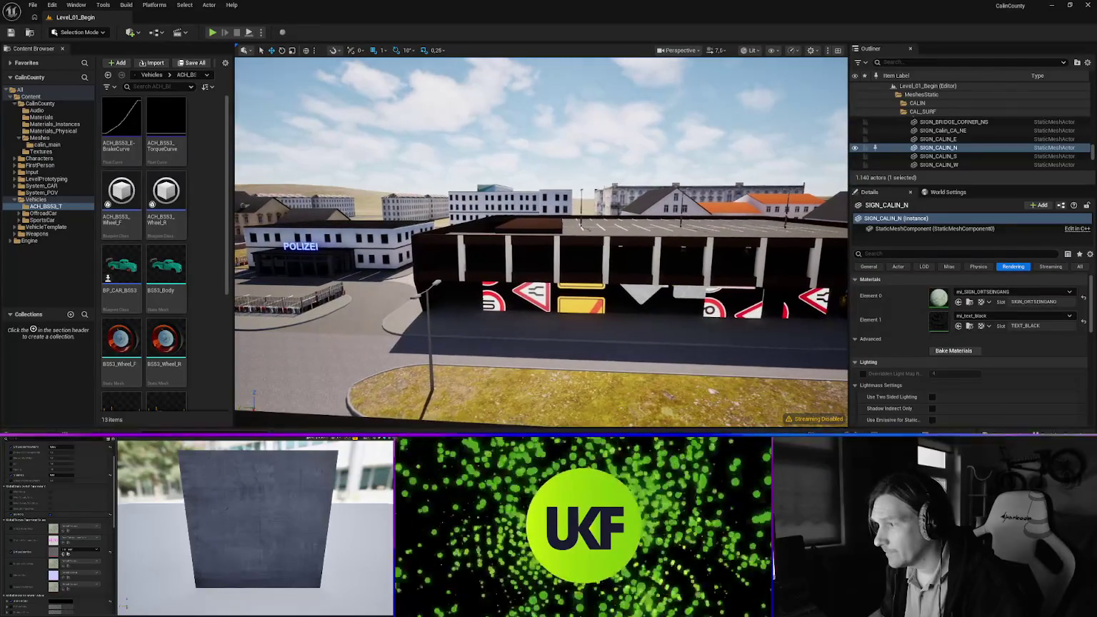
pyautogui.click(688, 303)
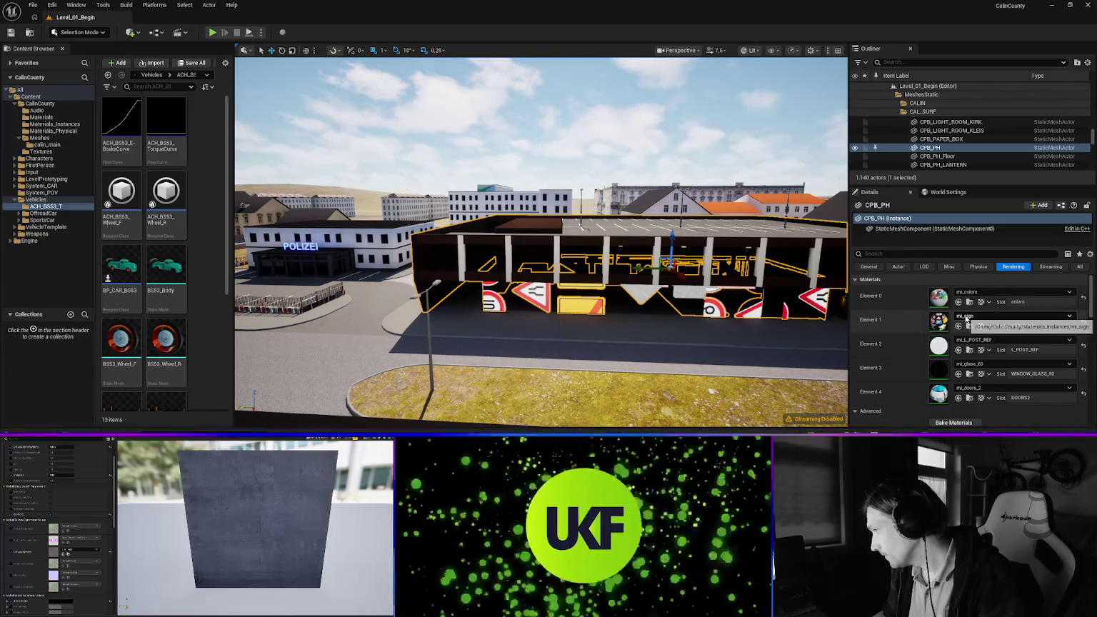
pyautogui.click(980, 319)
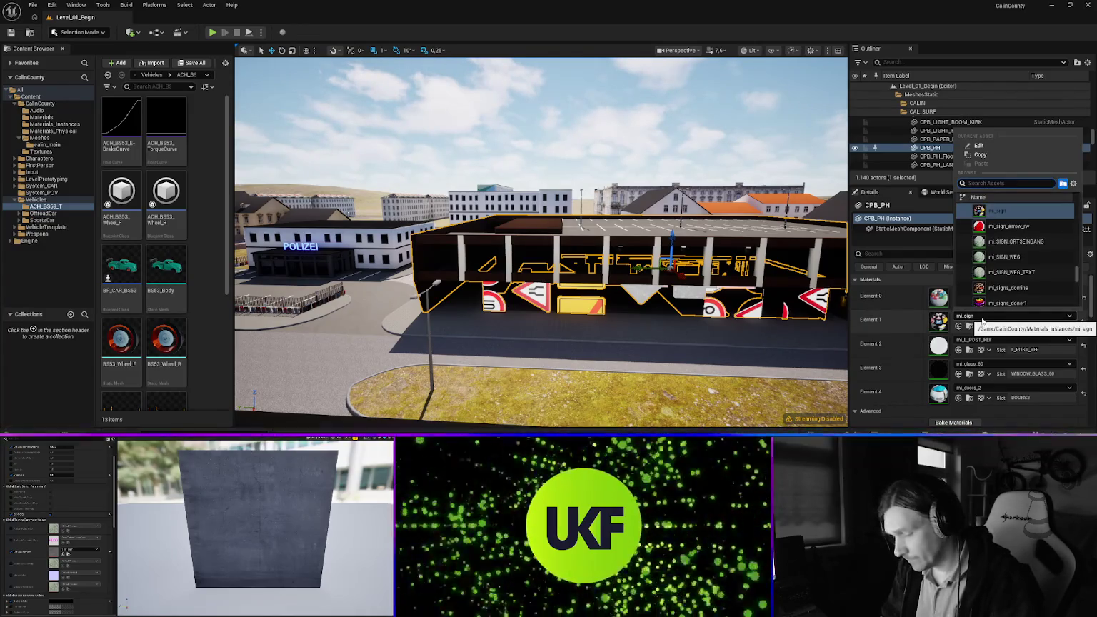
pyautogui.write('colors')
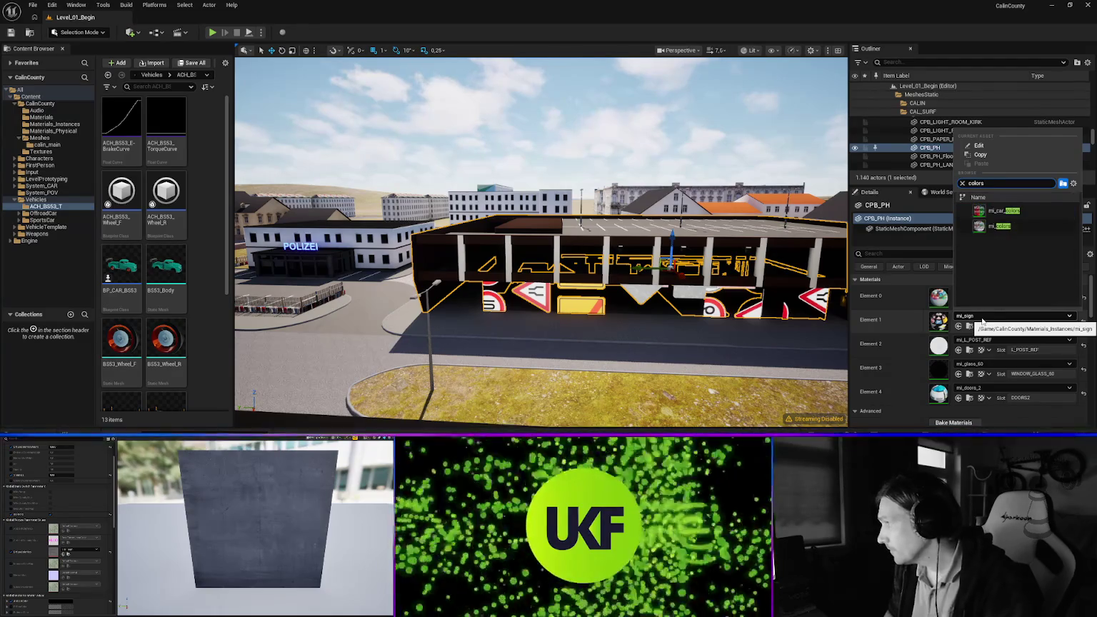
pyautogui.press('Down')
pyautogui.press('Down')
pyautogui.press('Return')
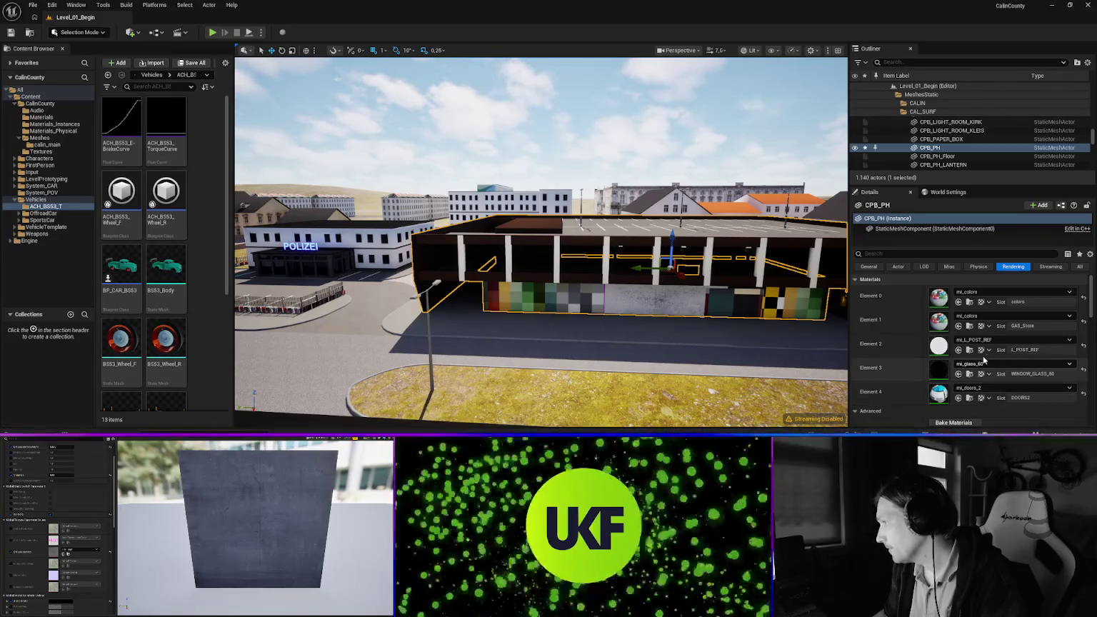
pyautogui.moveTo(726, 333)
pyautogui.mouseDown()
pyautogui.moveTo(756, 279)
pyautogui.moveTo(767, 214)
pyautogui.moveTo(786, 207)
pyautogui.mouseUp()
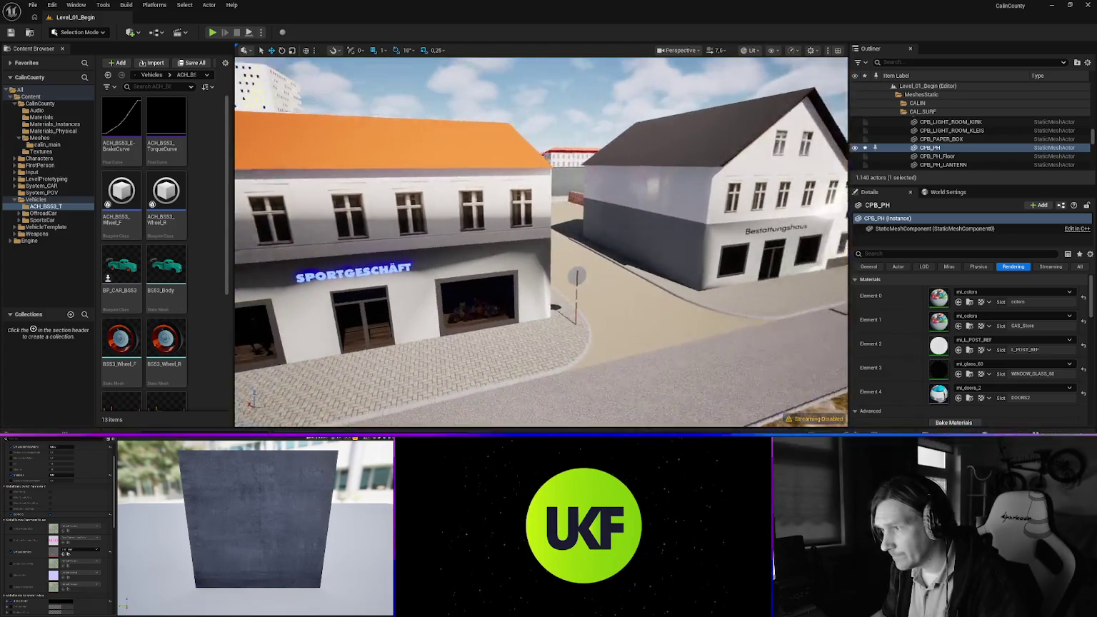
pyautogui.press('w')
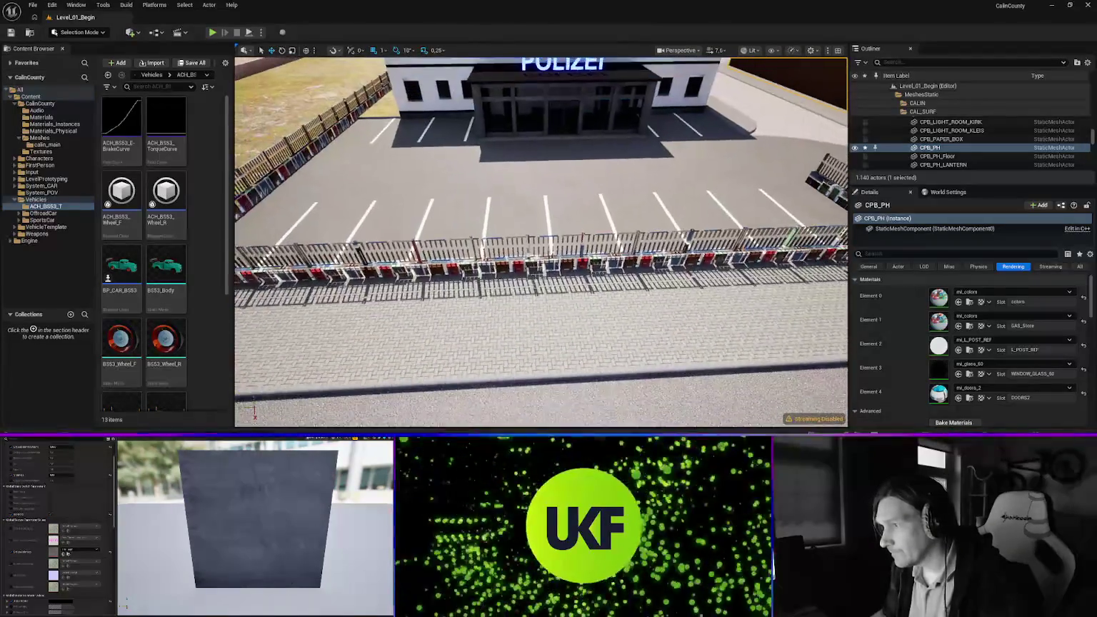
# Give the police station fence Calin_CPB_PO_Fence the mi_zinc material
pyautogui.press('w')
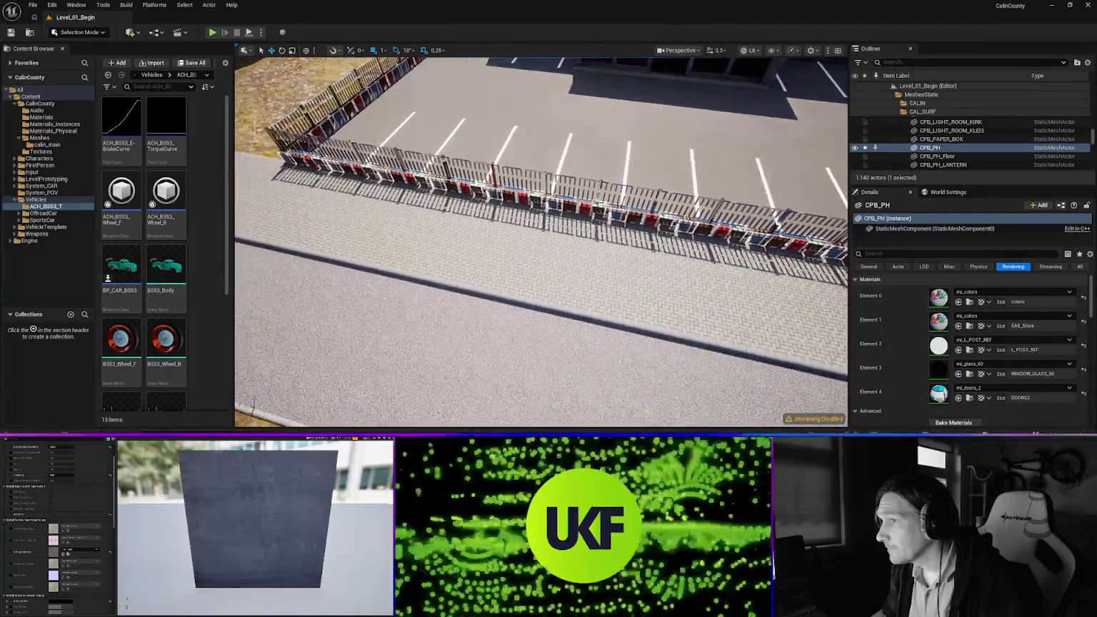
pyautogui.press('s')
pyautogui.click(457, 172)
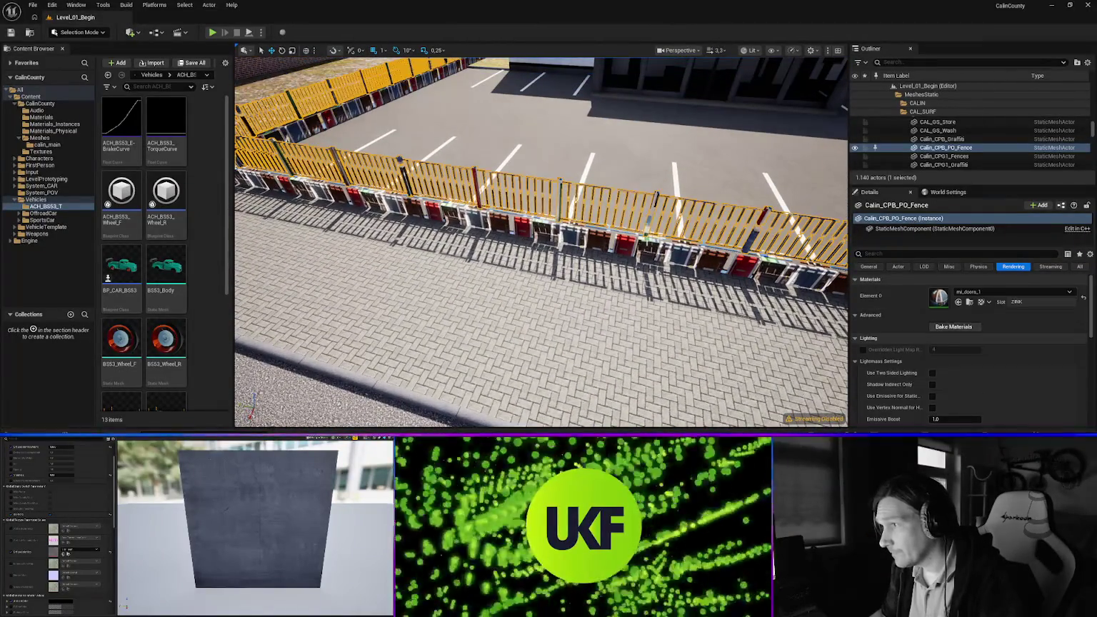
pyautogui.click(989, 292)
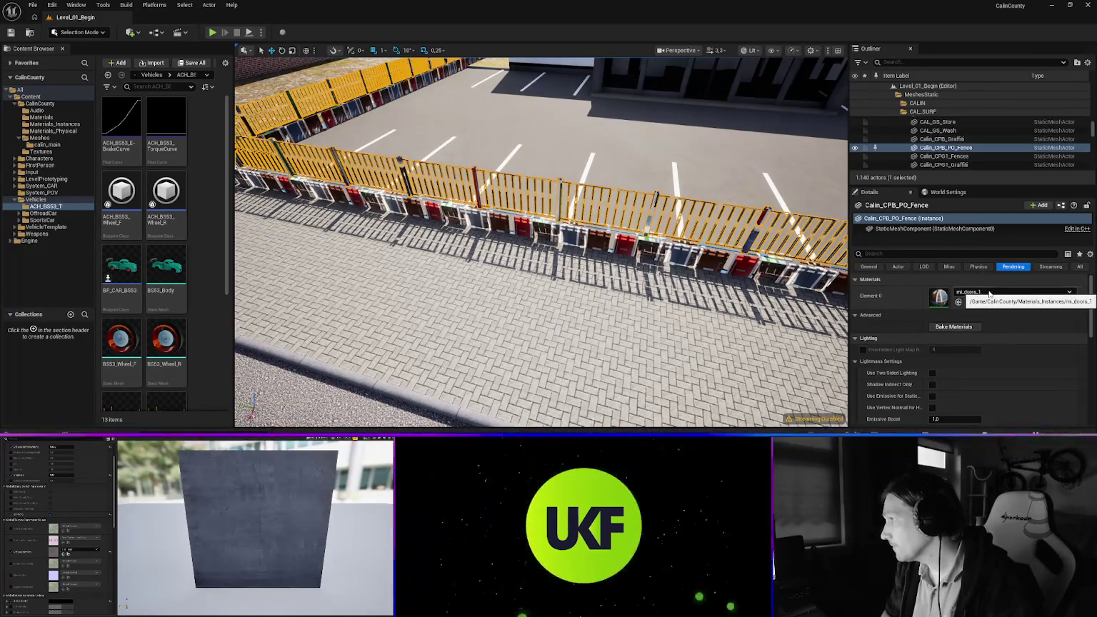
pyautogui.press('Return')
# Set the wall 1WALL_CPB_PO_Wall below the fence to mi_wall_stone
pyautogui.click(500, 228)
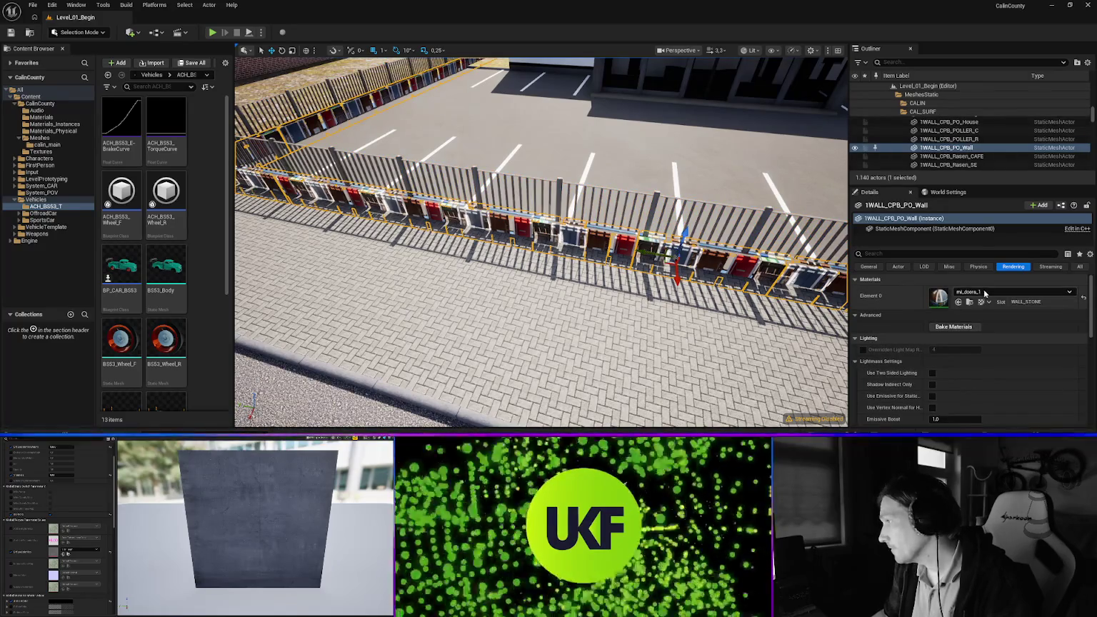
pyautogui.click(986, 292)
pyautogui.write('wa')
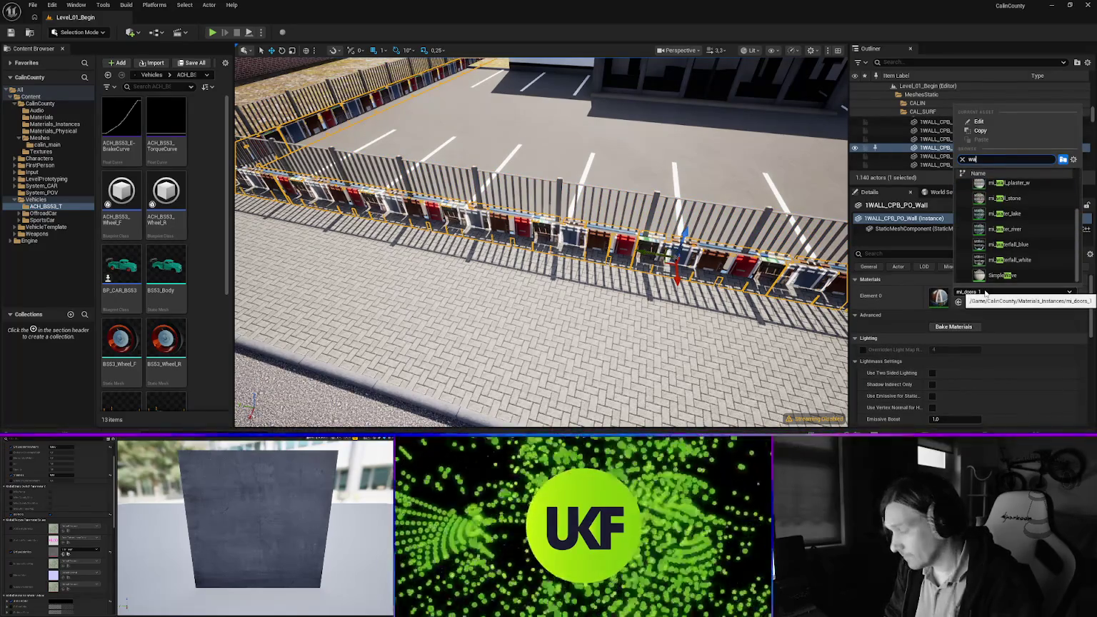
pyautogui.write('ll')
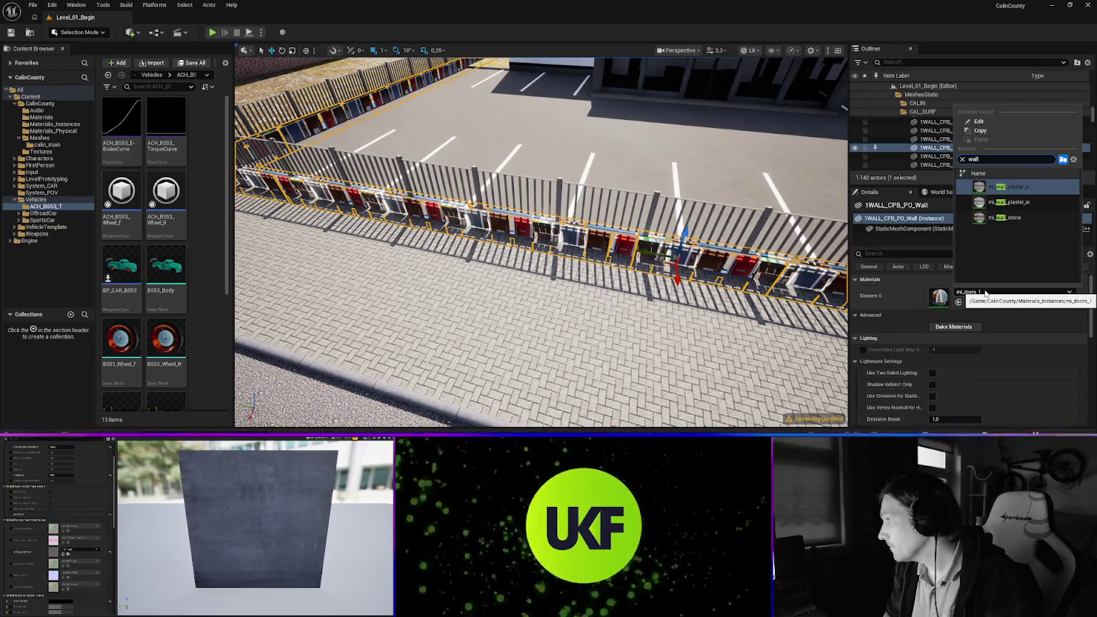
pyautogui.press('Down')
pyautogui.press('Down')
pyautogui.press('Return')
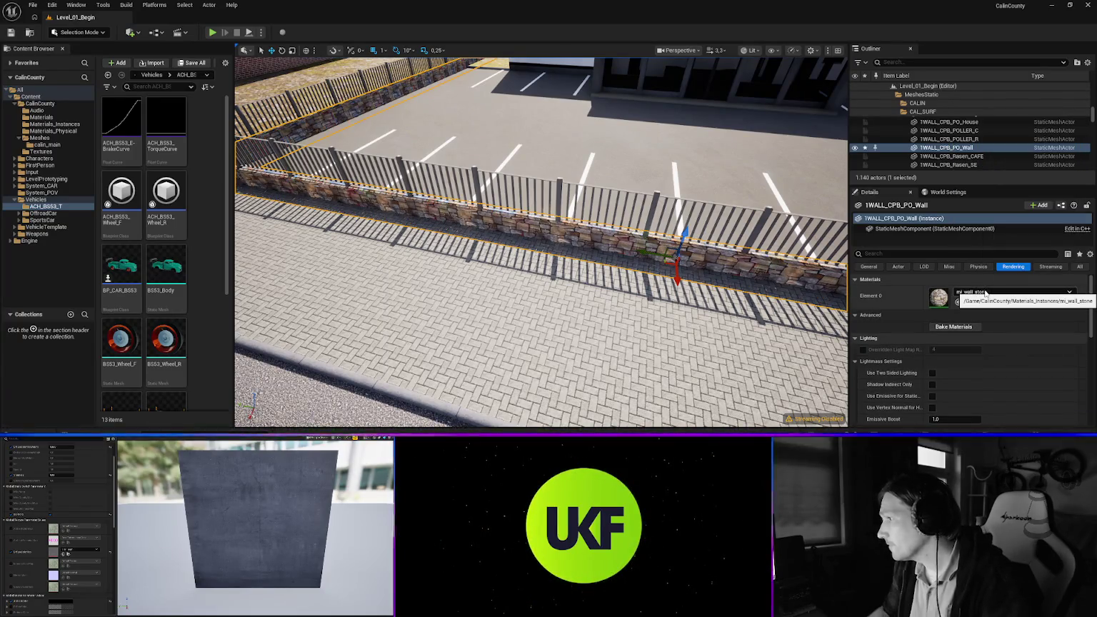
pyautogui.moveTo(541, 242)
pyautogui.mouseDown()
pyautogui.moveTo(524, 226)
pyautogui.moveTo(519, 191)
pyautogui.moveTo(589, 191)
pyautogui.moveTo(506, 191)
pyautogui.moveTo(503, 228)
pyautogui.mouseUp()
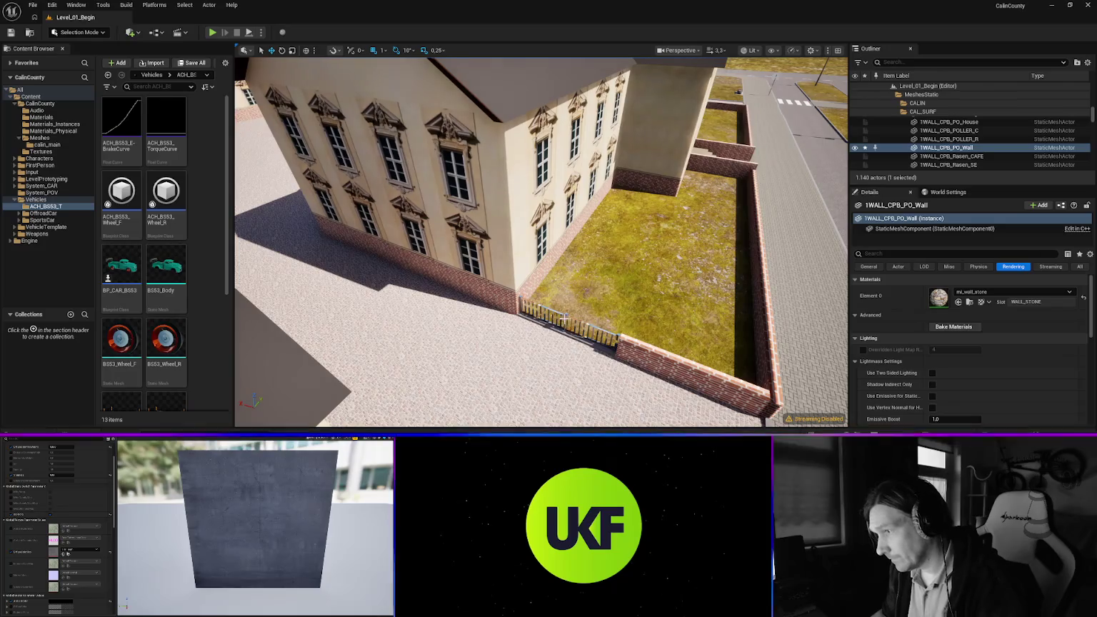
# Apply mi_zinc to the school fence 1WALL_CPB_SCHOOL_Fence
pyautogui.click(666, 314)
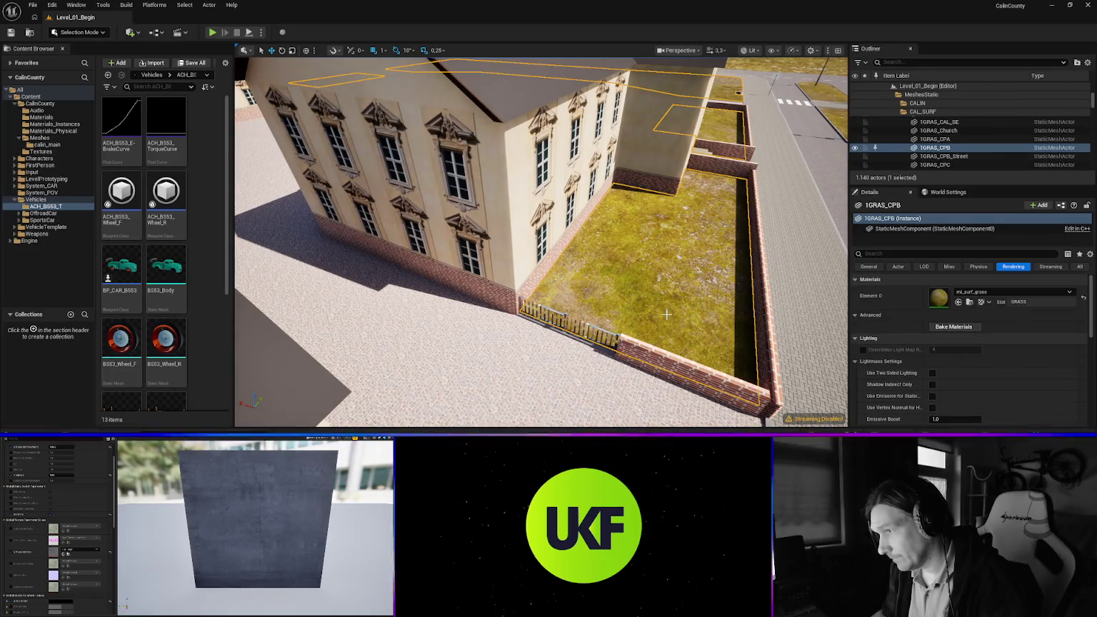
pyautogui.click(564, 318)
pyautogui.click(985, 294)
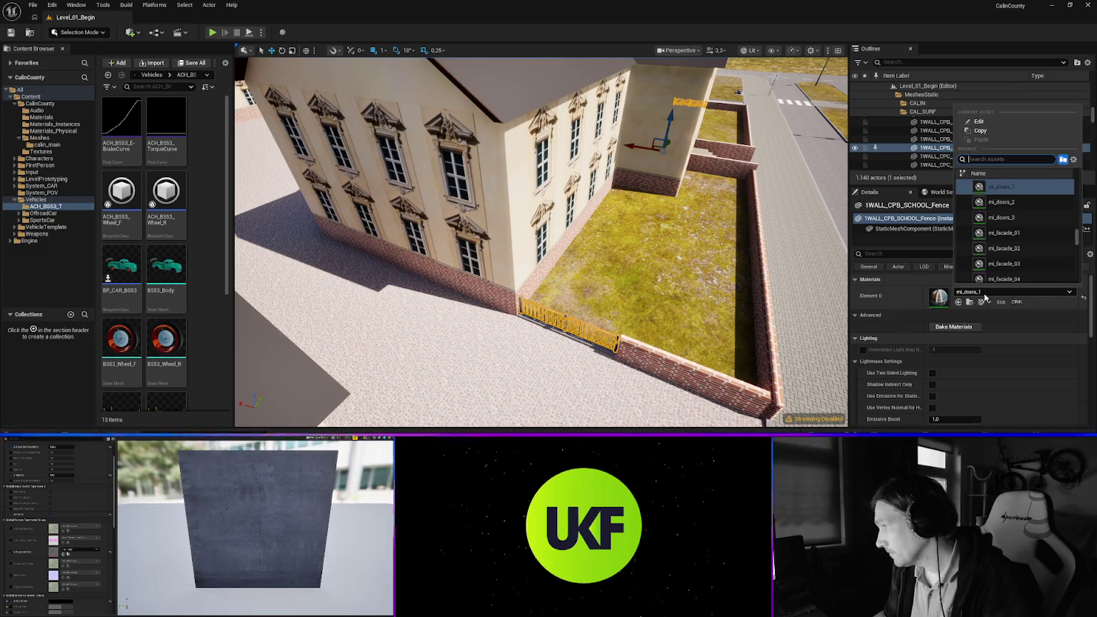
pyautogui.write('zin')
pyautogui.press('Return')
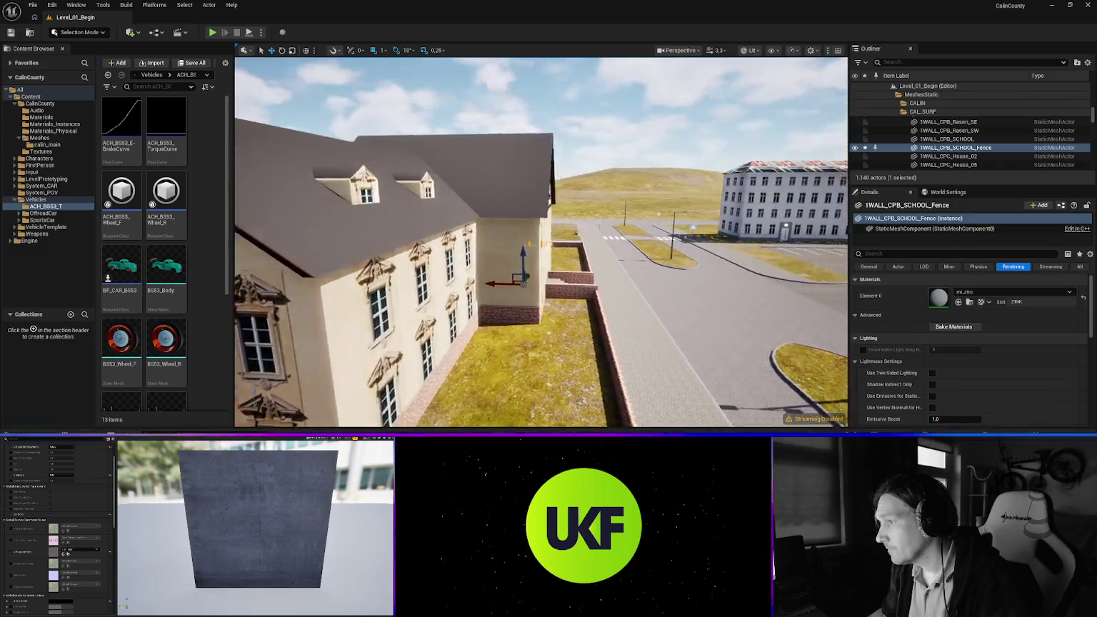
# Give the first pedestrian-crossing sign the mi_zinc material
pyautogui.moveTo(540, 243)
pyautogui.mouseDown()
pyautogui.moveTo(521, 246)
pyautogui.moveTo(553, 239)
pyautogui.moveTo(528, 236)
pyautogui.mouseUp()
pyautogui.moveTo(595, 281); pyautogui.dragTo(526, 260)
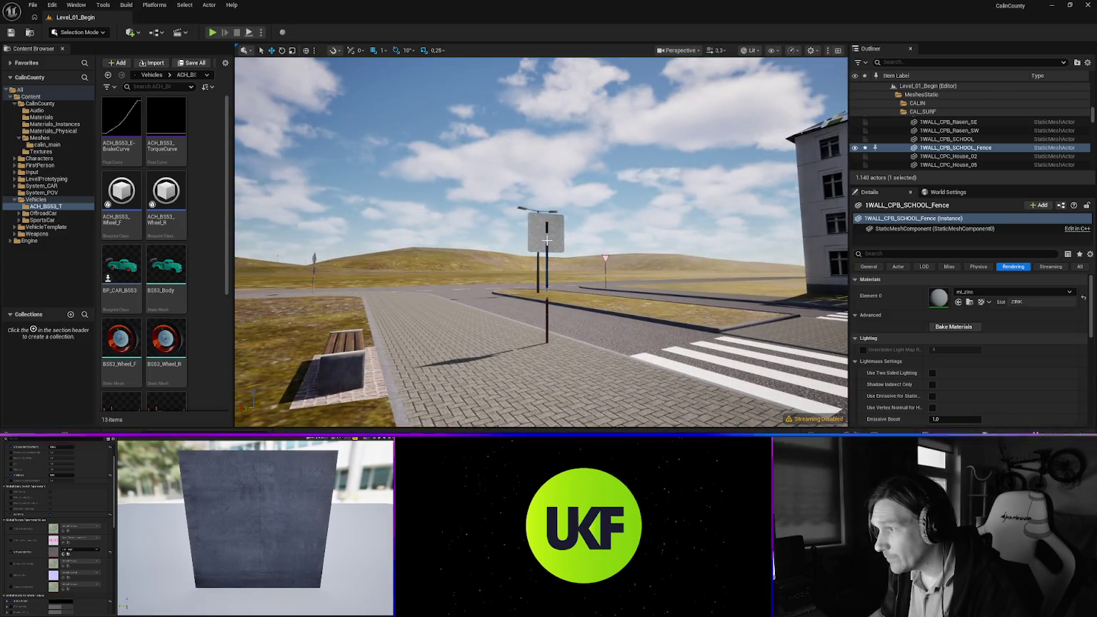
pyautogui.click(546, 240)
pyautogui.click(972, 291)
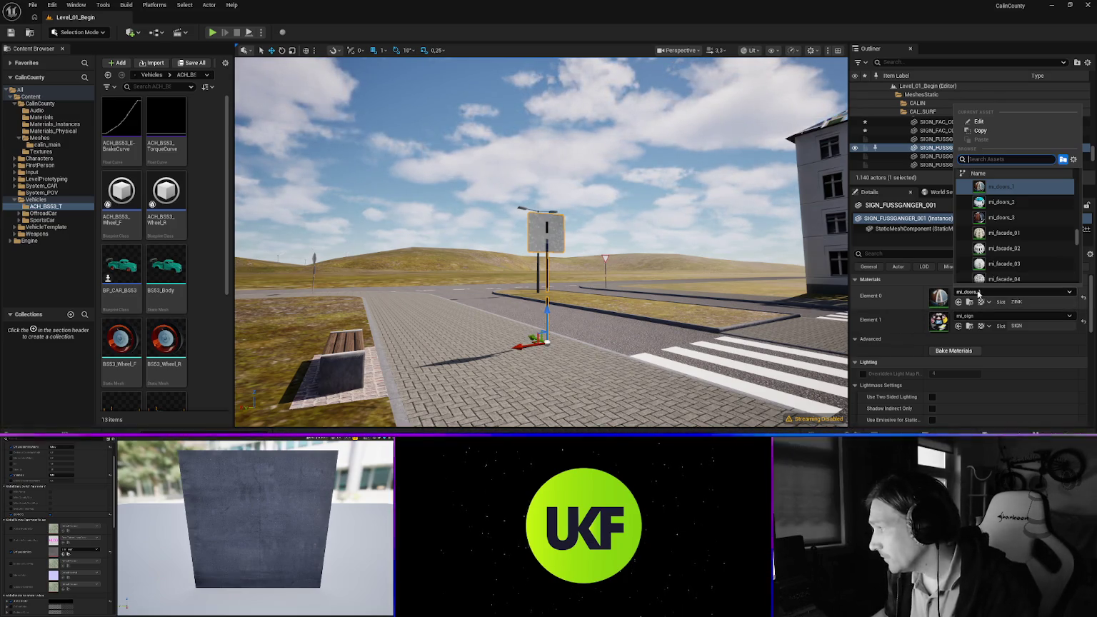
pyautogui.click(978, 292)
pyautogui.click(990, 293)
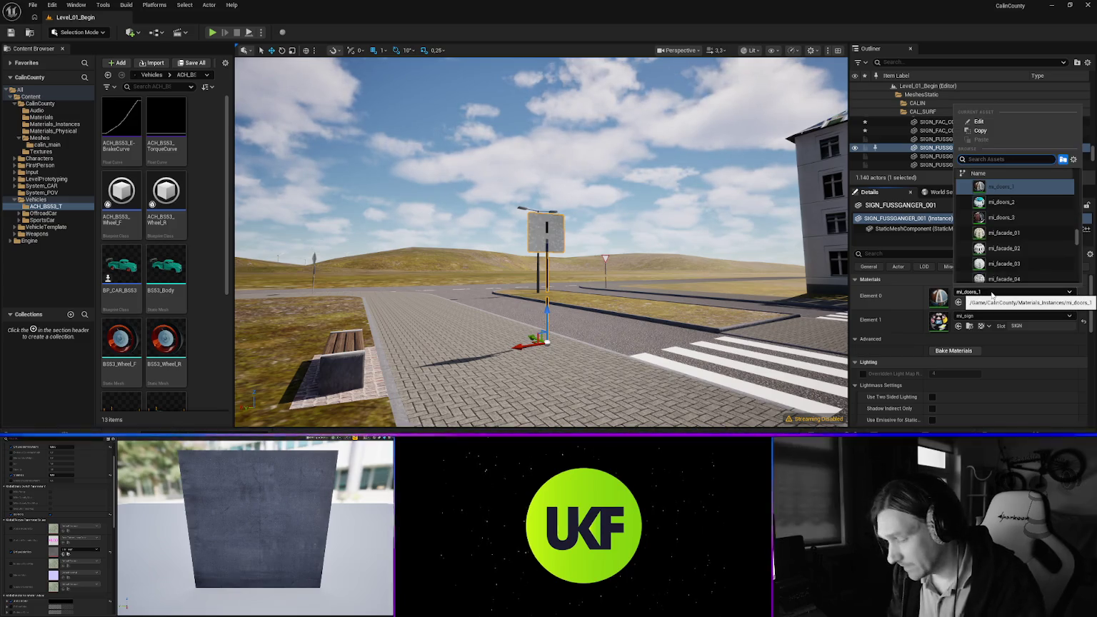
pyautogui.write('zic')
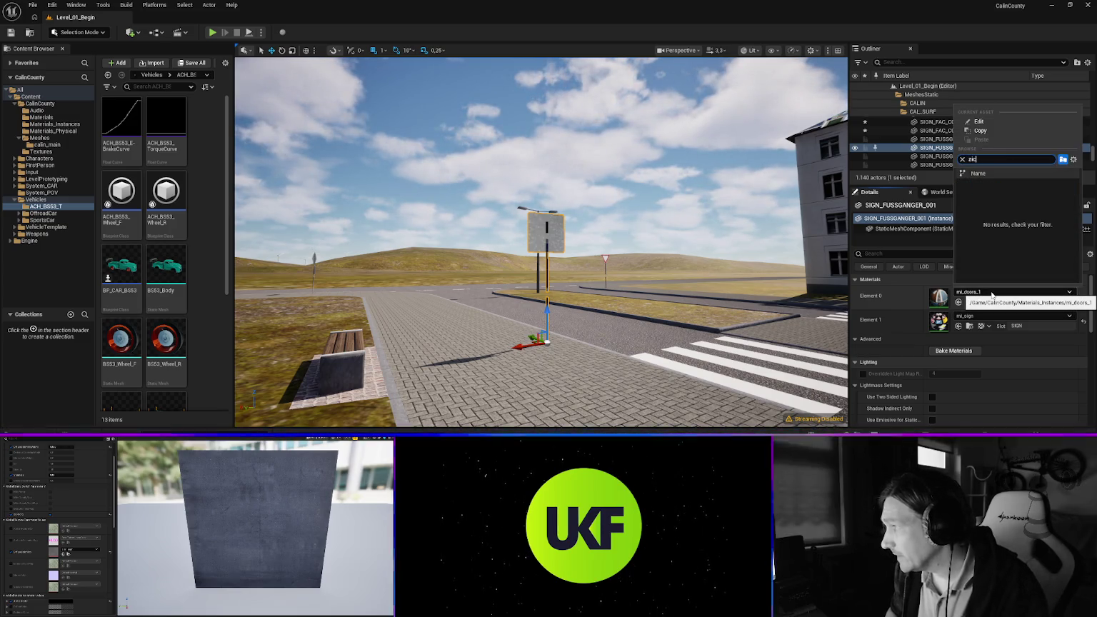
pyautogui.press('BackSpace')
pyautogui.write('n')
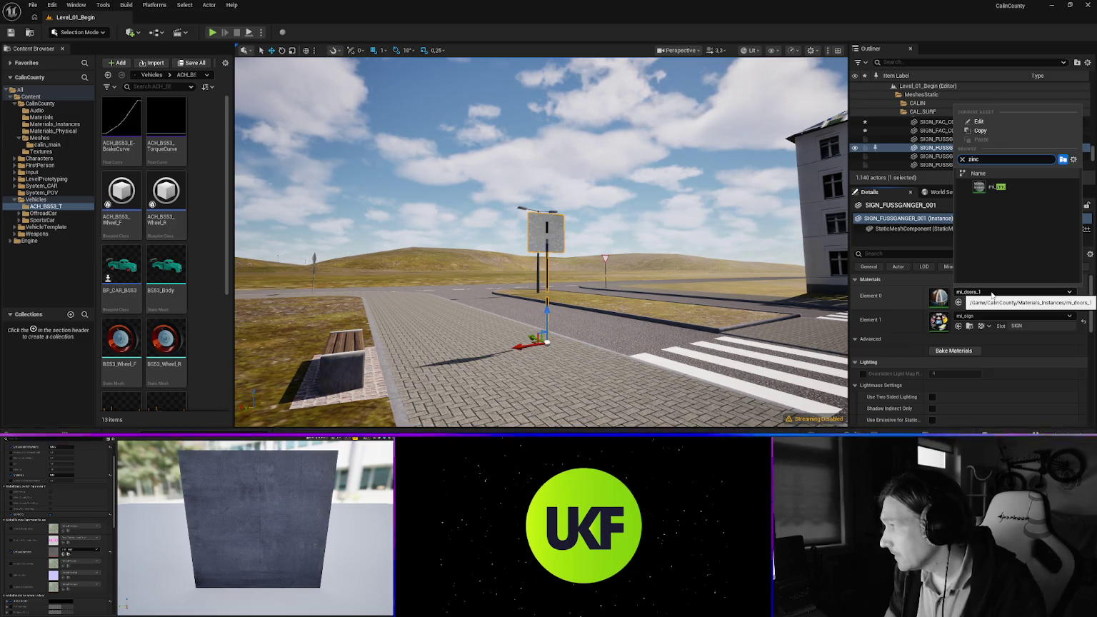
pyautogui.click(996, 186)
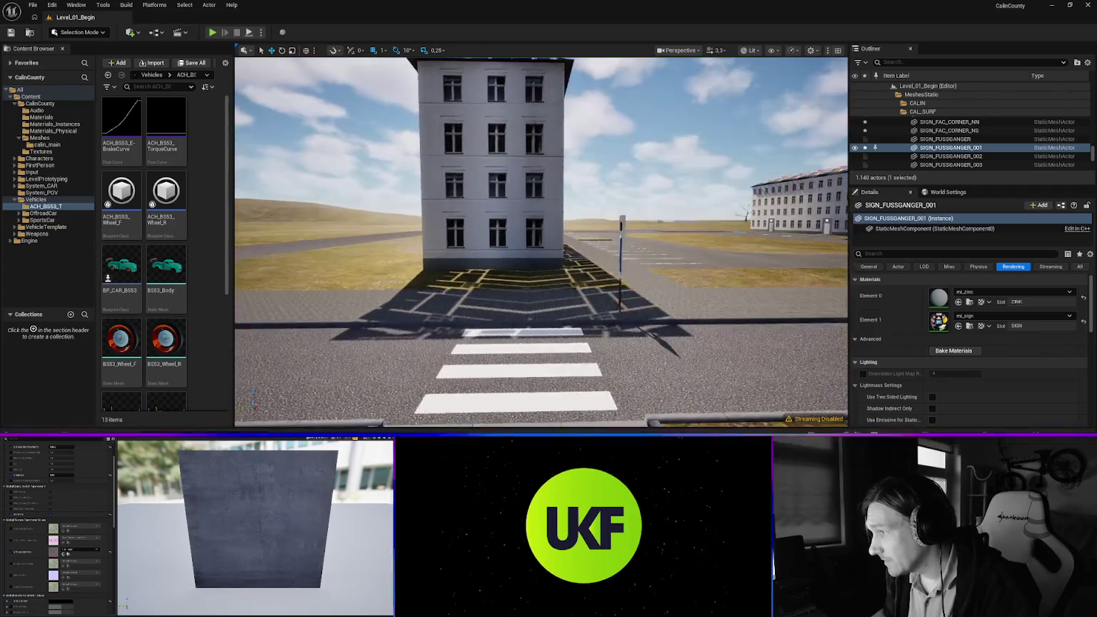
pyautogui.press('f')
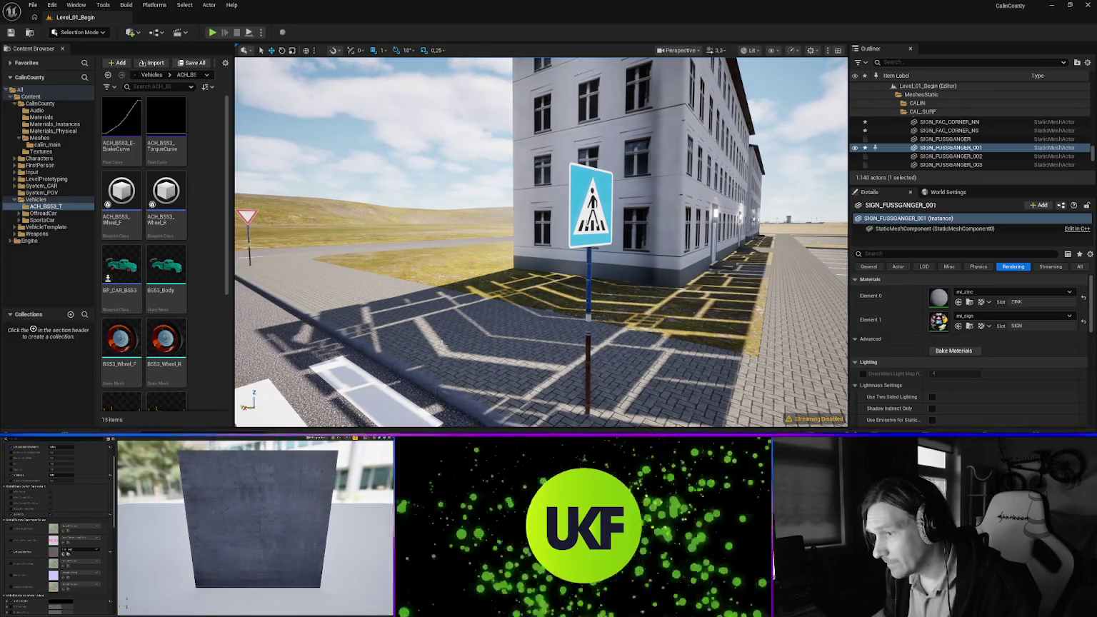
# Assign mi_zinc to the second pedestrian-crossing sign
pyautogui.click(588, 279)
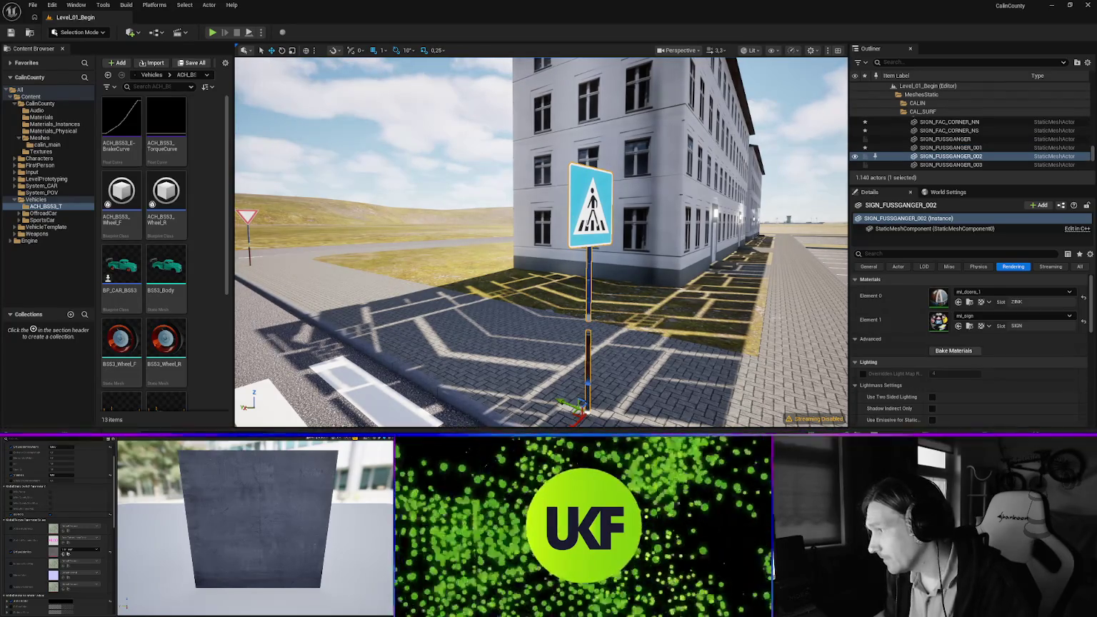
pyautogui.click(976, 292)
pyautogui.write('k')
pyautogui.press('BackSpace')
pyautogui.click(996, 187)
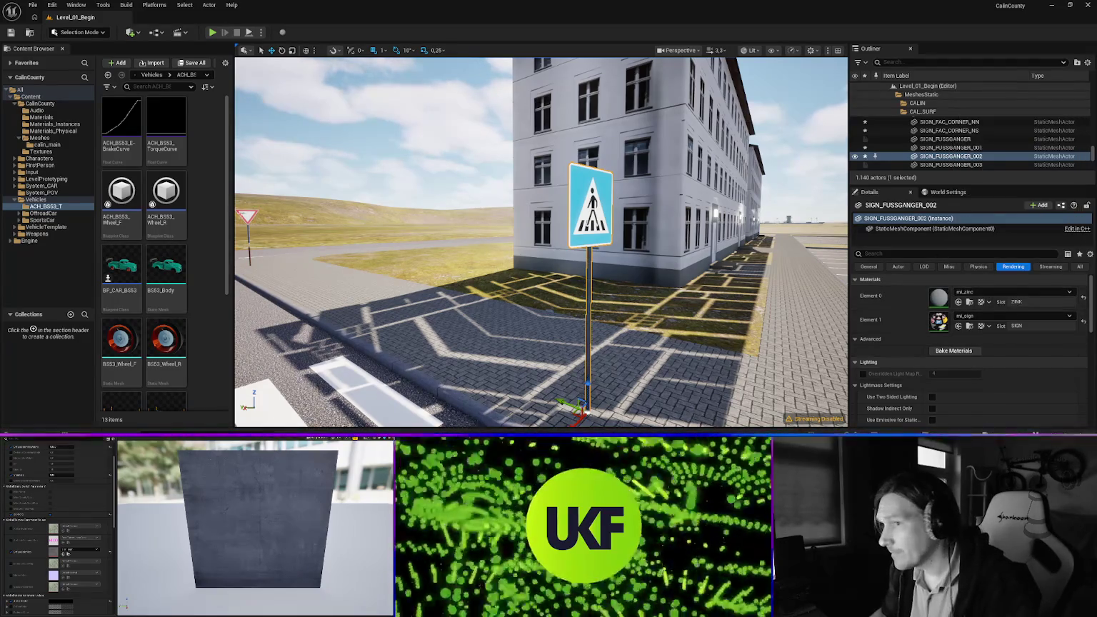
# Apply mi_zinc to the yield sign
pyautogui.click(247, 217)
pyautogui.click(978, 292)
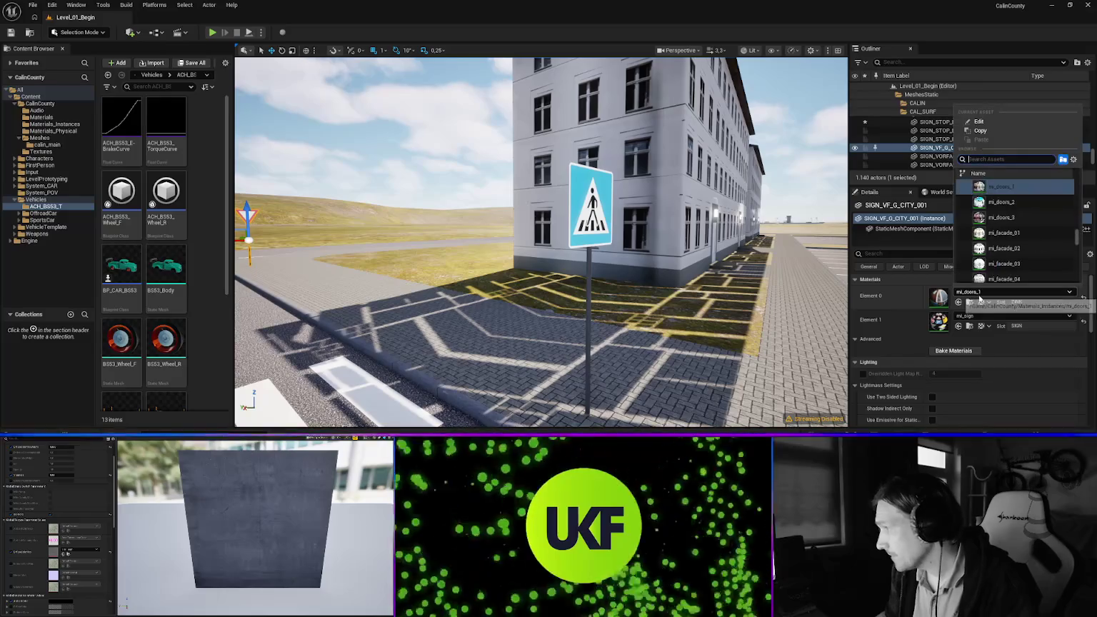
pyautogui.write('sink')
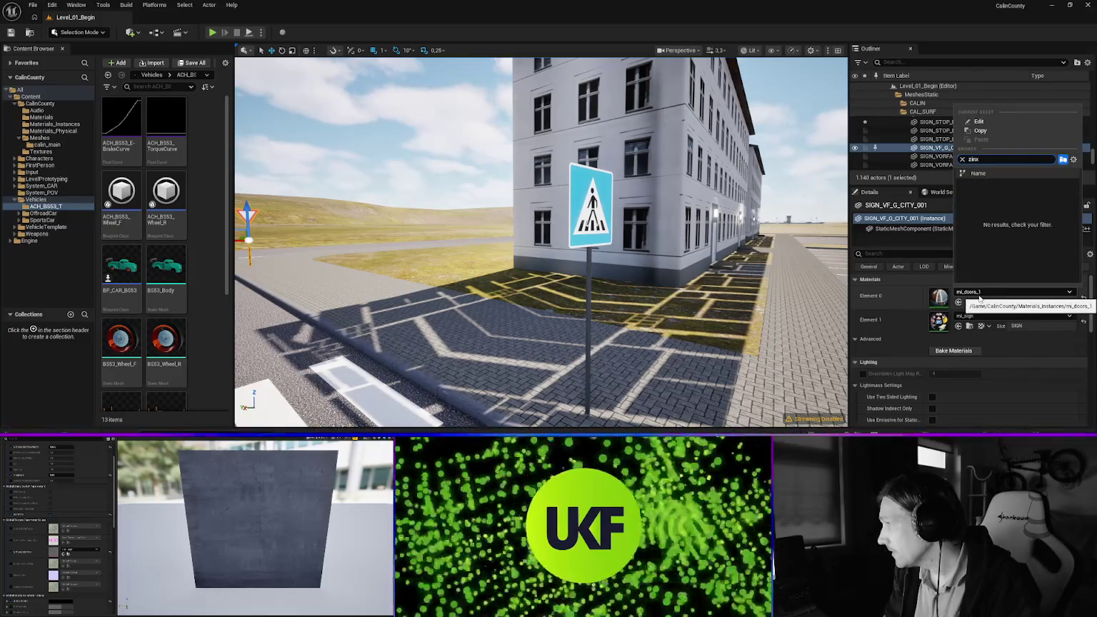
pyautogui.press('Return')
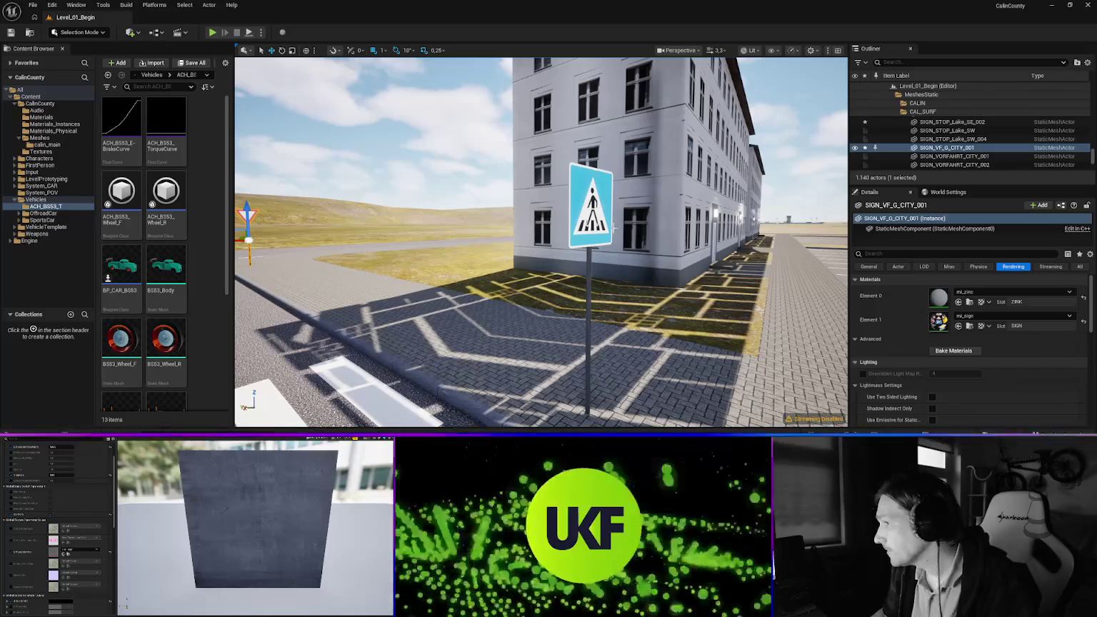
# Give the right-of-way sign the mi_zinc material
pyautogui.moveTo(609, 299)
pyautogui.mouseDown()
pyautogui.moveTo(428, 296)
pyautogui.moveTo(471, 300)
pyautogui.mouseUp()
pyautogui.click(529, 264)
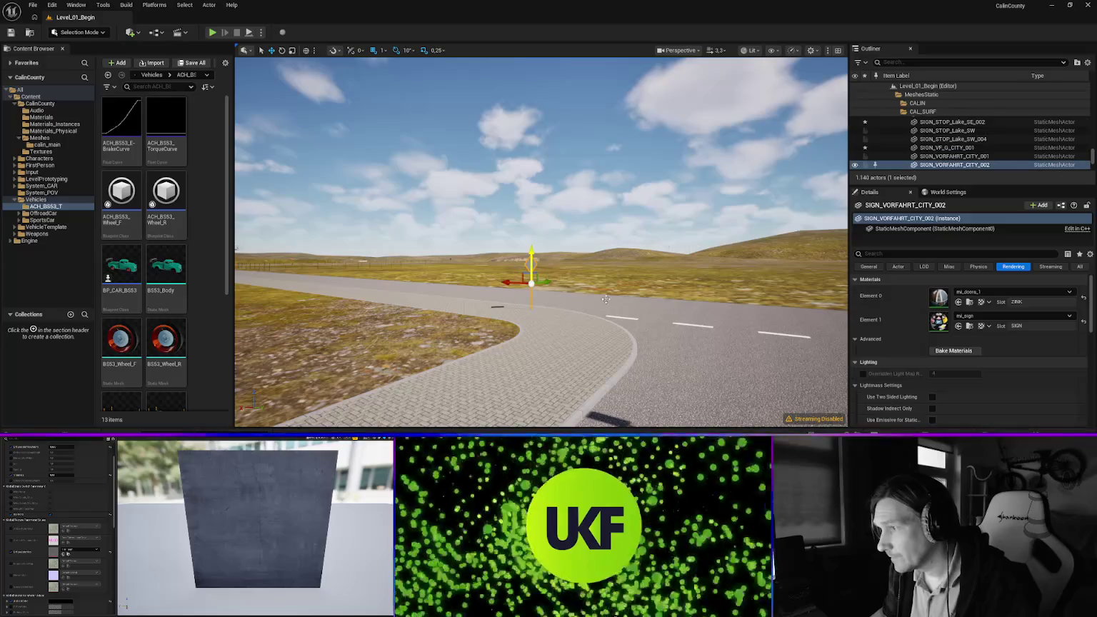
pyautogui.click(975, 291)
pyautogui.write('zinc')
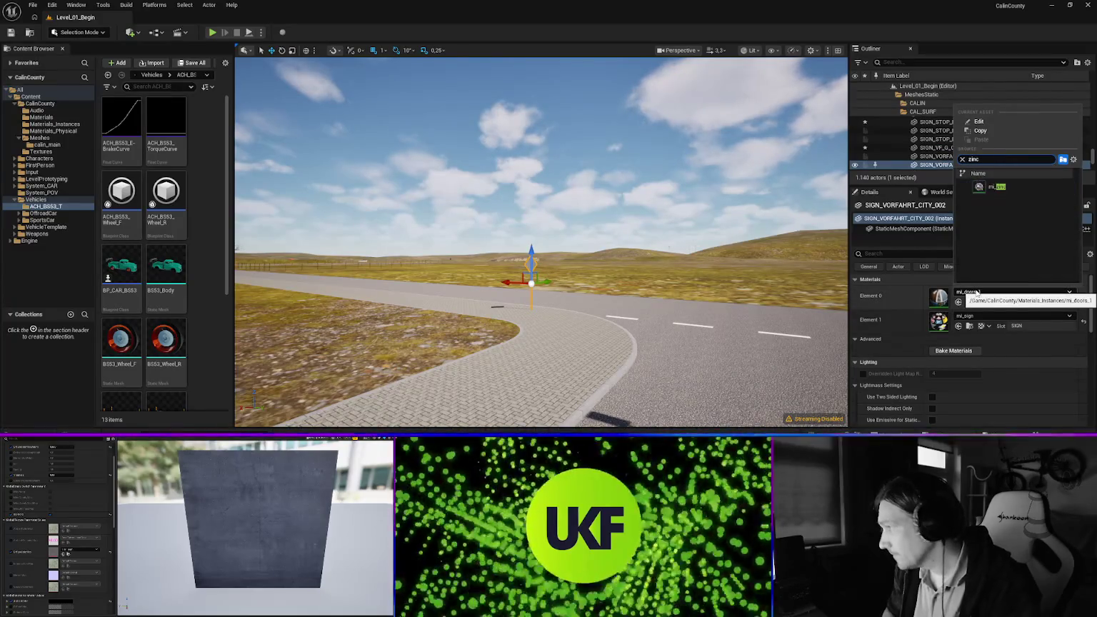
pyautogui.press('Return')
pyautogui.moveTo(639, 298); pyautogui.dragTo(639, 298)
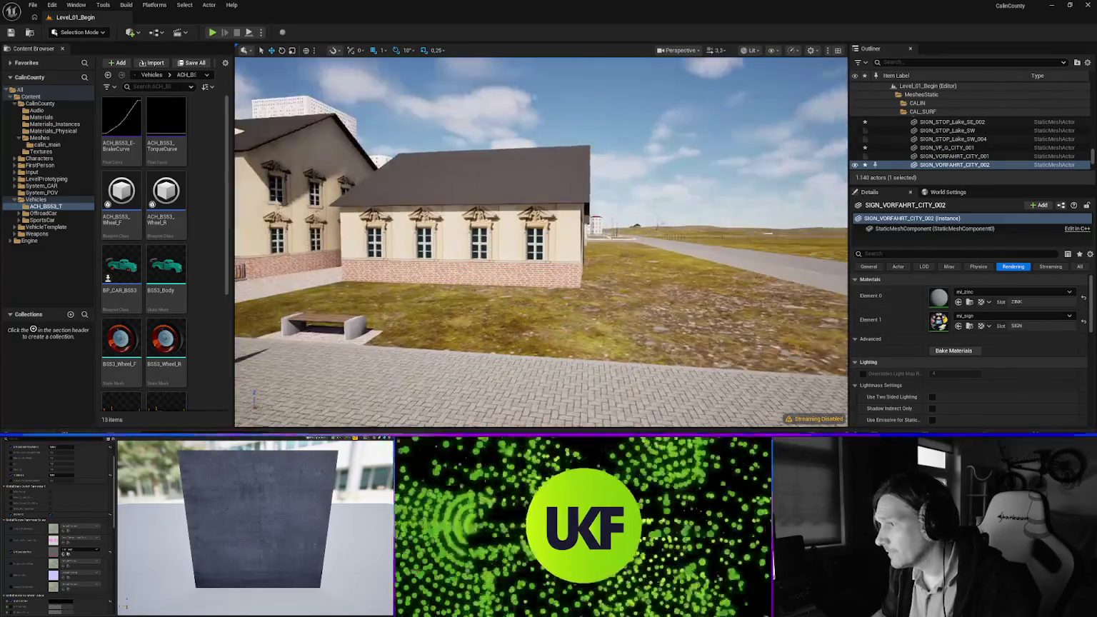